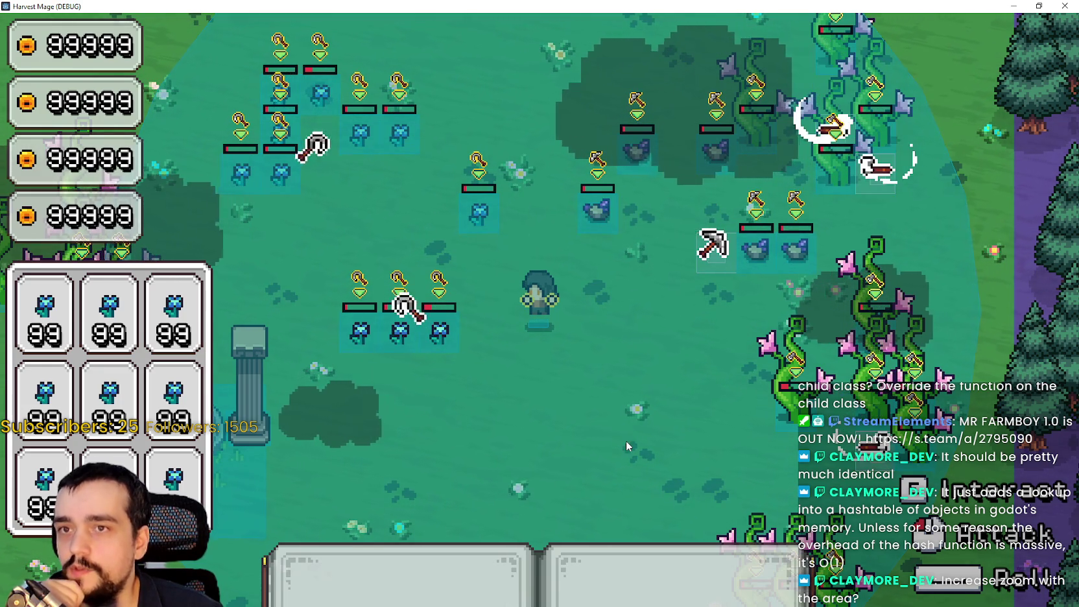
# Step: Switch from the running Harvest Mage game back to the Godot editor's player scene
pyautogui.hotkey('alt', 'Tab')
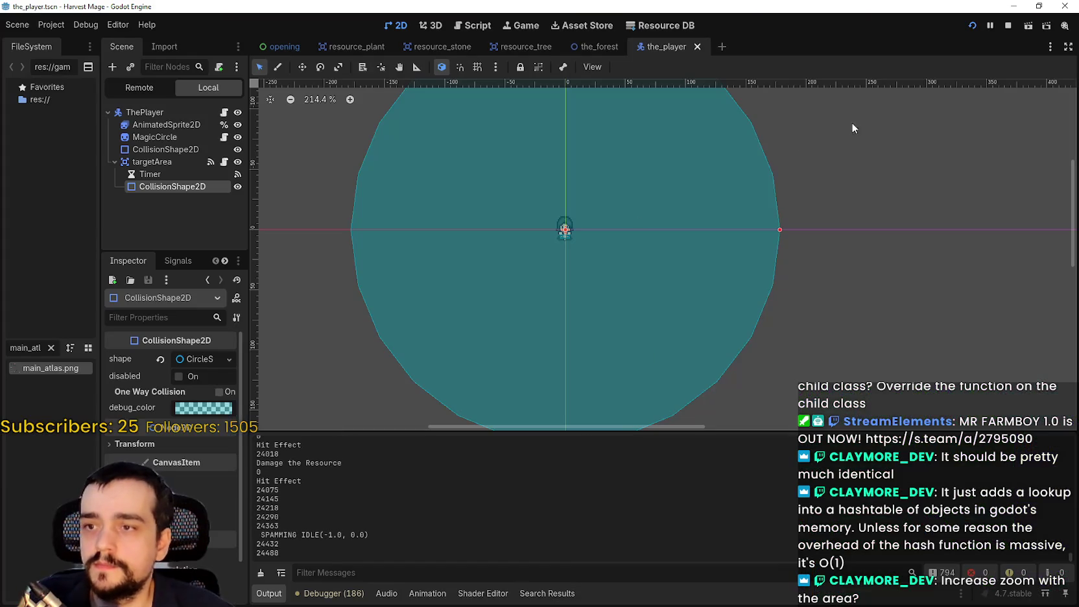
# Step: Stop the game and replace targetArea's circle collision shape with a new 21.33 × 20 px RectangleShape2D
pyautogui.click(1008, 29)
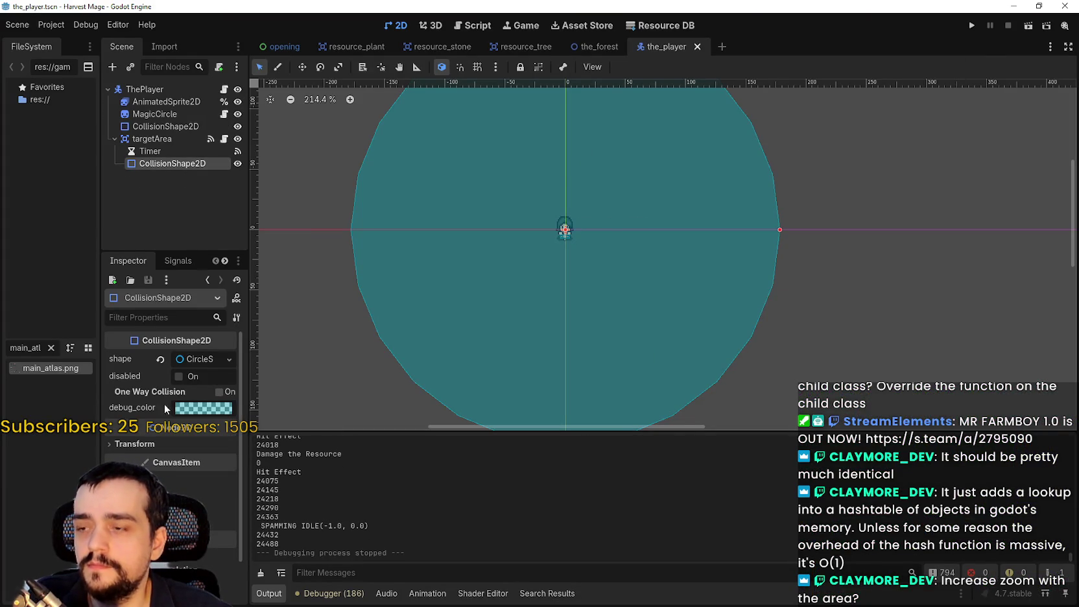
pyautogui.click(184, 360)
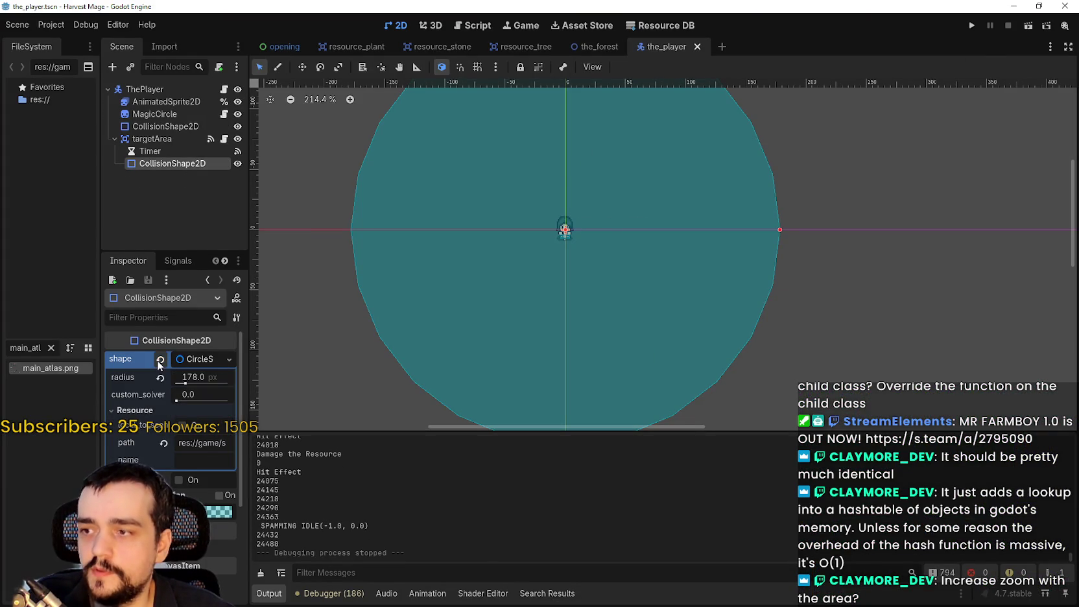
pyautogui.click(160, 360)
pyautogui.click(228, 359)
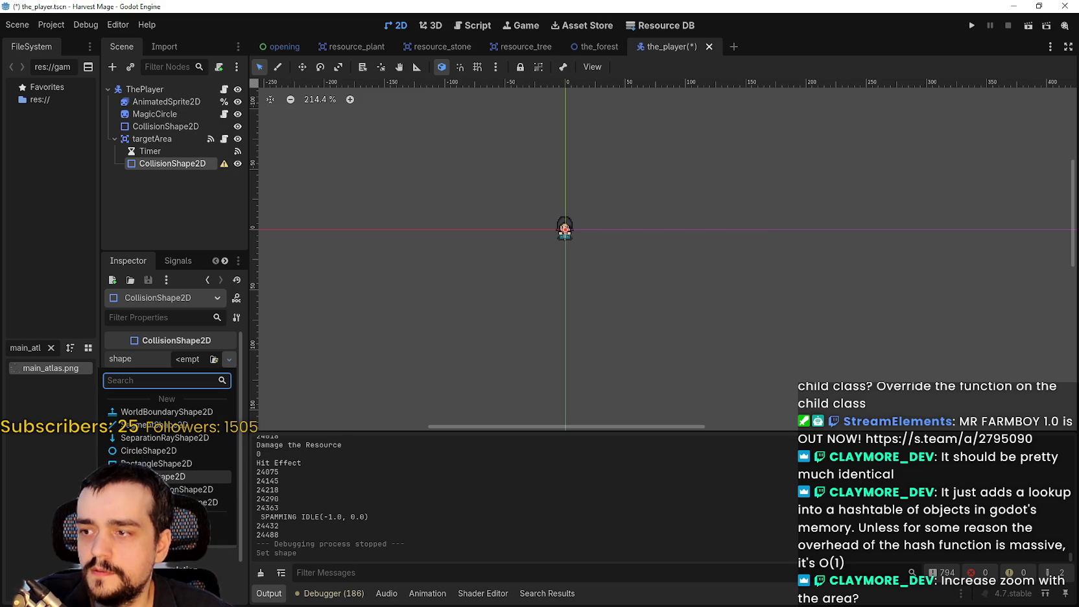
pyautogui.click(163, 462)
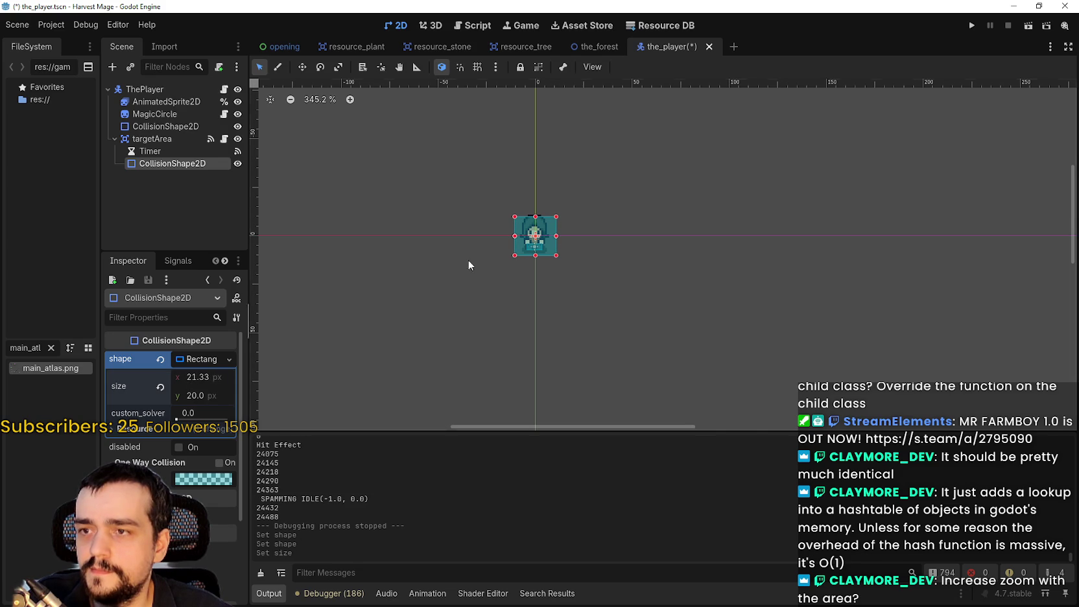
# Step: Stretch the targetArea rectangle to about 471 × 239 px around the player, then save and run
pyautogui.moveTo(561, 239); pyautogui.dragTo(983, 236)
pyautogui.scroll(-4, 776, 232)
pyautogui.moveTo(759, 223); pyautogui.dragTo(774, 84)
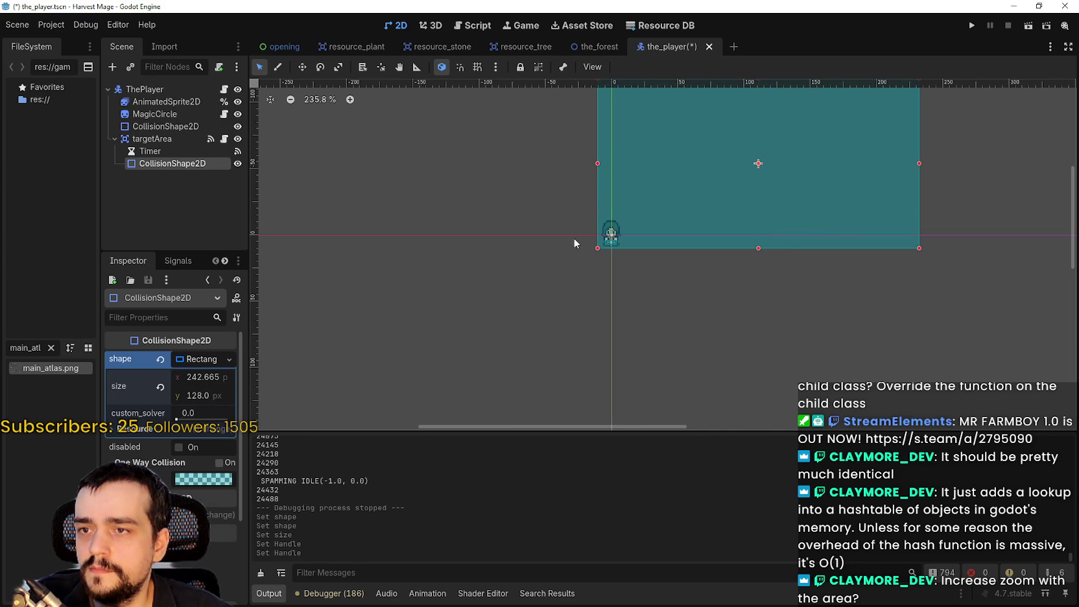
pyautogui.moveTo(597, 250)
pyautogui.mouseDown()
pyautogui.moveTo(287, 395)
pyautogui.moveTo(302, 397)
pyautogui.mouseUp()
pyautogui.scroll(-4, 534, 302)
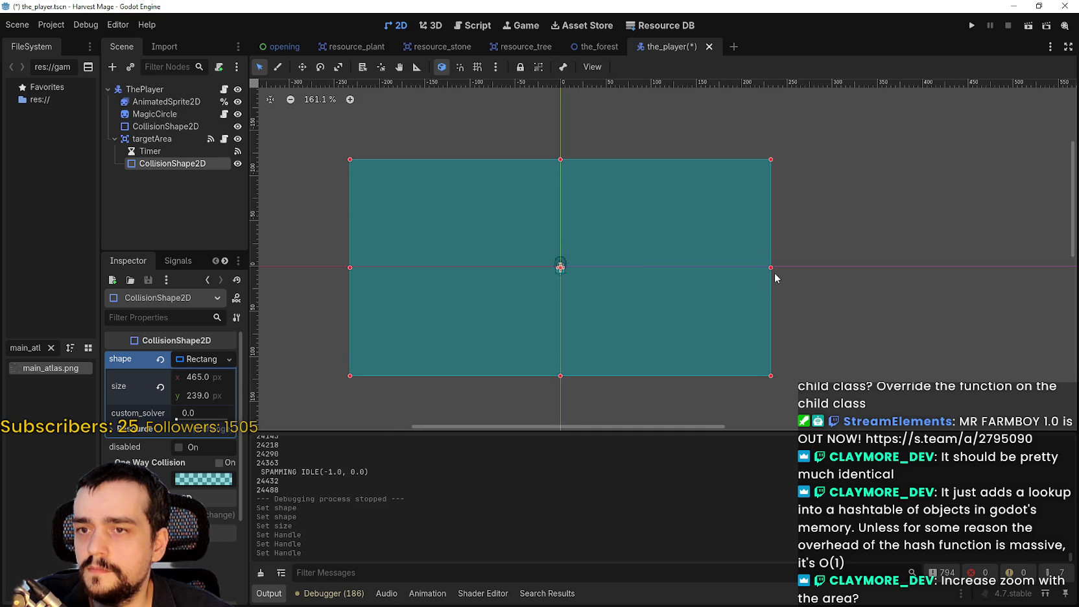
pyautogui.moveTo(771, 268); pyautogui.dragTo(776, 268)
pyautogui.press('F5')
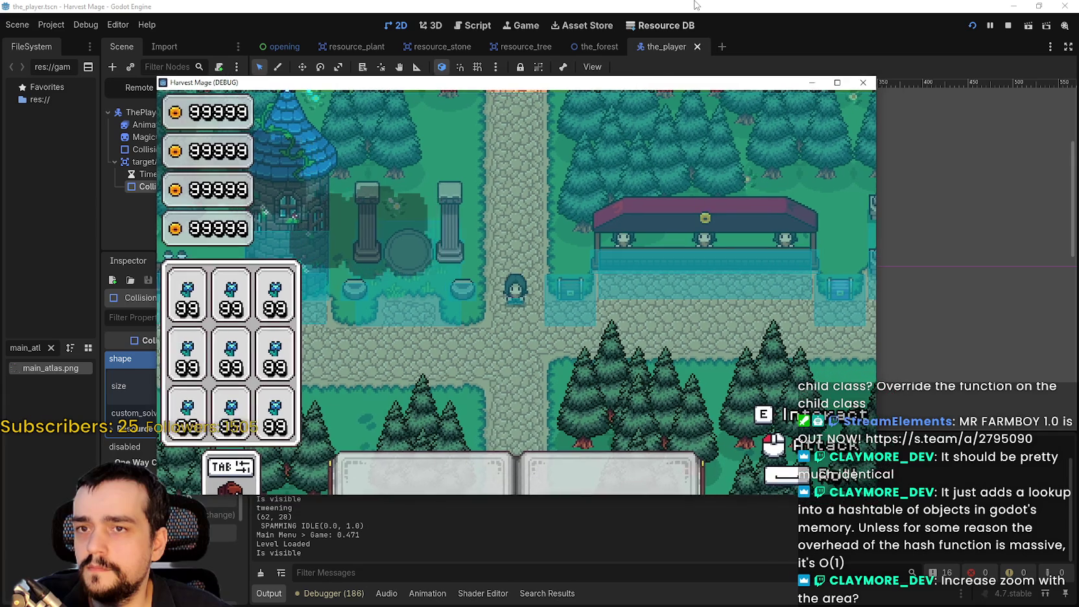
# Step: Shrink the targetArea rectangle to 432 × 230 px, recentre it at (0, 0), and test it
pyautogui.click(691, 11)
pyautogui.moveTo(562, 159); pyautogui.dragTo(559, 191)
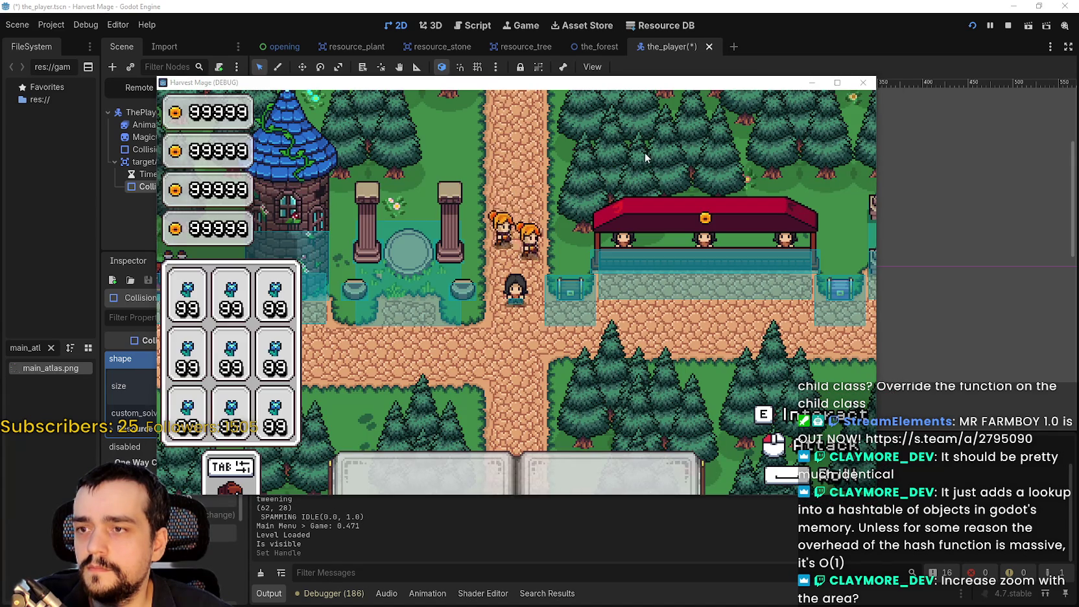
pyautogui.press('Up')
pyautogui.press('Up')
pyautogui.press('Up')
pyautogui.press('Left')
pyautogui.press('Left')
pyautogui.press('Left')
pyautogui.hotkey('alt', 'Tab')
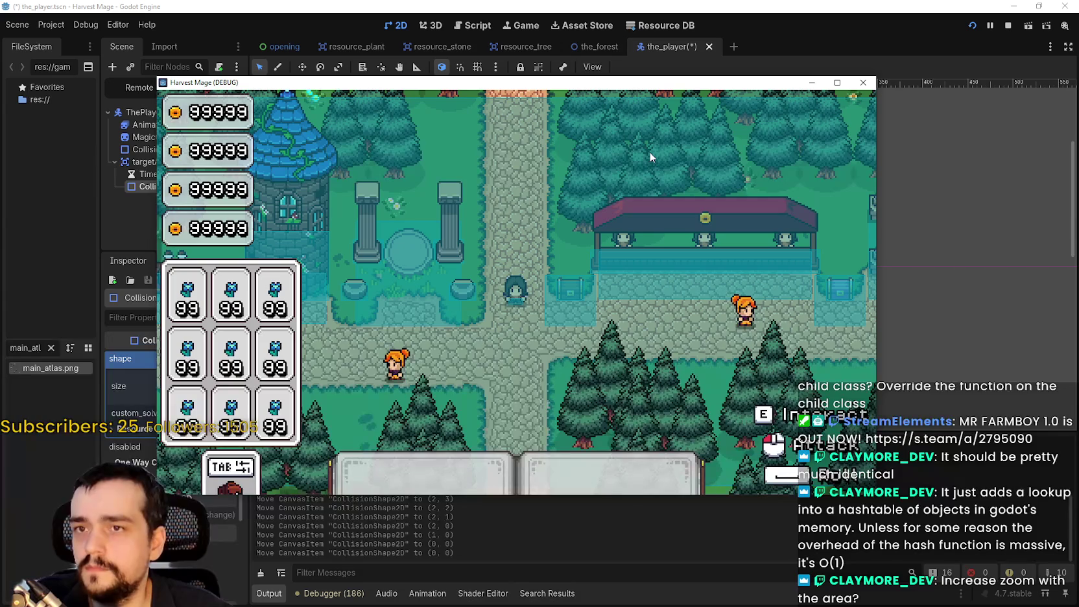
pyautogui.hotkey('alt', 'Tab')
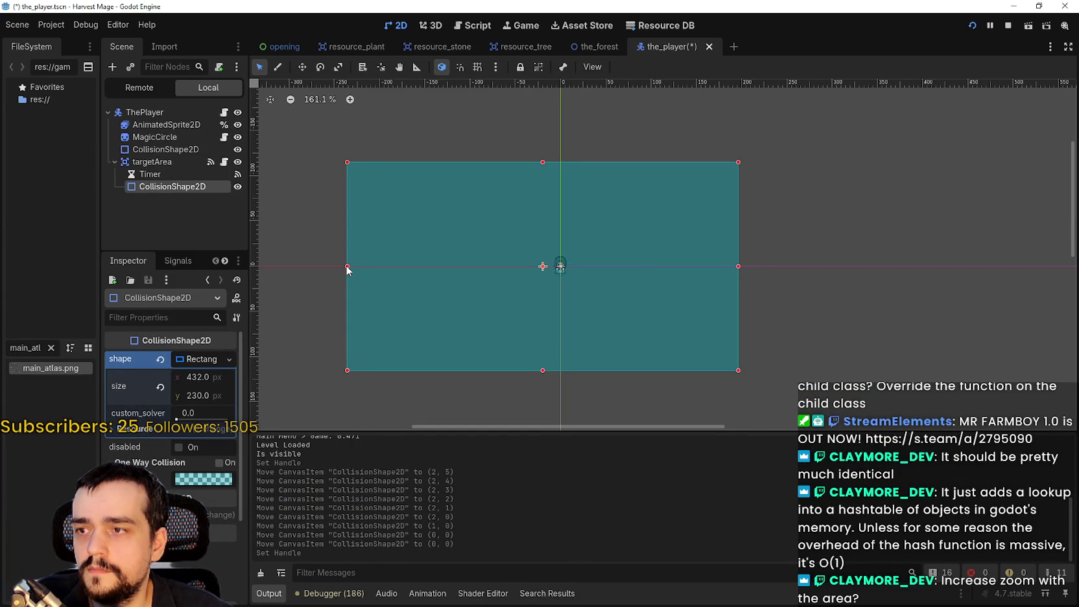
# Step: Raise the rectangle's bottom edge to trim it to 396 × 217 px, then return to the game
pyautogui.hotkey('alt', 'Tab')
pyautogui.hotkey('alt', 'Tab')
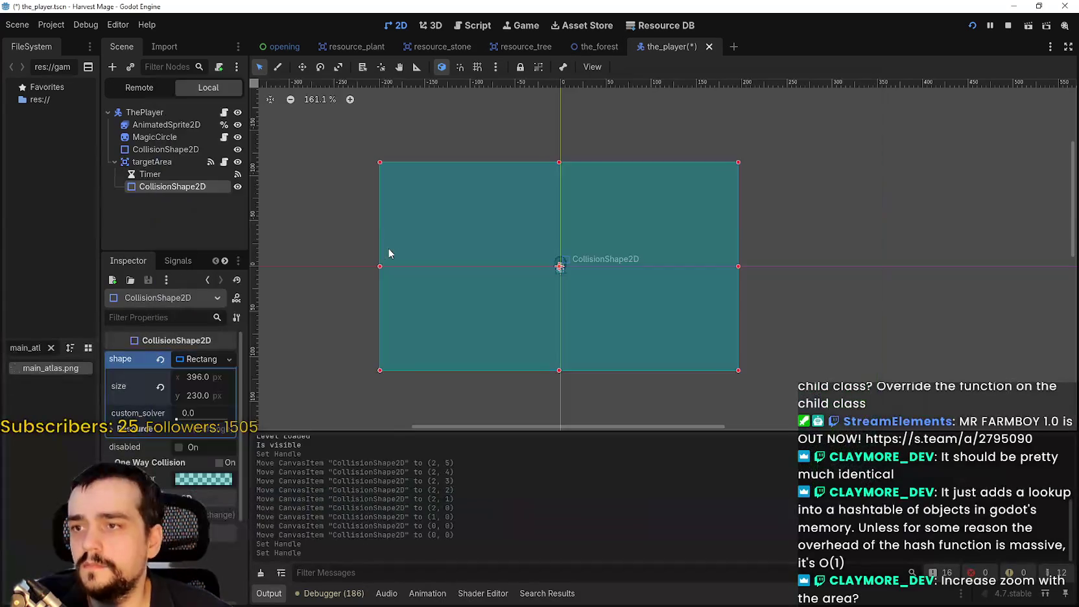
pyautogui.hotkey('alt', 'Tab')
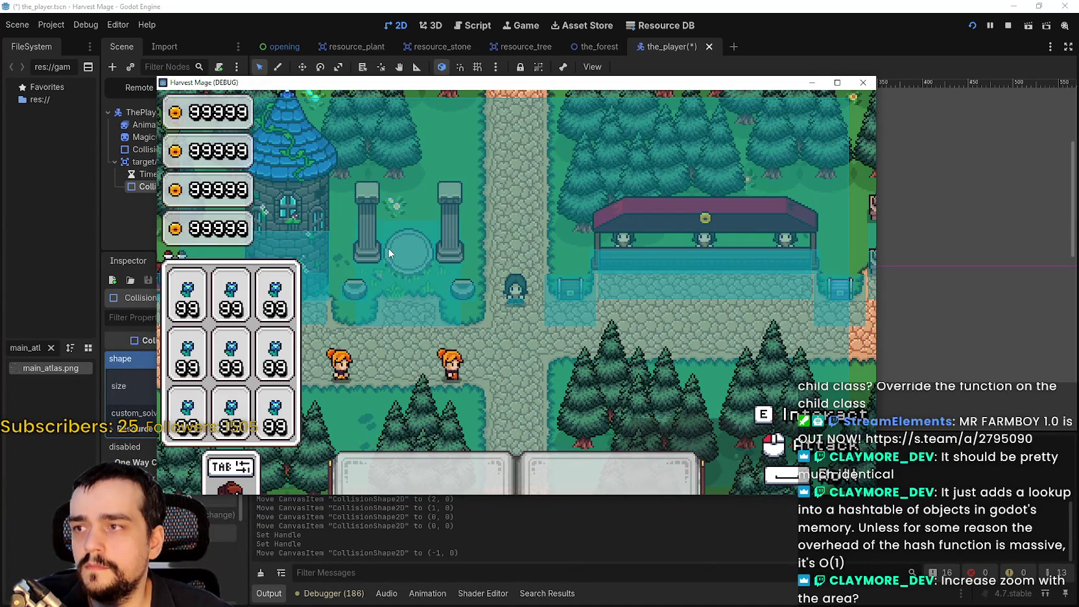
pyautogui.hotkey('alt', 'Tab')
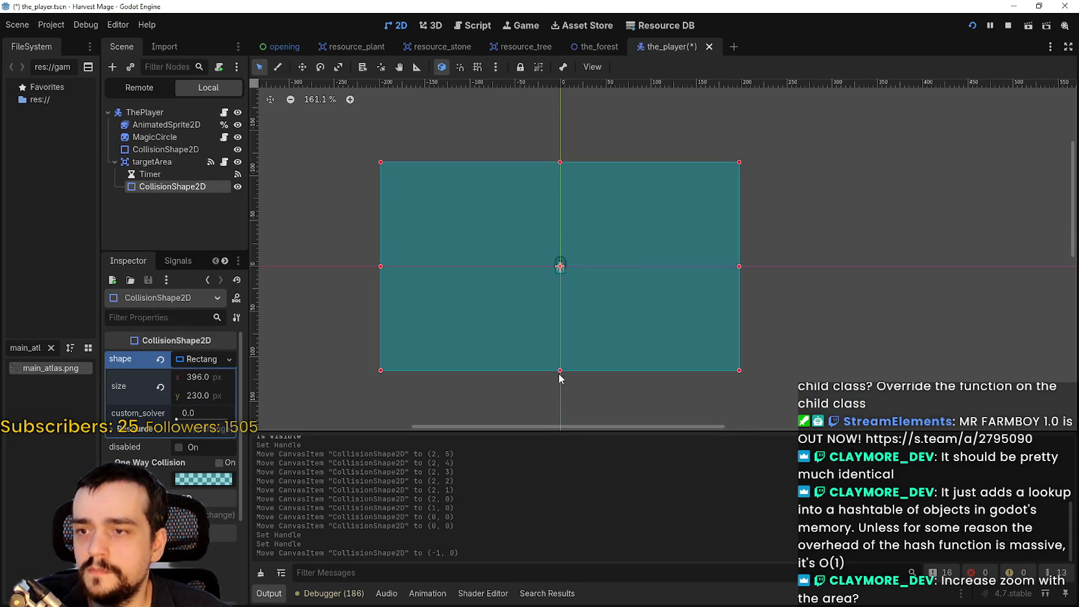
pyautogui.moveTo(560, 372); pyautogui.dragTo(560, 361)
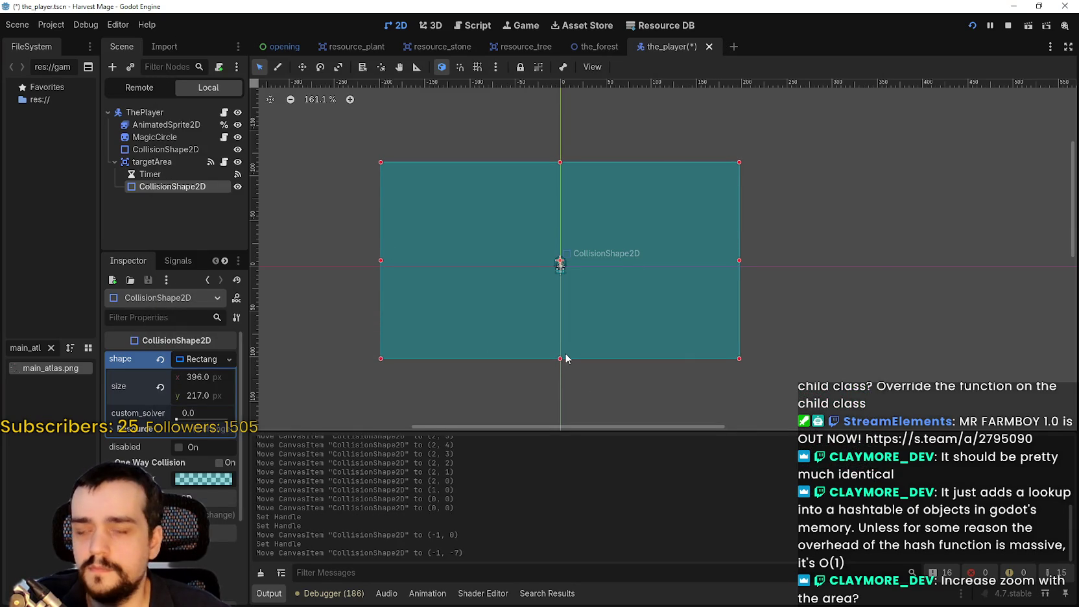
pyautogui.hotkey('alt', 'Tab')
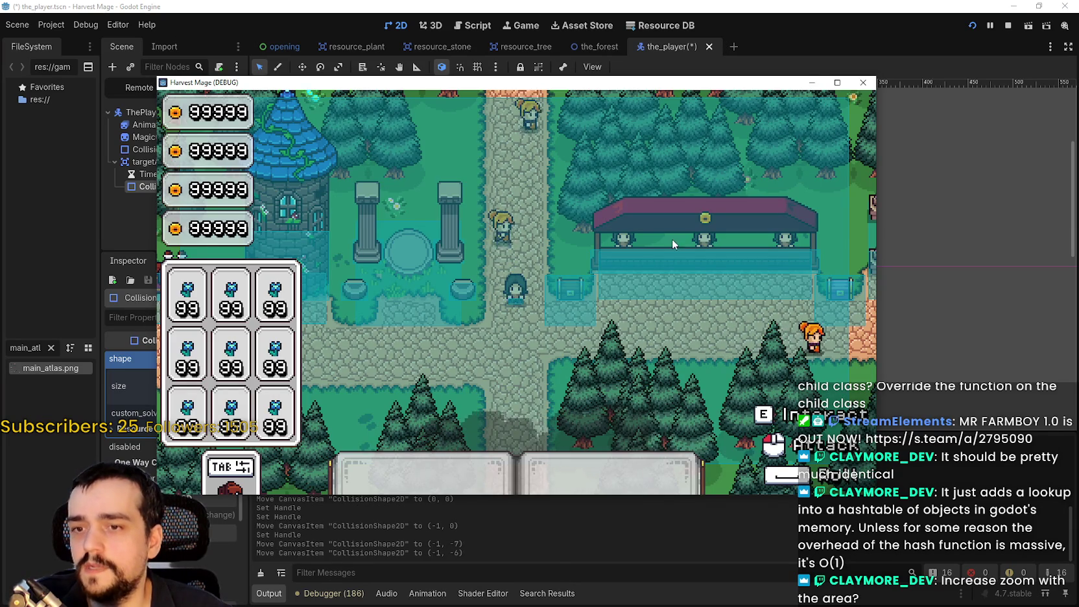
# Step: Maximize the game window and walk the player around the farm and pillars to test the area
pyautogui.press('w')
pyautogui.press('d')
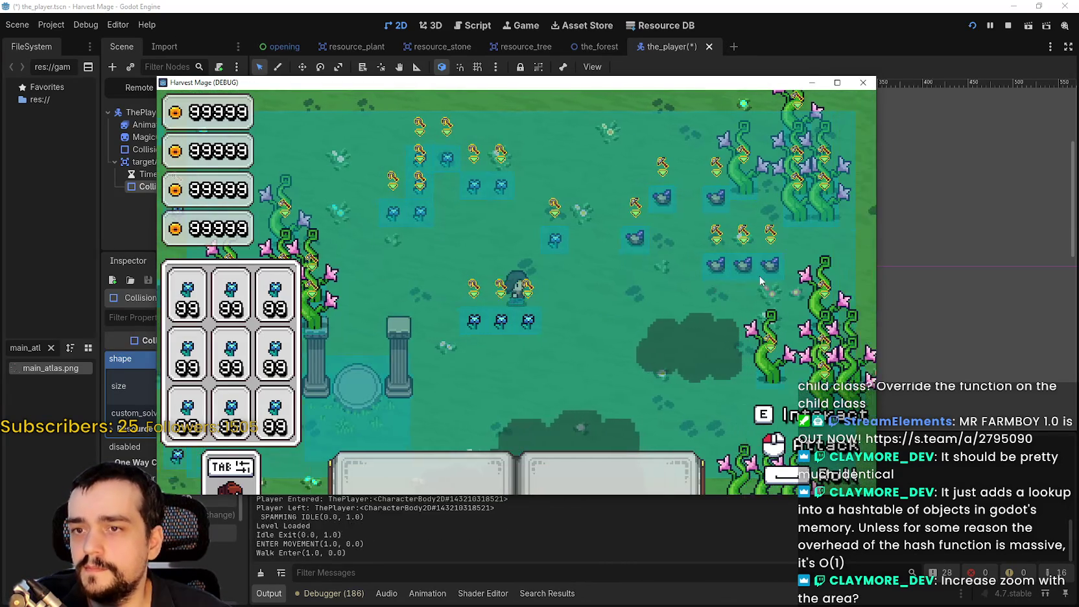
pyautogui.click(837, 83)
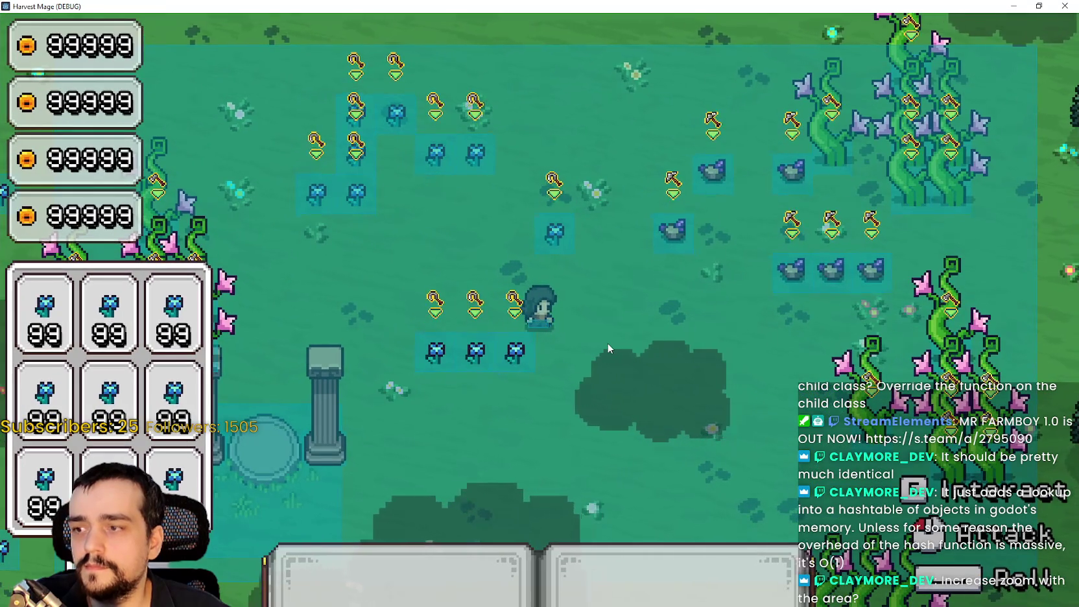
pyautogui.press('d')
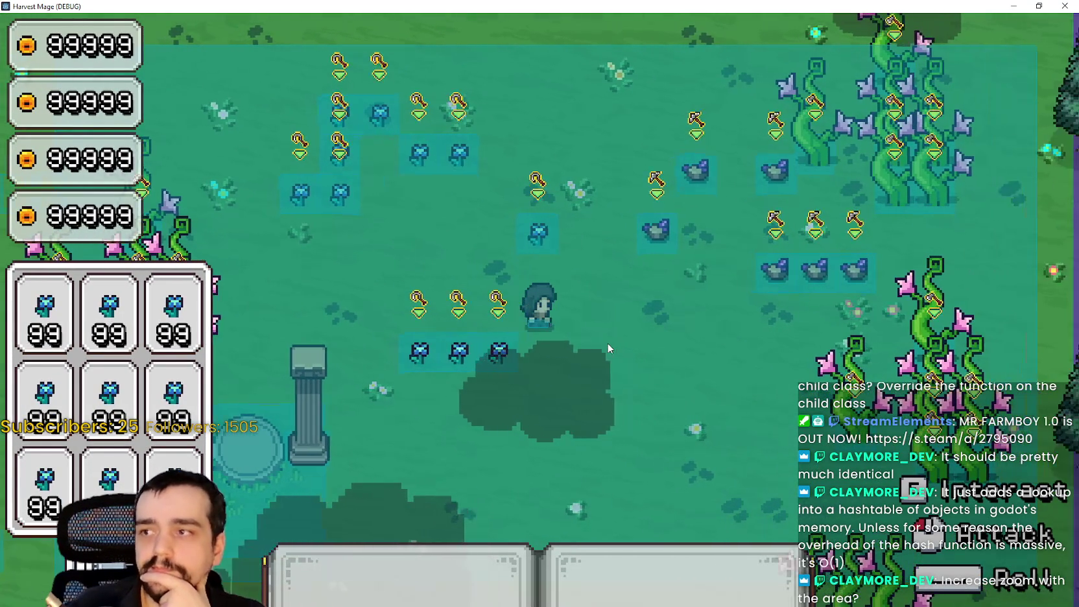
pyautogui.press('a')
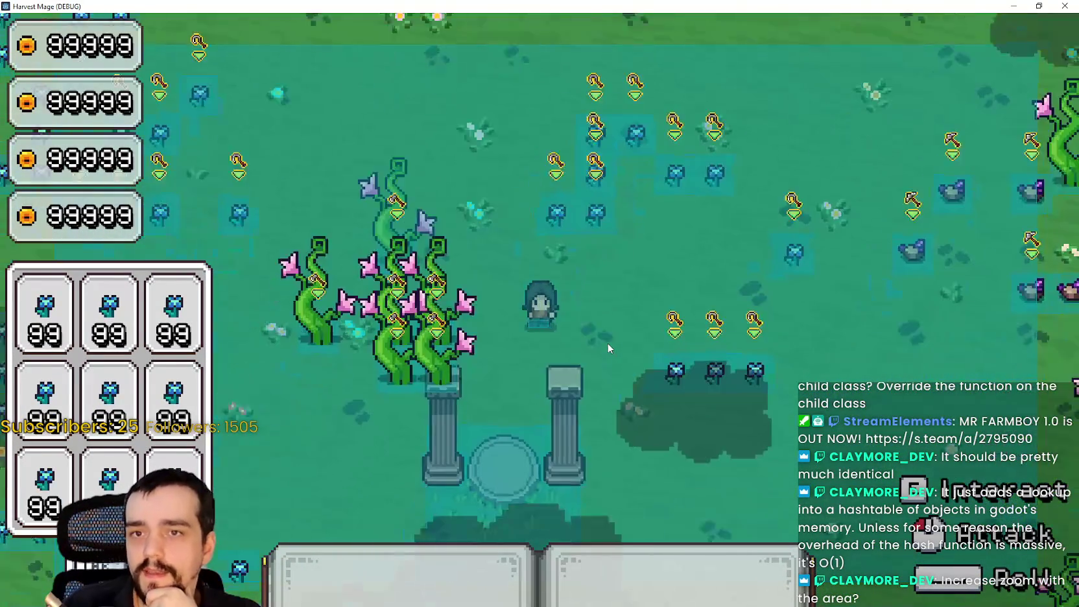
pyautogui.press('s')
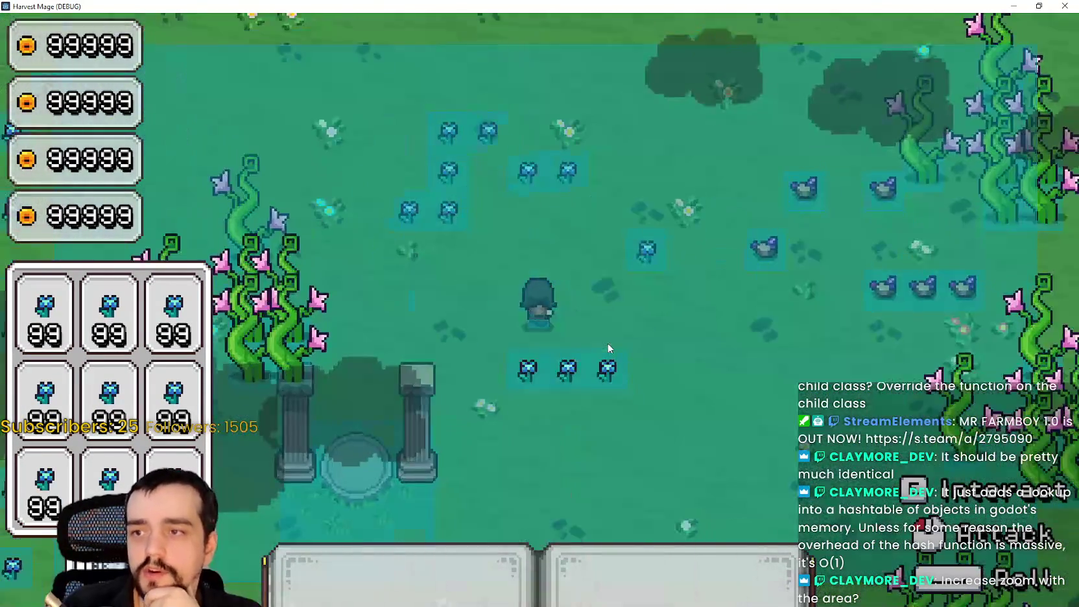
pyautogui.press('d')
pyautogui.press('s')
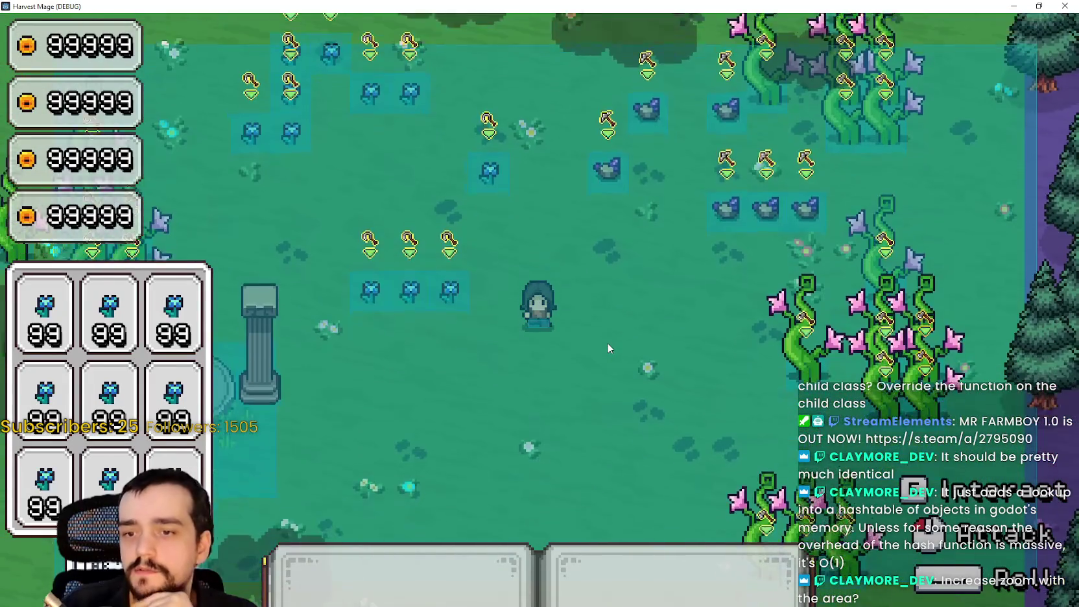
pyautogui.press('s')
pyautogui.press('a')
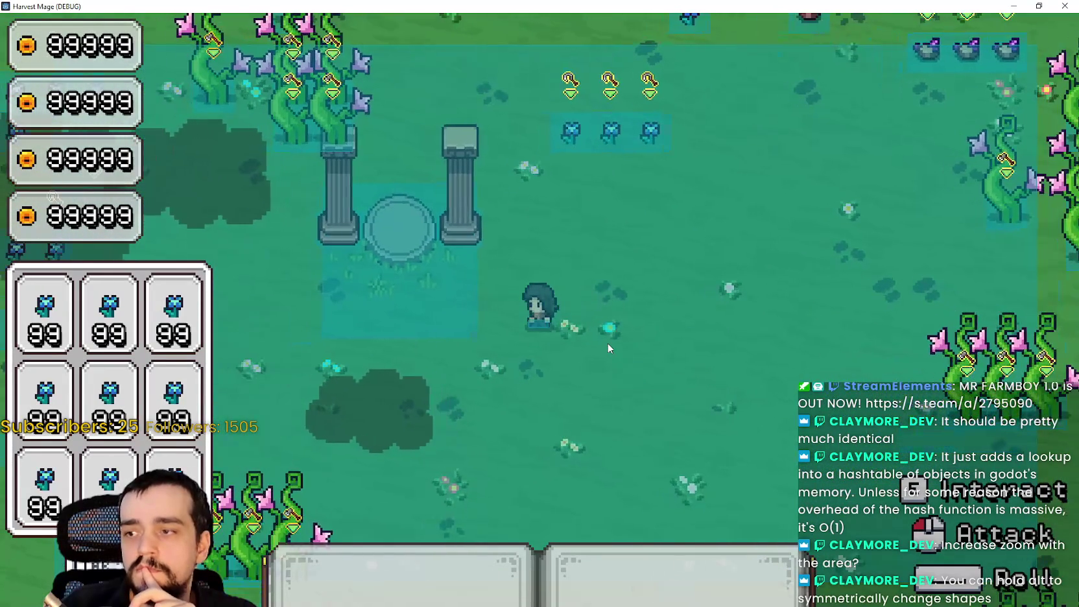
pyautogui.press('d')
pyautogui.press('w')
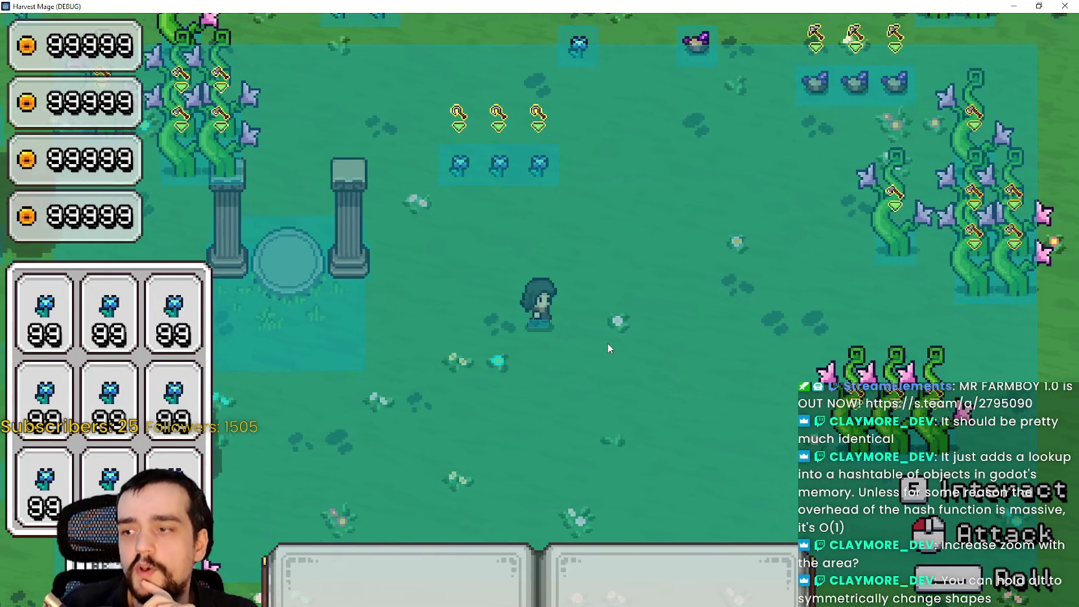
# Step: Raise the rectangle's bottom edge to 396 × 203 px and relaunch the game with F5
pyautogui.press('F8')
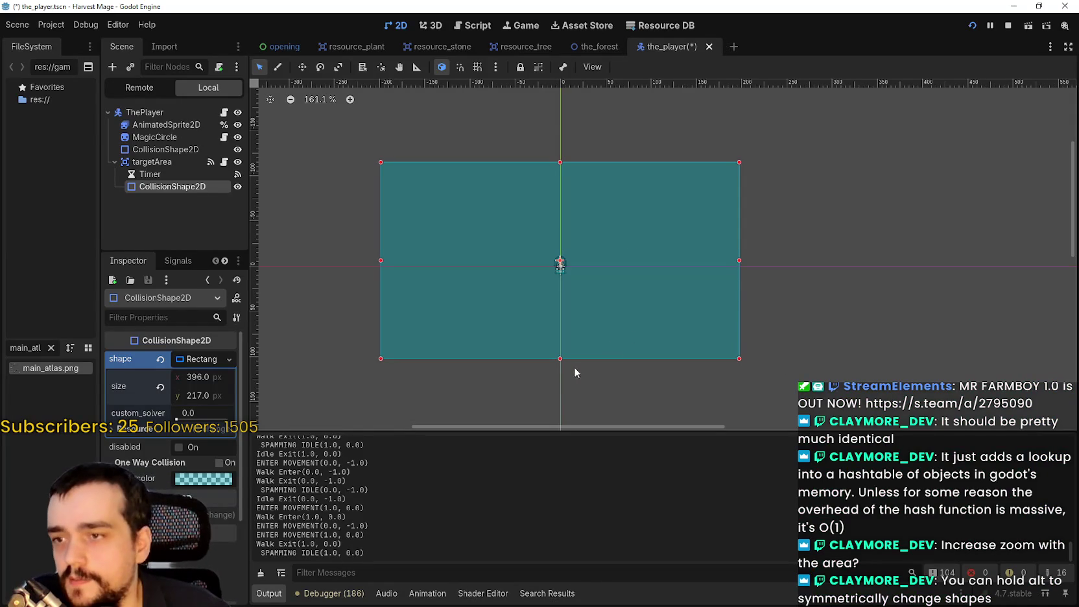
pyautogui.moveTo(560, 358); pyautogui.dragTo(560, 345)
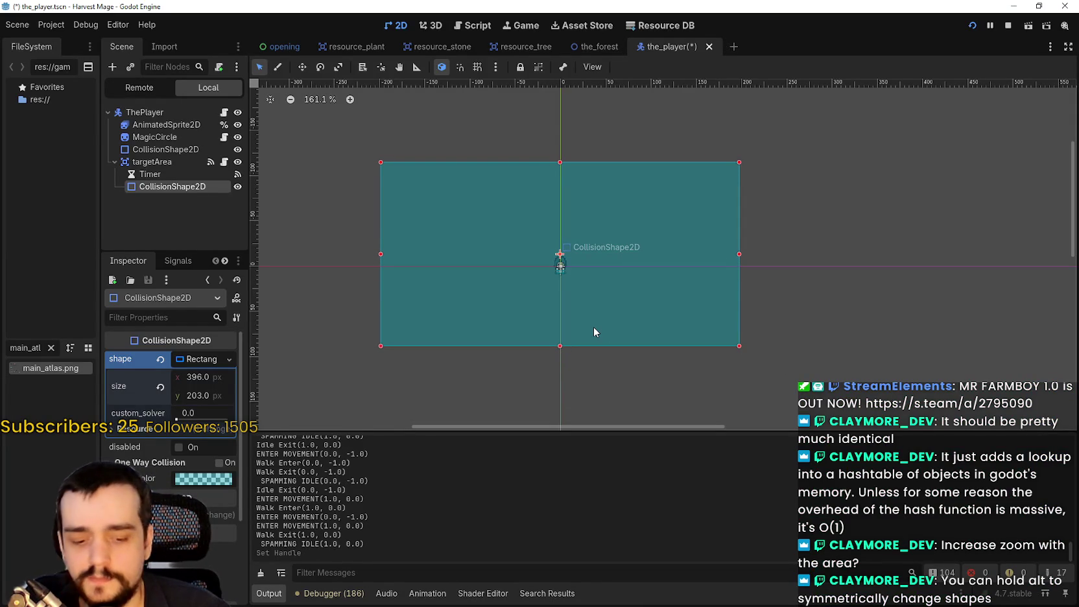
pyautogui.press('F5')
pyautogui.press('s')
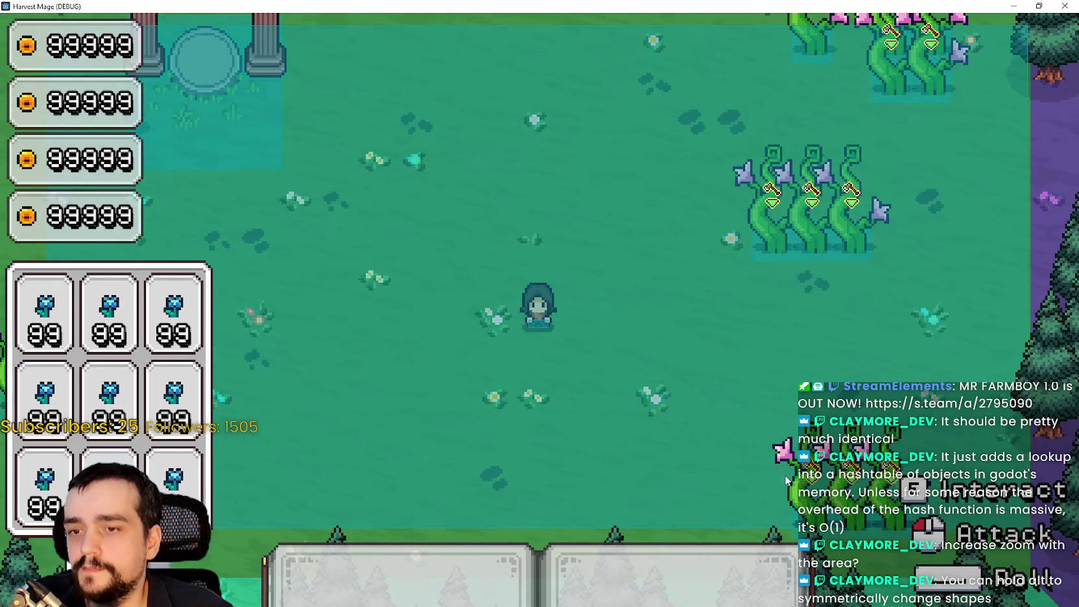
# Step: Relaunch the game and walk the player north, south and west across the field
pyautogui.press('F8')
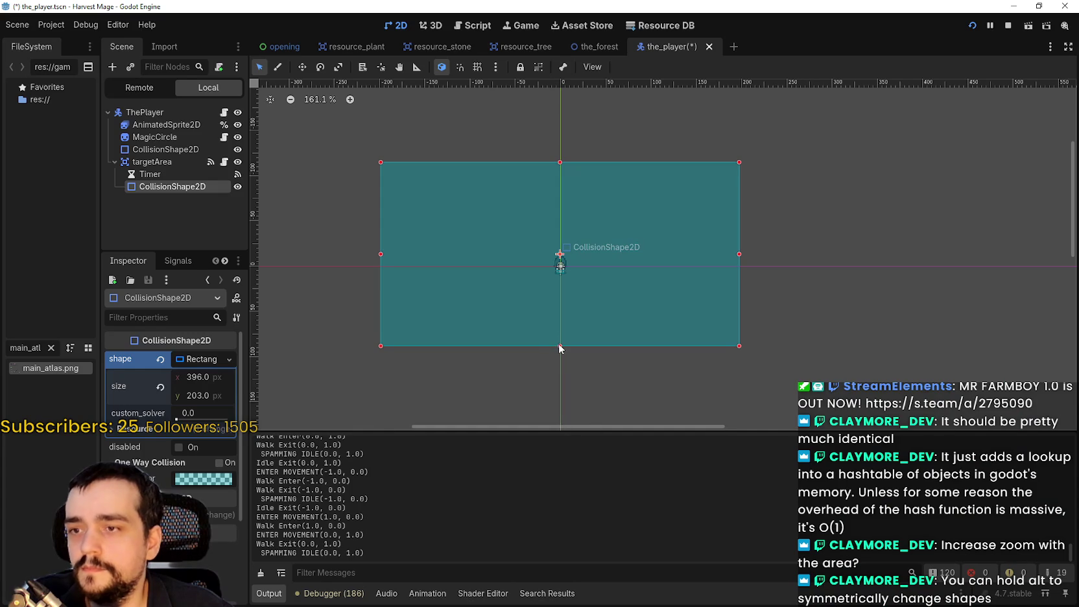
pyautogui.press('F5')
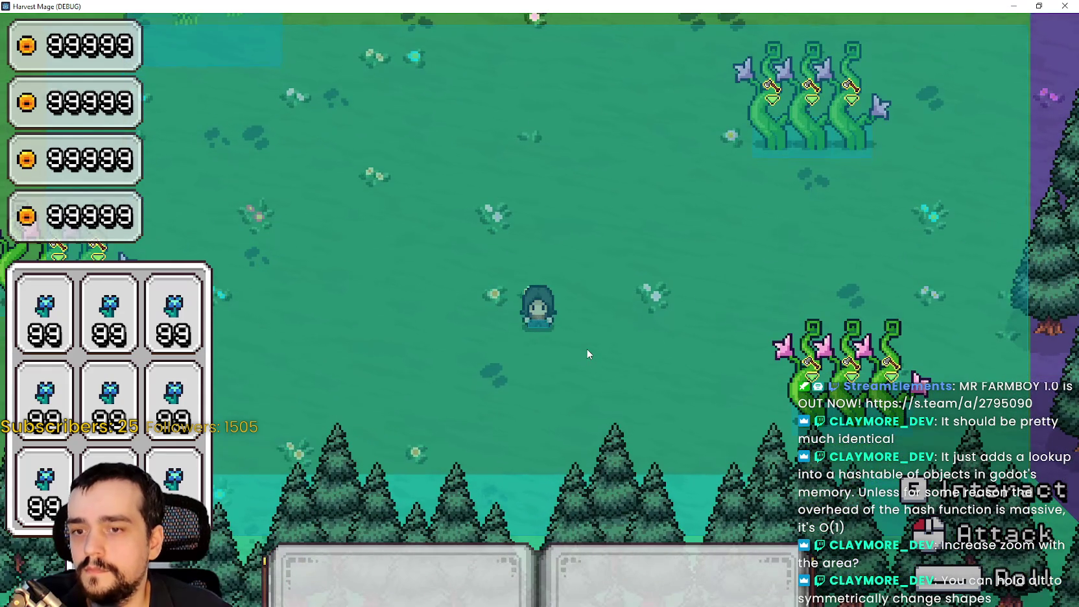
pyautogui.press('w')
pyautogui.press('s')
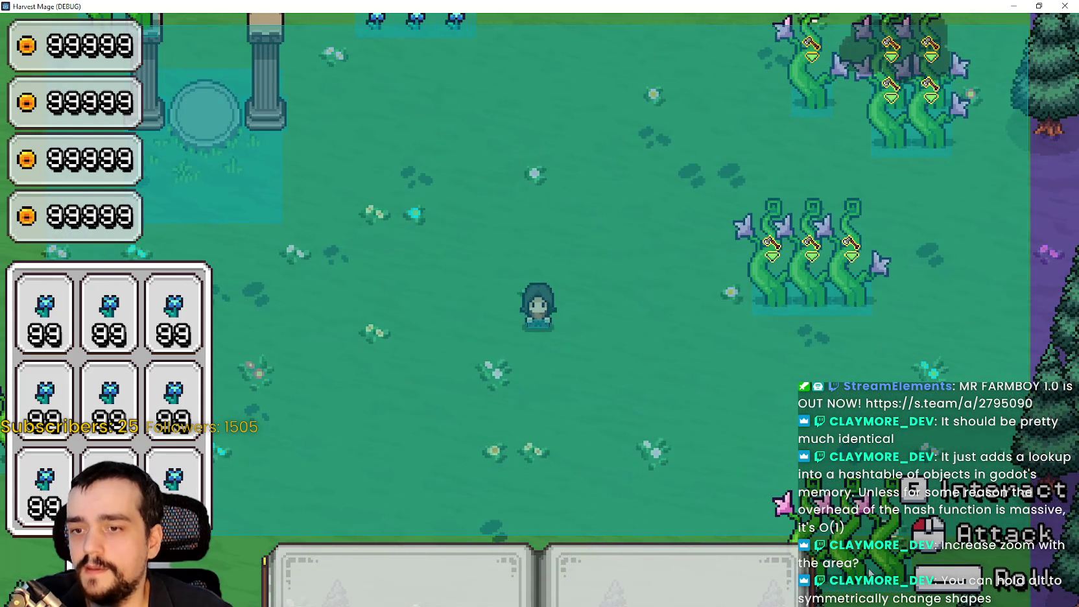
pyautogui.press('s')
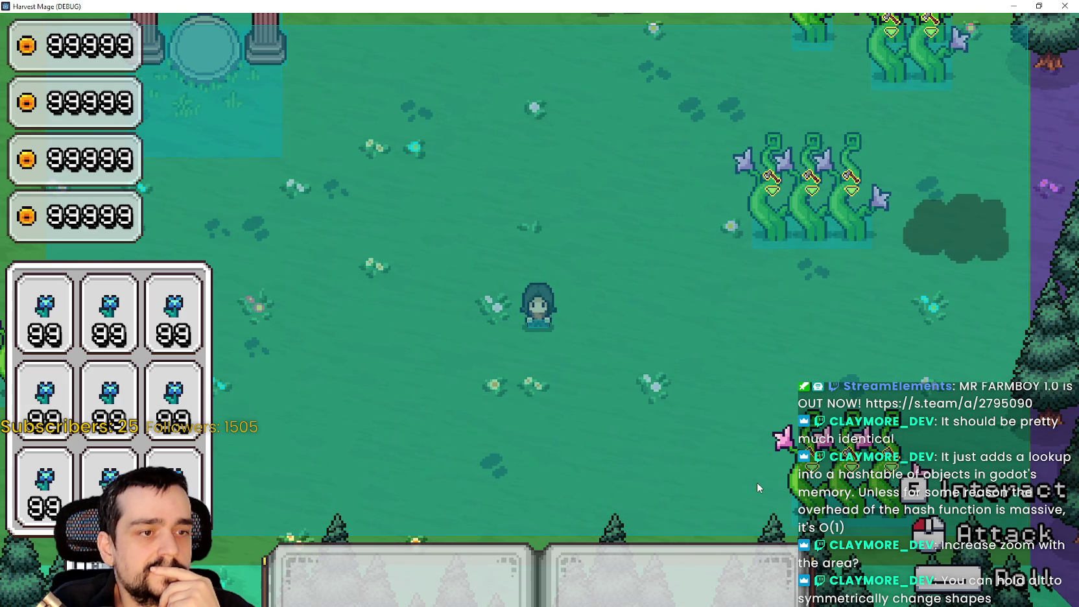
pyautogui.press('w')
pyautogui.press('w')
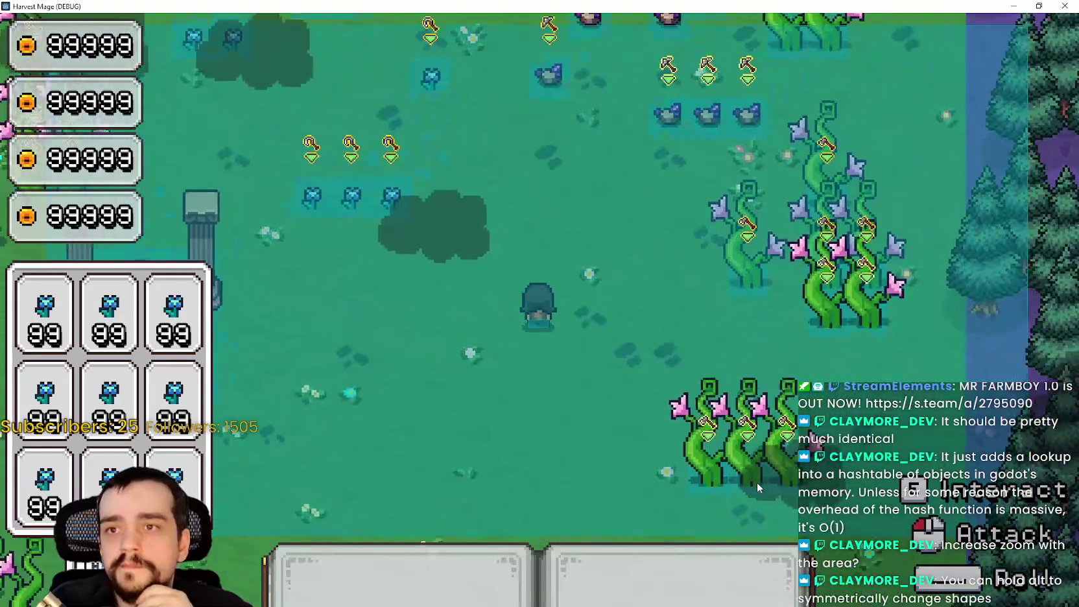
pyautogui.press('a')
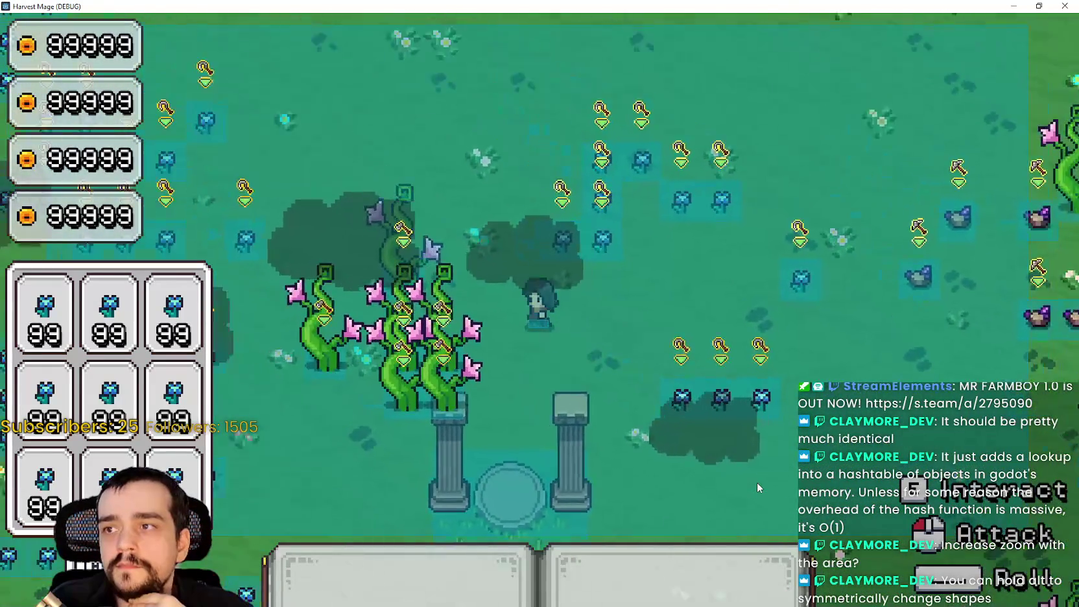
pyautogui.press('s')
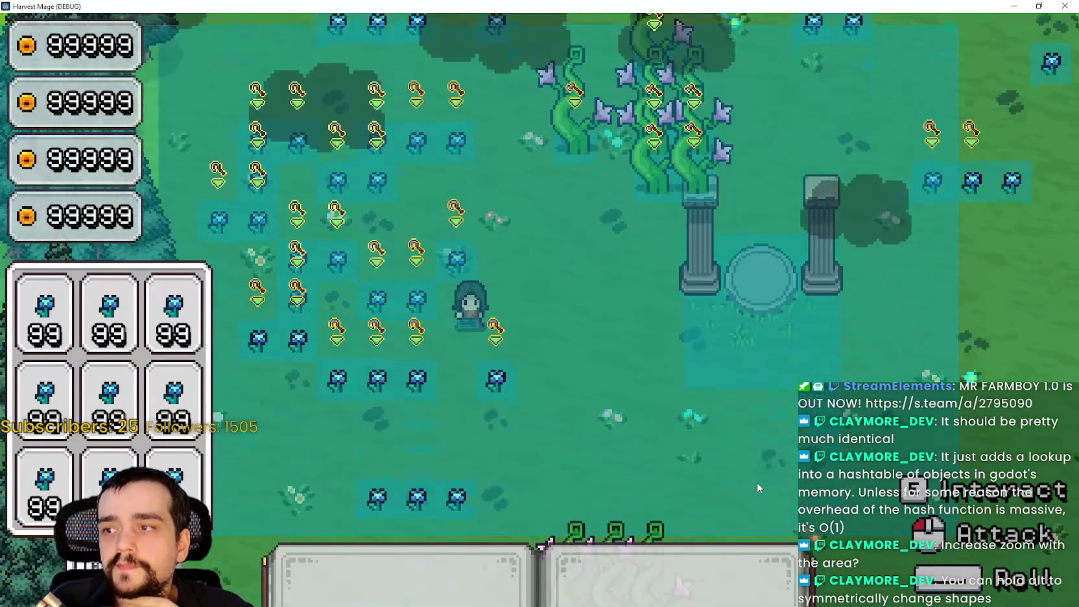
pyautogui.press('d')
pyautogui.press('a')
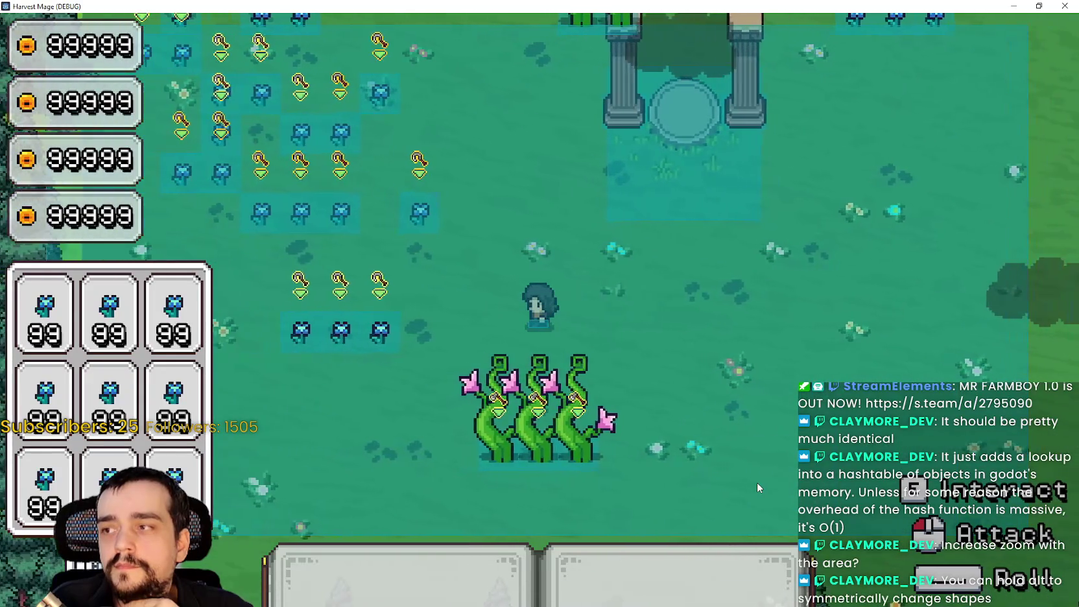
pyautogui.press('d')
pyautogui.press('w')
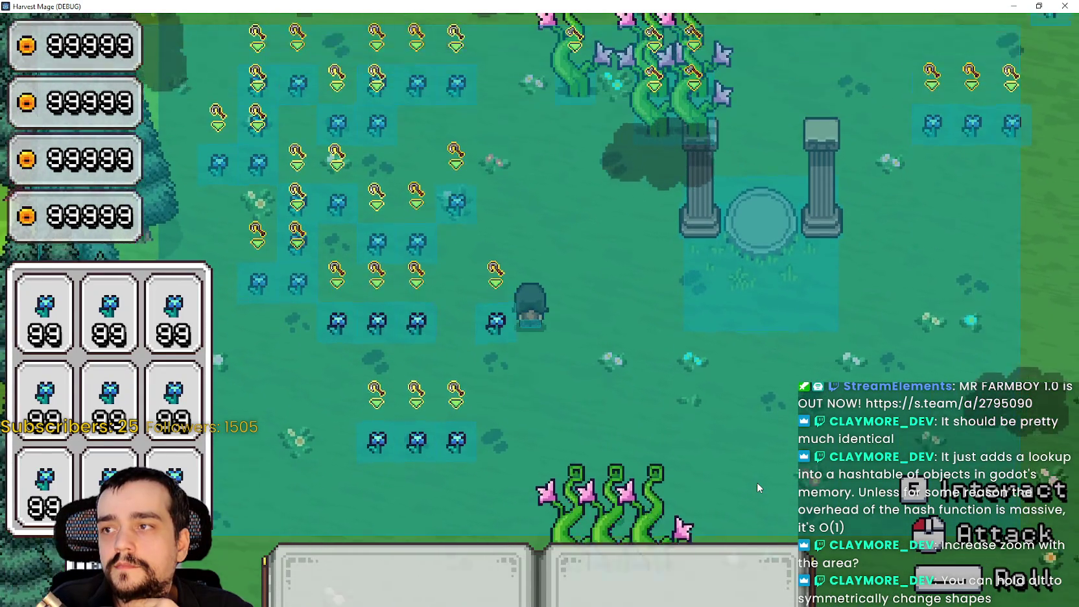
# Step: Walk to the tree line, forest edge and pillars, then exit fullscreen and close the game
pyautogui.press('w')
pyautogui.press('d')
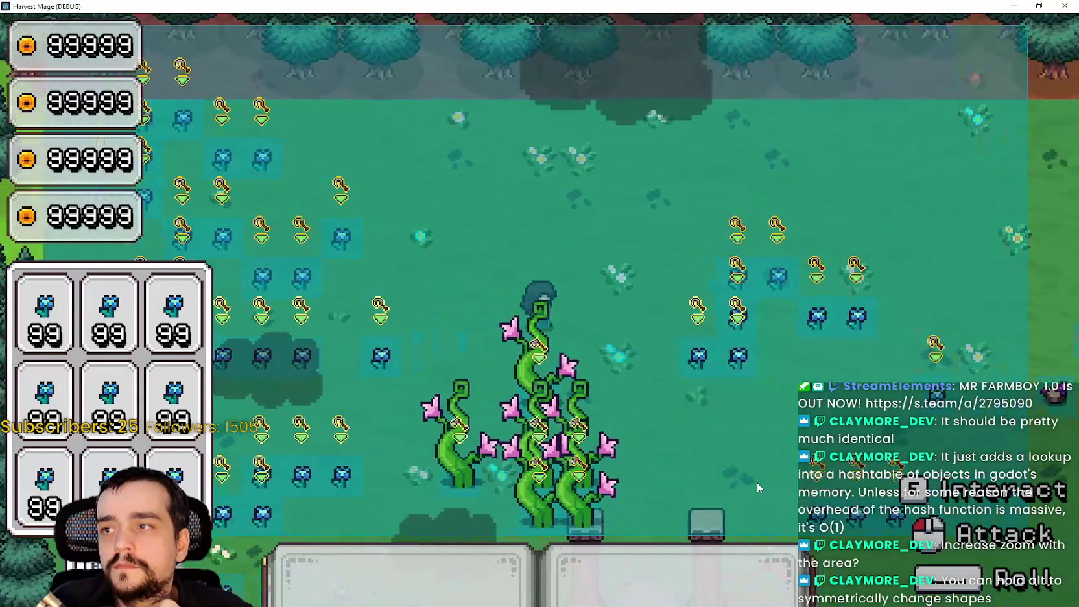
pyautogui.press('d')
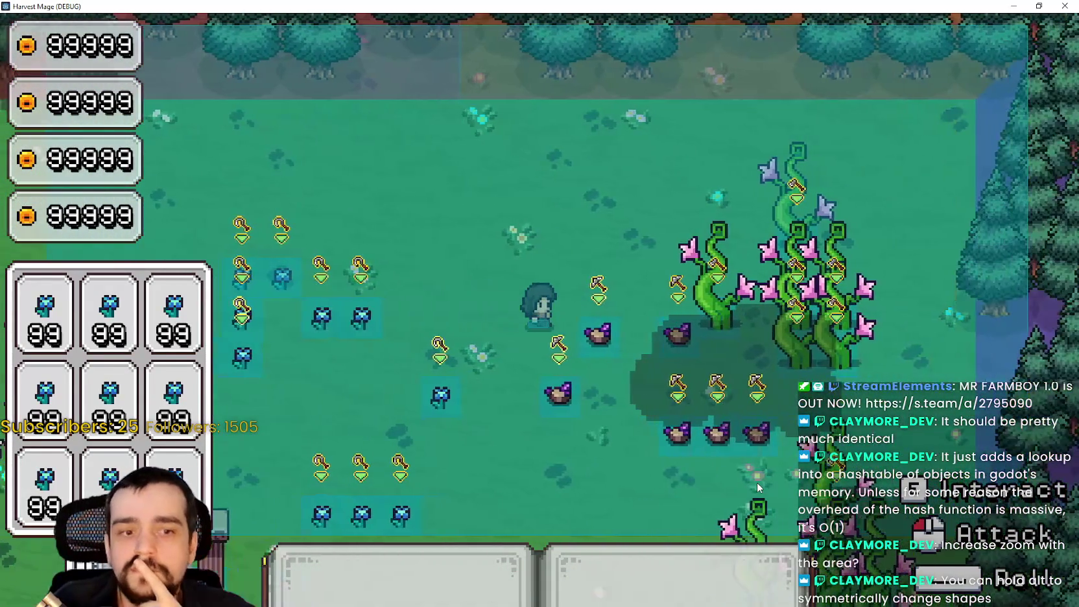
pyautogui.press('s')
pyautogui.press('s')
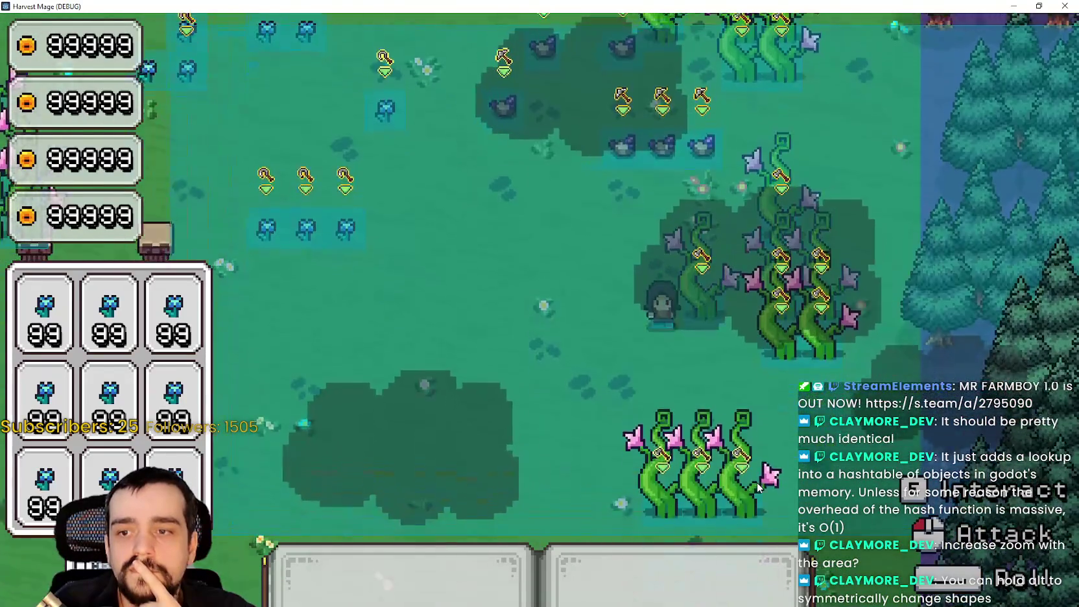
pyautogui.press('a')
pyautogui.press('s')
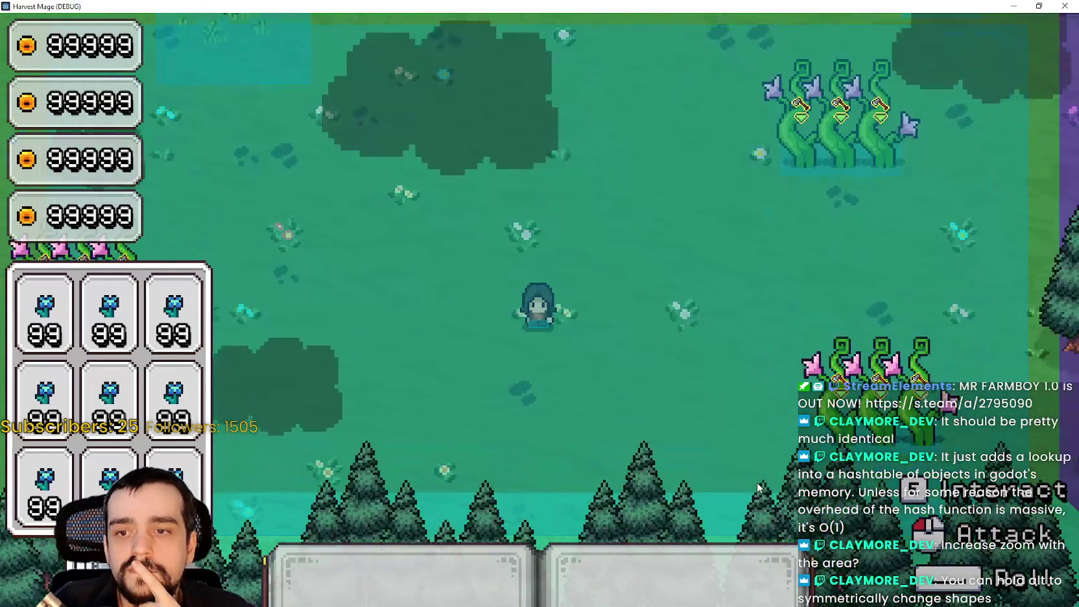
pyautogui.press('d')
pyautogui.press('w')
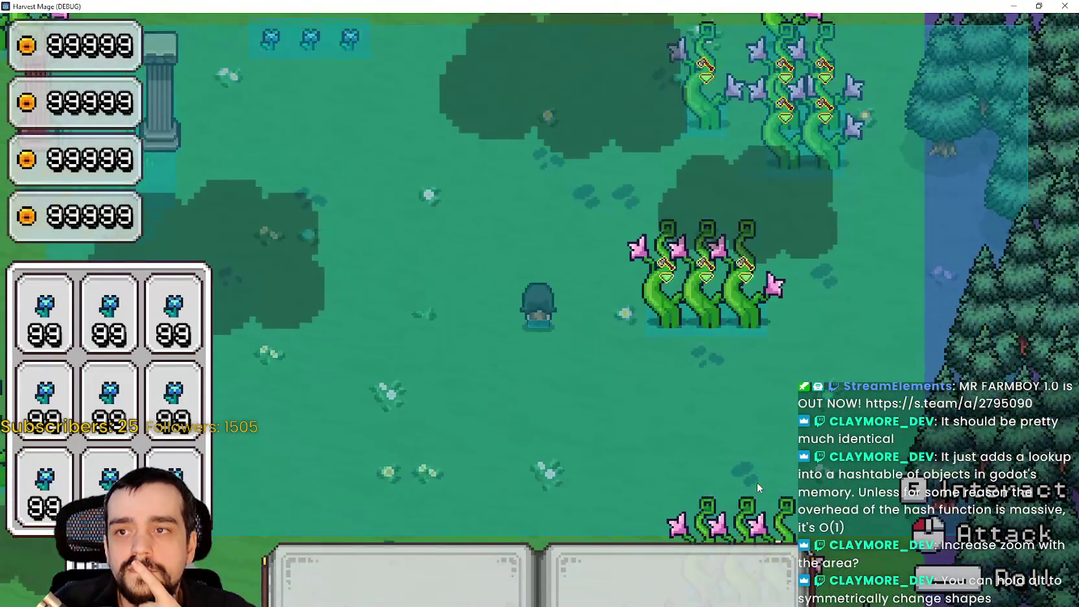
pyautogui.press('a')
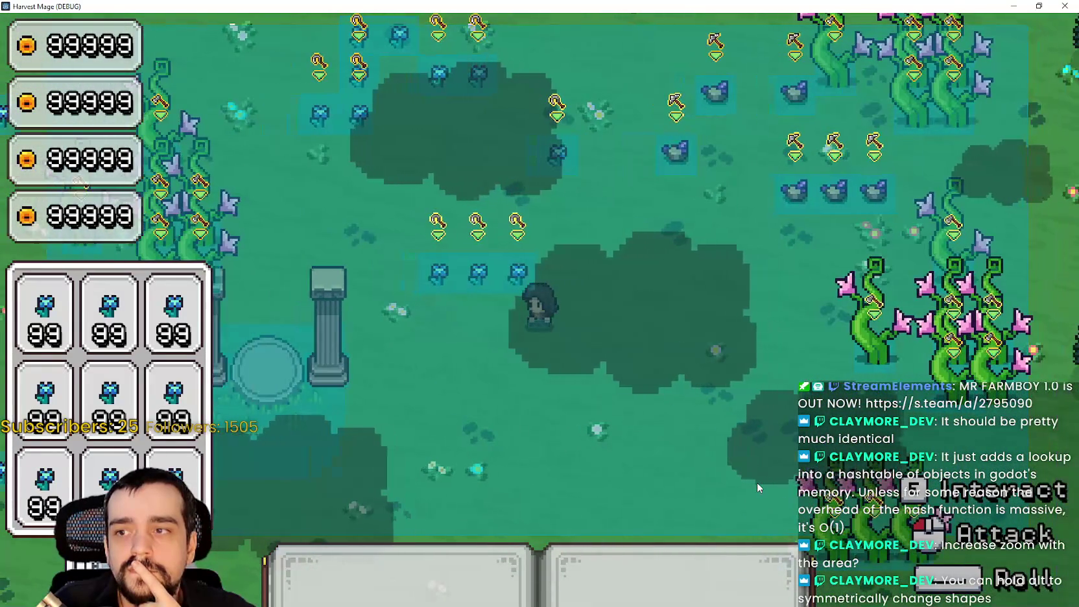
pyautogui.press('d')
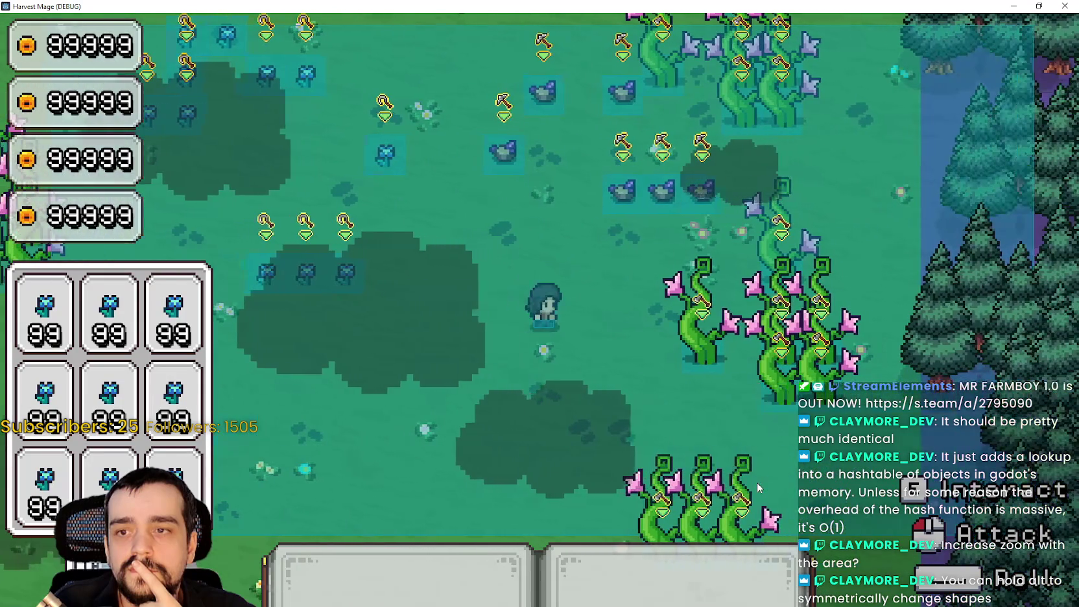
pyautogui.click(1038, 6)
pyautogui.click(1007, 26)
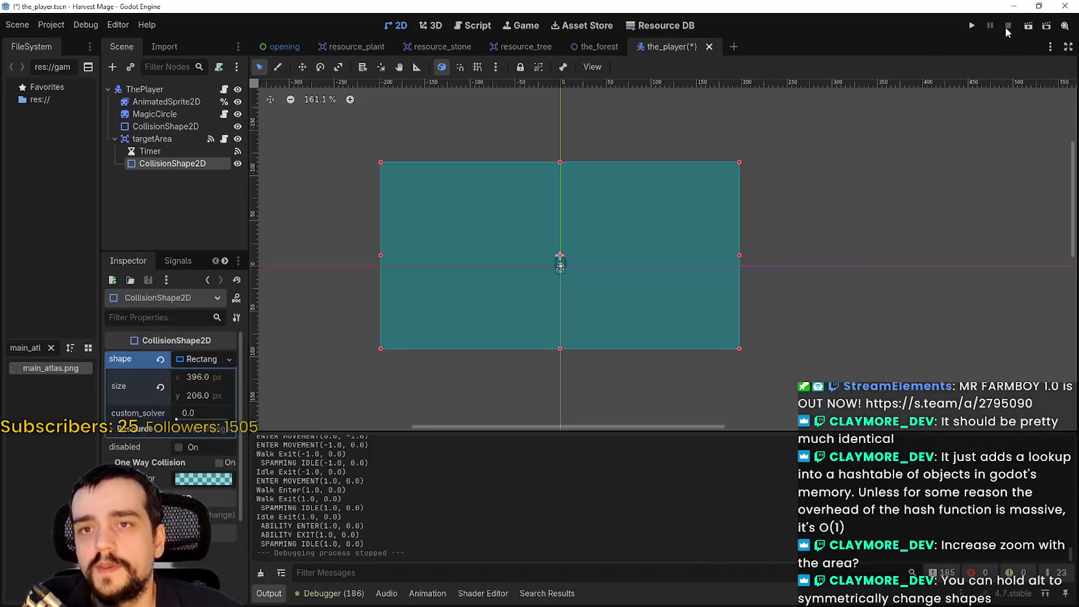
# Step: Replace the rectangle with a new CircleShape2D of radius 48.04 px and run the project
pyautogui.click(160, 359)
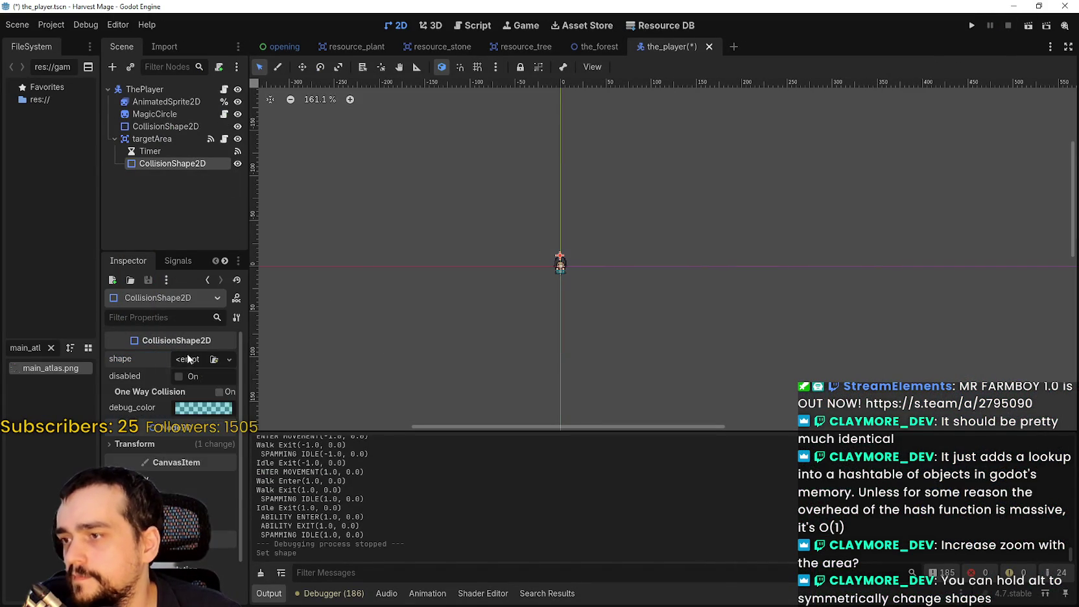
pyautogui.click(188, 358)
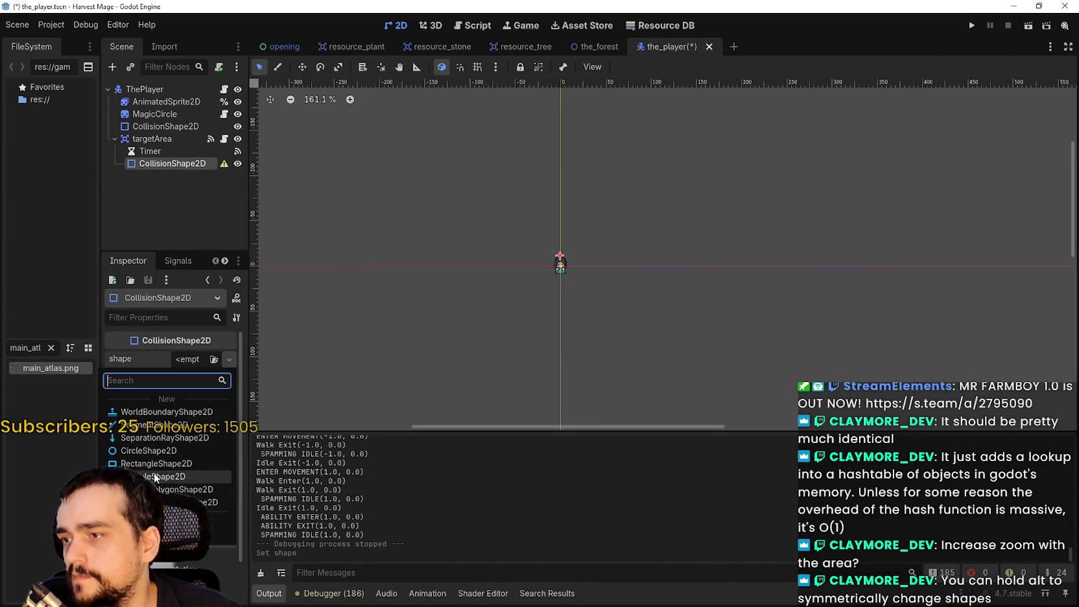
pyautogui.click(181, 451)
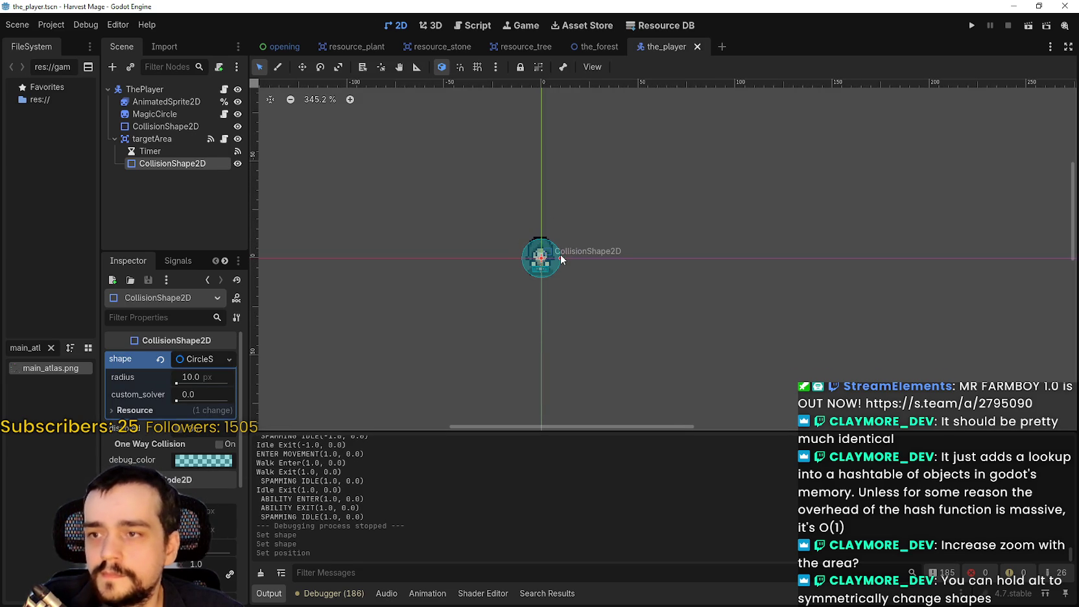
pyautogui.moveTo(578, 258); pyautogui.dragTo(635, 258)
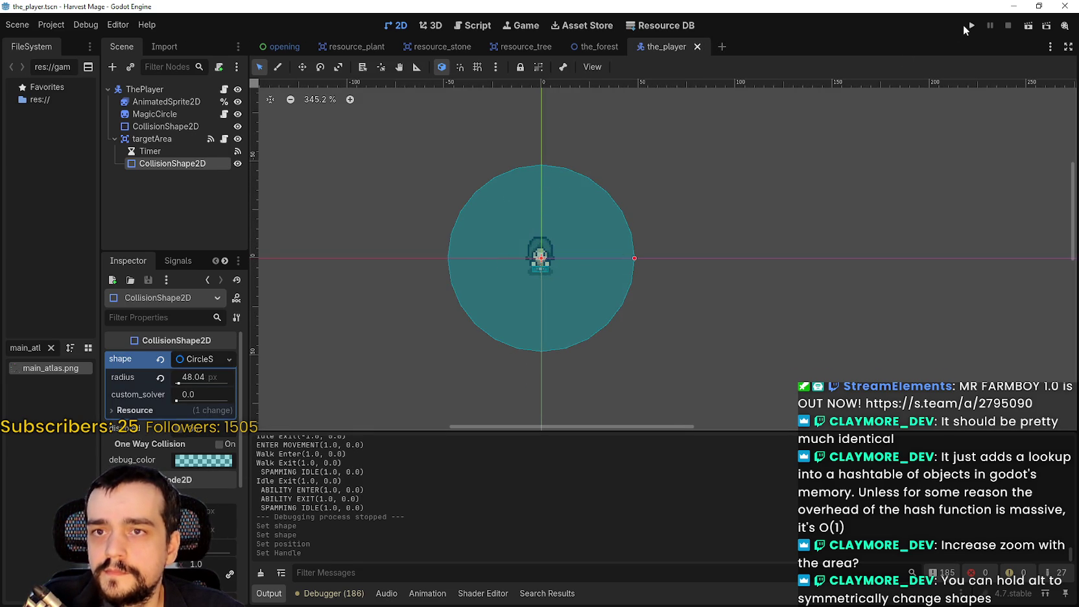
pyautogui.click(964, 25)
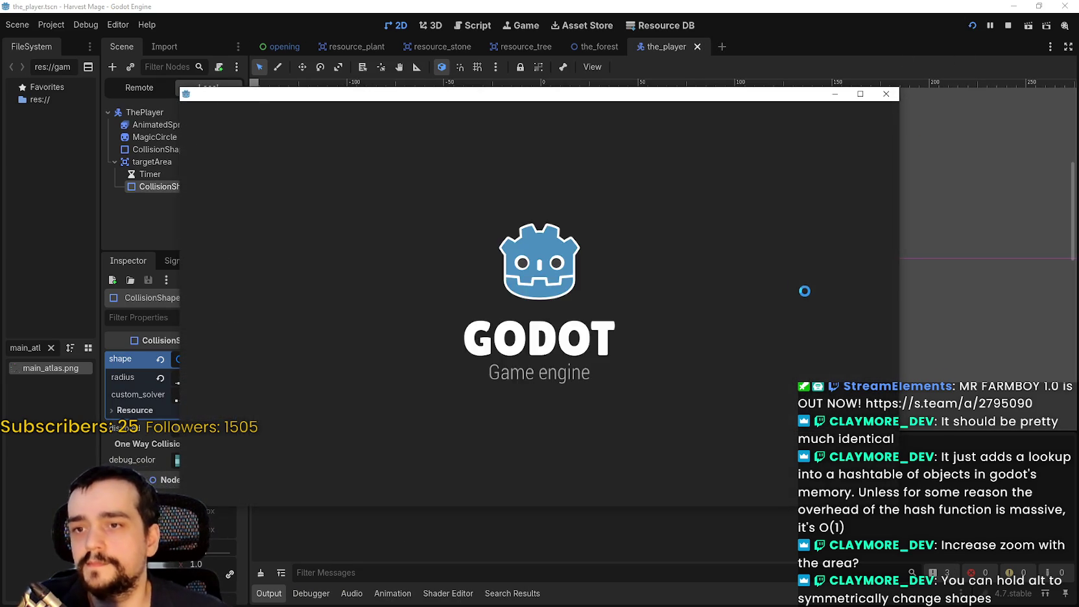
# Step: Start a new game, maximize the window, and walk around to check the 48 px circle
pyautogui.press('Return')
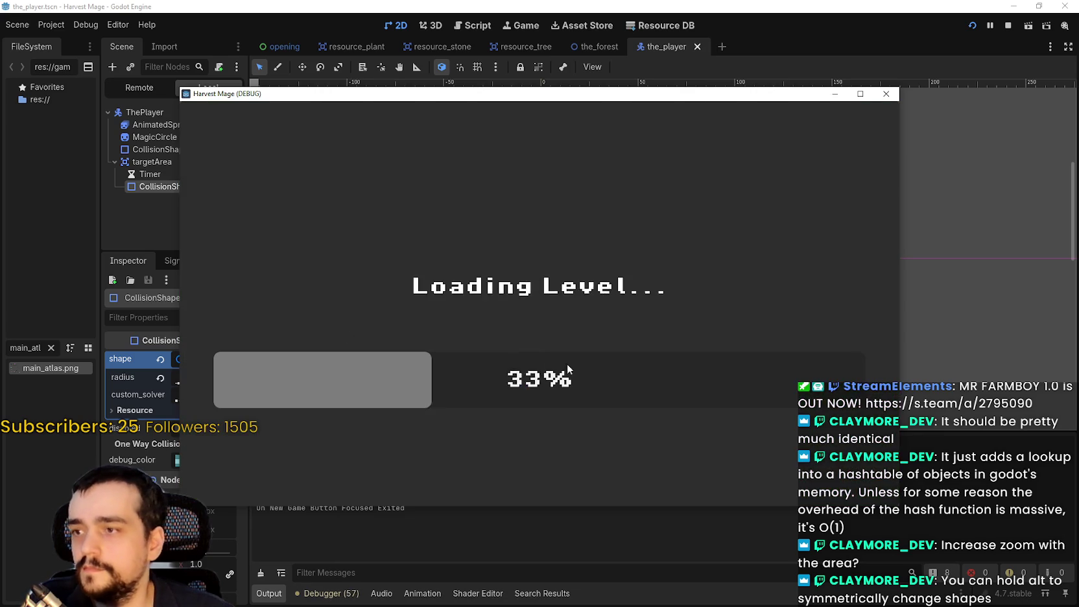
pyautogui.press('a')
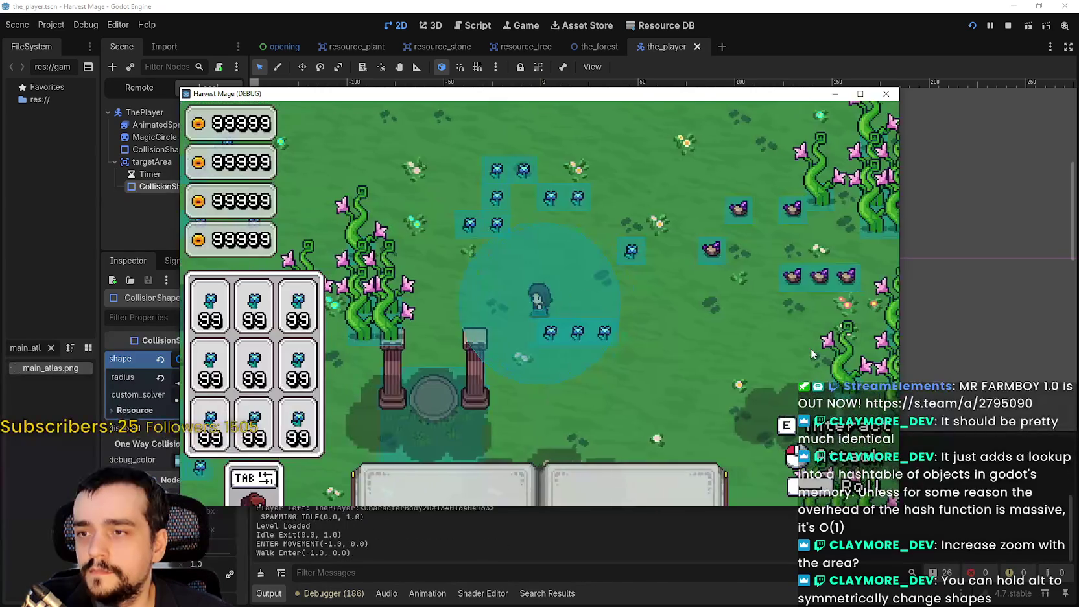
pyautogui.click(861, 93)
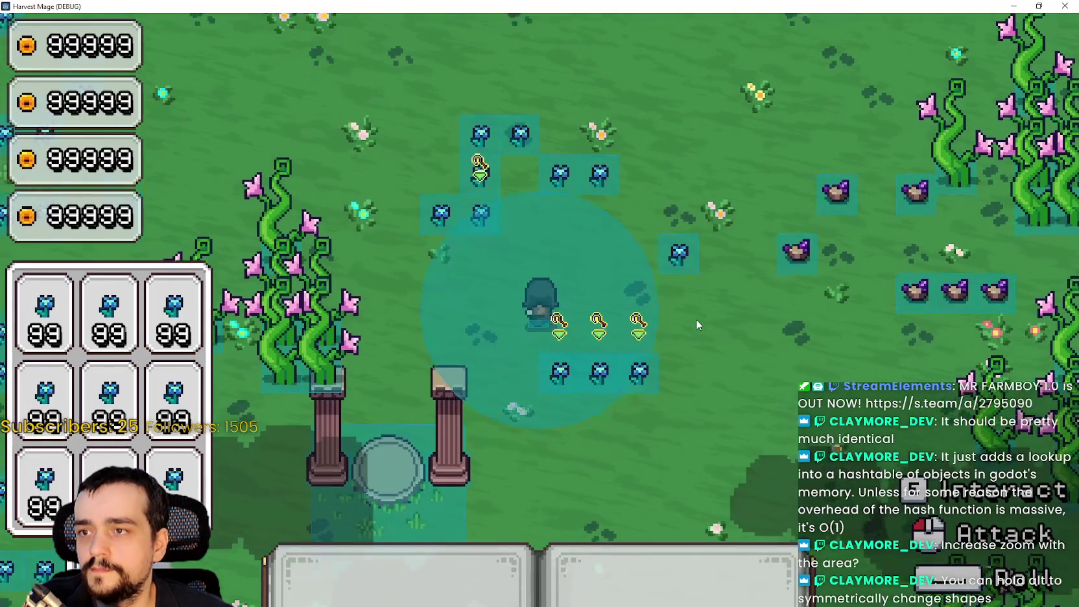
pyautogui.press('w')
pyautogui.press('d')
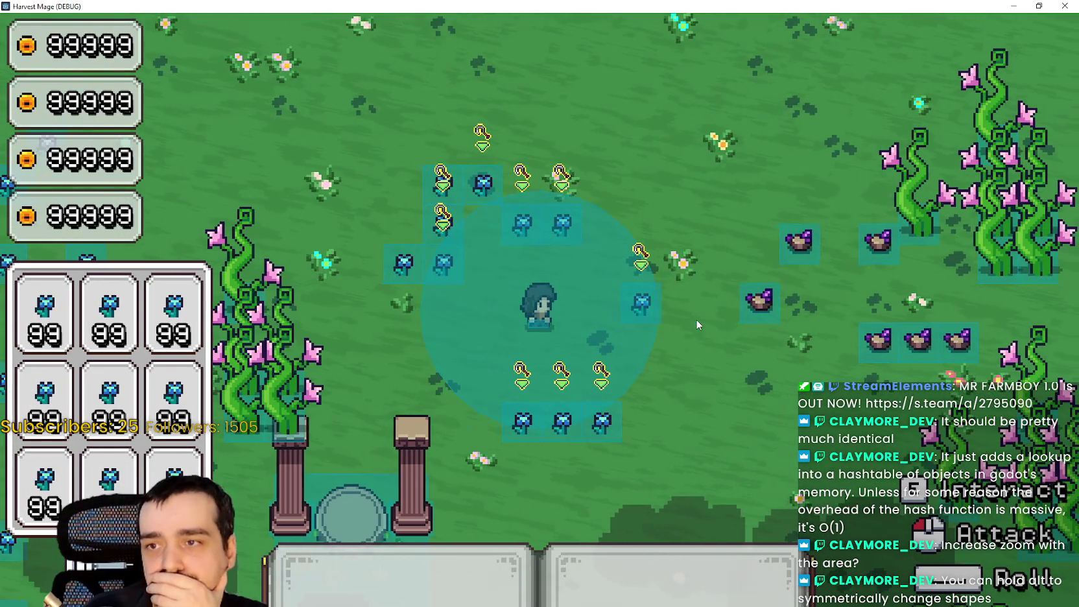
pyautogui.press('d')
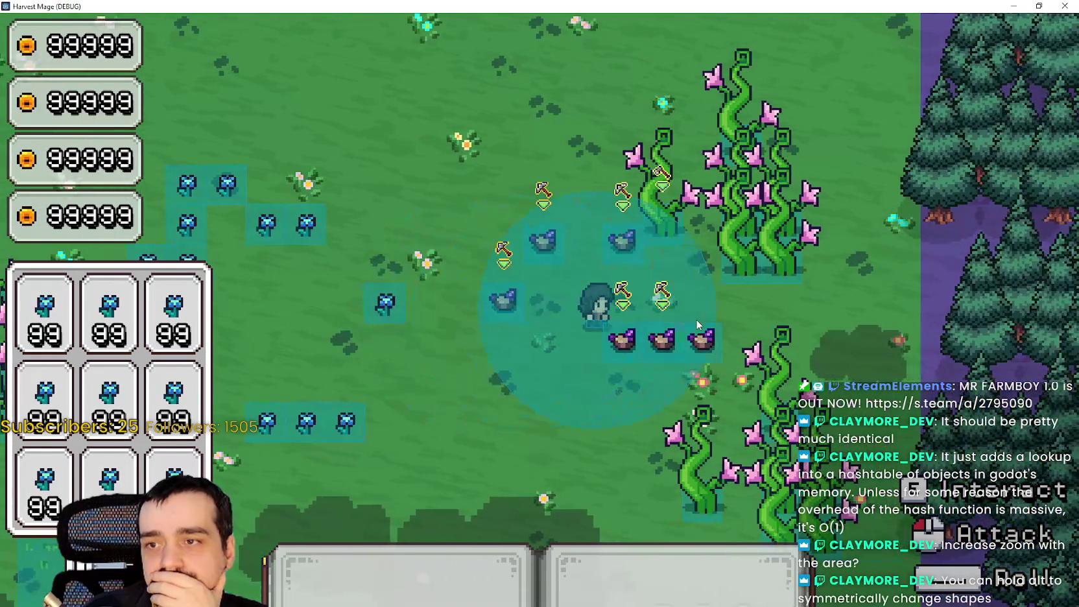
pyautogui.press('a')
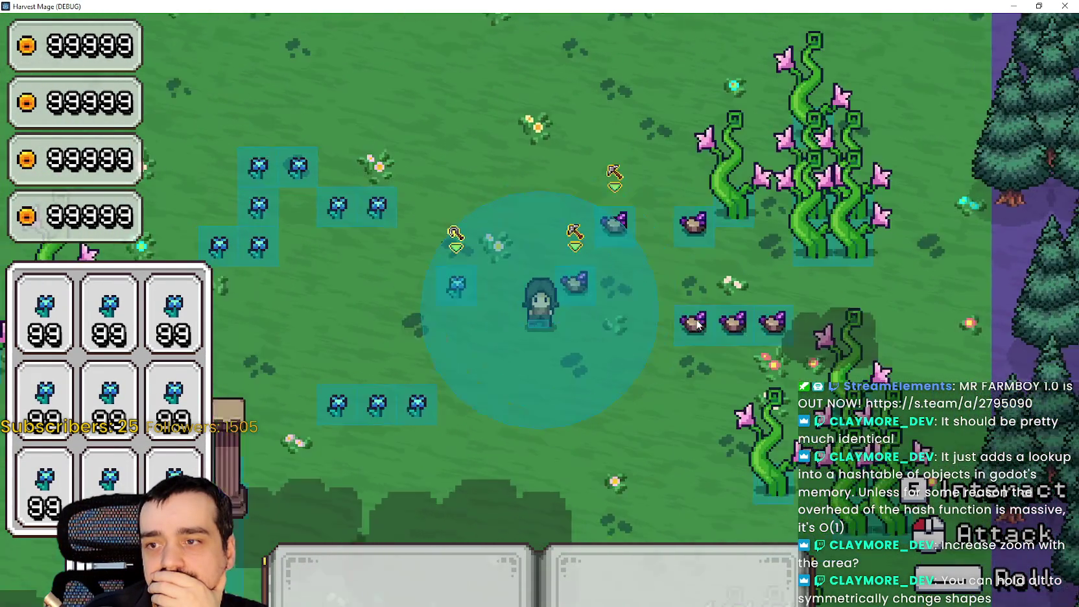
pyautogui.press('a')
pyautogui.press('s')
pyautogui.press('a')
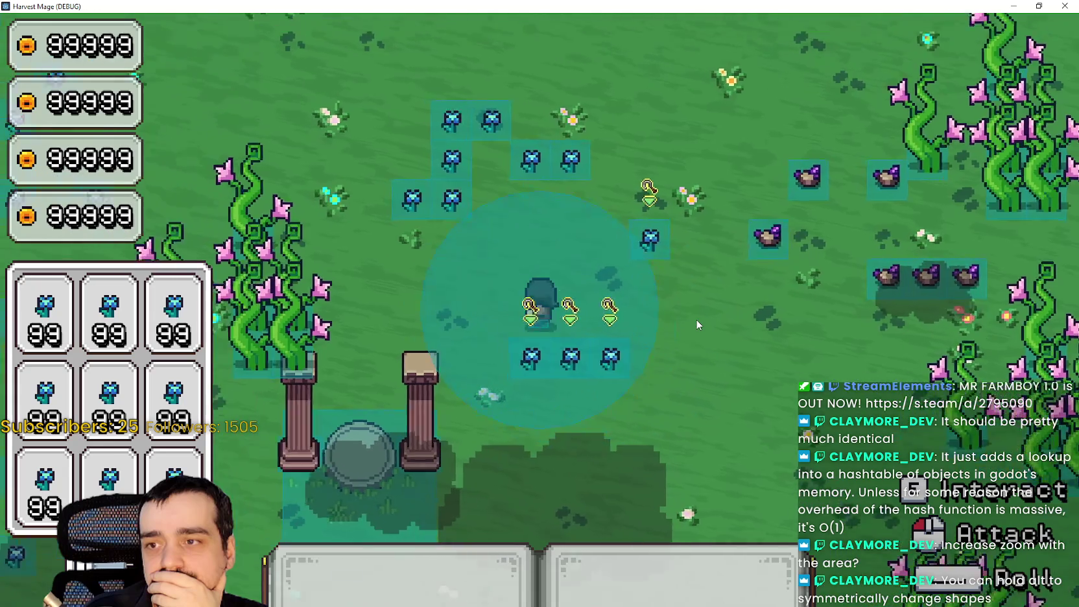
pyautogui.press('w')
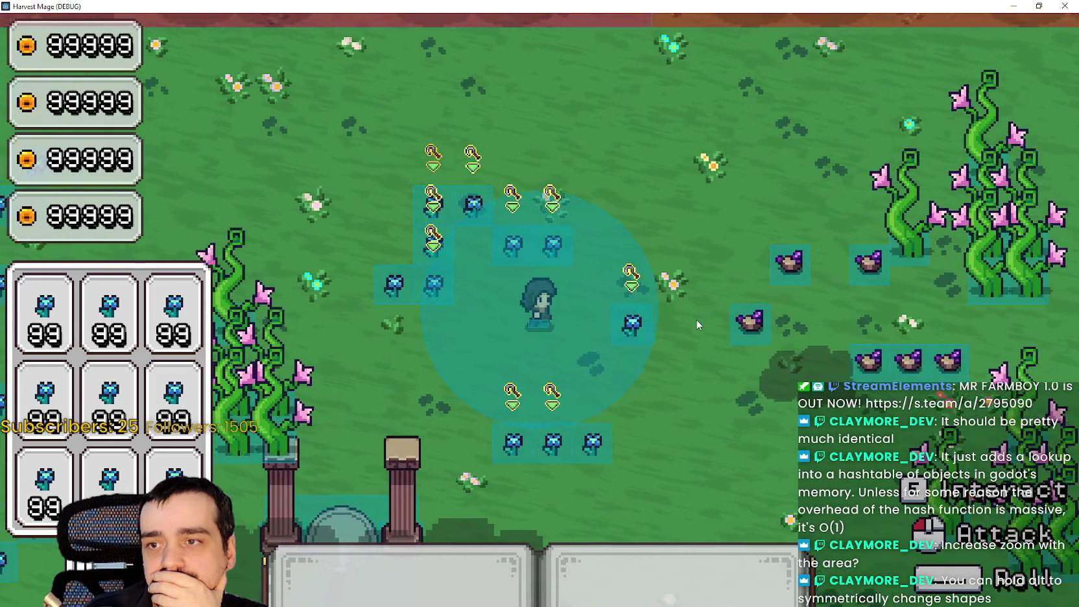
pyautogui.hotkey('alt', 'Tab')
# Step: Enlarge the circle radius to about 98 px, then walk the player down and right through the crops
pyautogui.moveTo(634, 258)
pyautogui.mouseDown()
pyautogui.moveTo(810, 264)
pyautogui.moveTo(731, 259)
pyautogui.mouseUp()
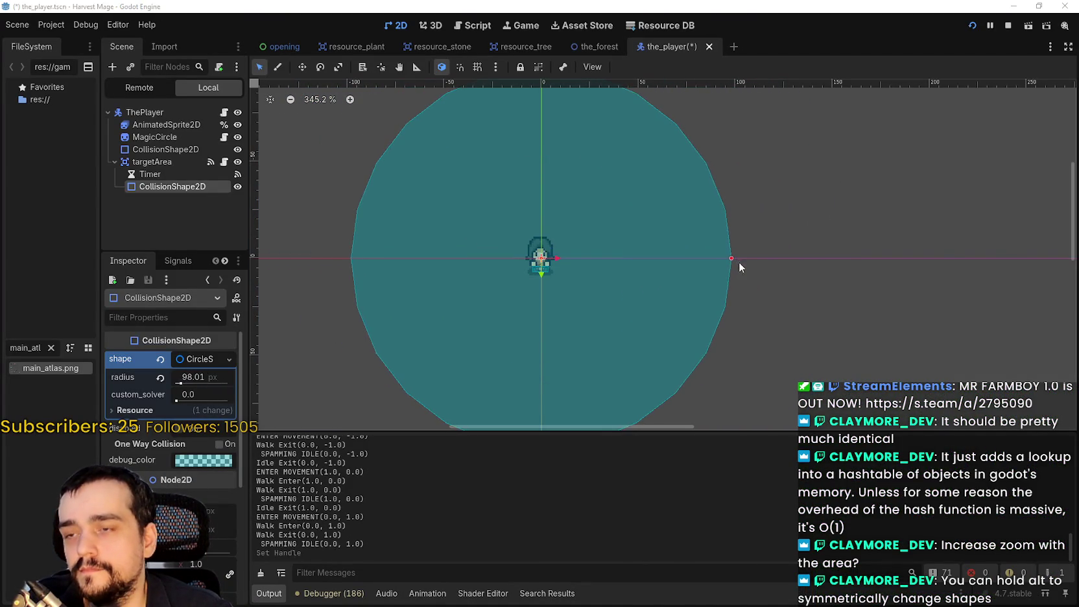
pyautogui.hotkey('alt', 'Tab')
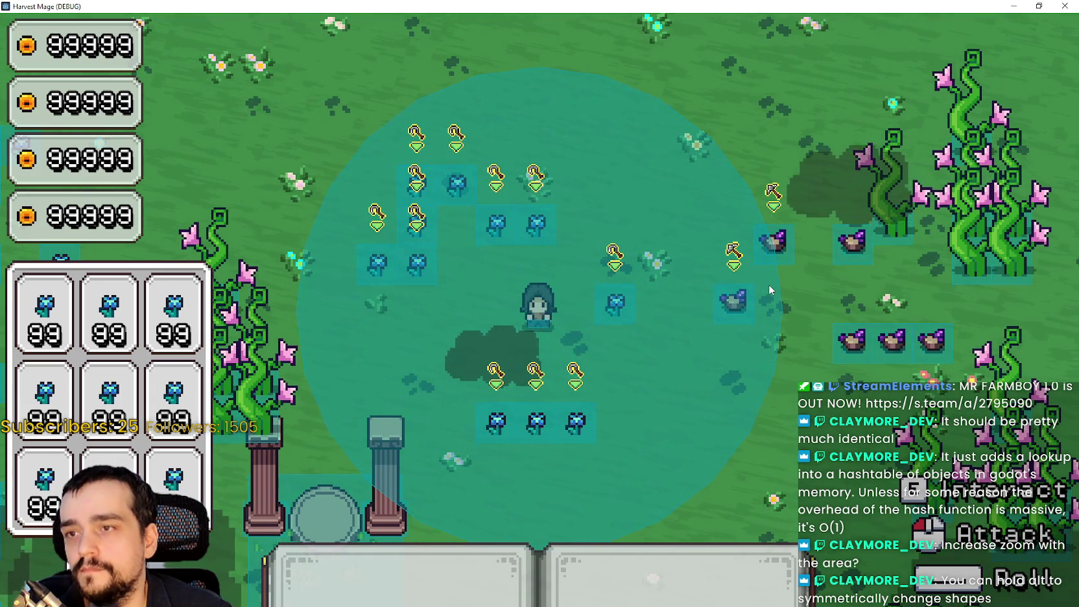
pyautogui.press('d')
pyautogui.press('s')
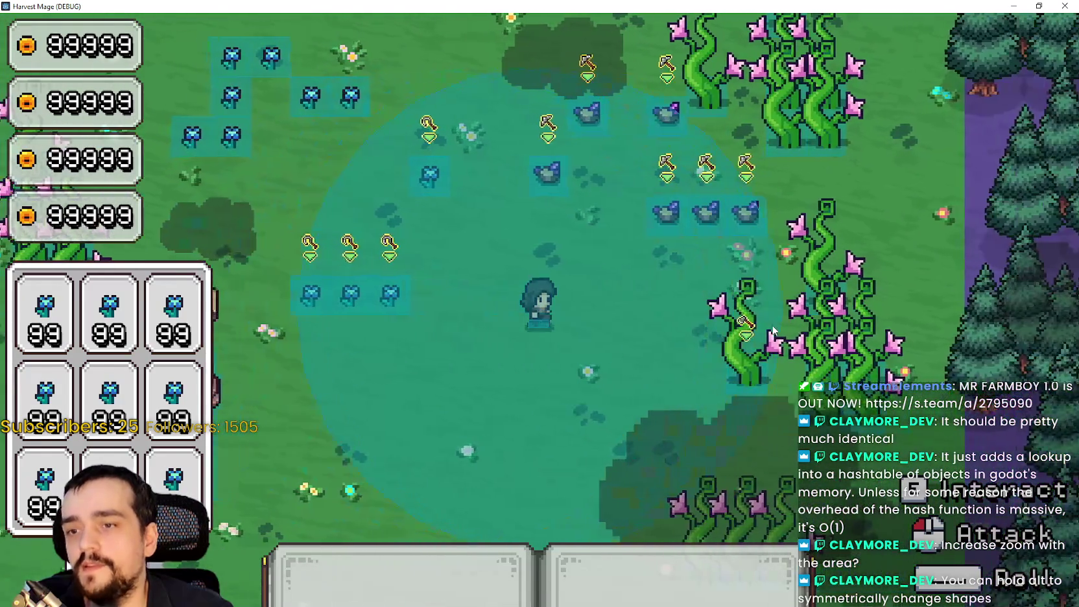
pyautogui.press('d')
pyautogui.press('s')
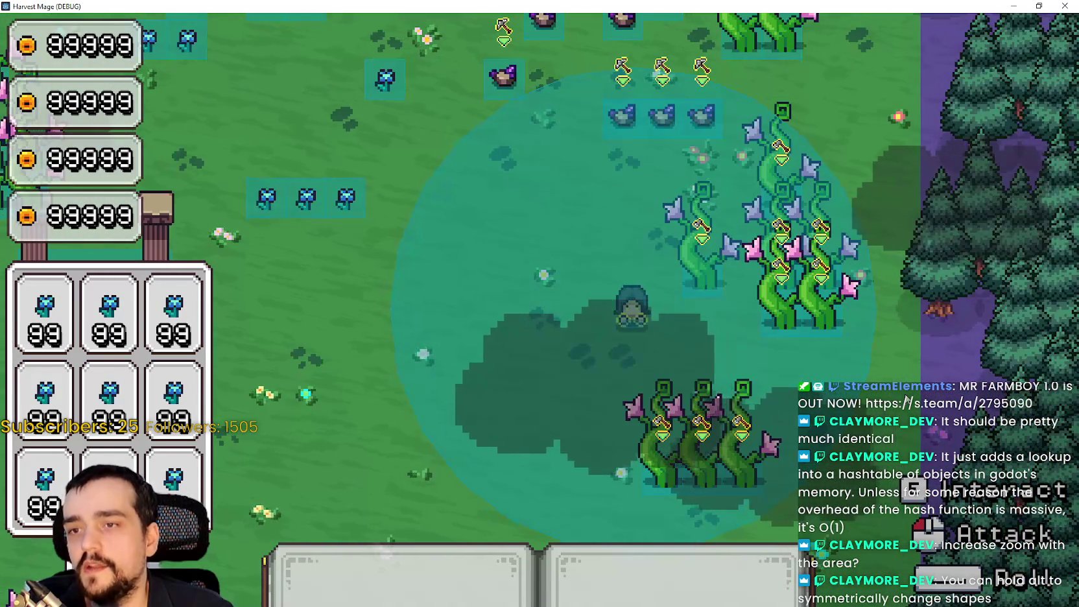
pyautogui.press('a')
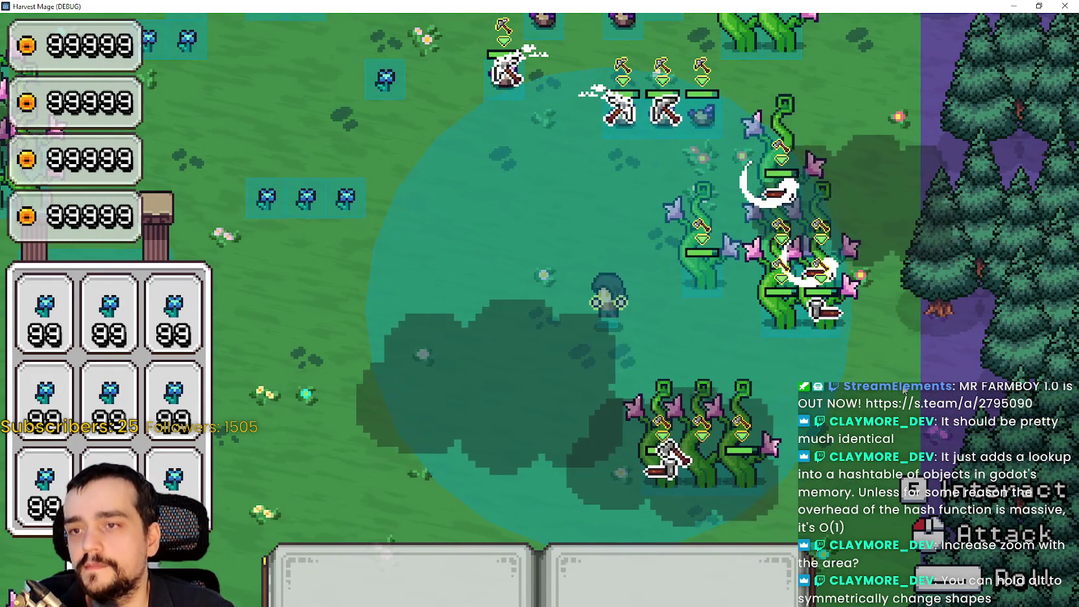
pyautogui.press('d')
pyautogui.press('w')
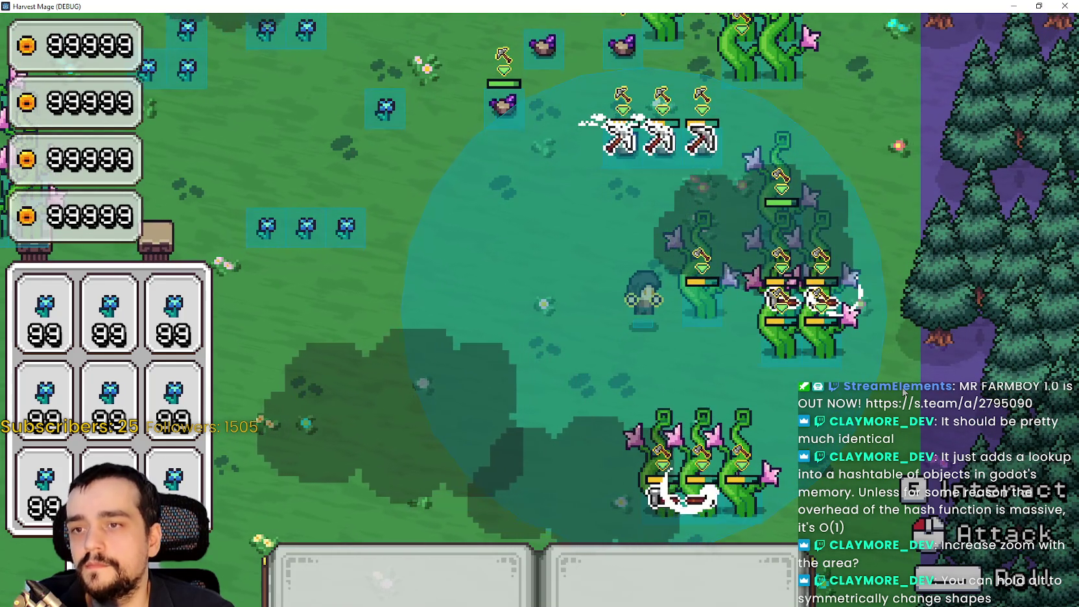
pyautogui.press('w')
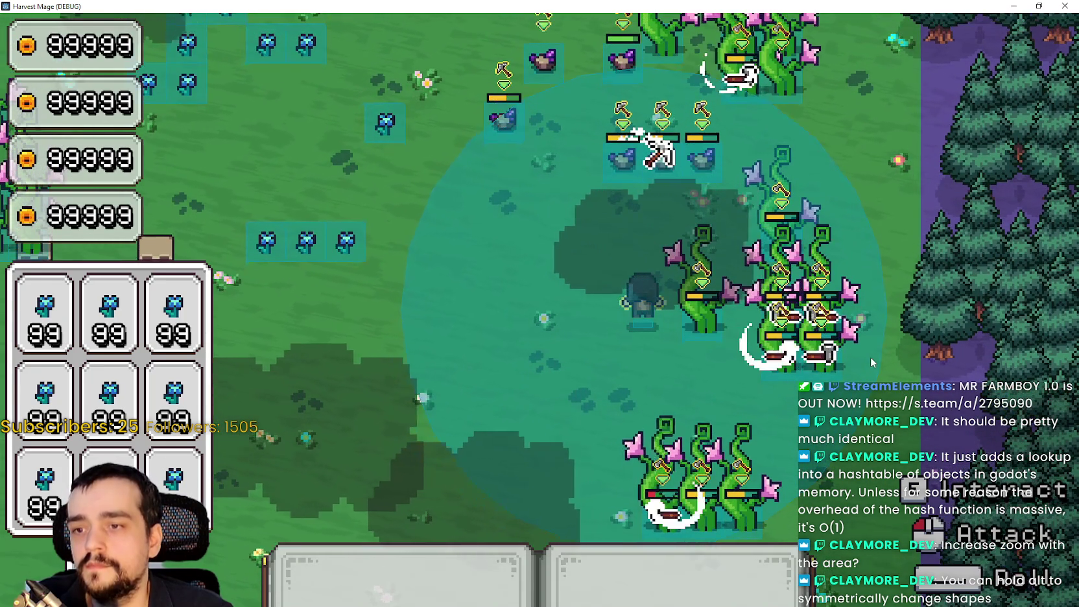
pyautogui.press('s')
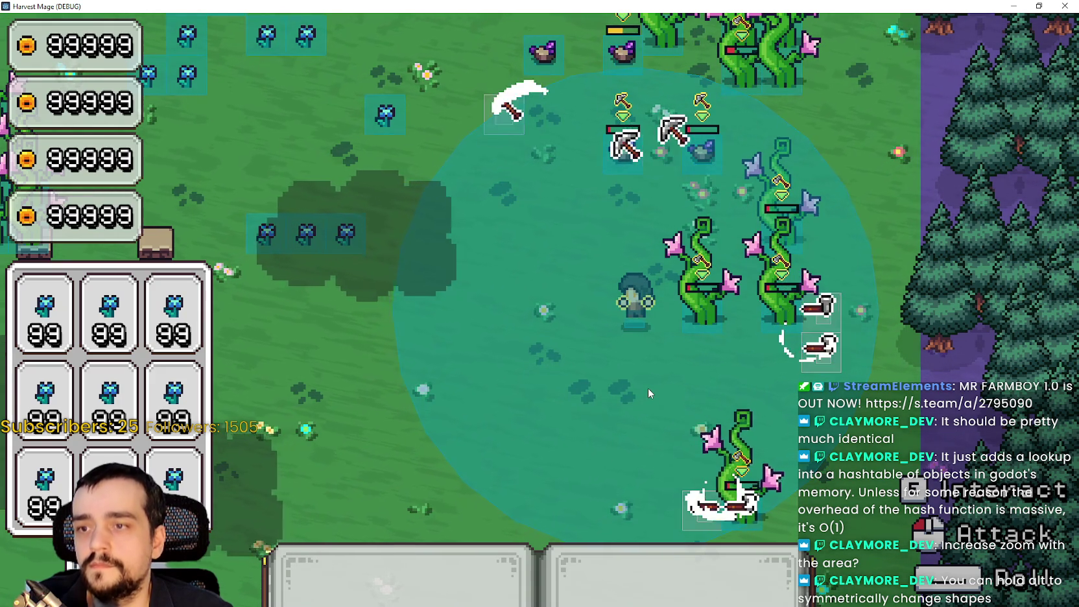
# Step: Walk the player up toward the vines, then left back to the stone pillars
pyautogui.press('w')
pyautogui.press('a')
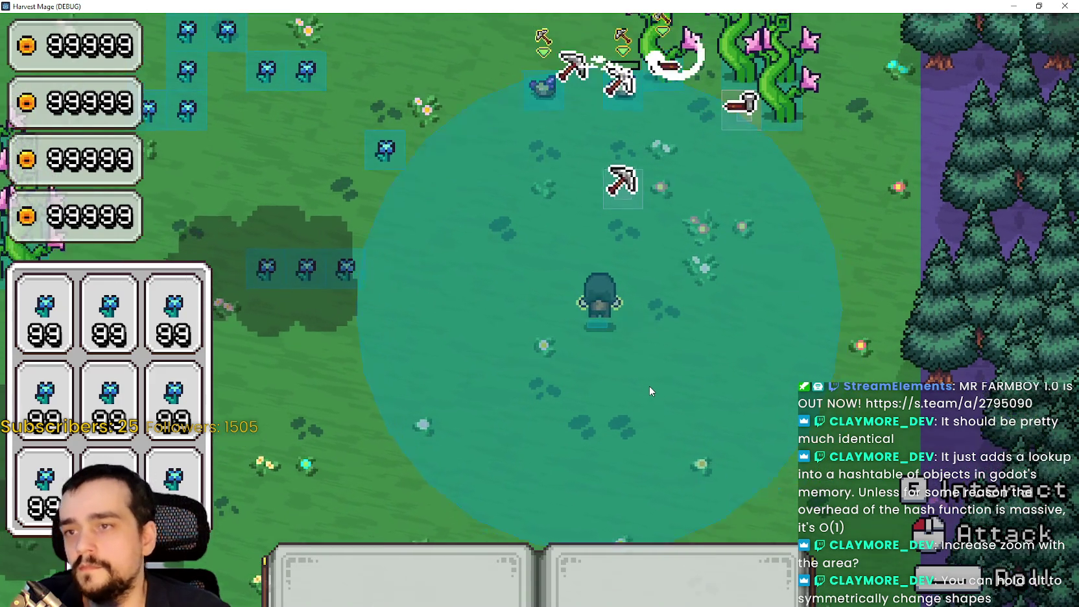
pyautogui.press('w')
pyautogui.press('a')
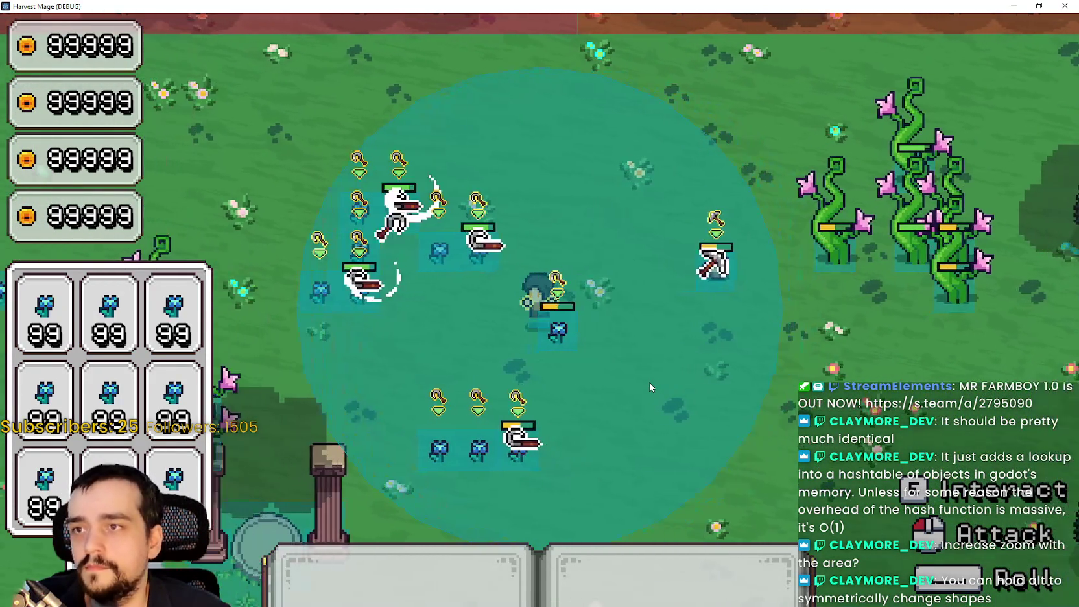
pyautogui.press('a')
pyautogui.press('s')
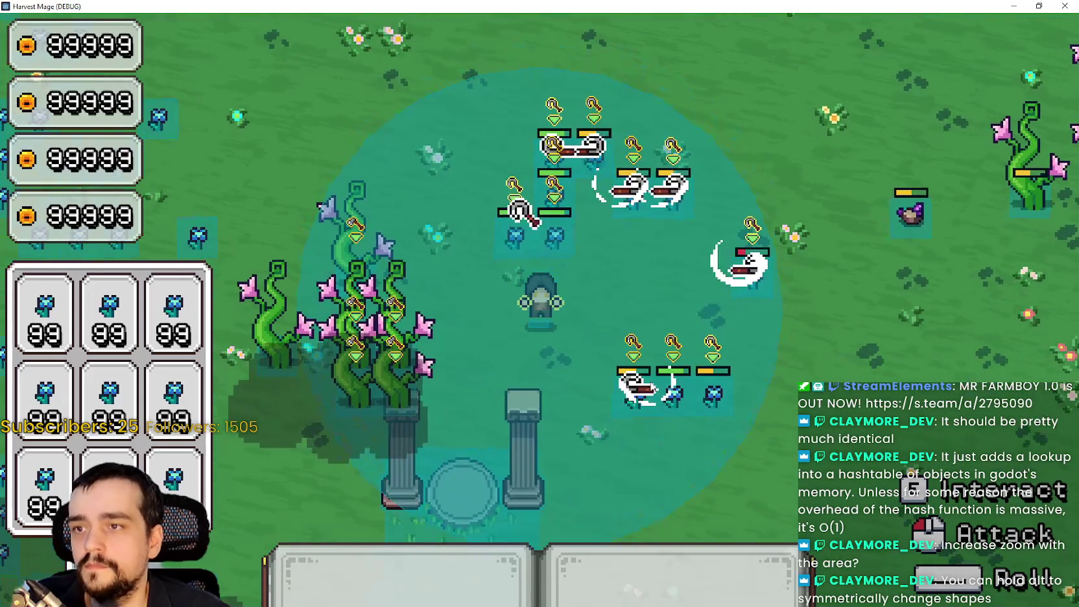
pyautogui.press('d')
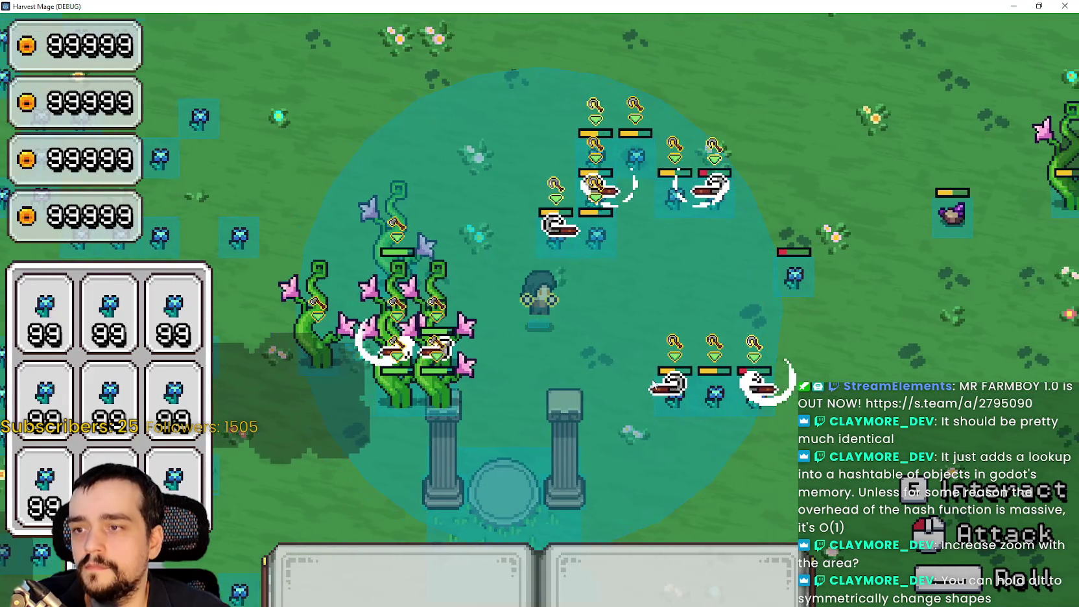
pyautogui.press('d')
pyautogui.press('a')
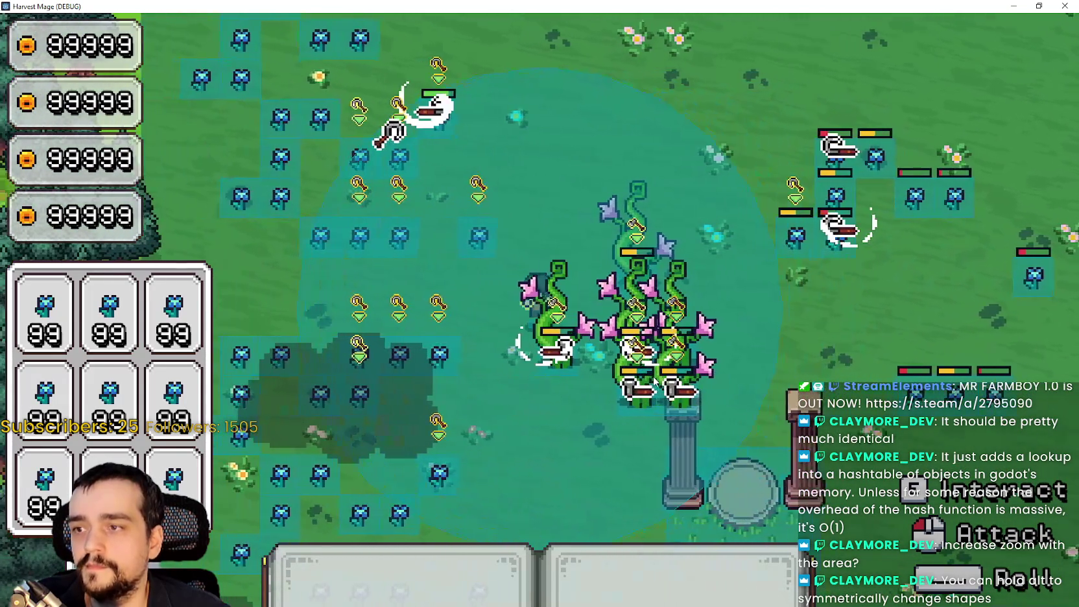
pyautogui.press('a')
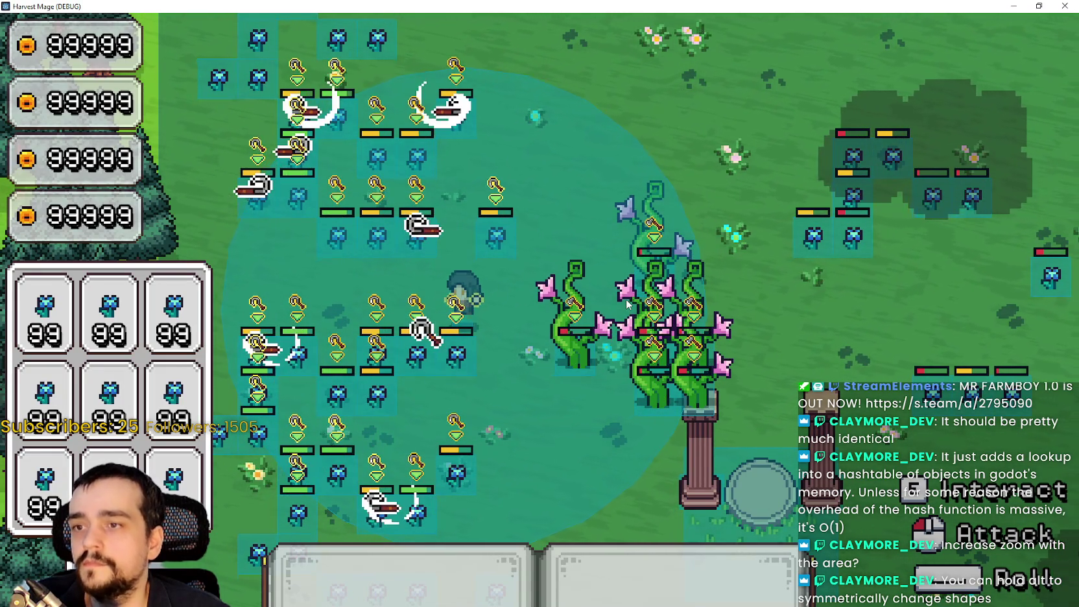
# Step: Walk the player right past the pillars toward the trees, then back and forth across the crop field
pyautogui.press('d')
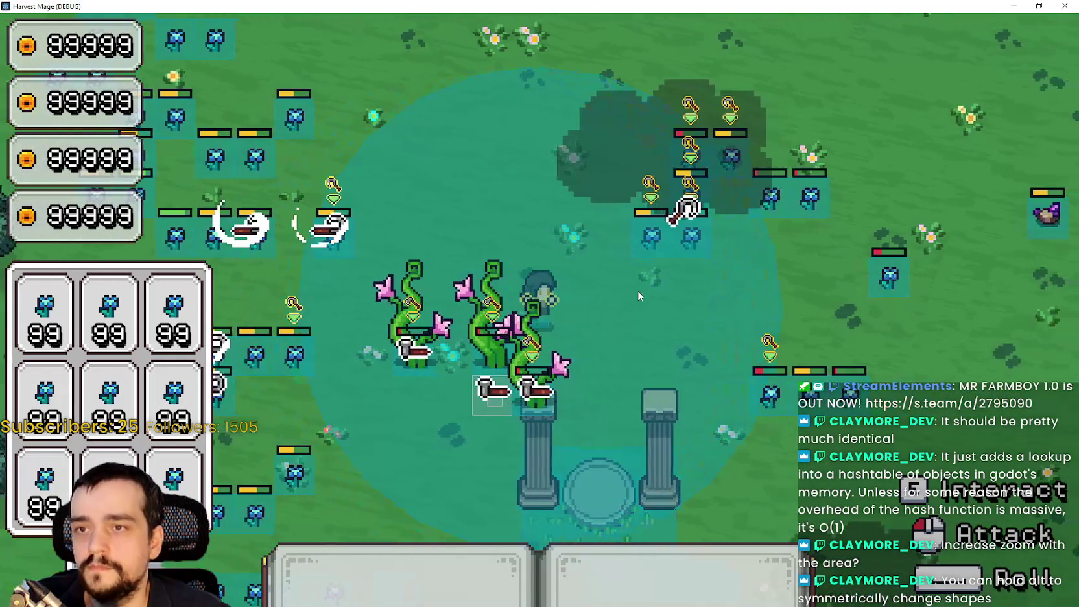
pyautogui.press('d')
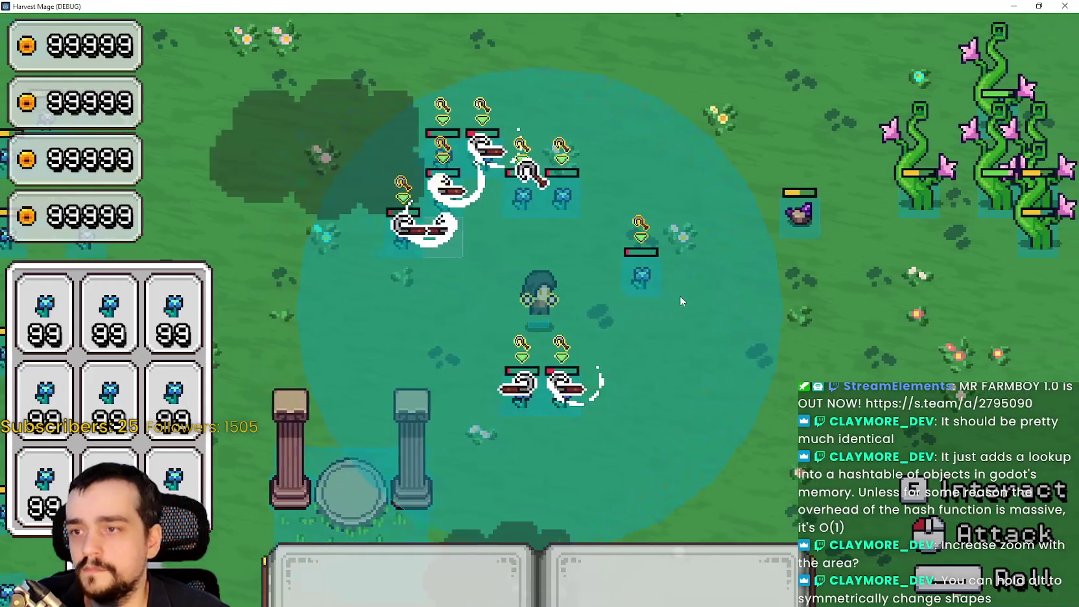
pyautogui.press('d')
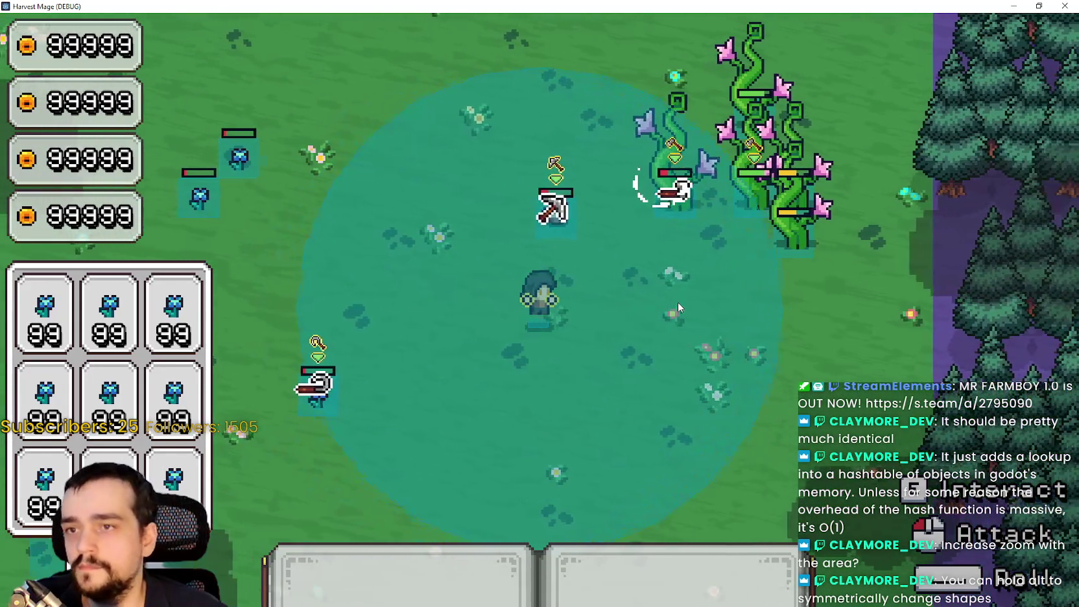
pyautogui.press('d')
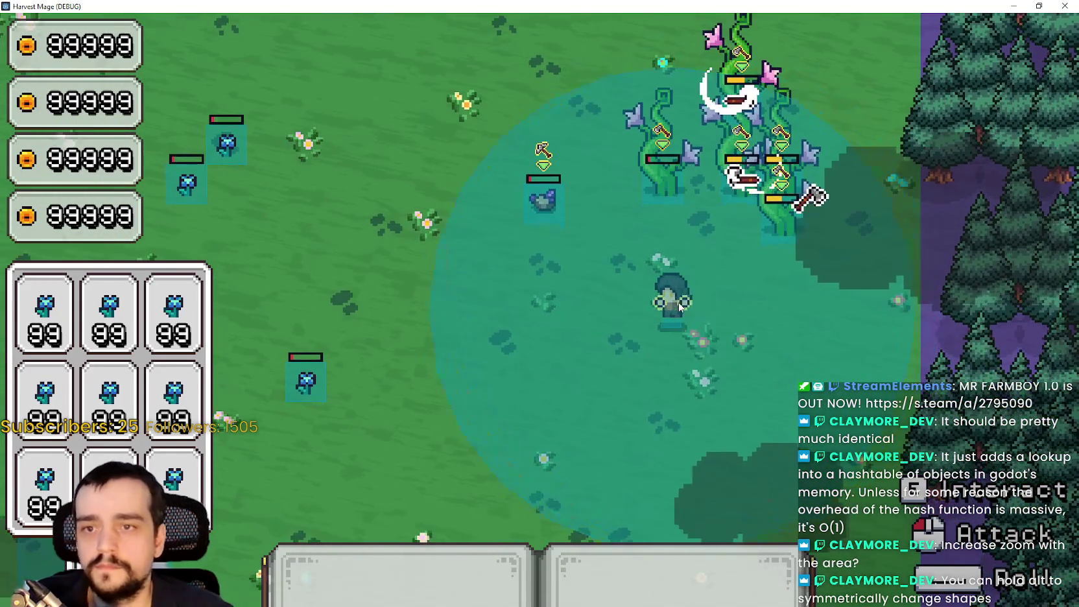
pyautogui.press('a')
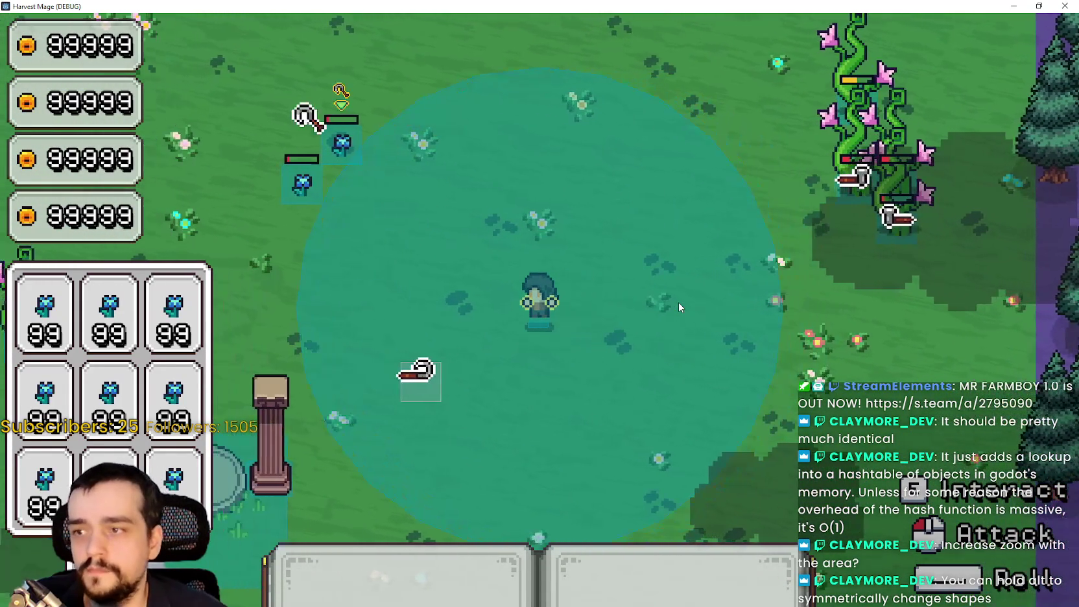
pyautogui.press('a')
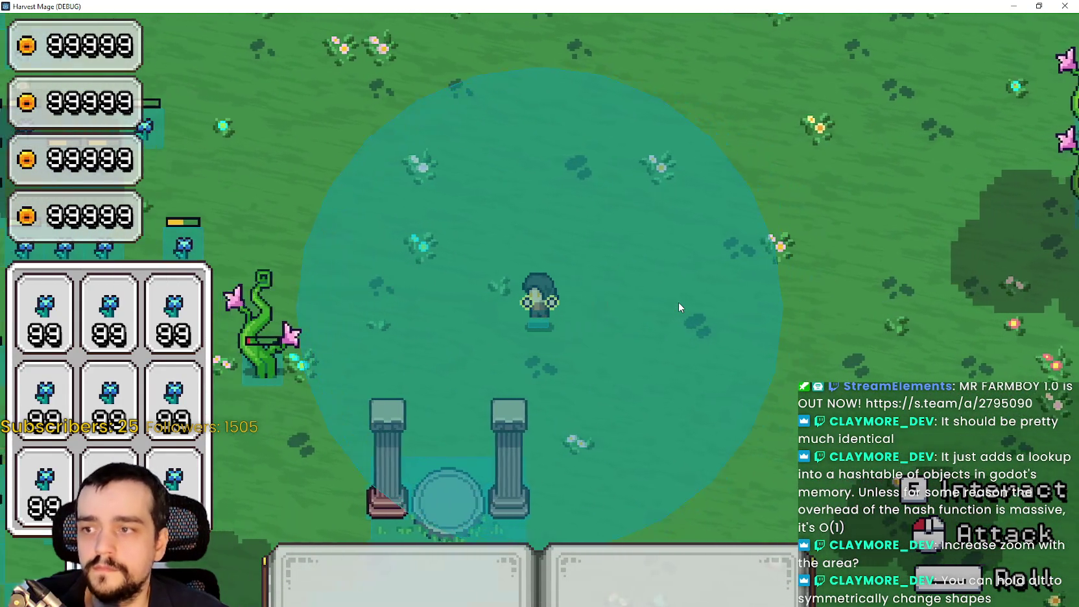
pyautogui.press('a')
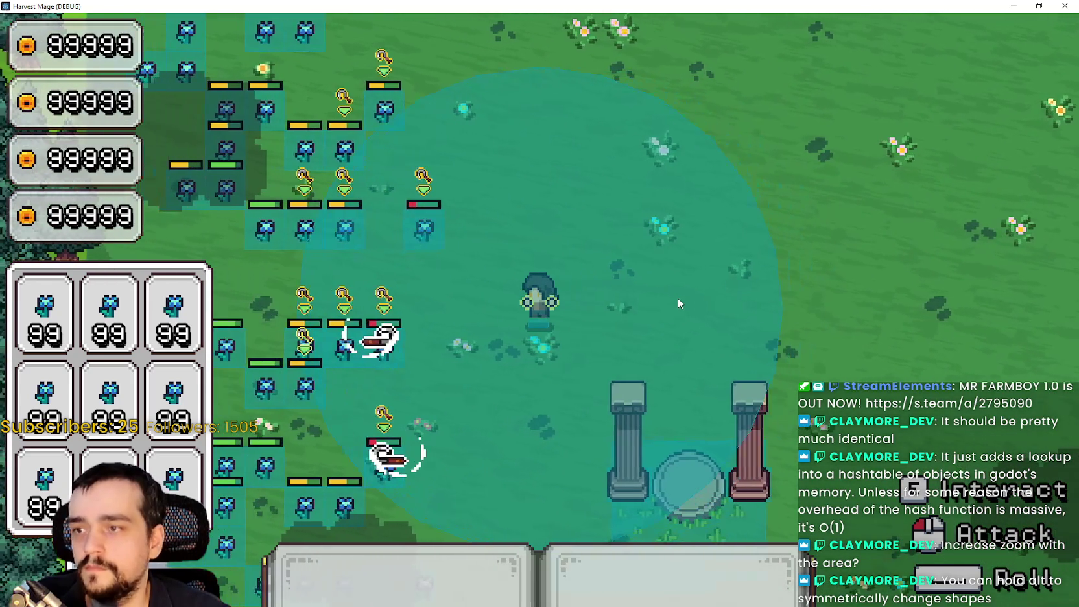
pyautogui.press('a')
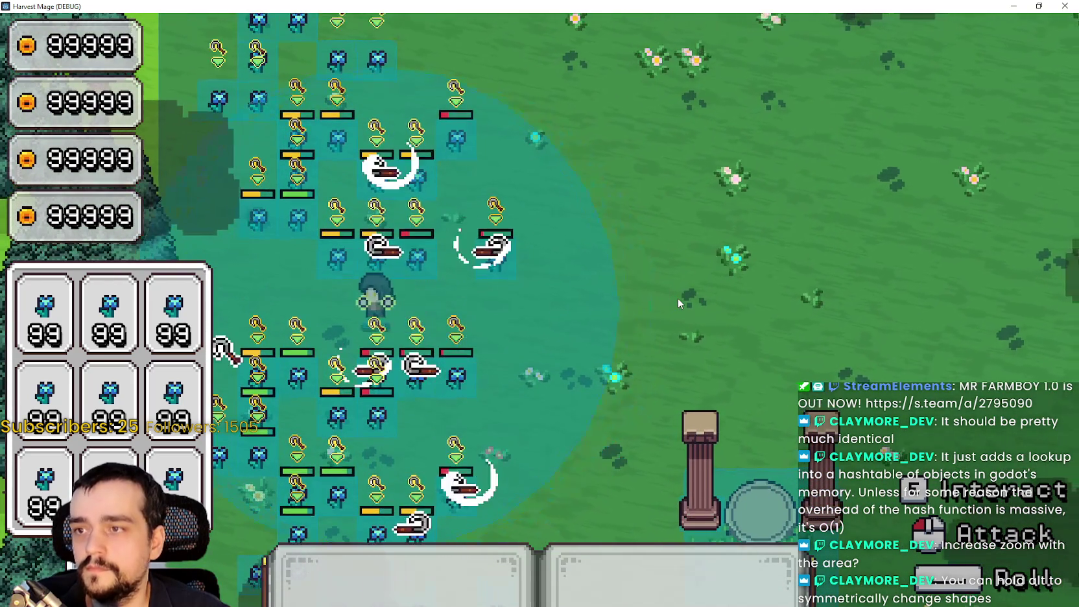
pyautogui.press('d')
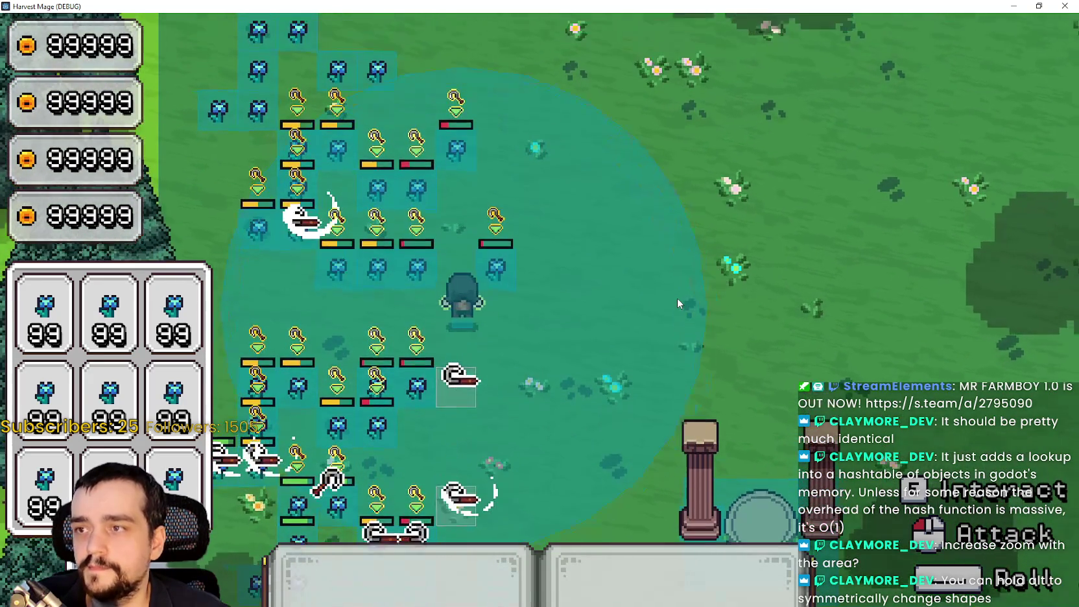
pyautogui.press('a')
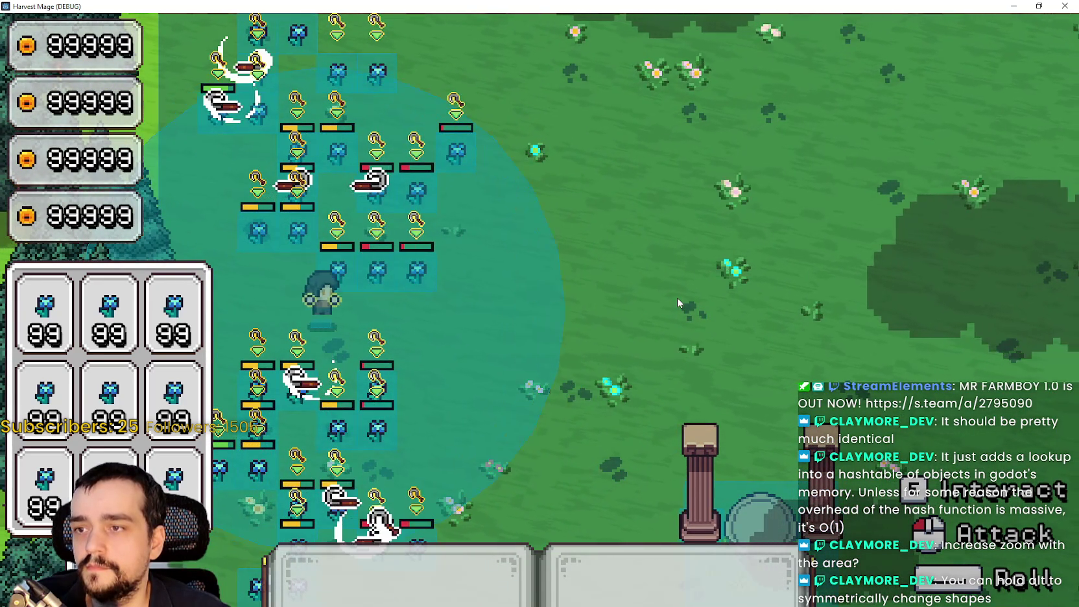
pyautogui.press('d')
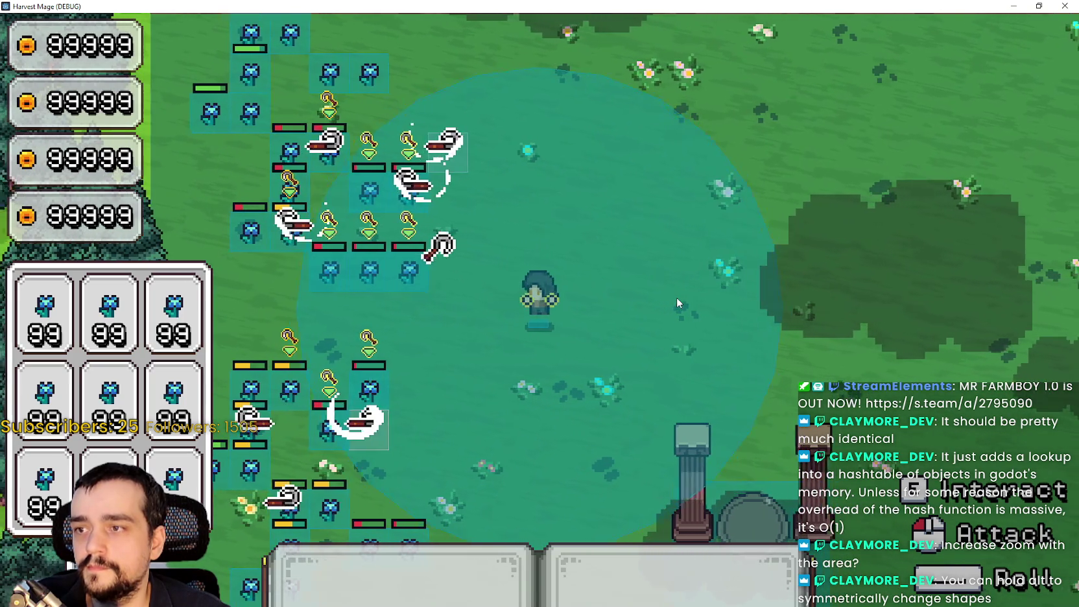
pyautogui.press('a')
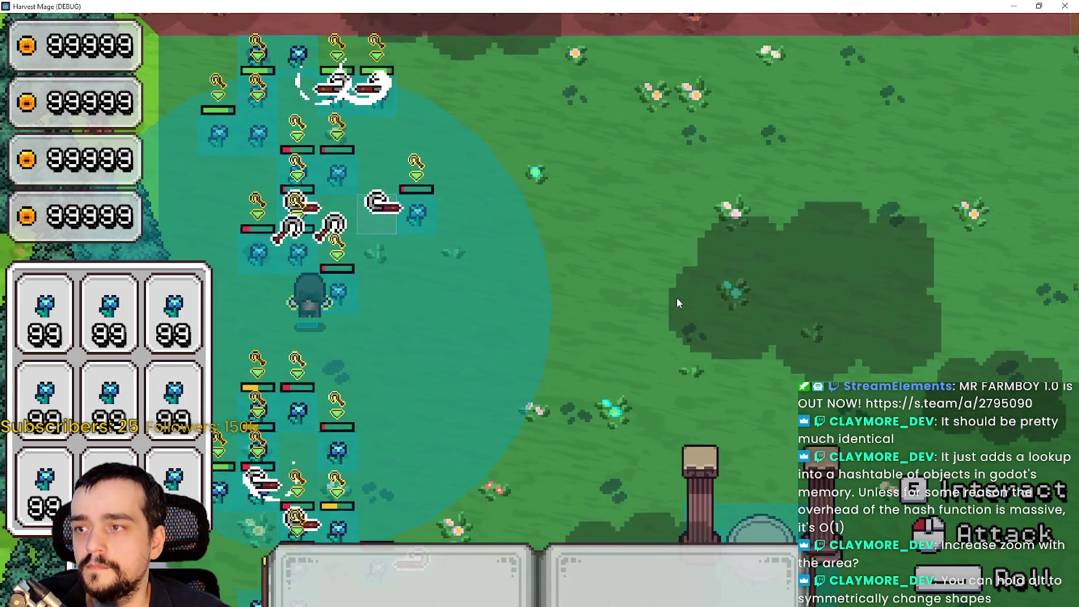
# Step: Walk the player diagonally up-right, then down-right past the pink vines toward the purple area
pyautogui.press('w')
pyautogui.press('d')
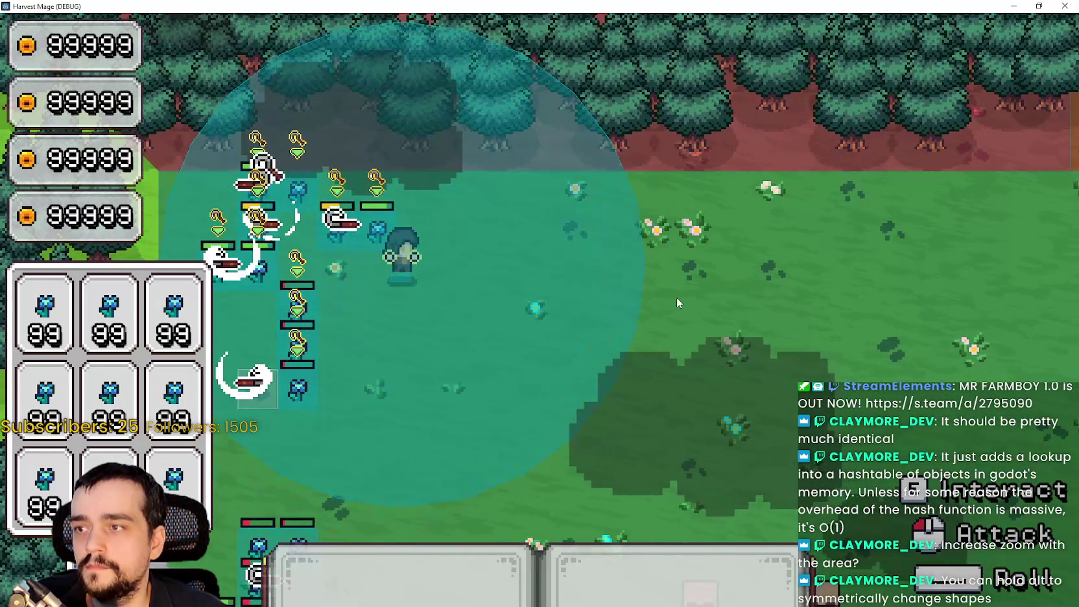
pyautogui.press('s')
pyautogui.press('a')
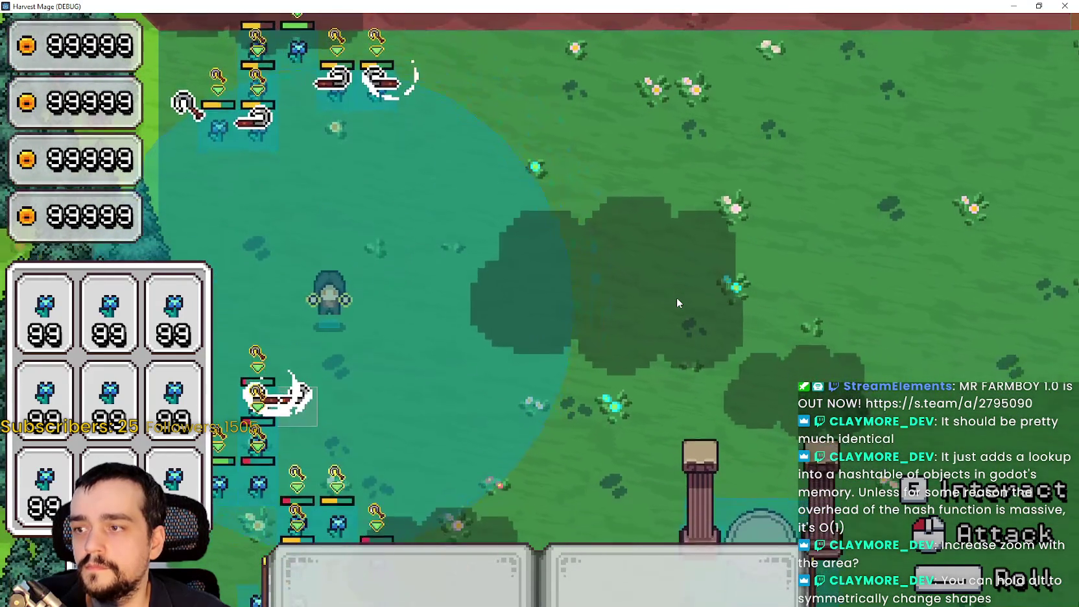
pyautogui.press('s')
pyautogui.press('d')
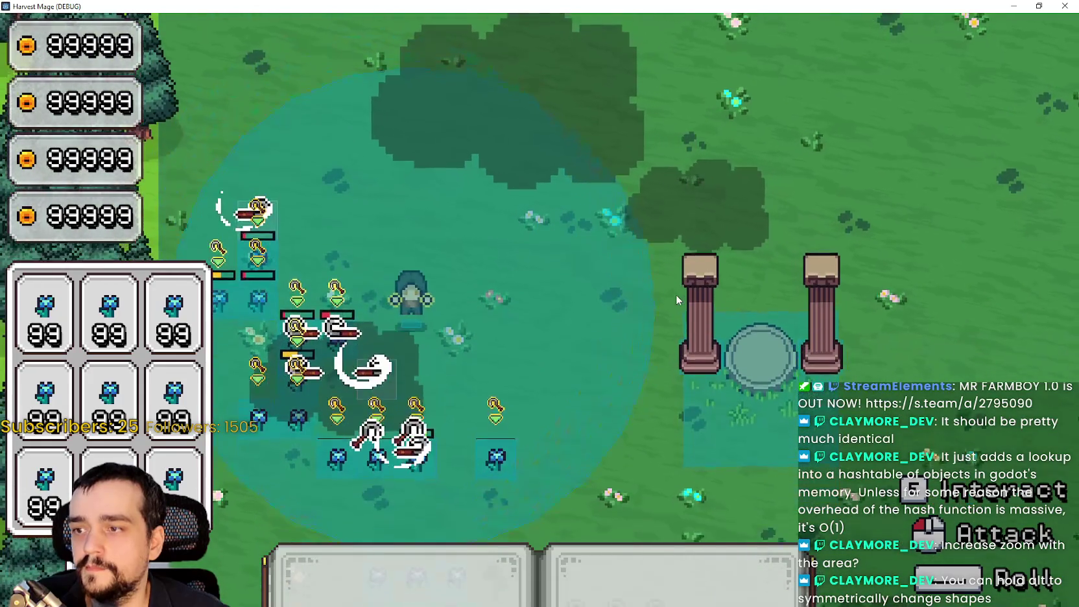
pyautogui.press('s')
pyautogui.press('d')
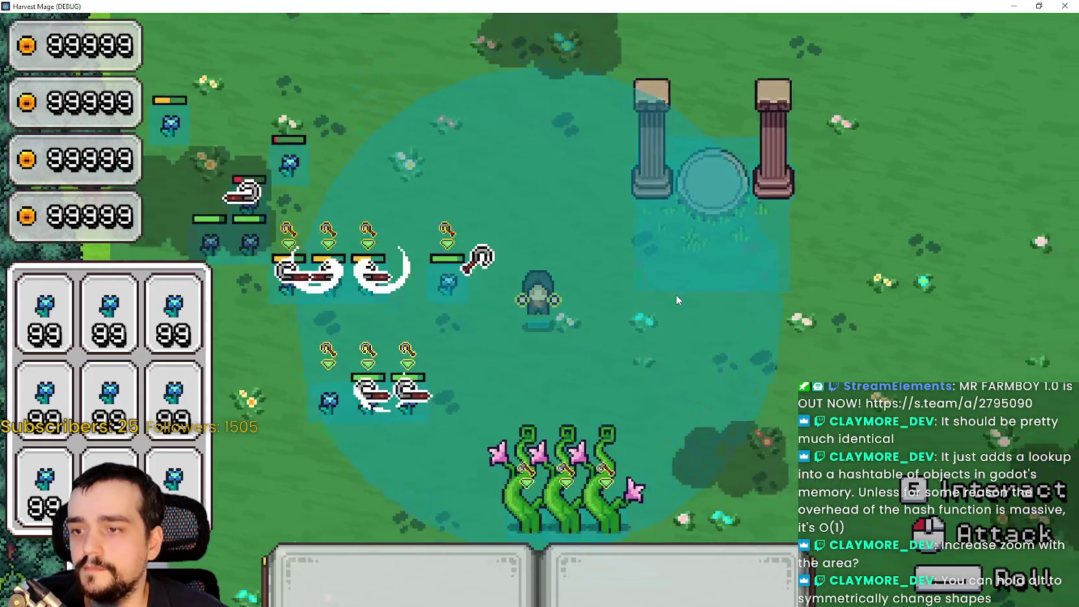
pyautogui.press('s')
pyautogui.press('d')
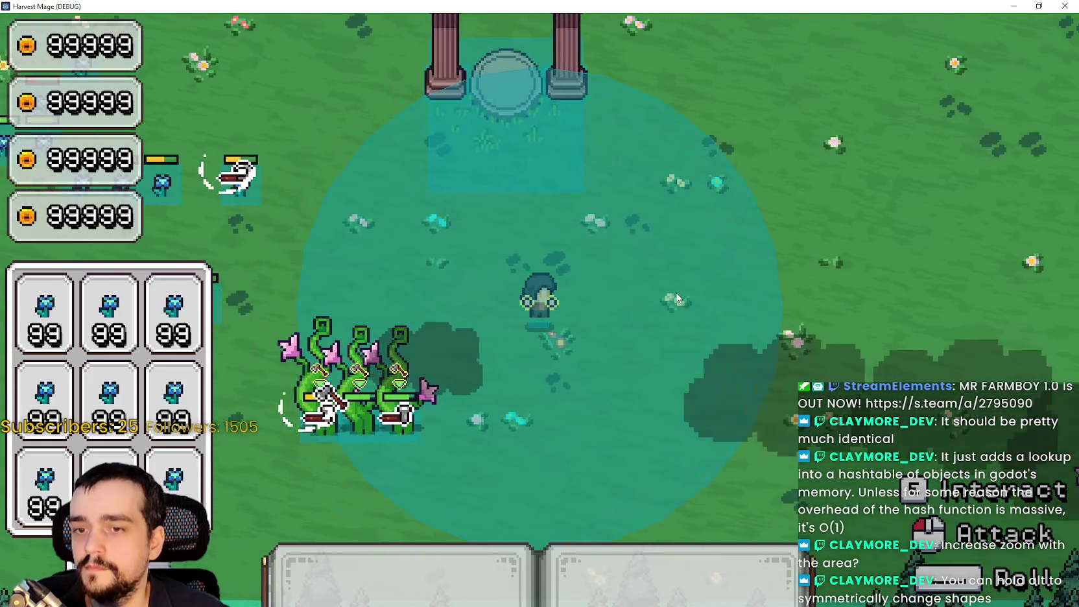
pyautogui.press('s')
pyautogui.press('d')
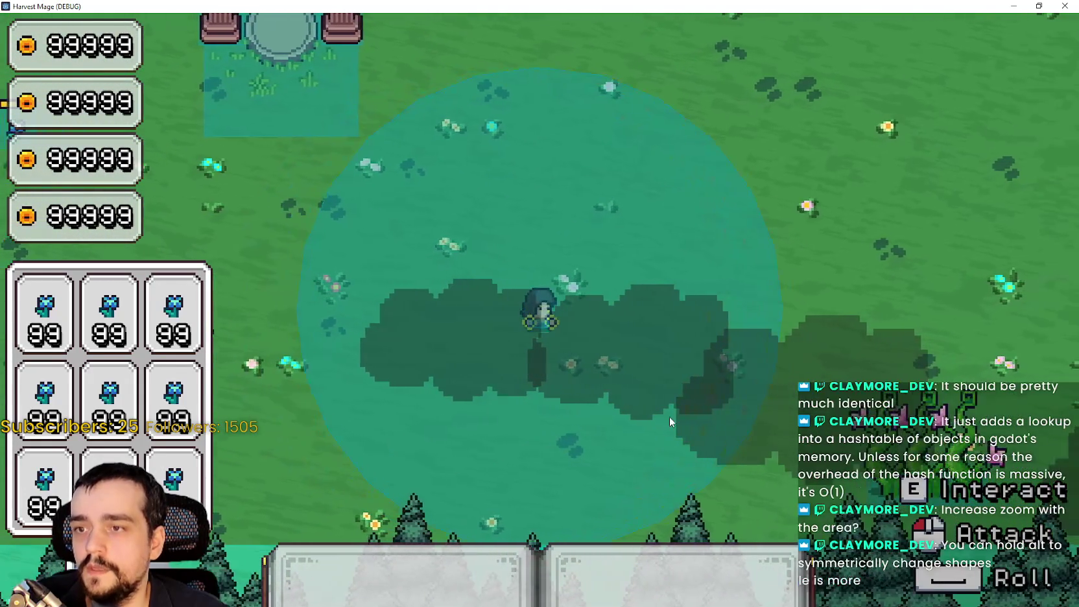
pyautogui.press('s')
pyautogui.press('d')
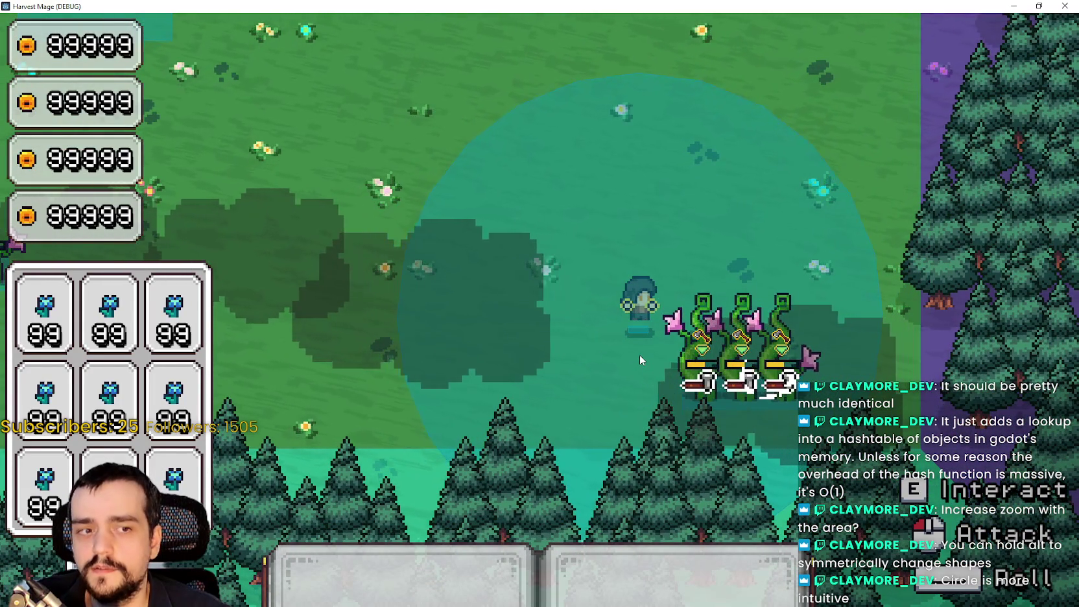
# Step: Walk up toward the vine enemies and attack them inside the range circle
pyautogui.press('w')
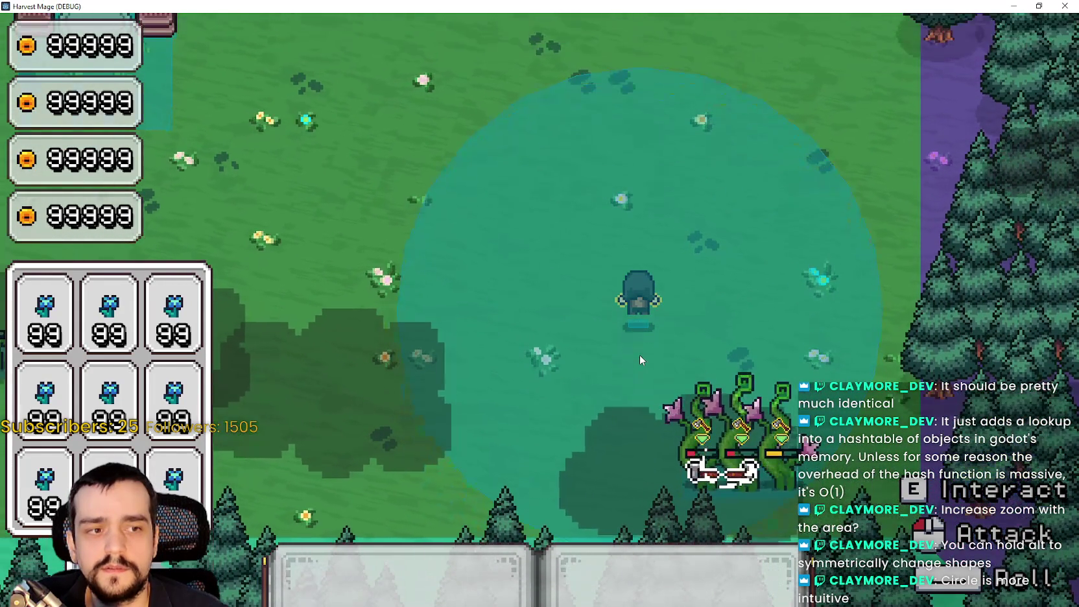
pyautogui.press('d')
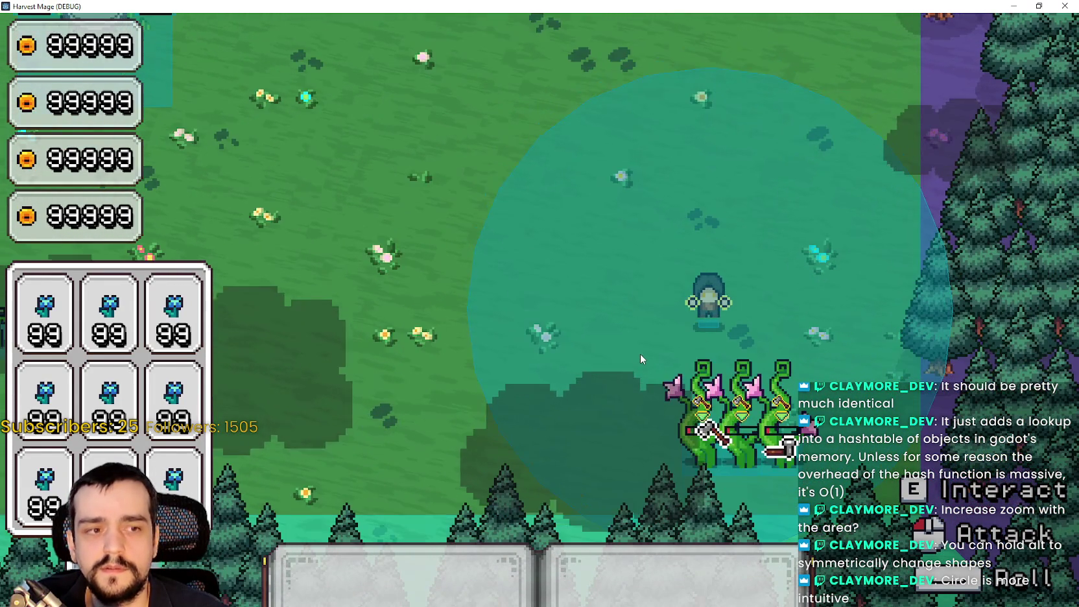
pyautogui.press('w')
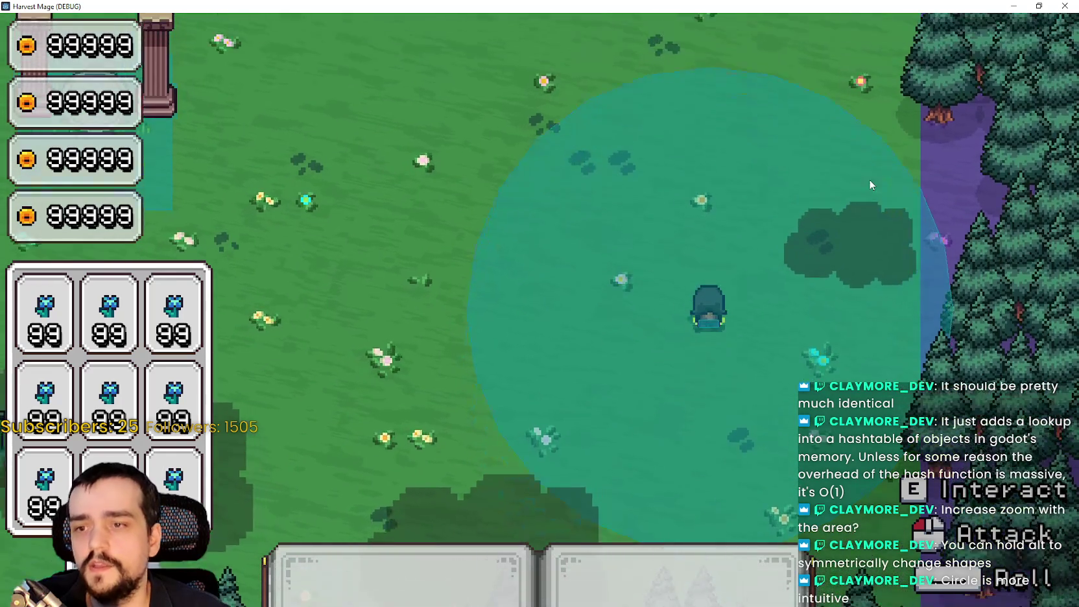
pyautogui.press('w')
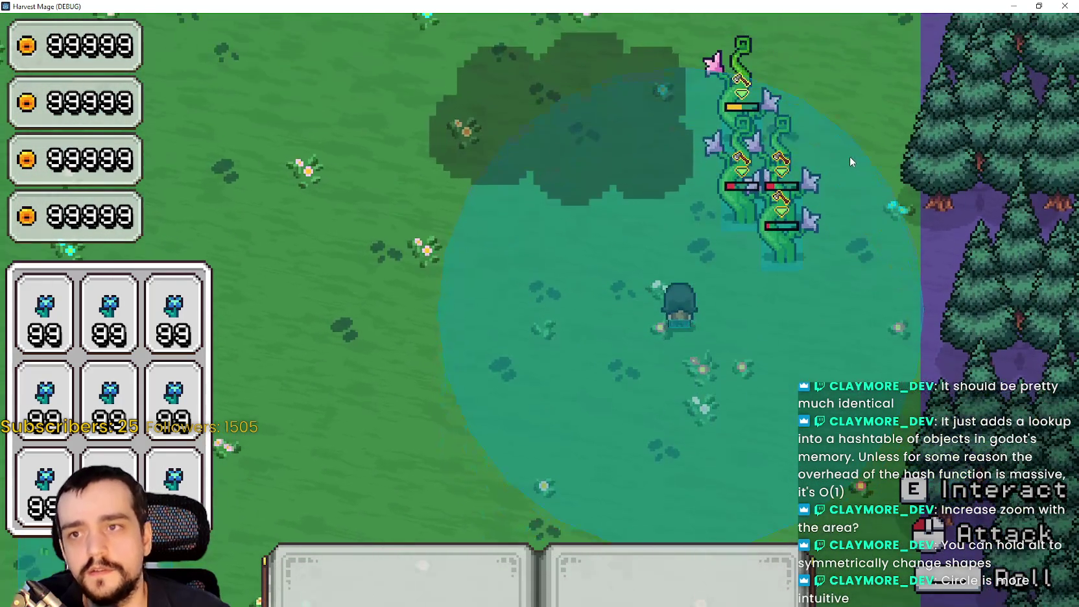
pyautogui.press('a')
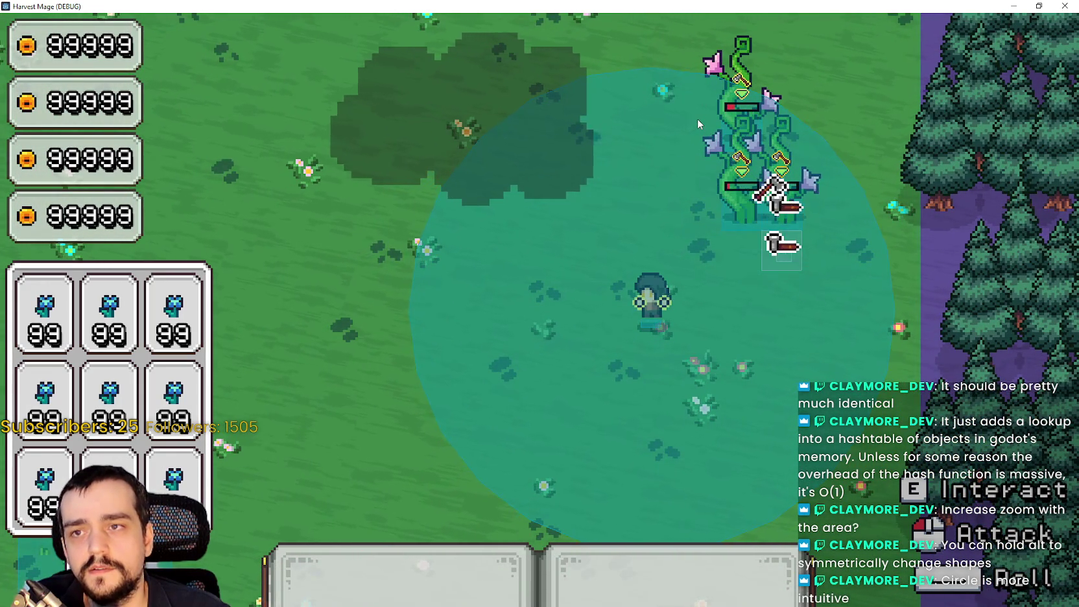
pyautogui.click(697, 118)
# Step: Move left across the meadow and attack the vine enemies at the top-left
pyautogui.press('w')
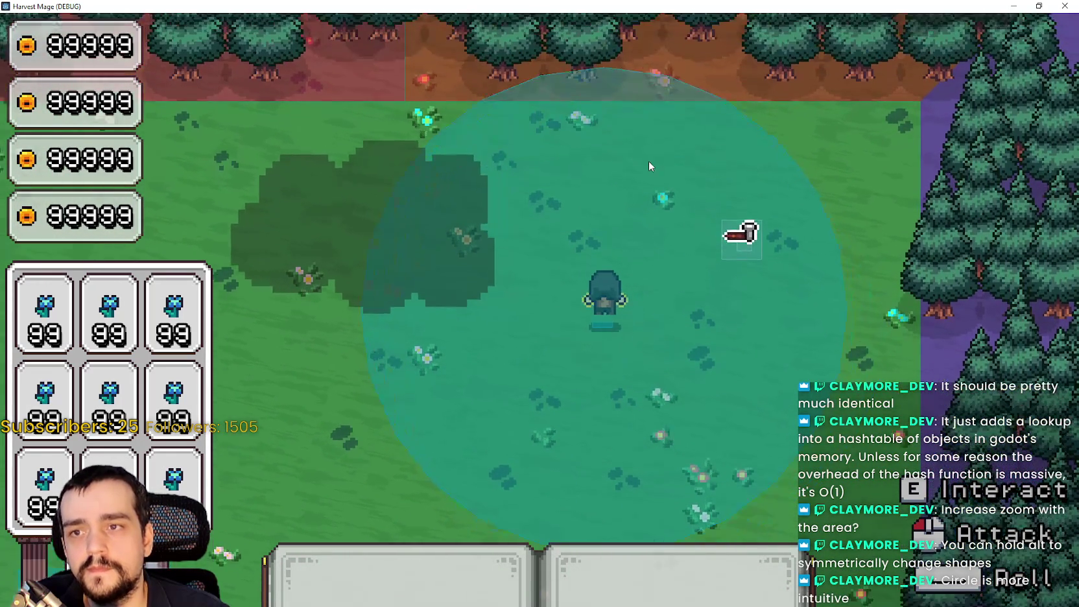
pyautogui.press('a')
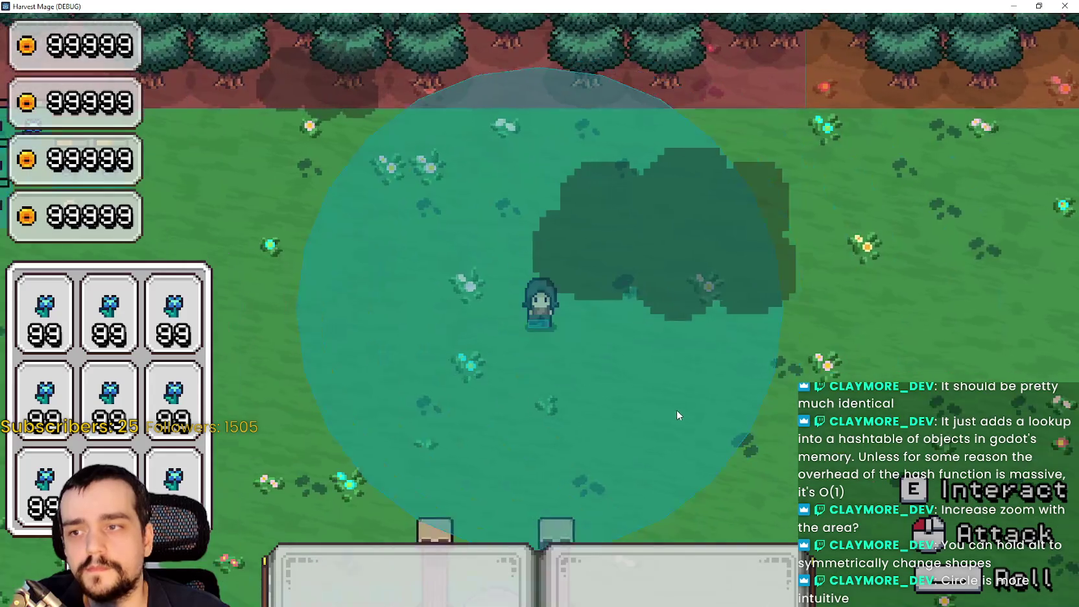
pyautogui.press('a')
pyautogui.press('s')
pyautogui.press('w')
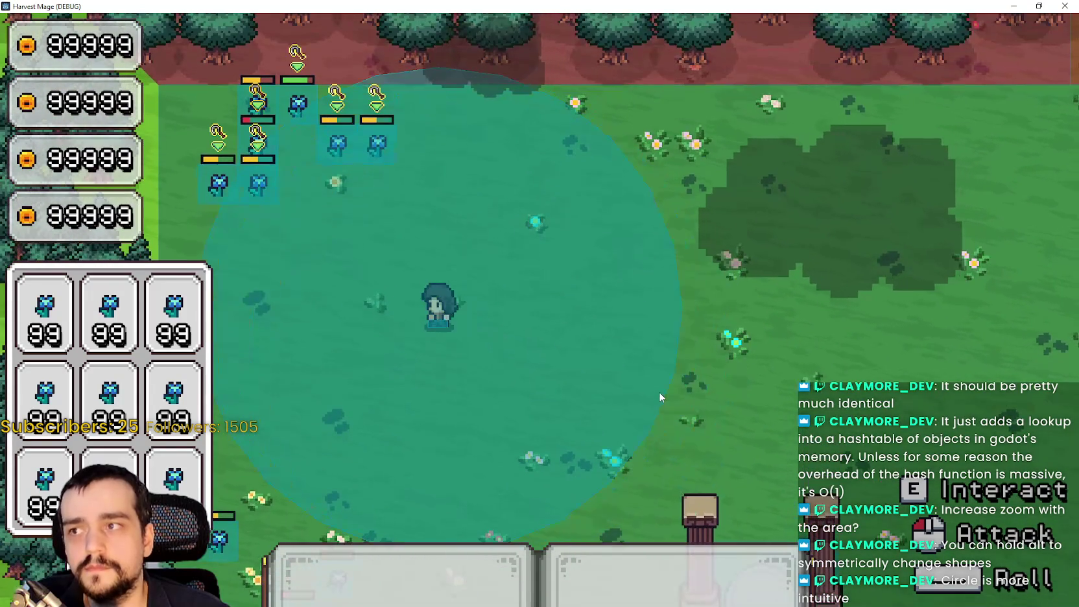
pyautogui.click(325, 229)
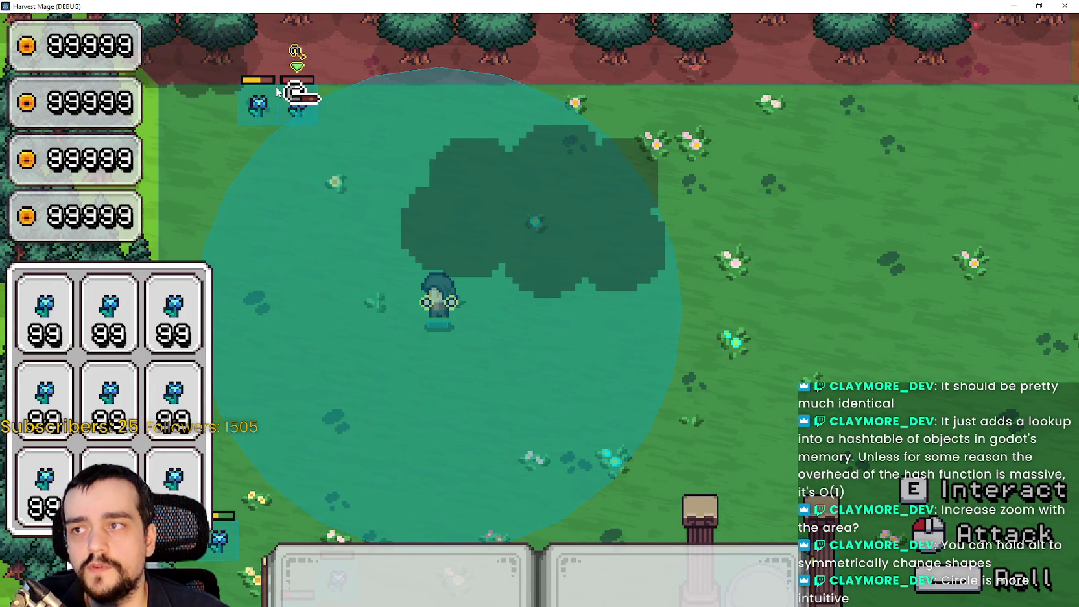
# Step: Walk left and up and down toward the remaining vines near the pillars
pyautogui.press('a')
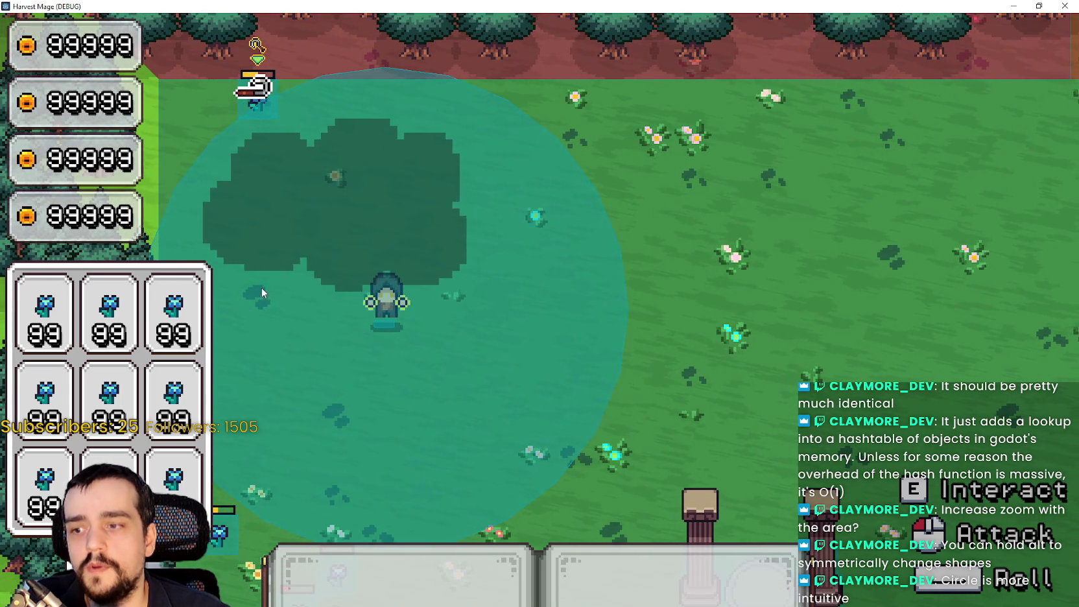
pyautogui.press('s')
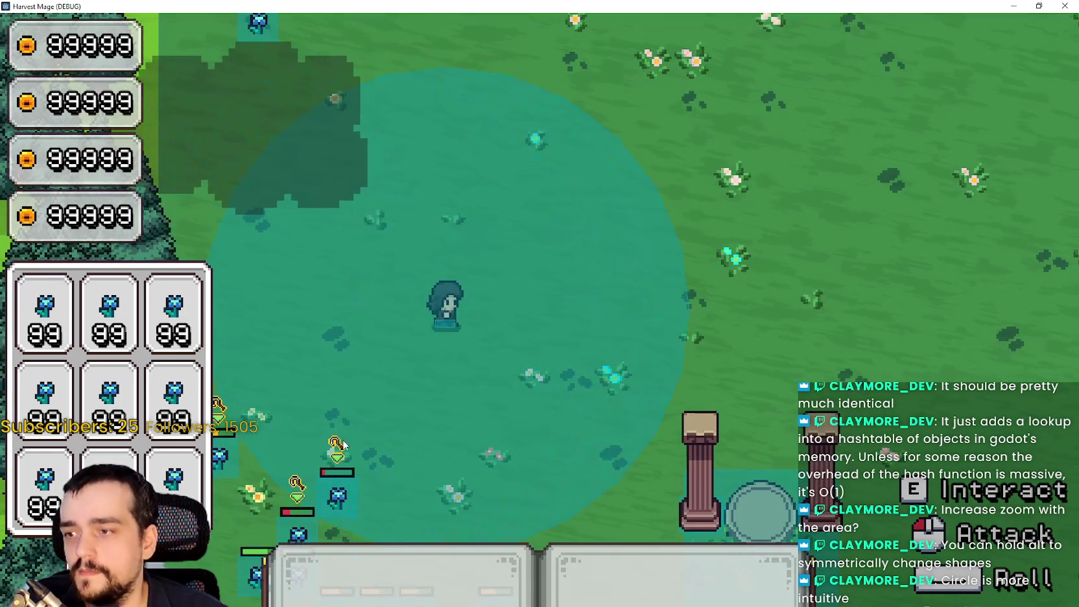
pyautogui.press('w')
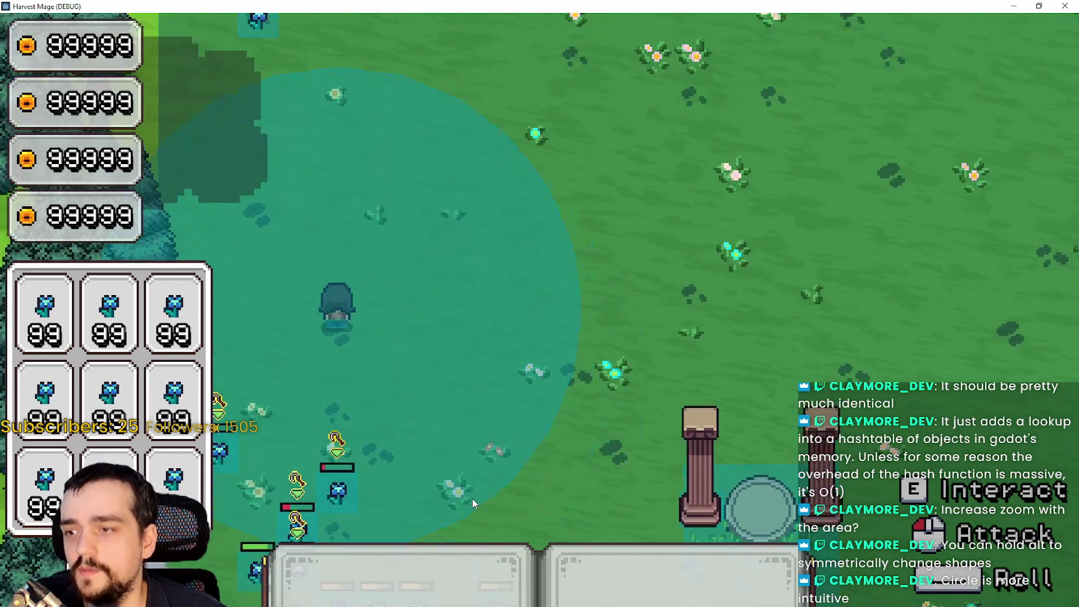
pyautogui.press('s')
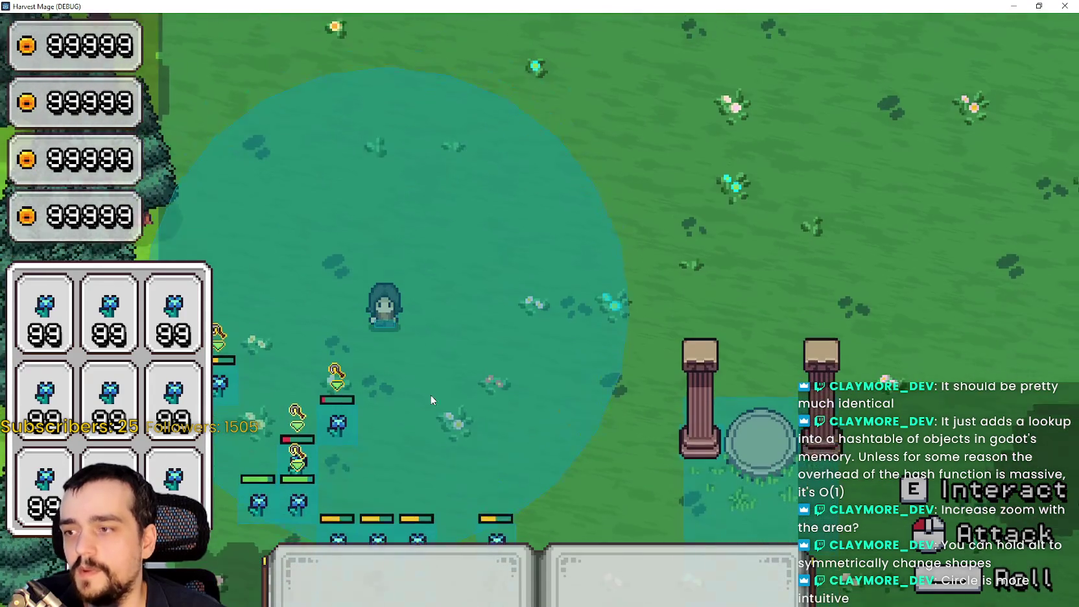
pyautogui.press('w')
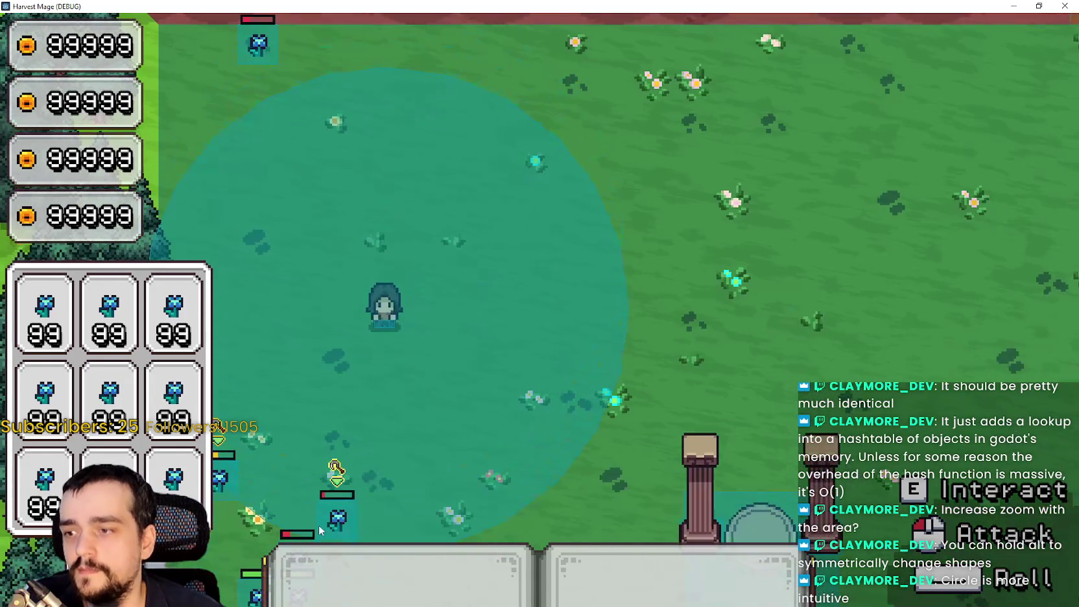
pyautogui.press('w')
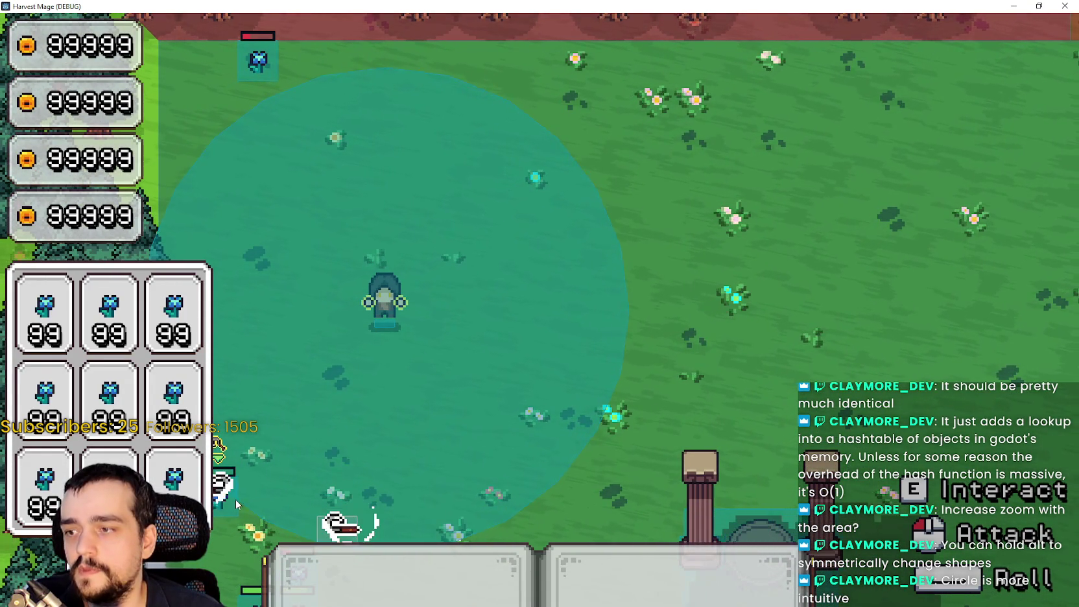
pyautogui.press('s')
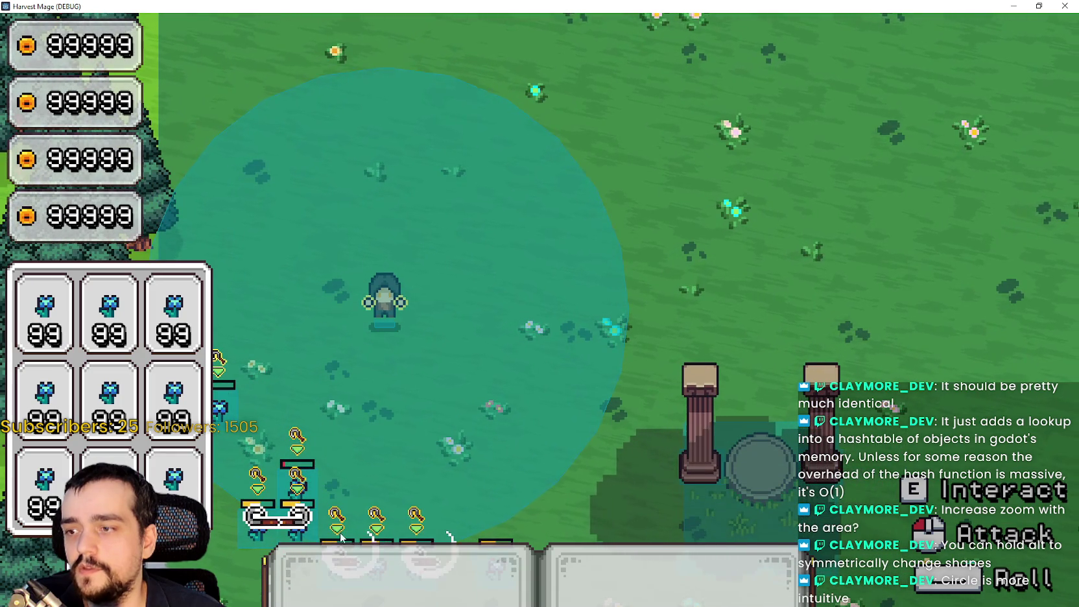
pyautogui.press('s')
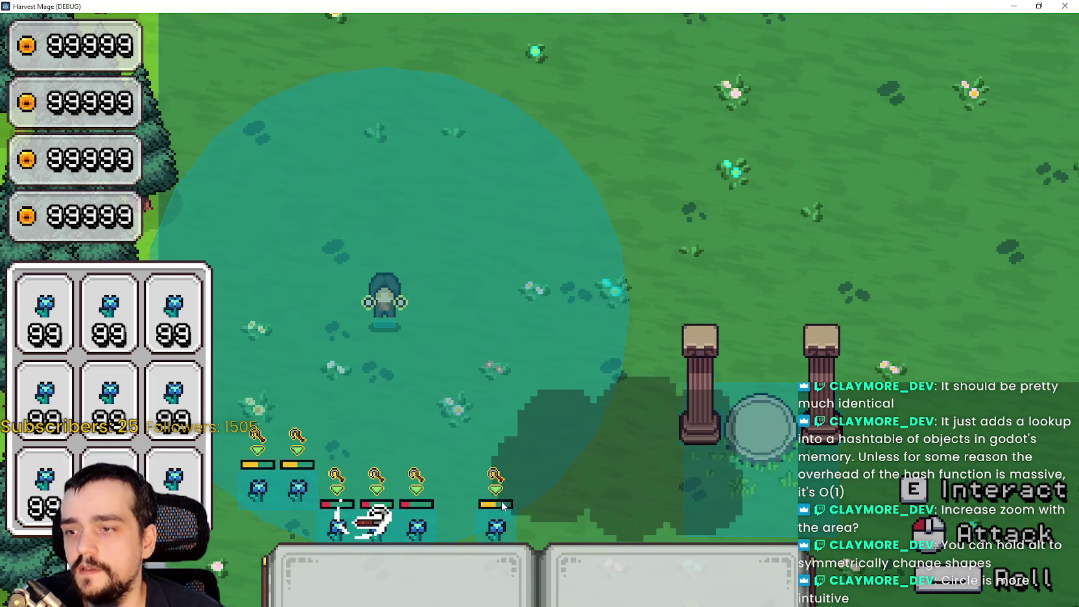
pyautogui.press('s')
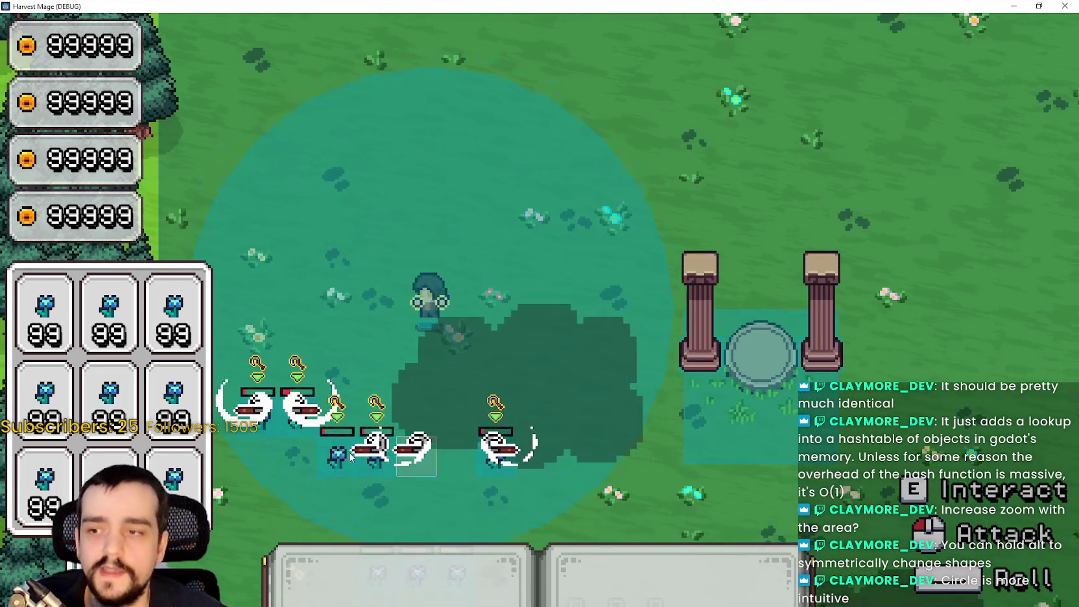
pyautogui.press('s')
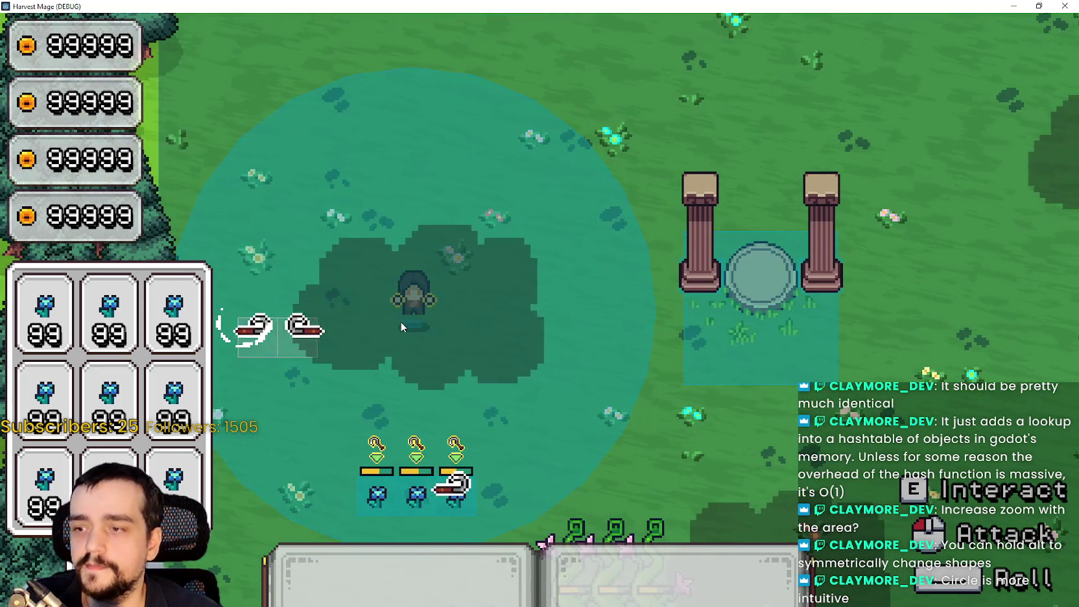
# Step: Walk down-right past the defeated vines, then back up-right beside the stone pillars
pyautogui.press('s')
pyautogui.press('d')
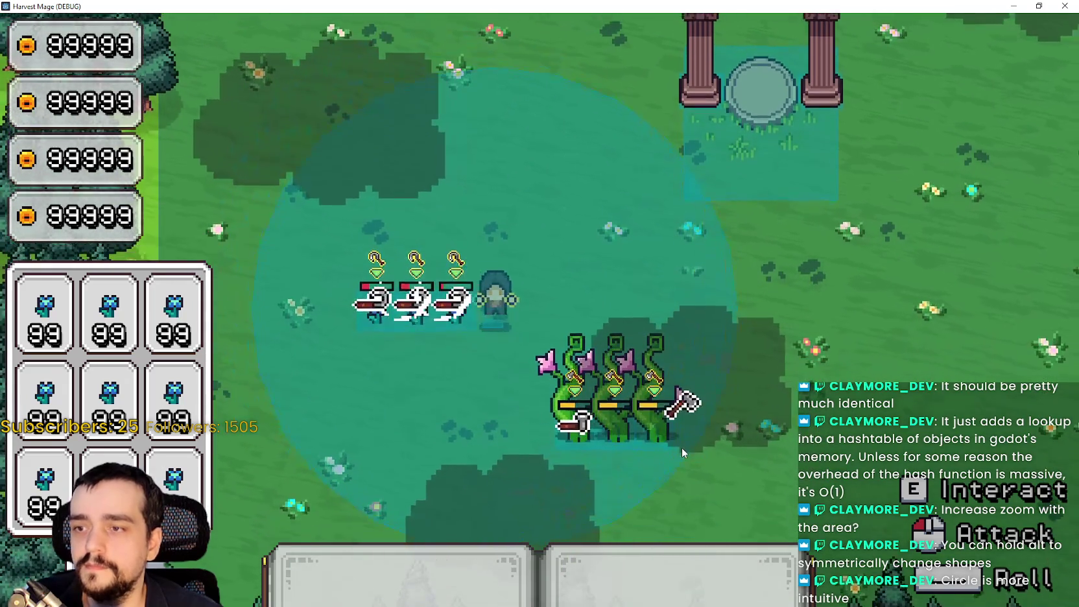
pyautogui.press('d')
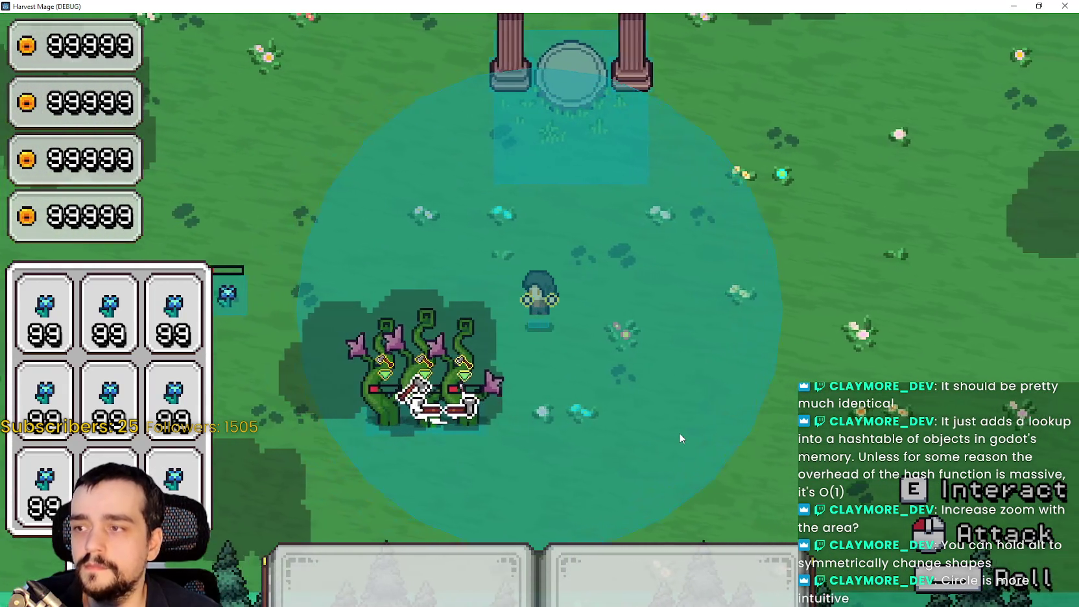
pyautogui.press('s')
pyautogui.press('a')
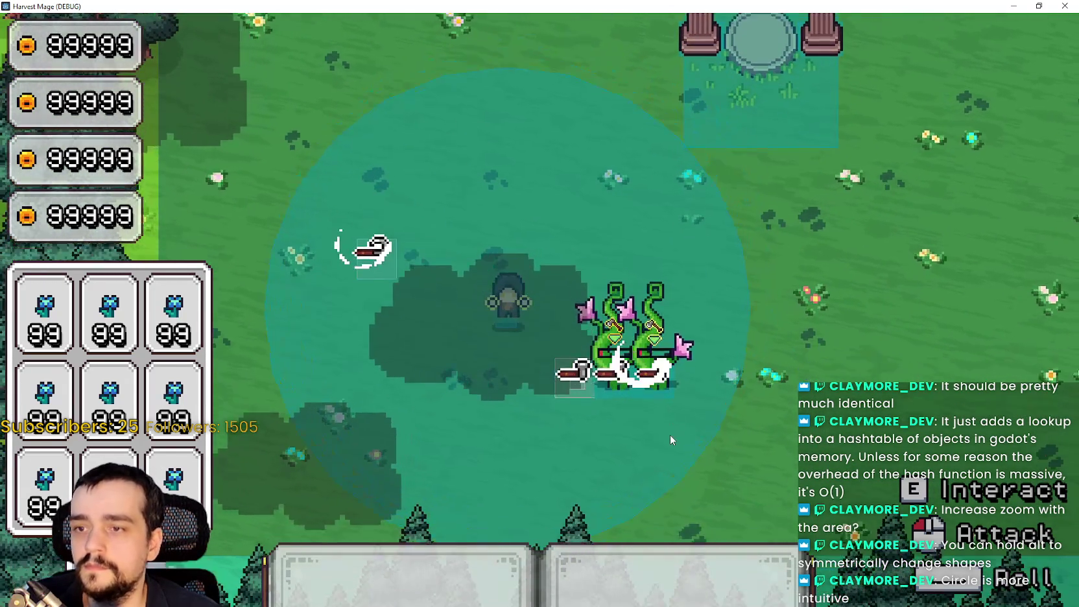
pyautogui.press('d')
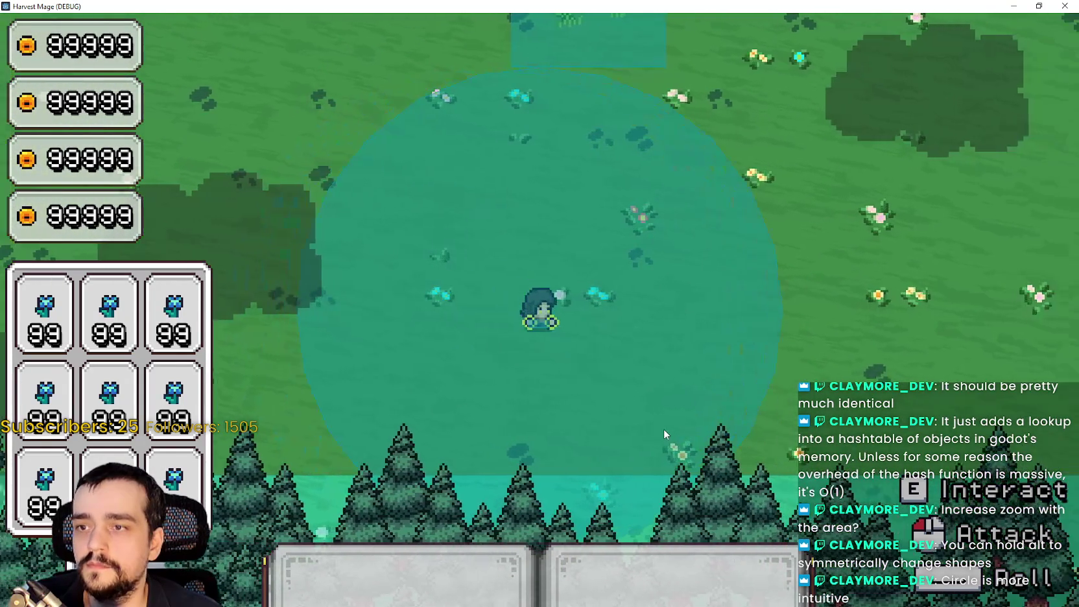
pyautogui.press('w')
pyautogui.press('d')
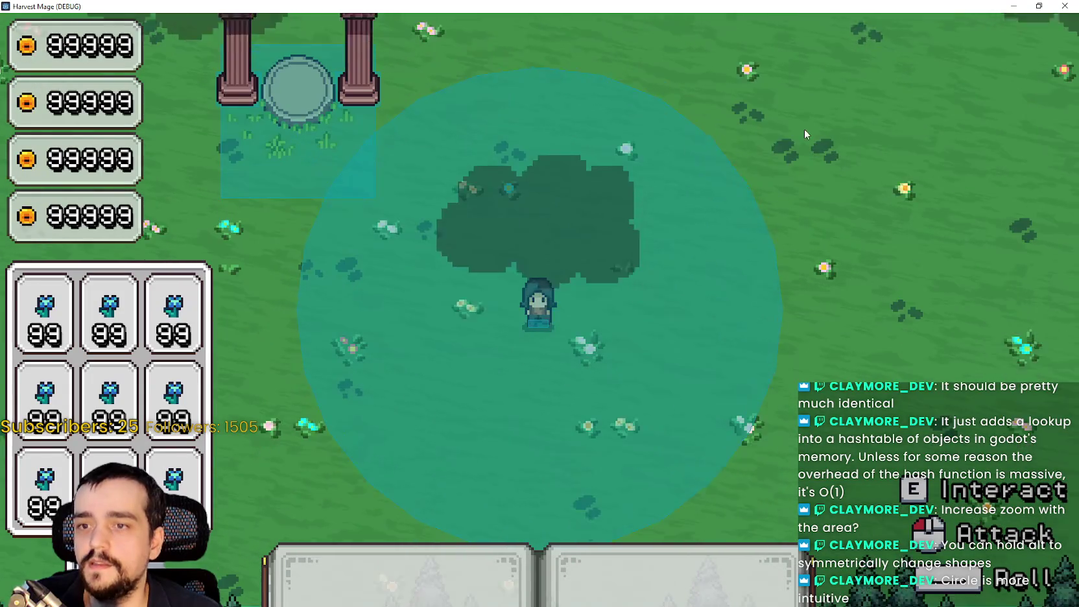
pyautogui.press('w')
pyautogui.press('d')
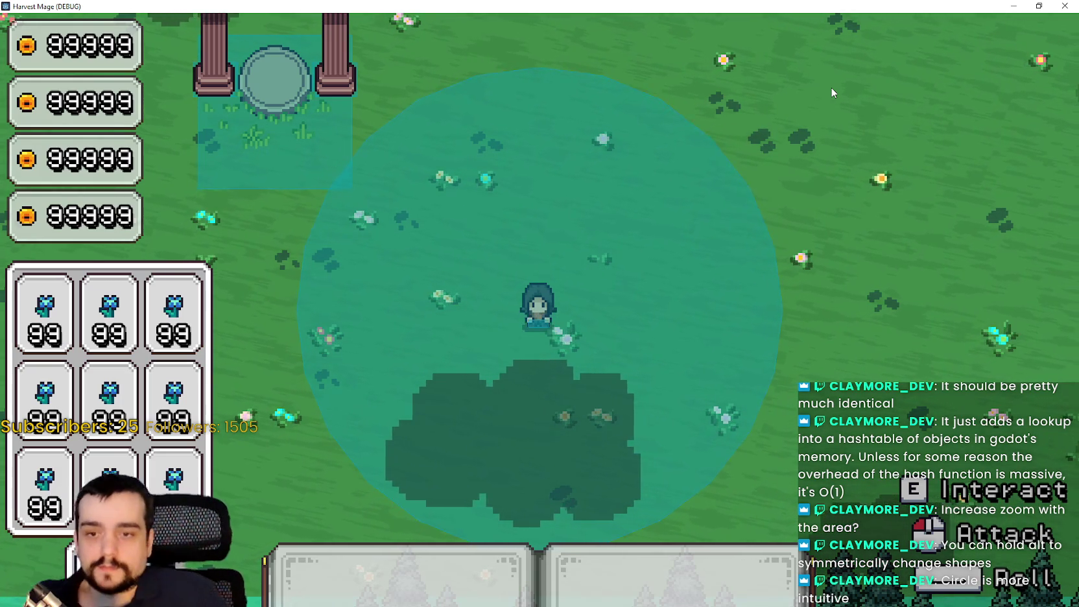
# Step: Walk up-right and up-left briefly, then restore the Harvest Mage window from fullscreen over the editor
pyautogui.hotkey('w', 'd')
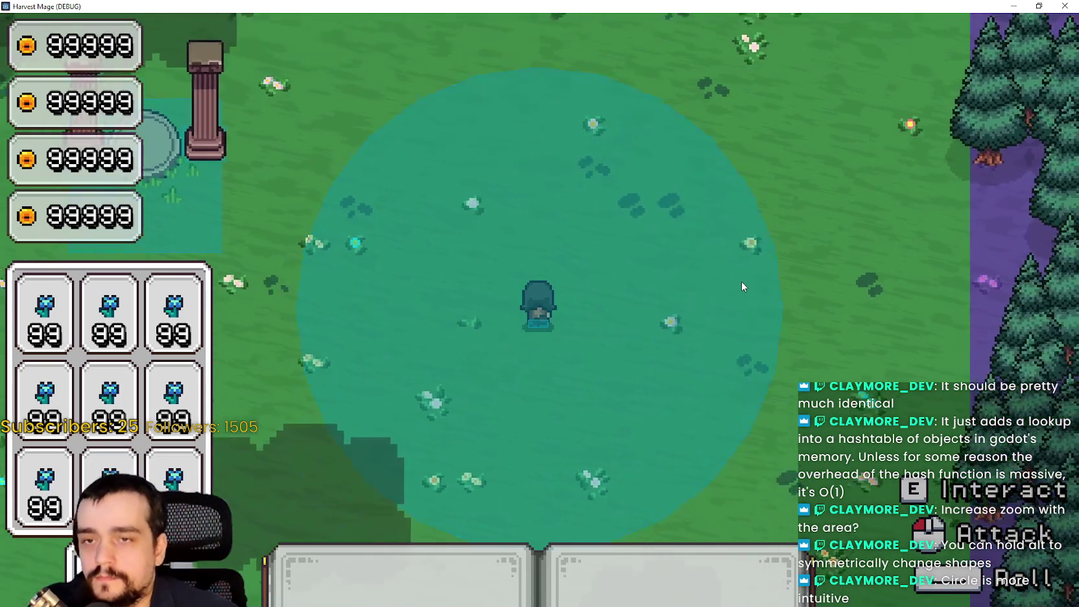
pyautogui.hotkey('w', 'a')
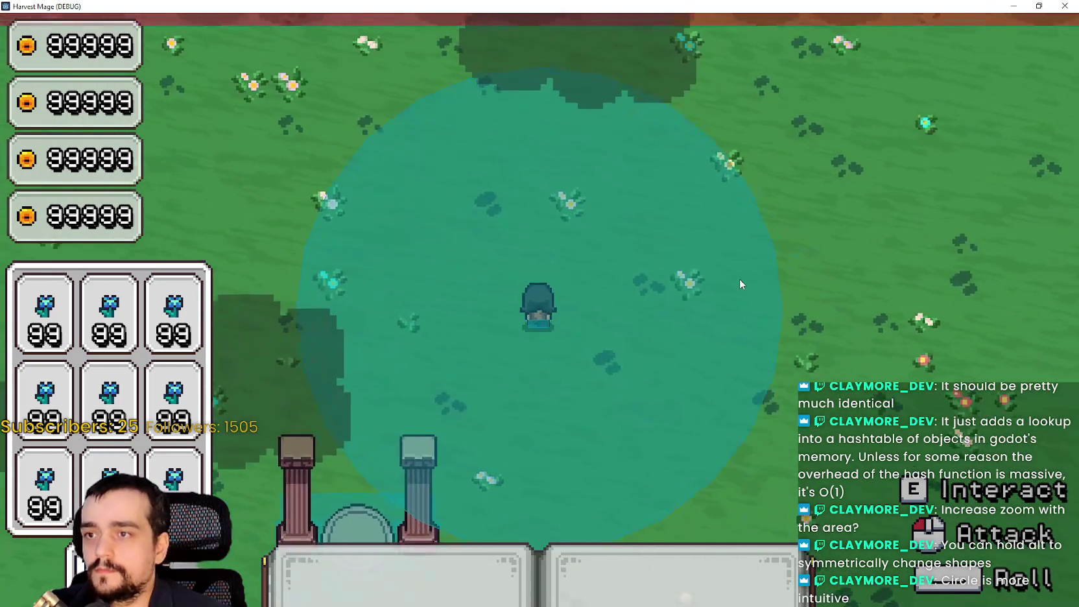
pyautogui.press('w')
pyautogui.doubleClick(984, 5)
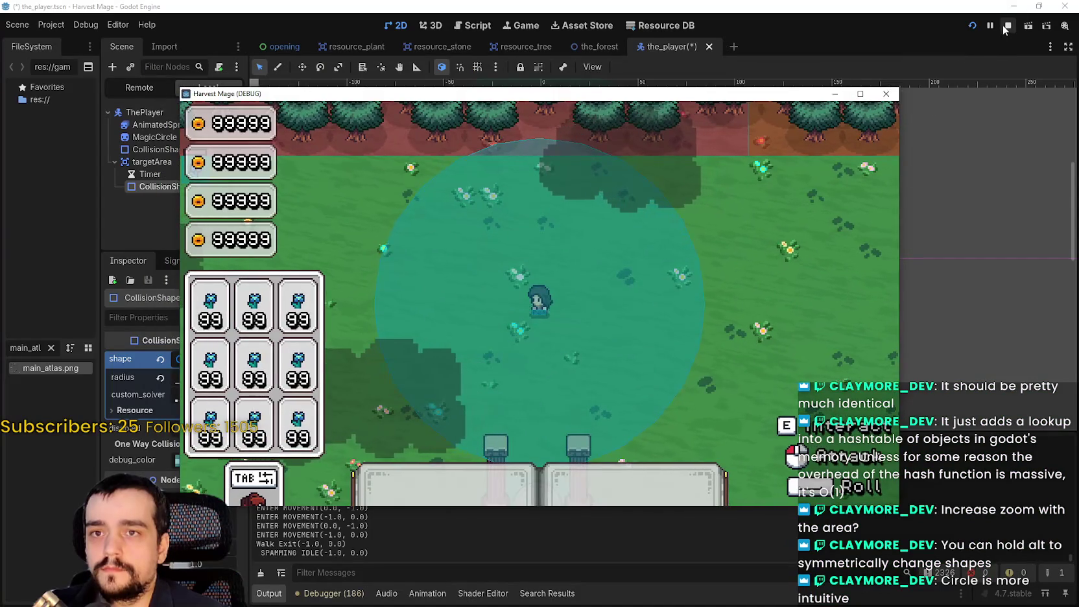
# Step: Stop the running game and show all project files untruncated in the FileSystem dock
pyautogui.click(1005, 26)
pyautogui.scroll(-3, 764, 266)
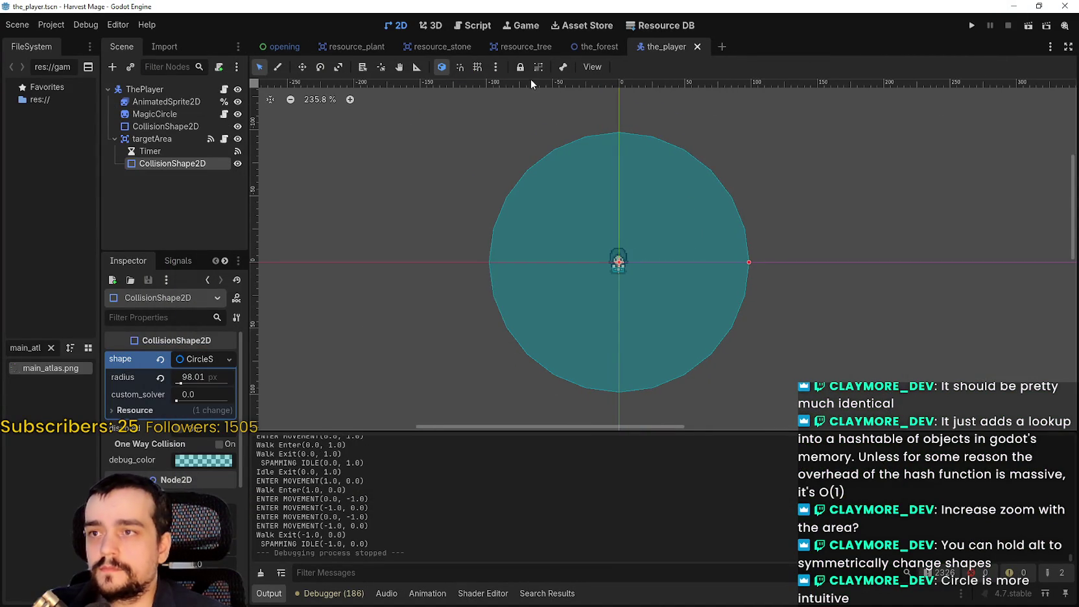
pyautogui.hscroll(-1, 601, 163)
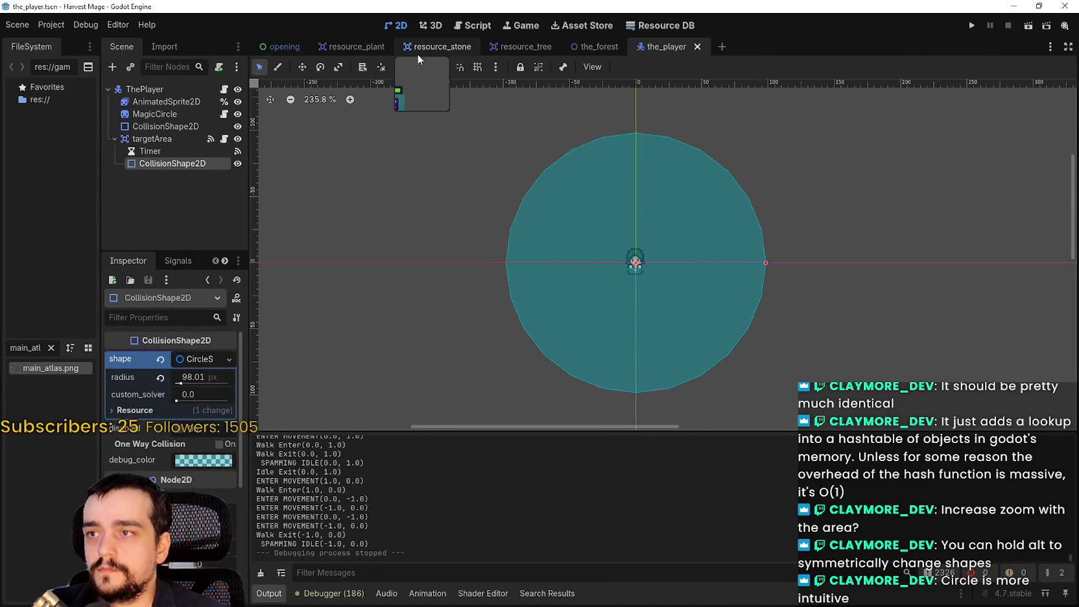
pyautogui.click(50, 348)
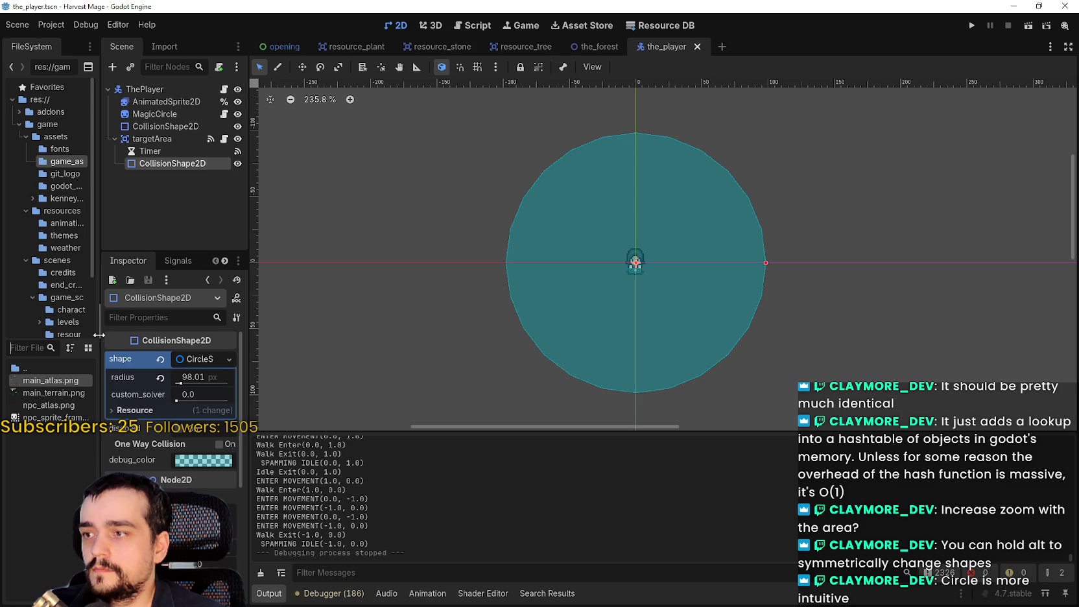
pyautogui.click(97, 335)
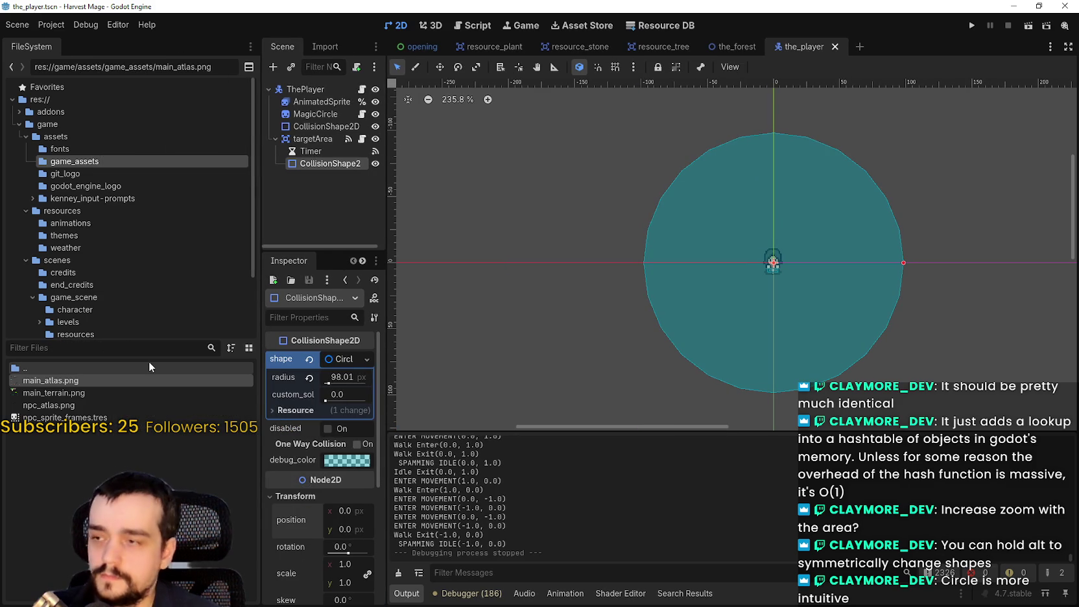
# Step: Filter files by 'player', select the_player.tscn, widen the Scene dock, and open the_player.gd
pyautogui.write('player')
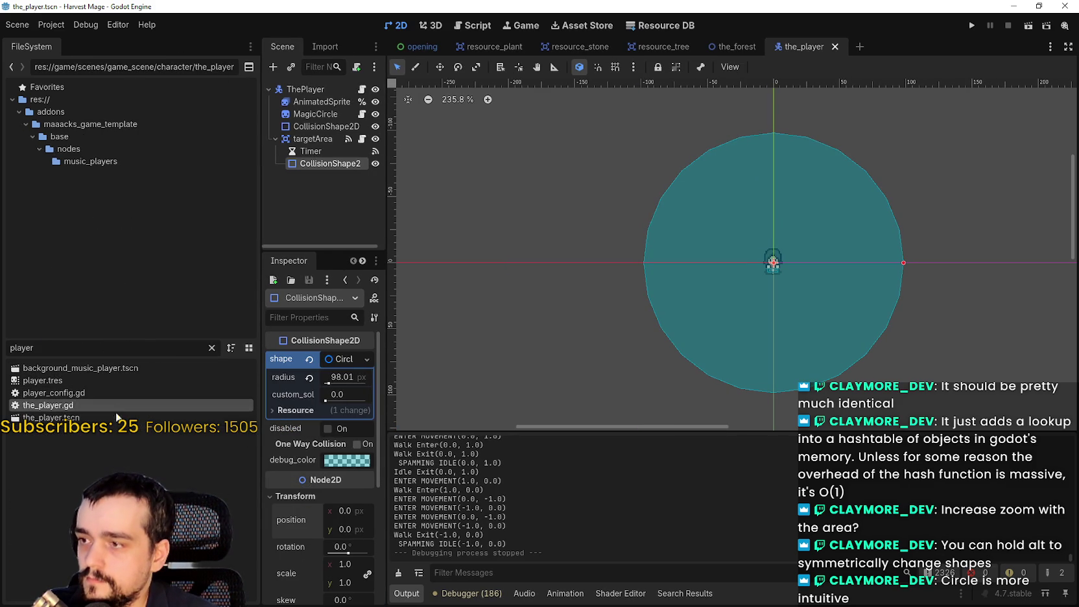
pyautogui.click(117, 417)
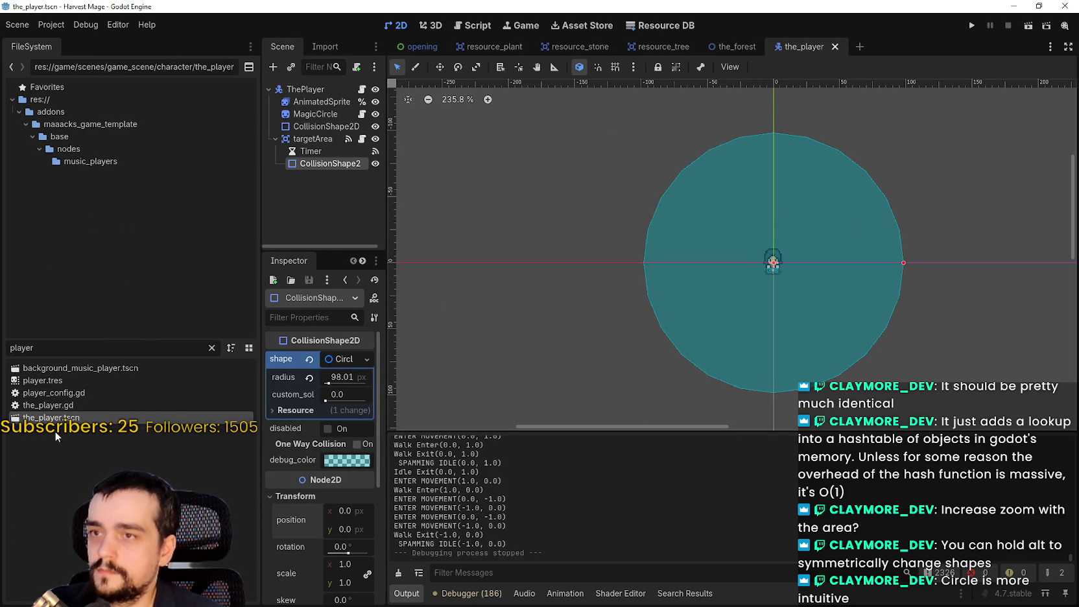
pyautogui.moveTo(385, 197); pyautogui.dragTo(481, 209)
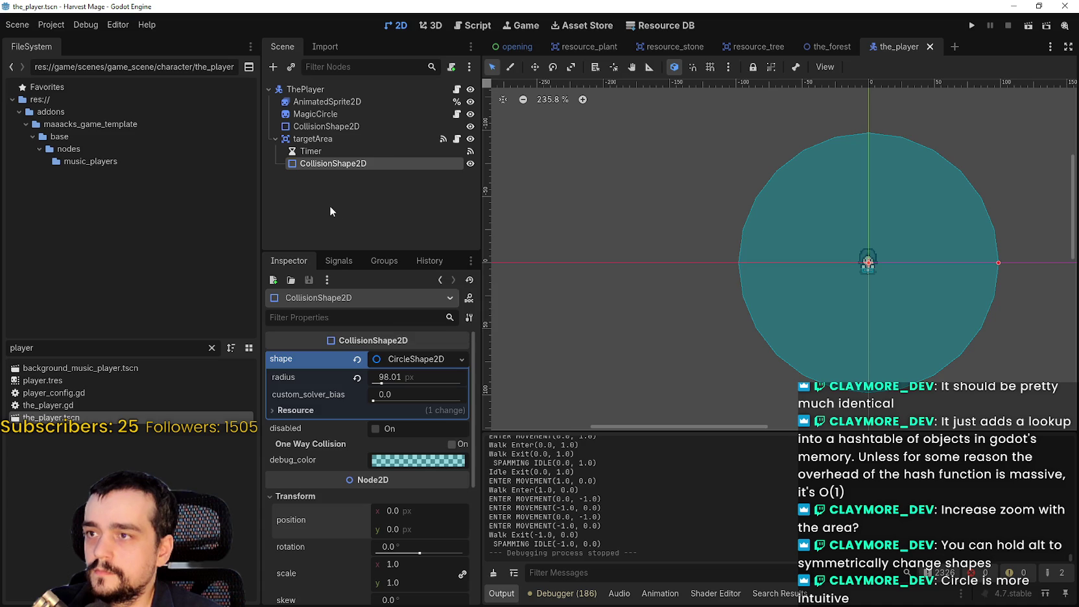
pyautogui.click(457, 90)
pyautogui.click(758, 220)
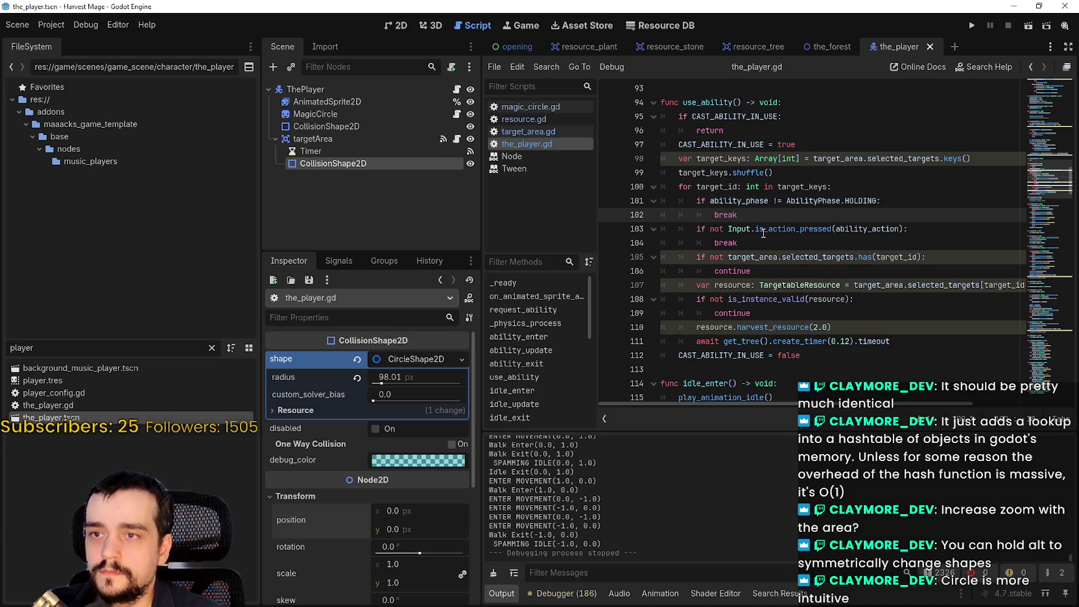
# Step: Inspect the harvest_resource call and nearby lines around 110–113 in the_player.gd
pyautogui.click(827, 297)
pyautogui.click(808, 328)
pyautogui.scroll(-2, 784, 322)
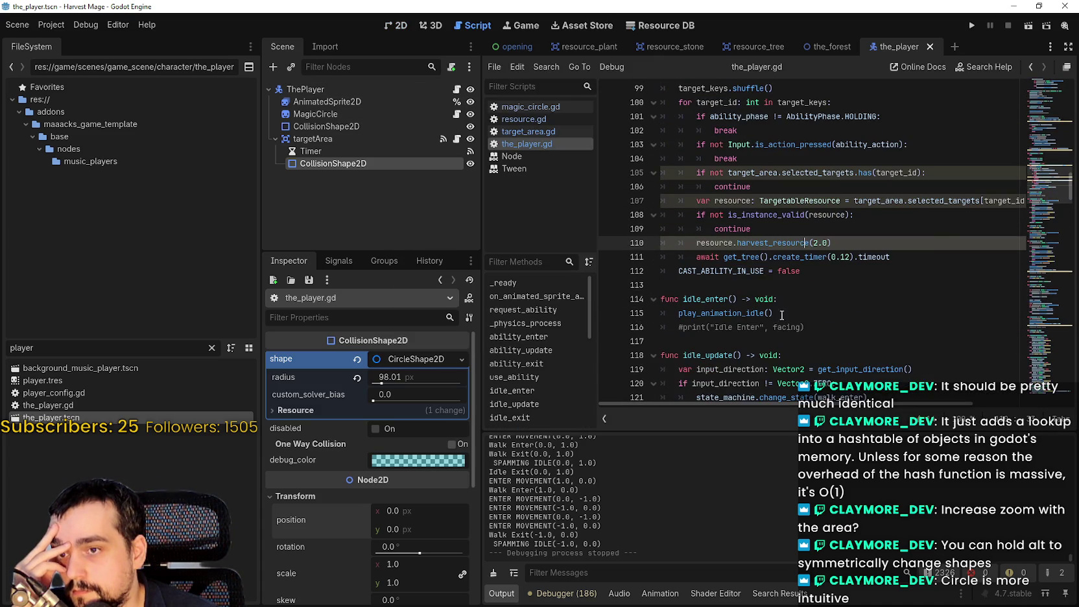
pyautogui.click(757, 273)
pyautogui.click(770, 245)
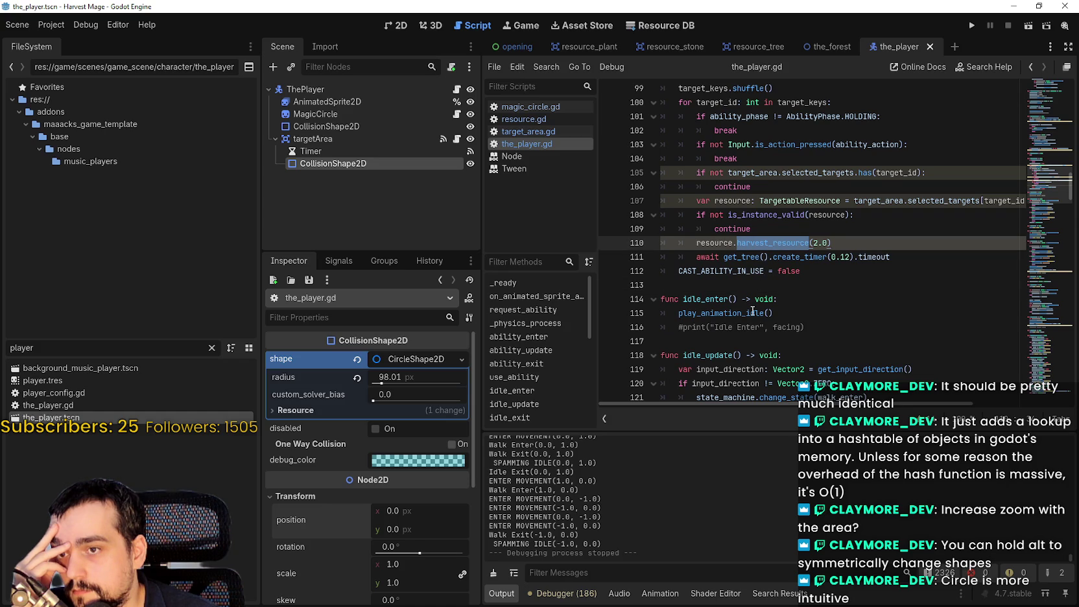
pyautogui.click(743, 289)
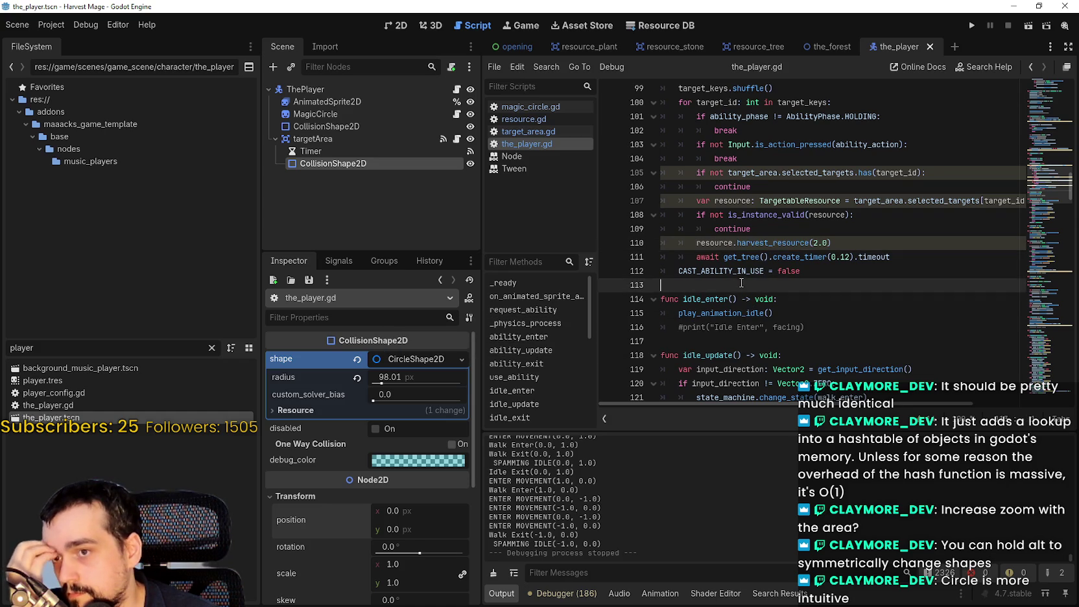
# Step: Drag the minimap to the script's top and narrow the FileSystem dock again
pyautogui.scroll(1, 741, 279)
pyautogui.moveTo(1031, 163); pyautogui.dragTo(1043, 86)
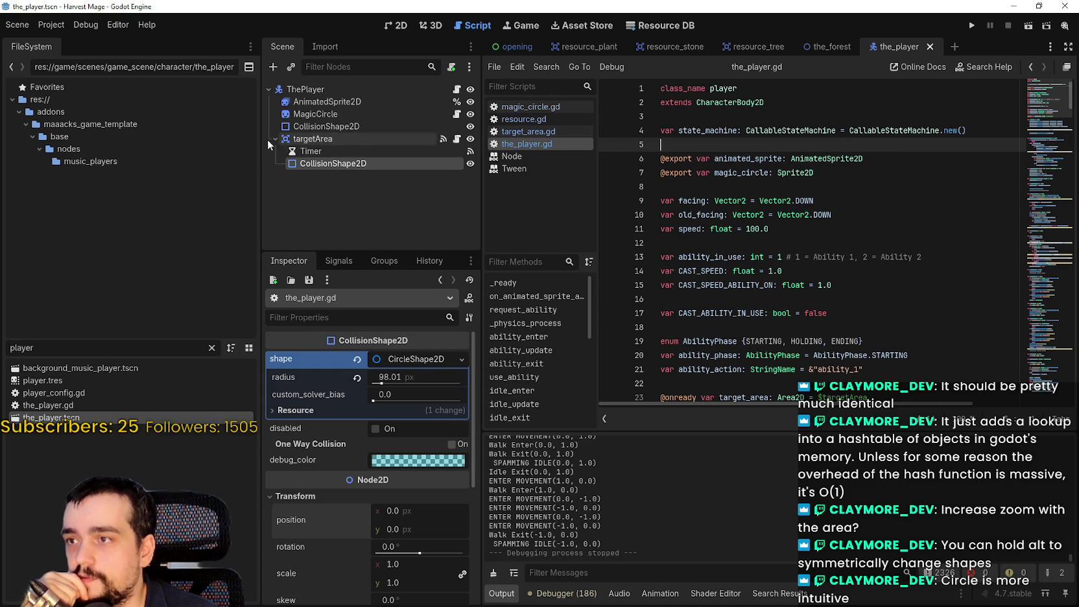
pyautogui.moveTo(259, 161); pyautogui.dragTo(186, 162)
pyautogui.click(202, 138)
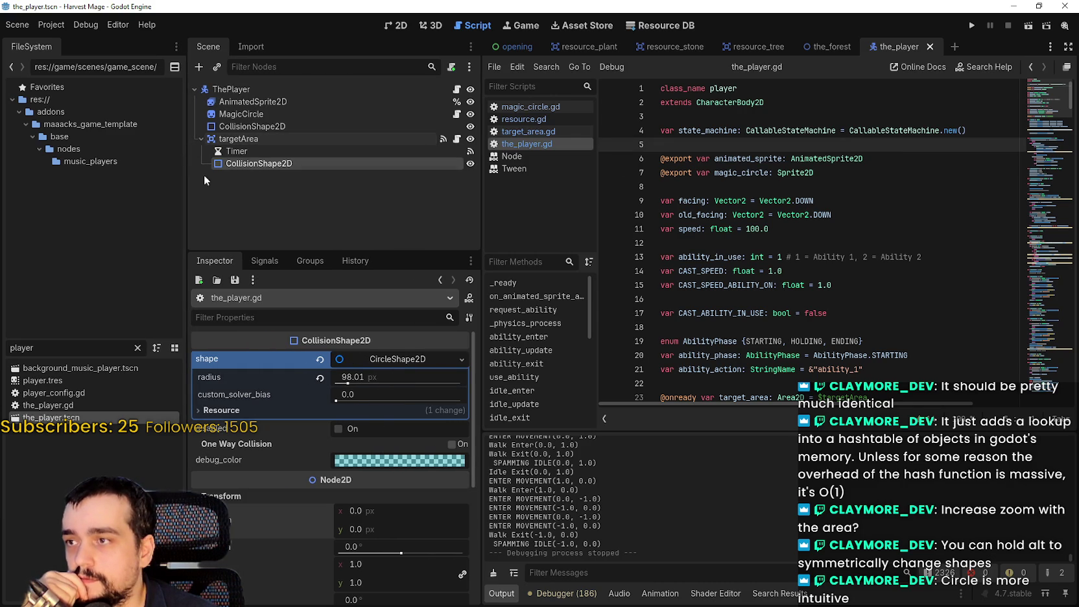
pyautogui.click(731, 188)
pyautogui.scroll(-2, 711, 262)
pyautogui.scroll(2, 739, 239)
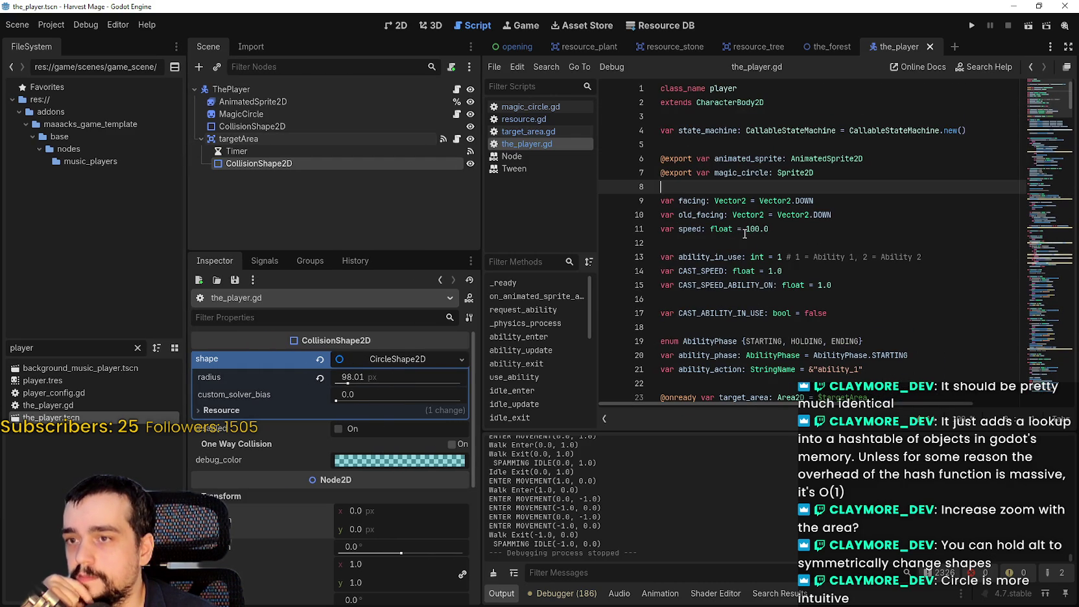
# Step: Run the project, continue into the level, and return to the editor
pyautogui.click(972, 26)
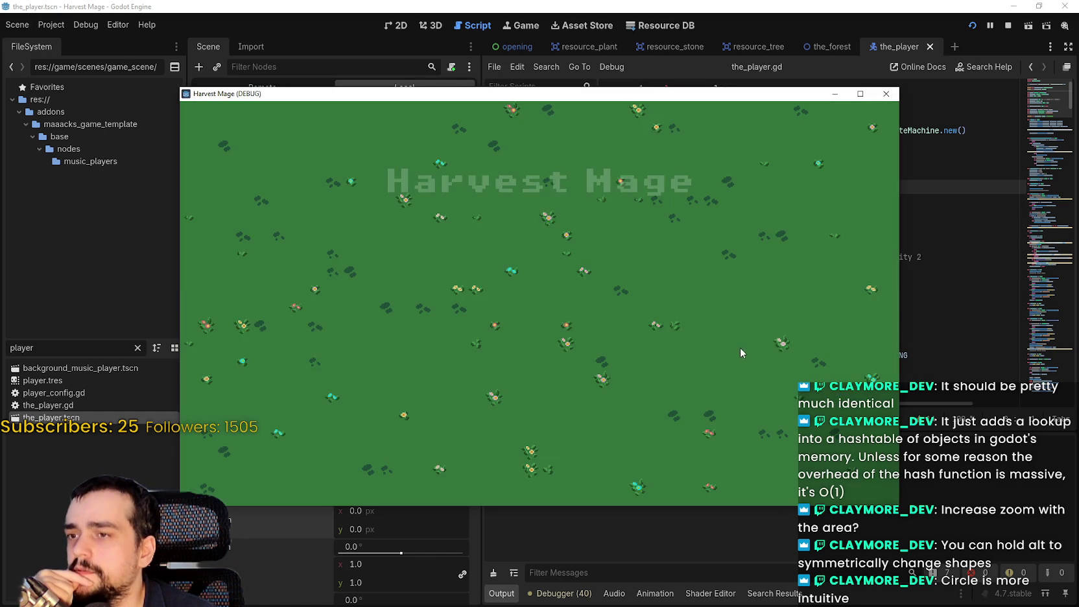
pyautogui.click(280, 323)
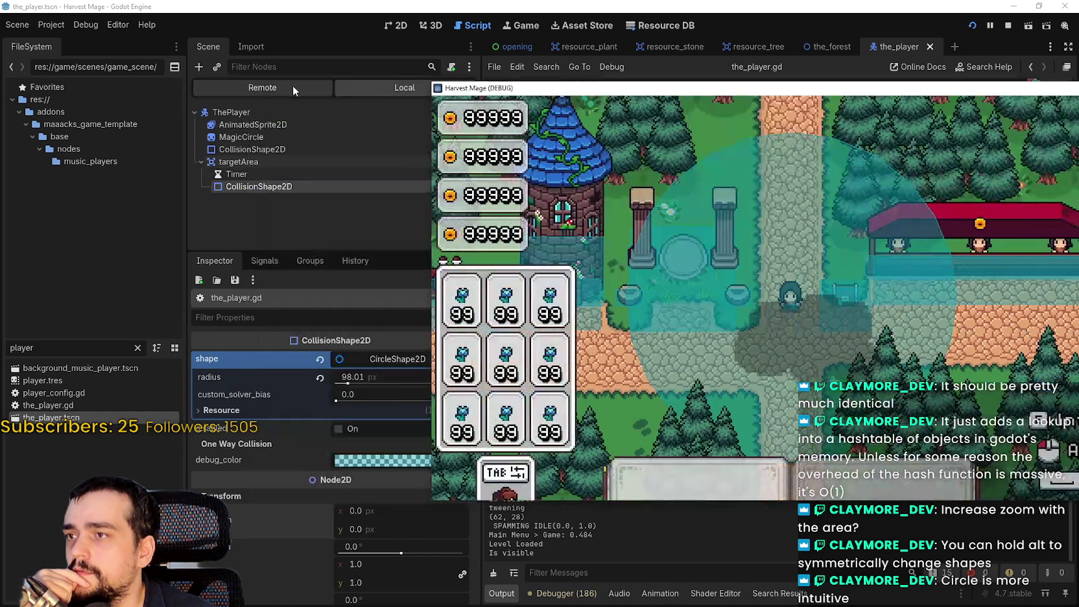
pyautogui.click(292, 85)
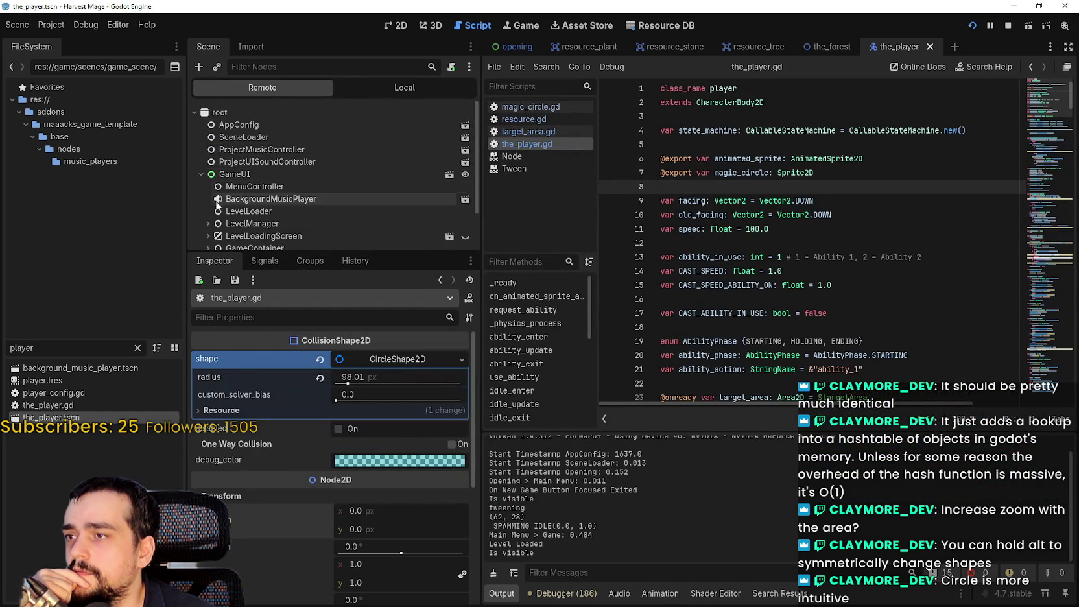
# Step: Expand GameUILayer, GameUI, InventoryContainer and InTheForest in the Remote scene tree
pyautogui.scroll(-2, 214, 204)
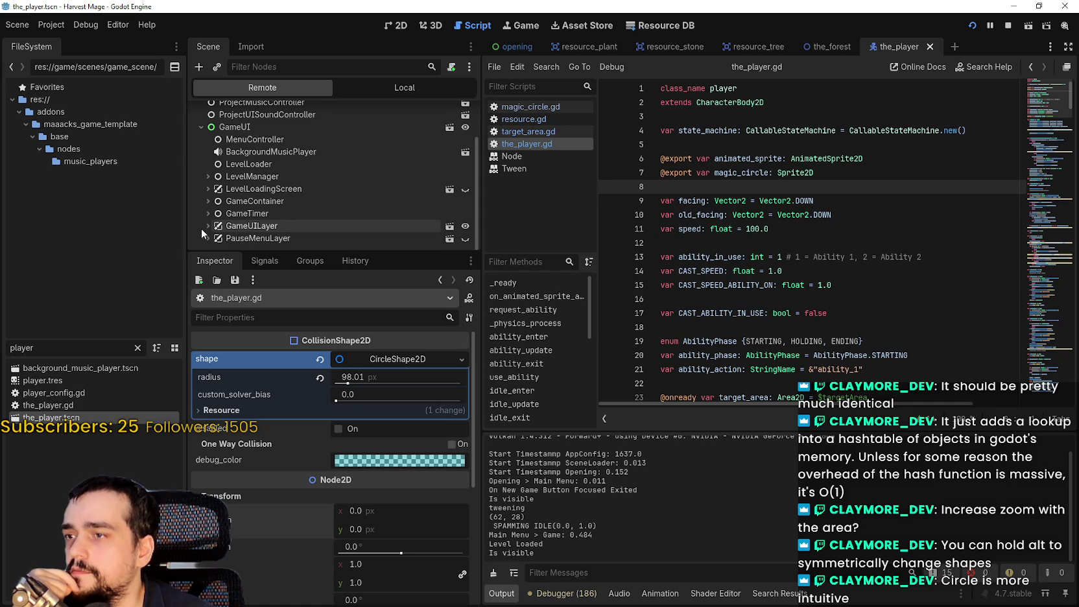
pyautogui.click(203, 224)
pyautogui.scroll(-1, 203, 223)
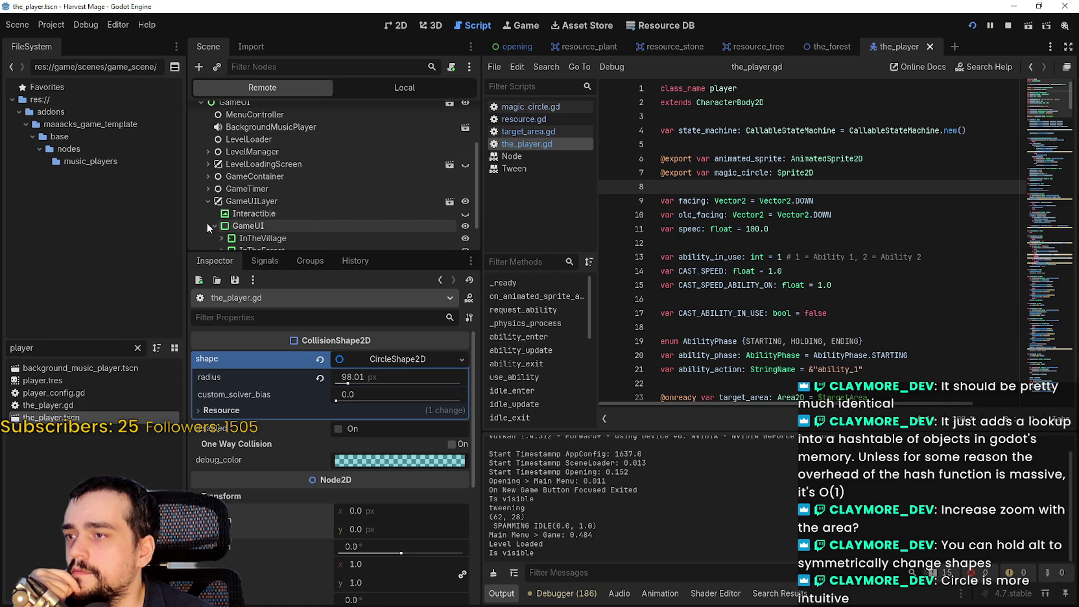
pyautogui.click(209, 224)
pyautogui.click(220, 222)
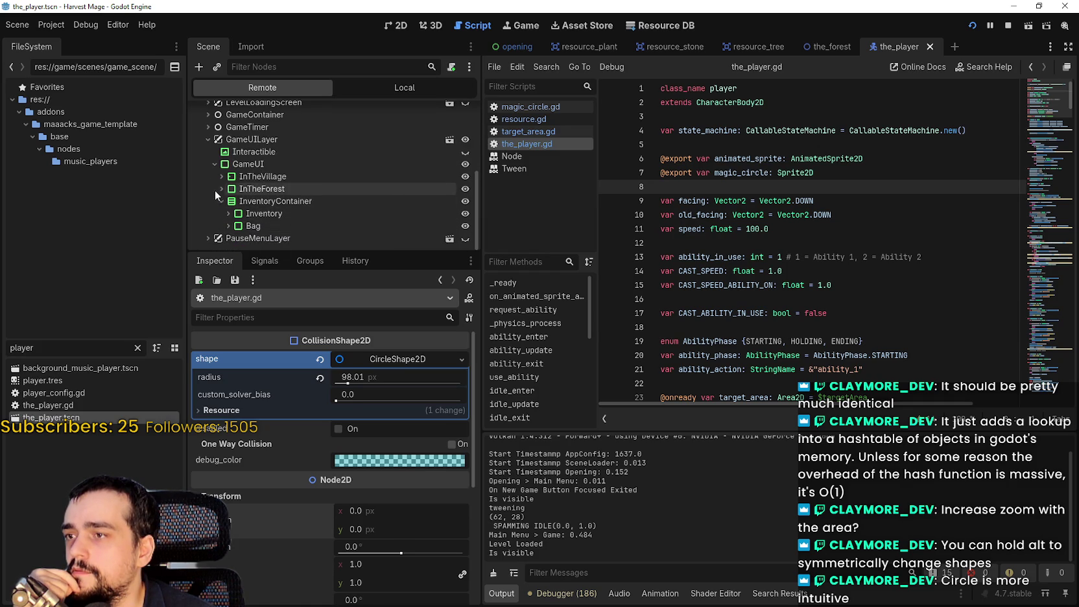
pyautogui.click(218, 188)
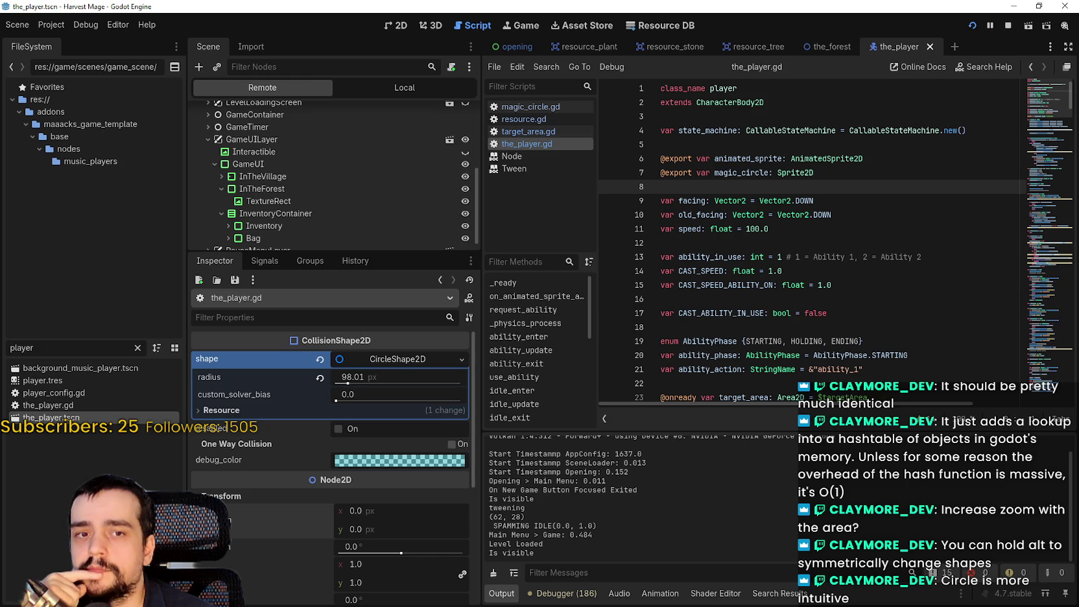
pyautogui.hotkey('alt', 'Tab')
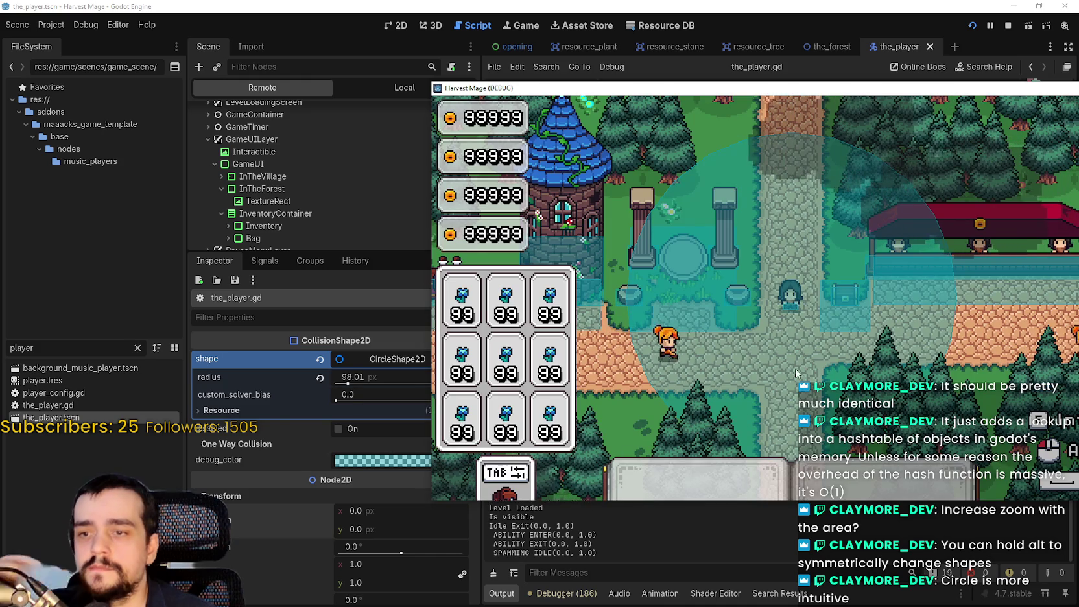
# Step: Walk the player into the forest and cast the harvesting ability's cyan target circle
pyautogui.press('w')
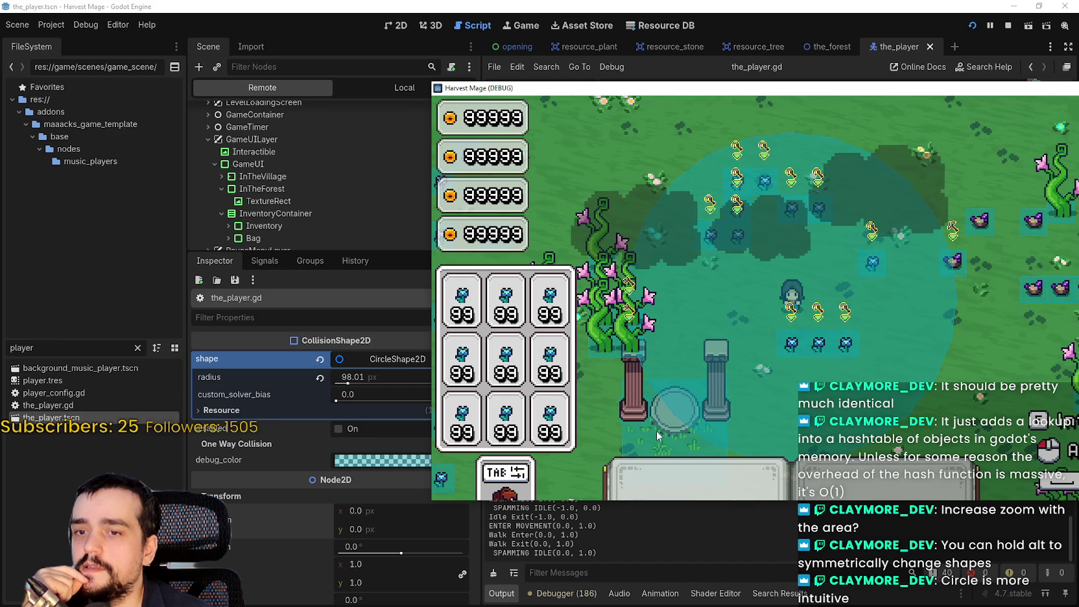
pyautogui.click(878, 292)
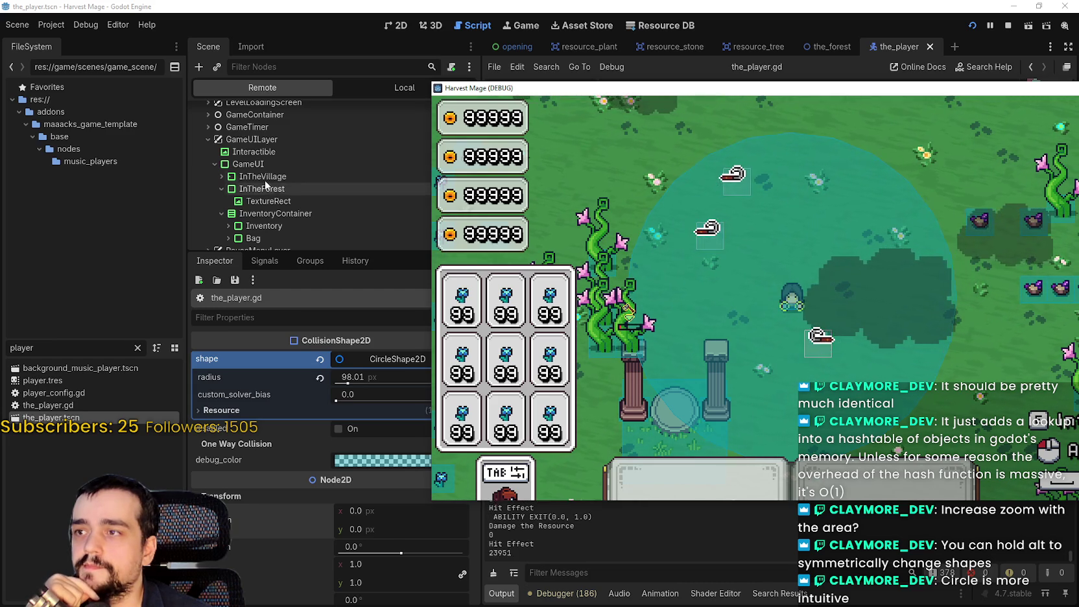
pyautogui.click(202, 132)
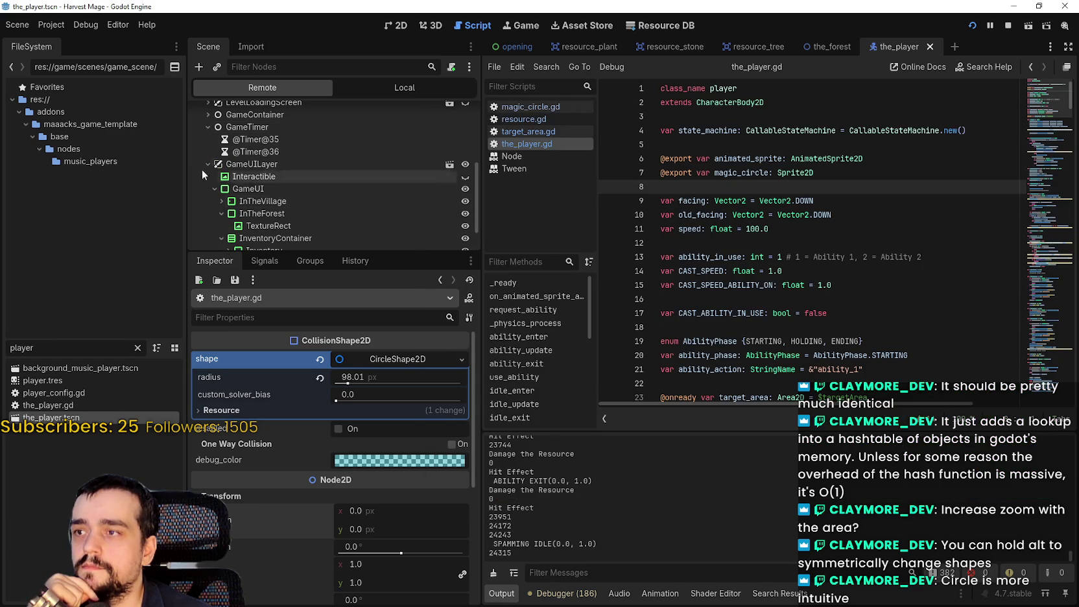
# Step: Collapse GameUILayer and expand GameContainer and the_forest in the Remote tree
pyautogui.click(207, 139)
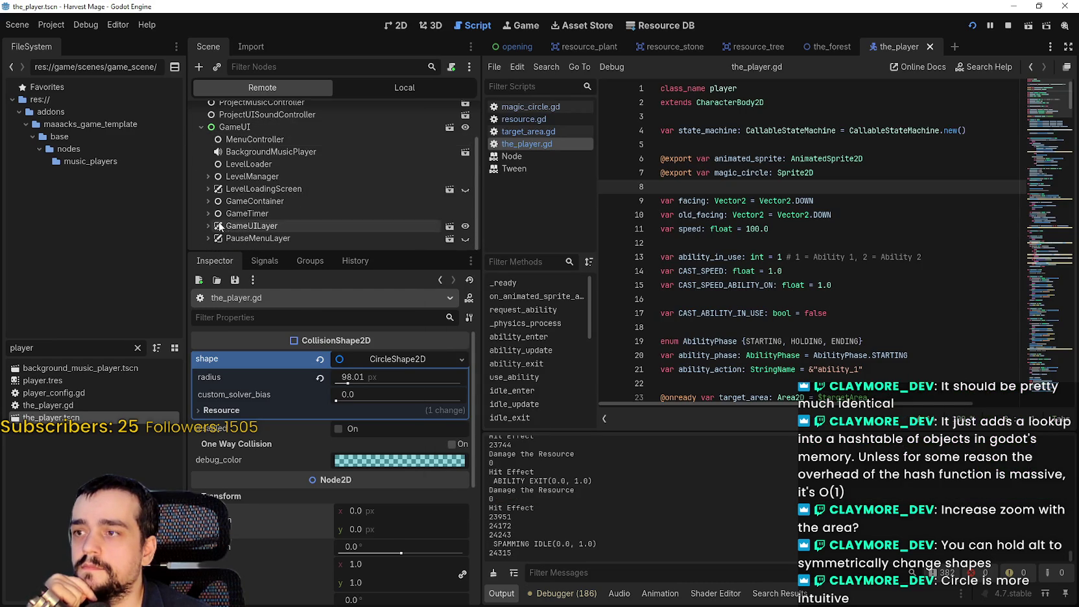
pyautogui.click(208, 201)
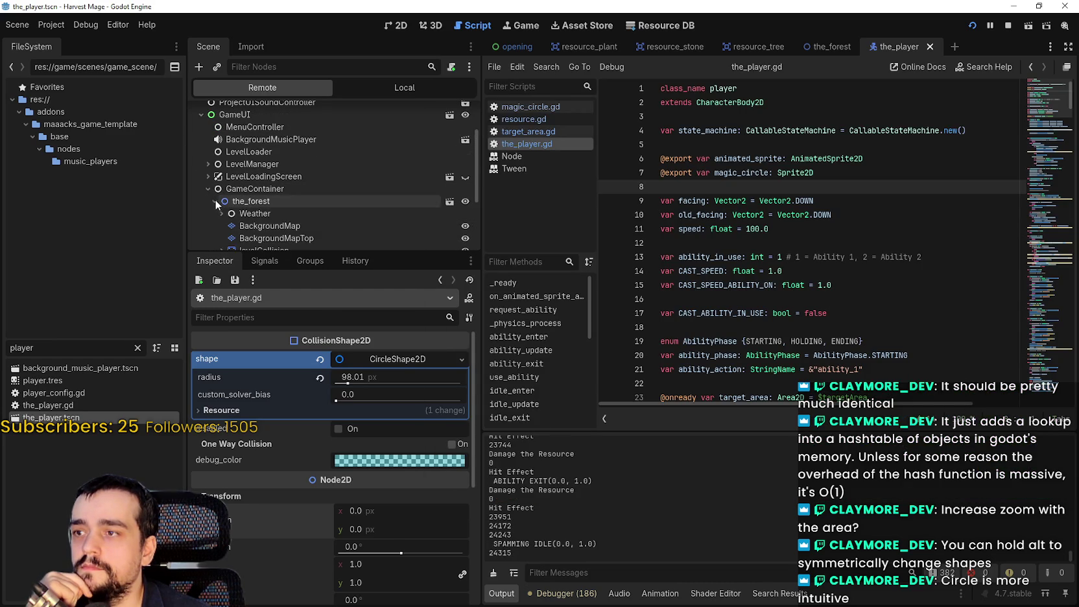
pyautogui.click(214, 201)
pyautogui.scroll(-2, 230, 250)
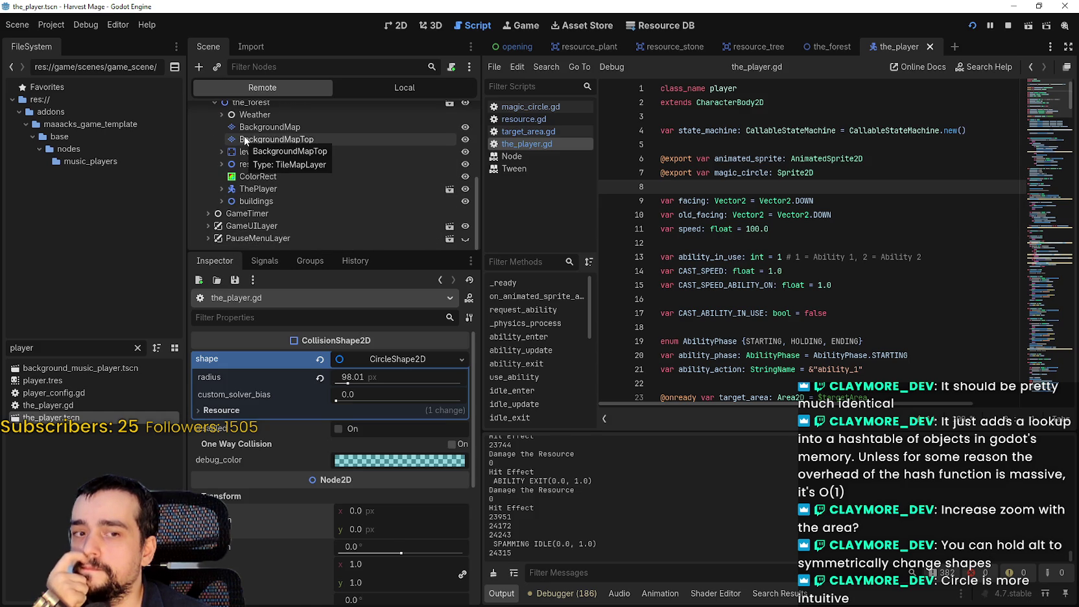
# Step: Click into the_player.gd after the speed variable and on empty line 12
pyautogui.click(916, 230)
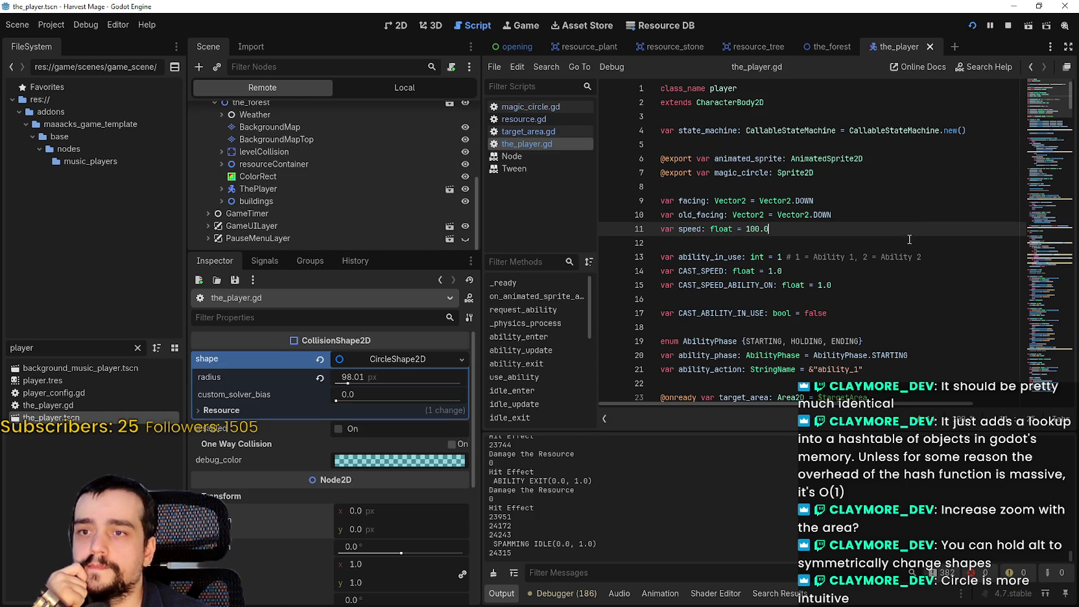
pyautogui.click(907, 242)
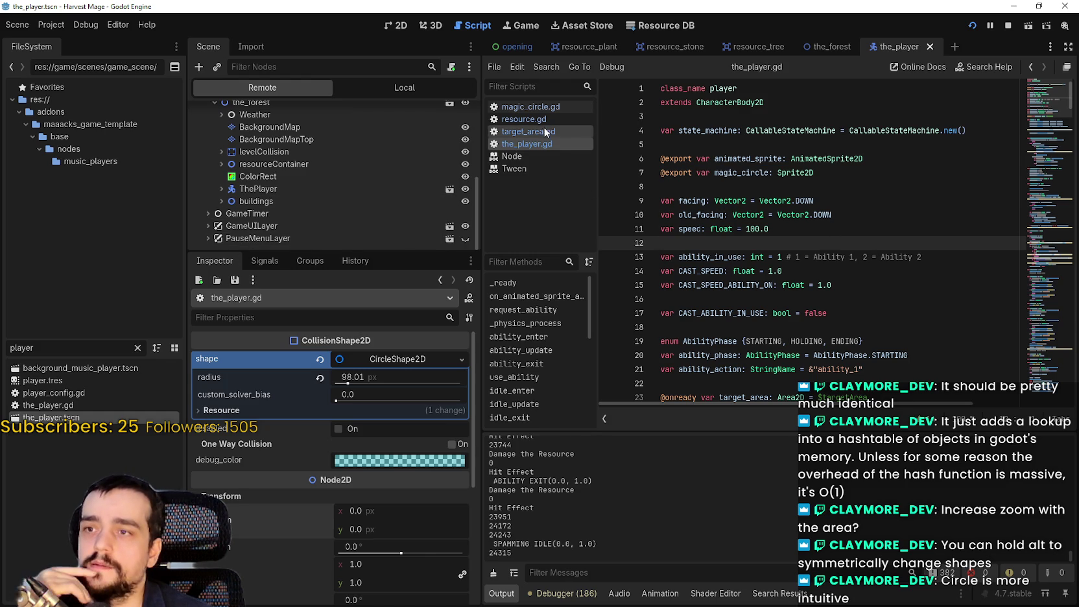
pyautogui.scroll(-3, 768, 215)
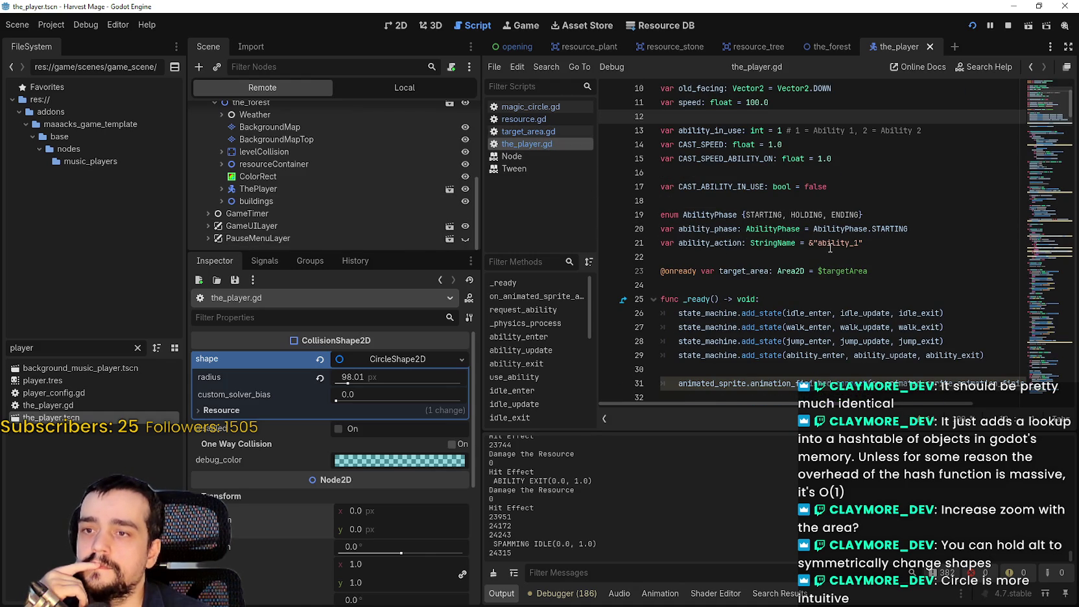
# Step: Use Lookup Symbol on play_animation_ability at line 66 to jump to its definition at line 229
pyautogui.keyDown('ctrl'); pyautogui.click(817, 355); pyautogui.keyUp('ctrl')
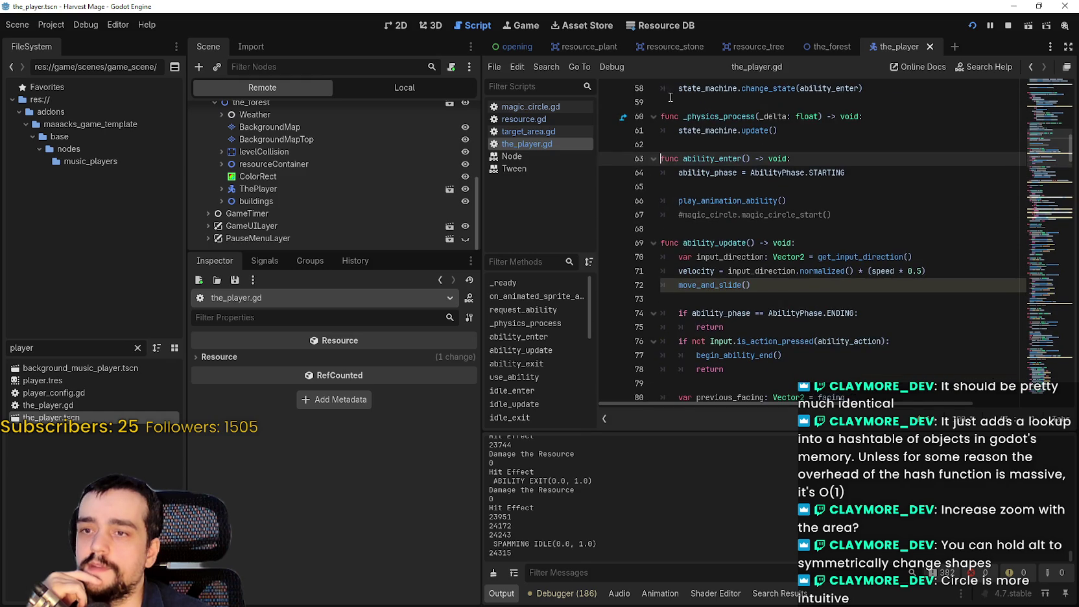
pyautogui.click(899, 173)
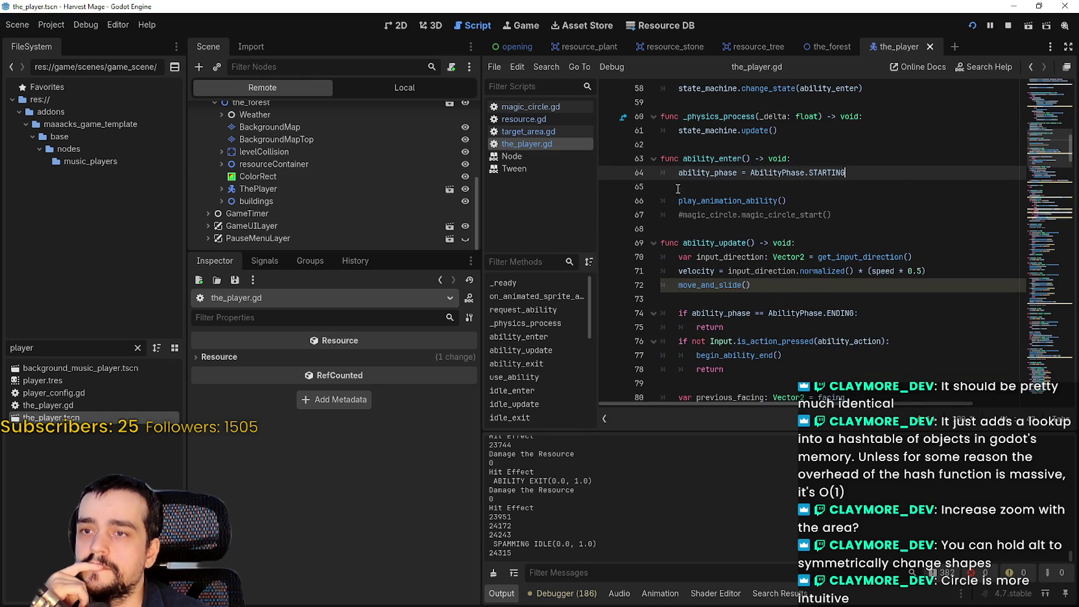
pyautogui.click(739, 201)
pyautogui.rightClick(739, 201)
pyautogui.click(709, 206)
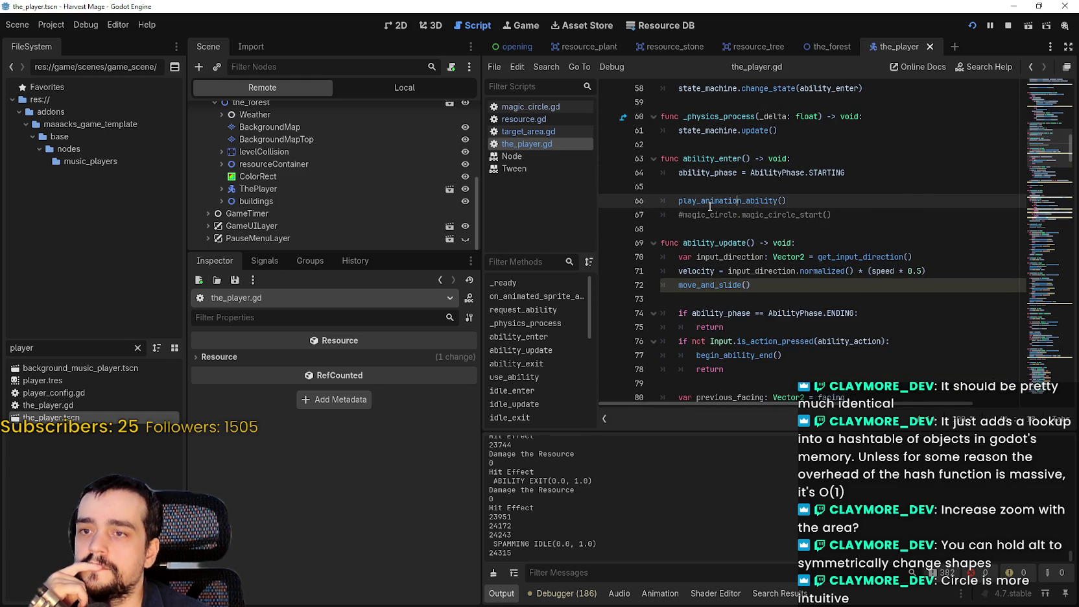
pyautogui.rightClick(709, 206)
pyautogui.click(786, 385)
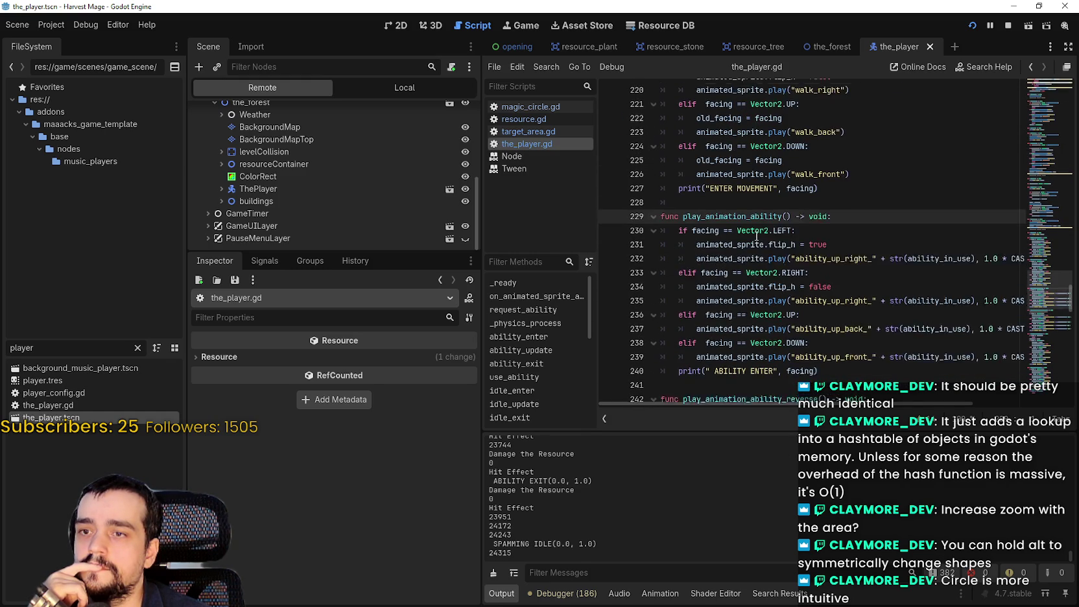
# Step: Scroll up slightly near the ABILITY ENTER print and expand GameUILayer in the Remote tree
pyautogui.click(818, 355)
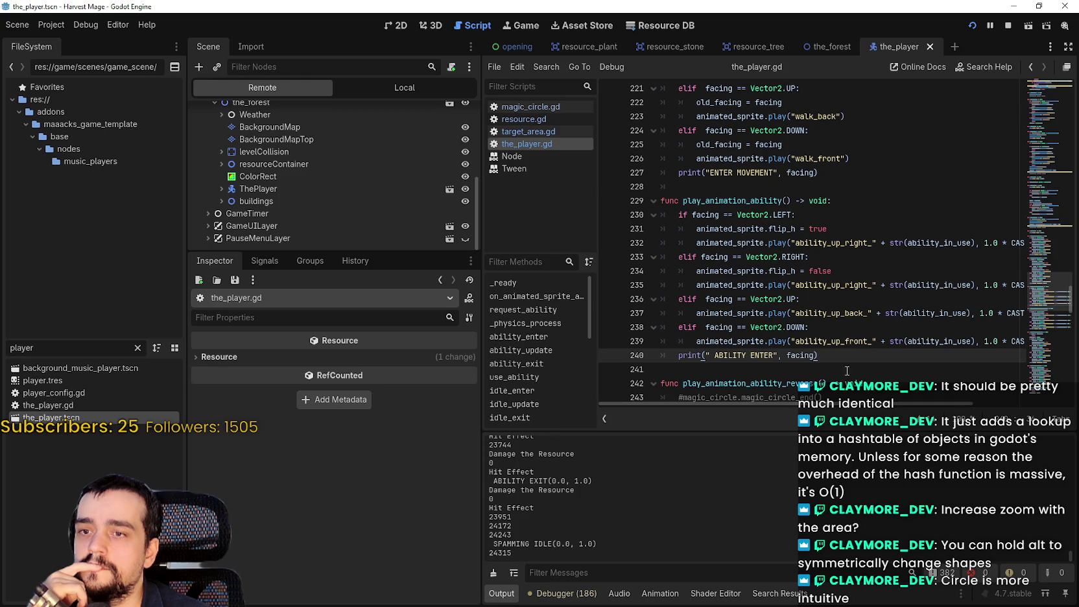
pyautogui.scroll(3, 749, 295)
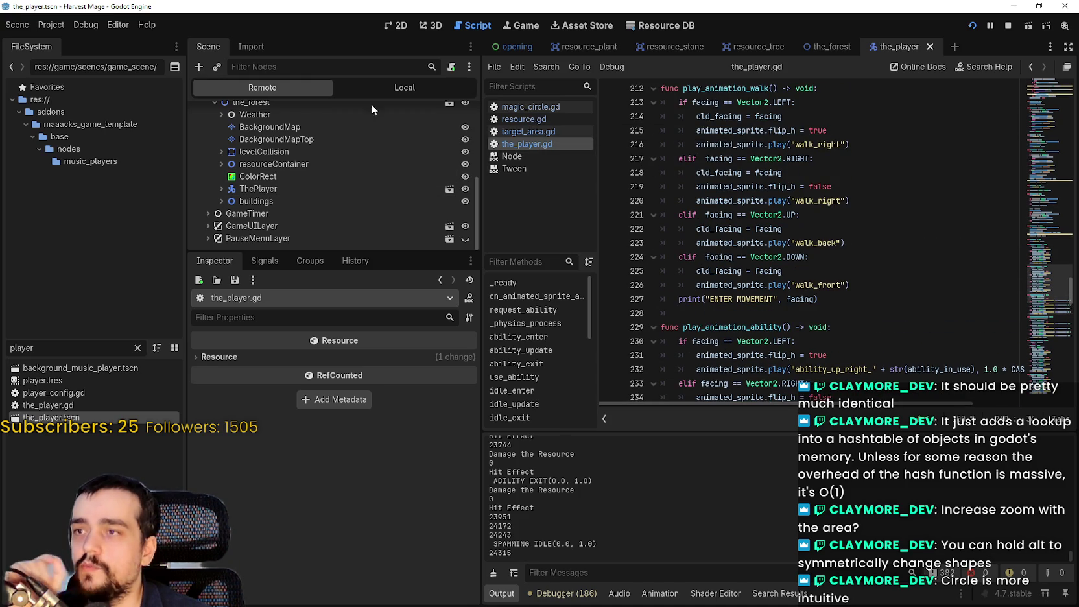
pyautogui.click(207, 238)
# Step: In the Remote tree, expand GameUILayer and select InTheForest's TextureRect
pyautogui.click(207, 226)
pyautogui.scroll(-3, 208, 182)
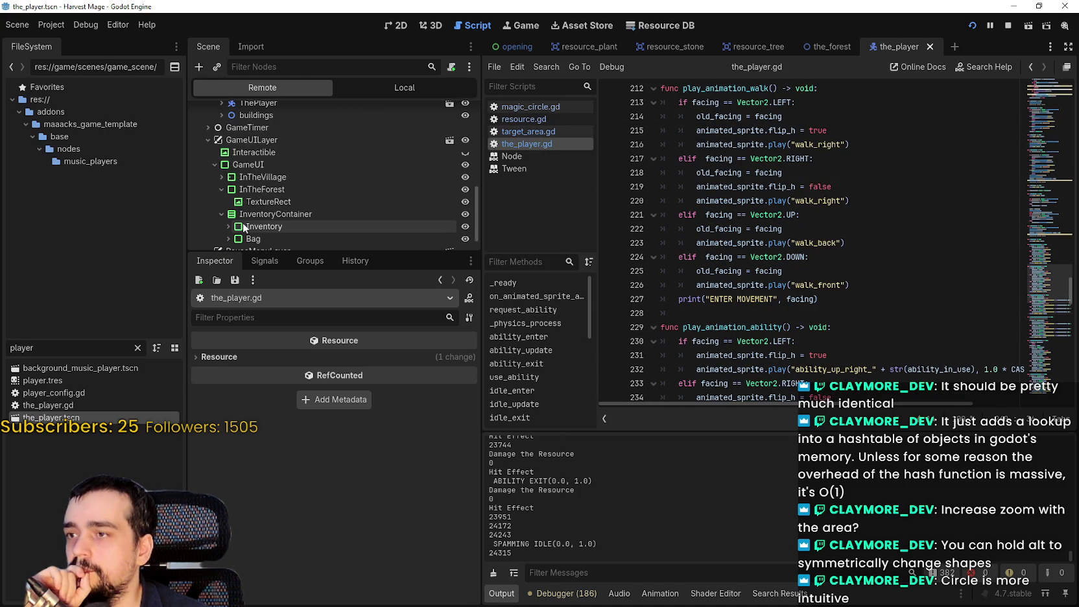
pyautogui.click(221, 164)
pyautogui.click(224, 176)
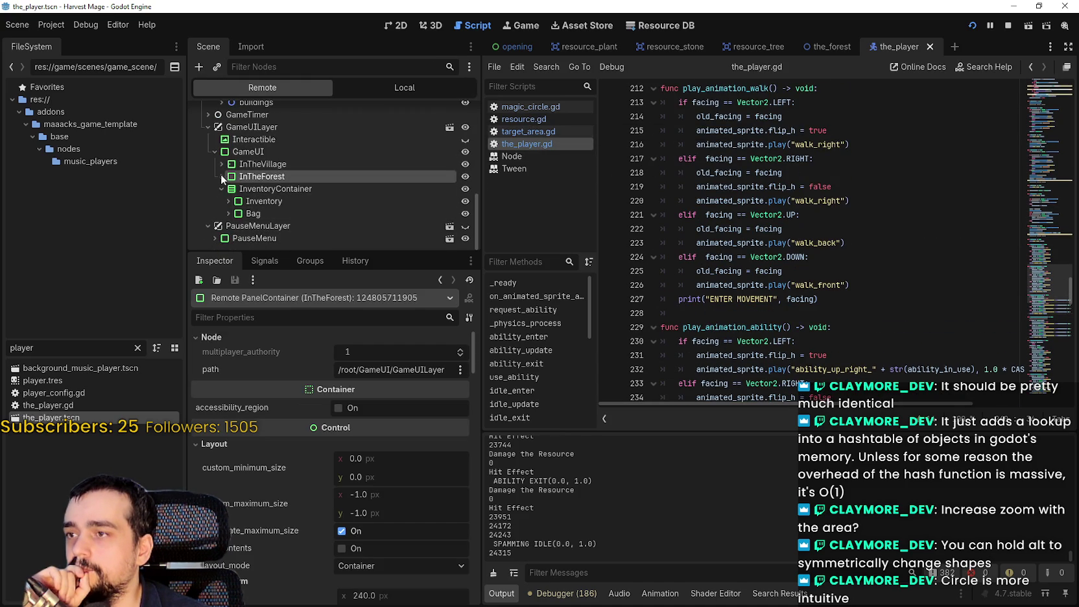
pyautogui.click(266, 189)
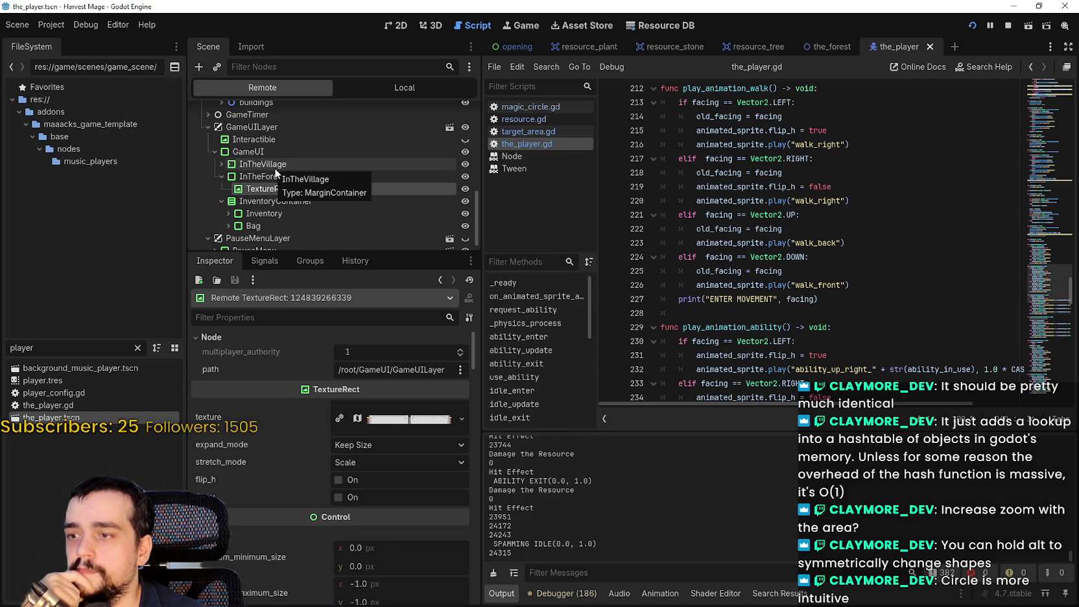
# Step: Switch to the 2D view and expand the 240×32 texture preview in the Inspector
pyautogui.click(396, 25)
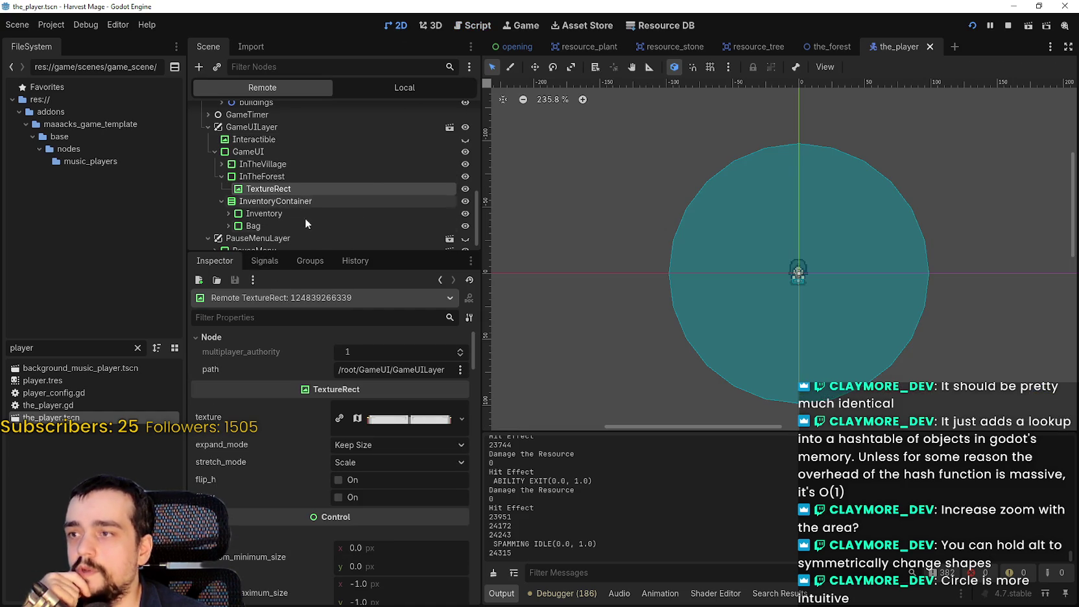
pyautogui.scroll(-2, 389, 506)
pyautogui.scroll(2, 396, 497)
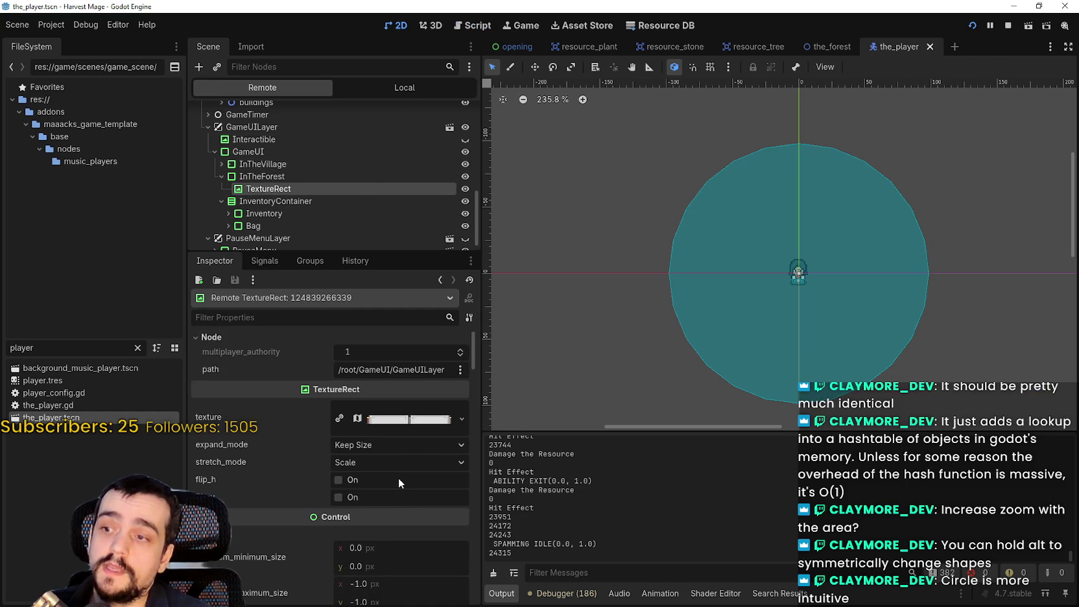
pyautogui.click(400, 420)
pyautogui.click(401, 420)
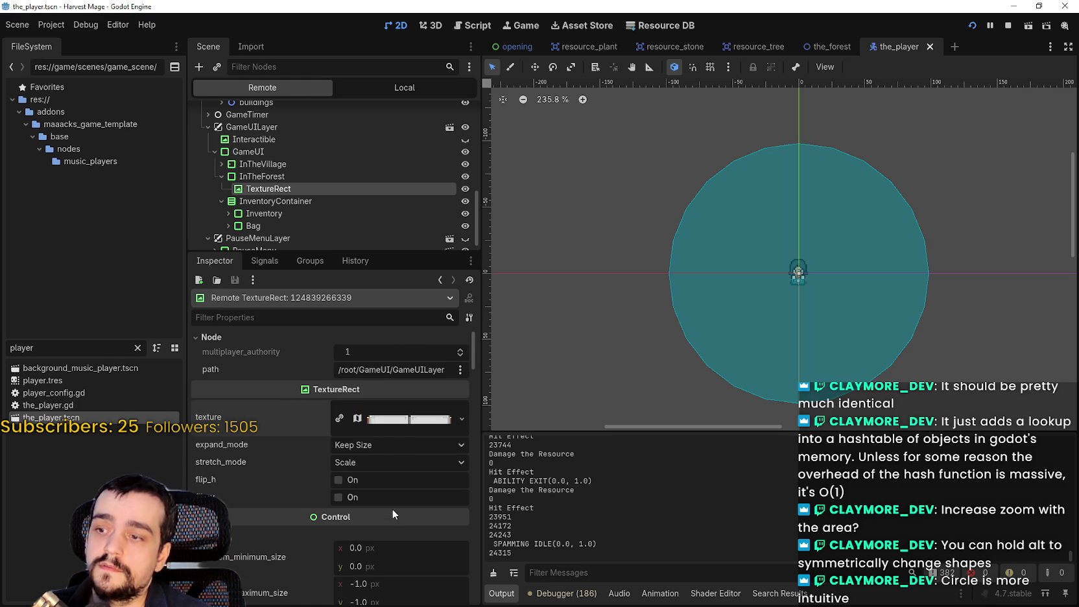
pyautogui.scroll(-2, 390, 502)
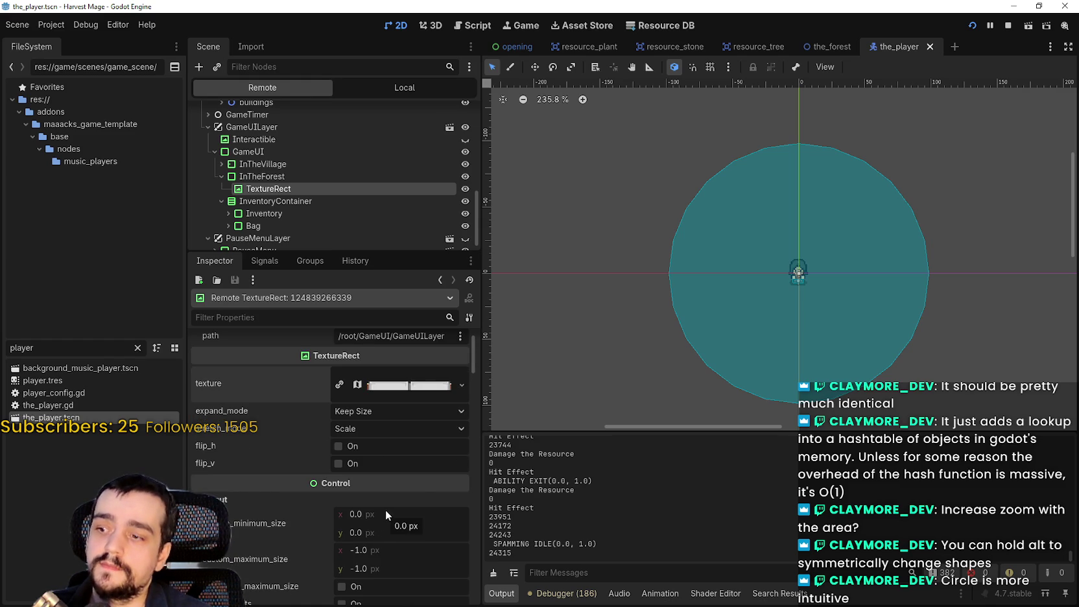
pyautogui.scroll(-1, 385, 509)
pyautogui.scroll(-1, 388, 518)
pyautogui.scroll(3, 390, 526)
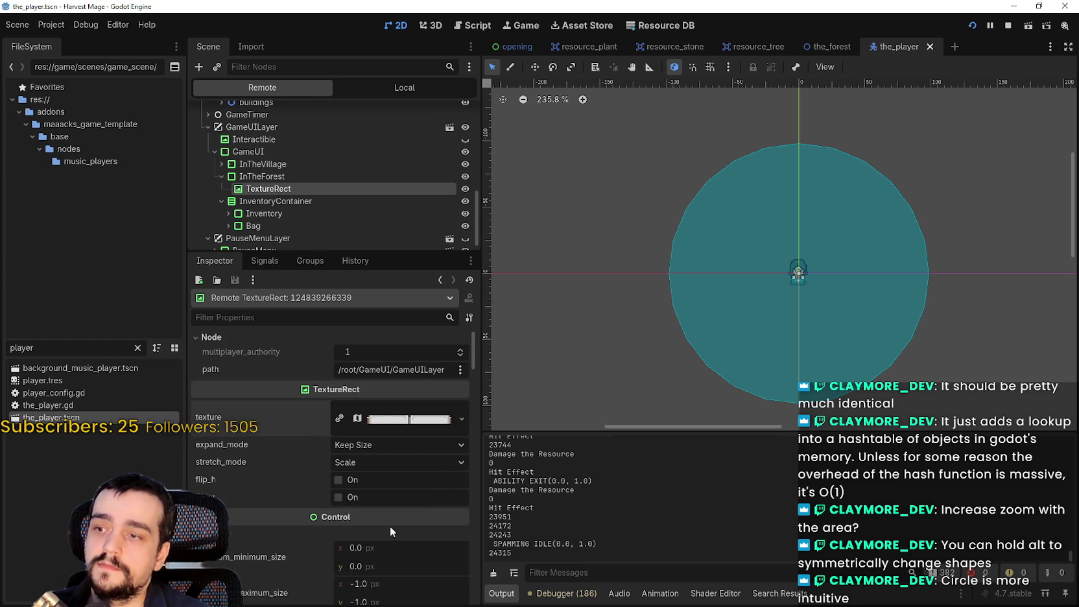
pyautogui.click(384, 423)
pyautogui.scroll(-4, 333, 526)
# Step: Move the atlas region up to y 1792 on the yellow-outlined panel pair, then close the Region Editor
pyautogui.click(336, 548)
pyautogui.scroll(-4, 457, 278)
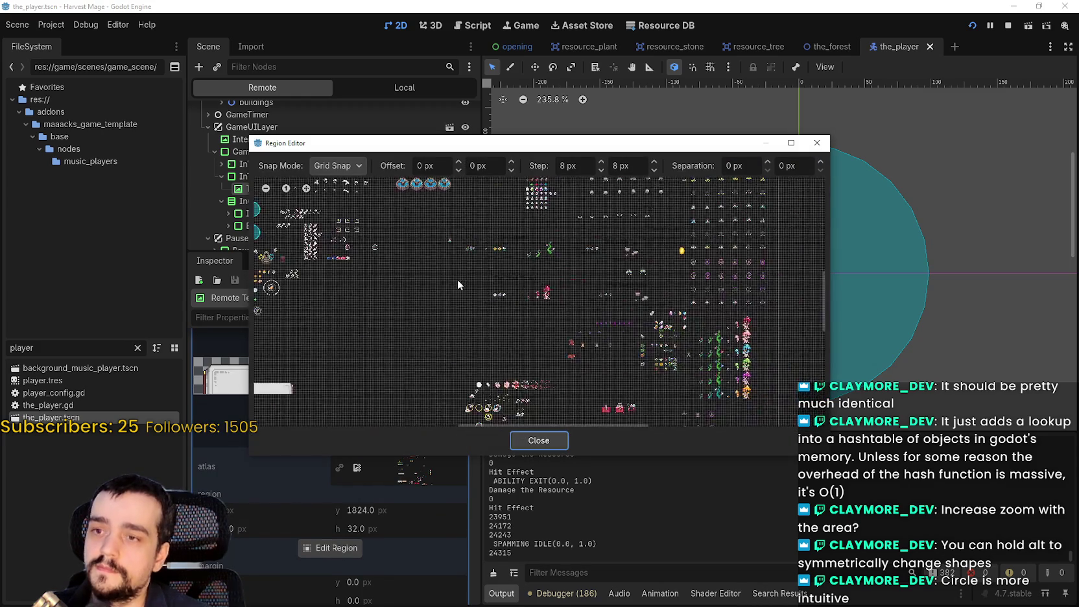
pyautogui.moveTo(384, 335); pyautogui.dragTo(558, 263)
pyautogui.scroll(6, 415, 369)
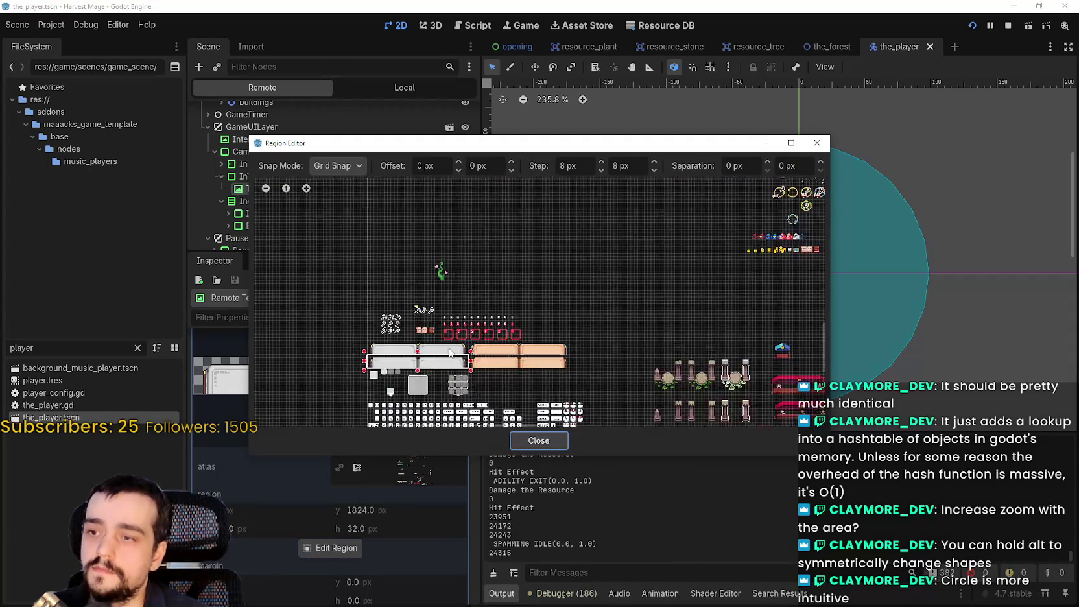
pyautogui.scroll(3, 404, 350)
pyautogui.moveTo(688, 380)
pyautogui.mouseDown()
pyautogui.moveTo(693, 327)
pyautogui.moveTo(705, 326)
pyautogui.mouseUp()
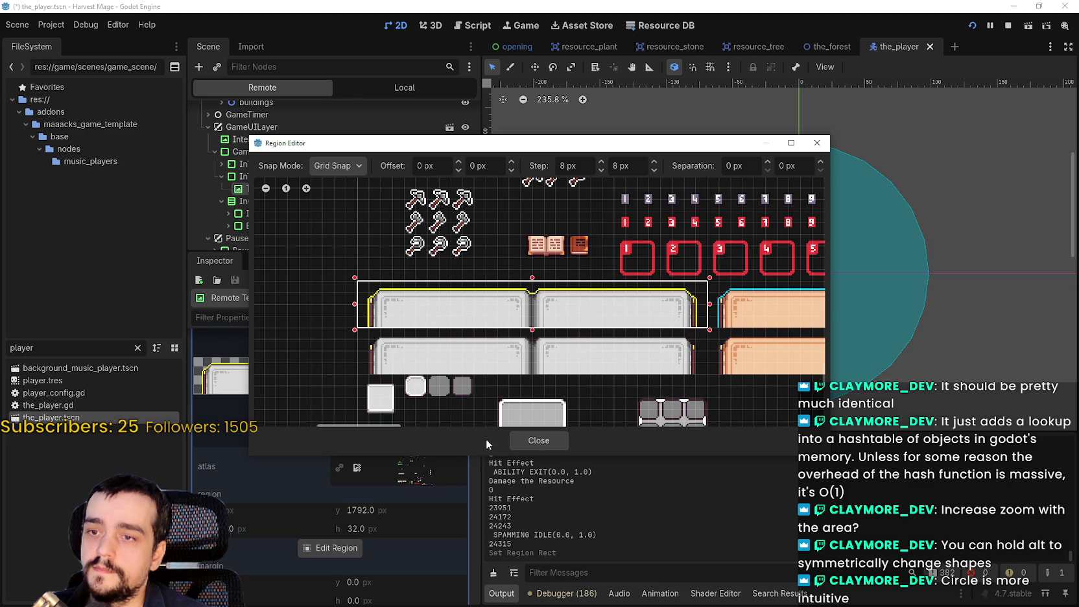
pyautogui.click(521, 438)
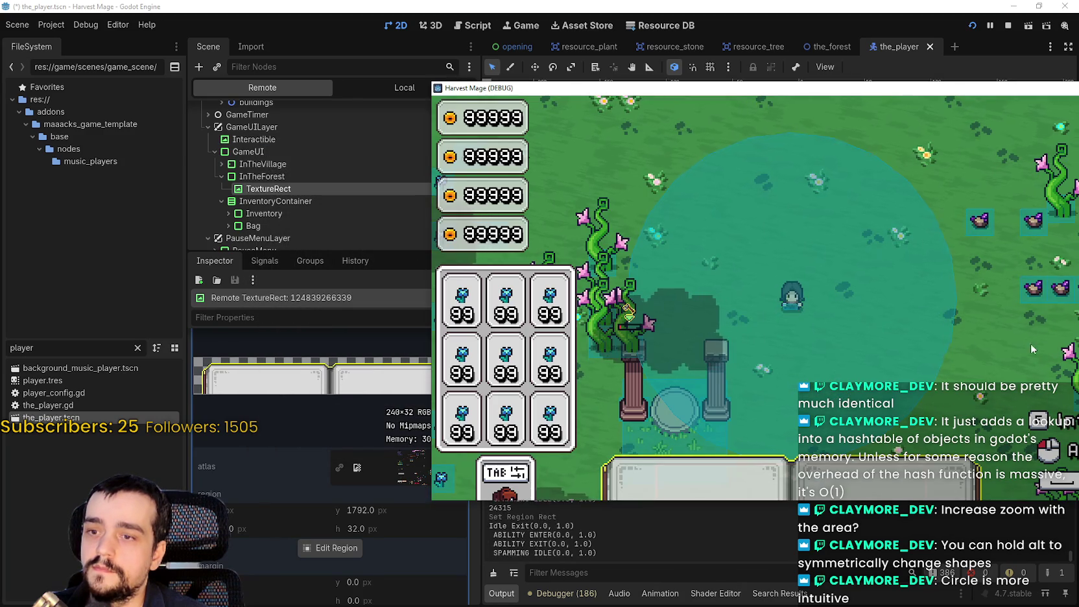
# Step: Maximize the Harvest Mage window and test-walk the character around the field with WASD
pyautogui.moveTo(865, 93)
pyautogui.mouseDown()
pyautogui.moveTo(689, 55)
pyautogui.moveTo(689, 2)
pyautogui.mouseUp()
pyautogui.press('d')
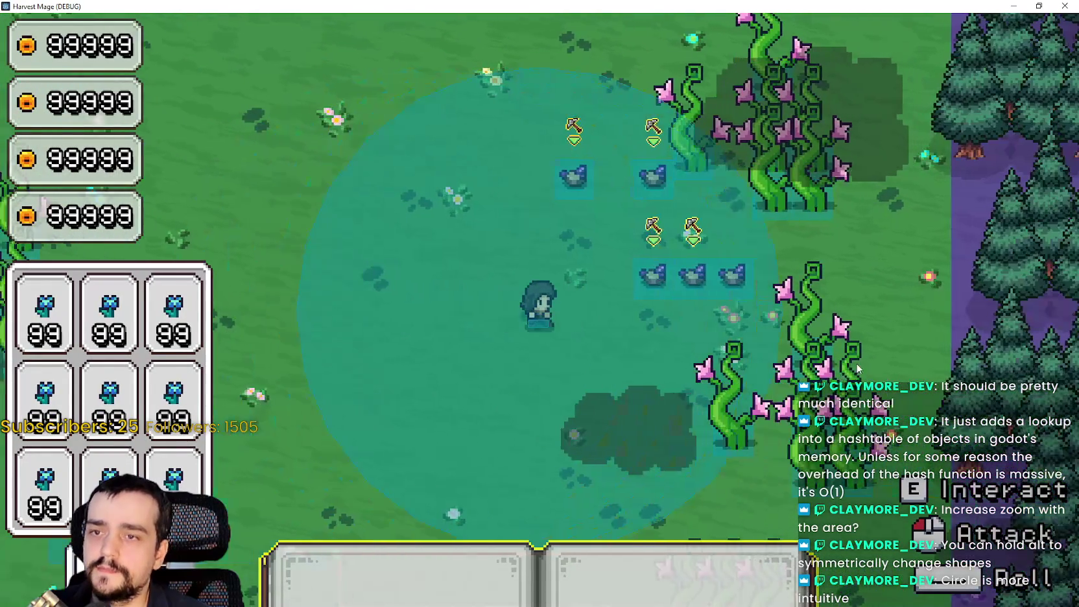
pyautogui.press('s')
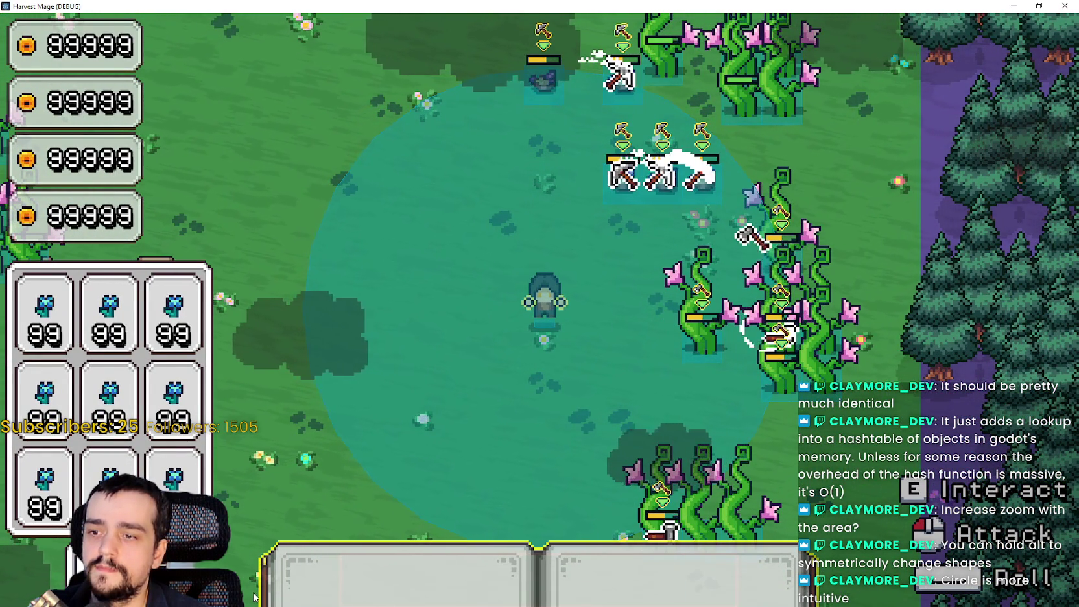
pyautogui.press('w')
pyautogui.press('d')
pyautogui.press('w')
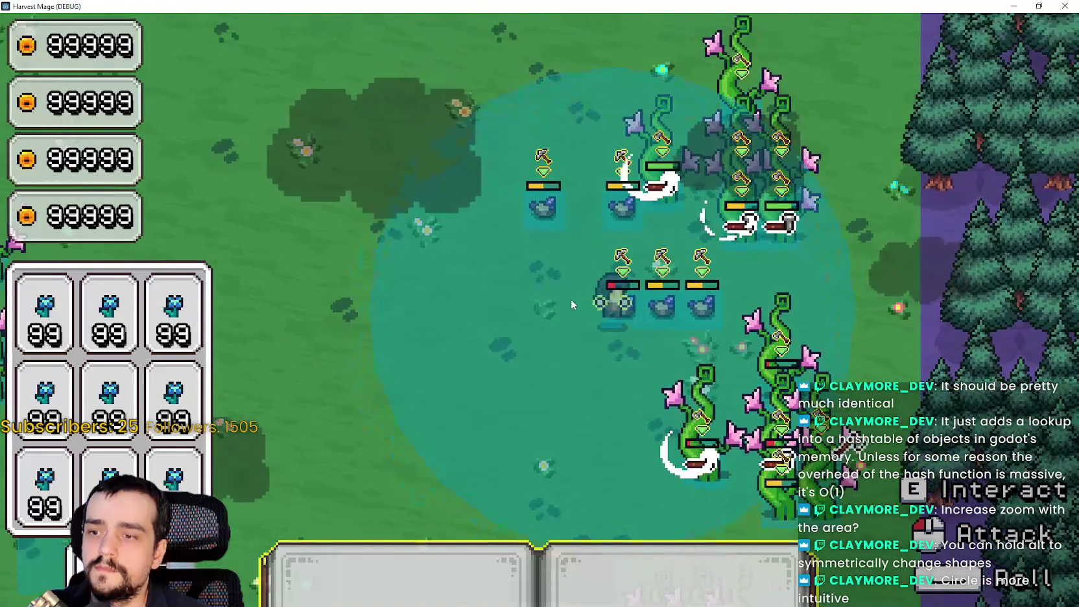
pyautogui.press('d')
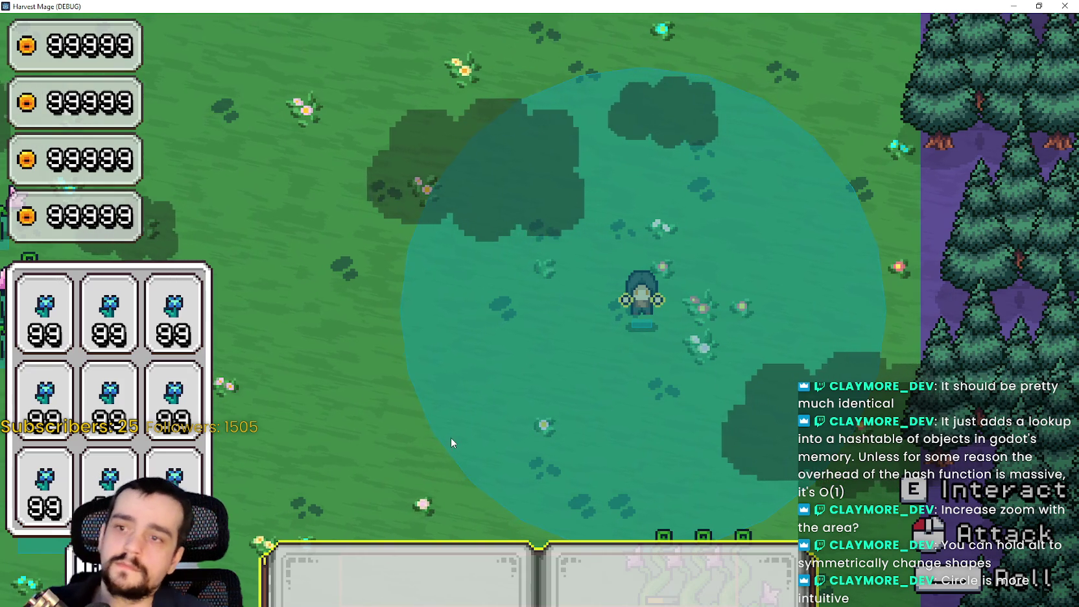
pyautogui.press('s')
pyautogui.press('a')
pyautogui.press('s')
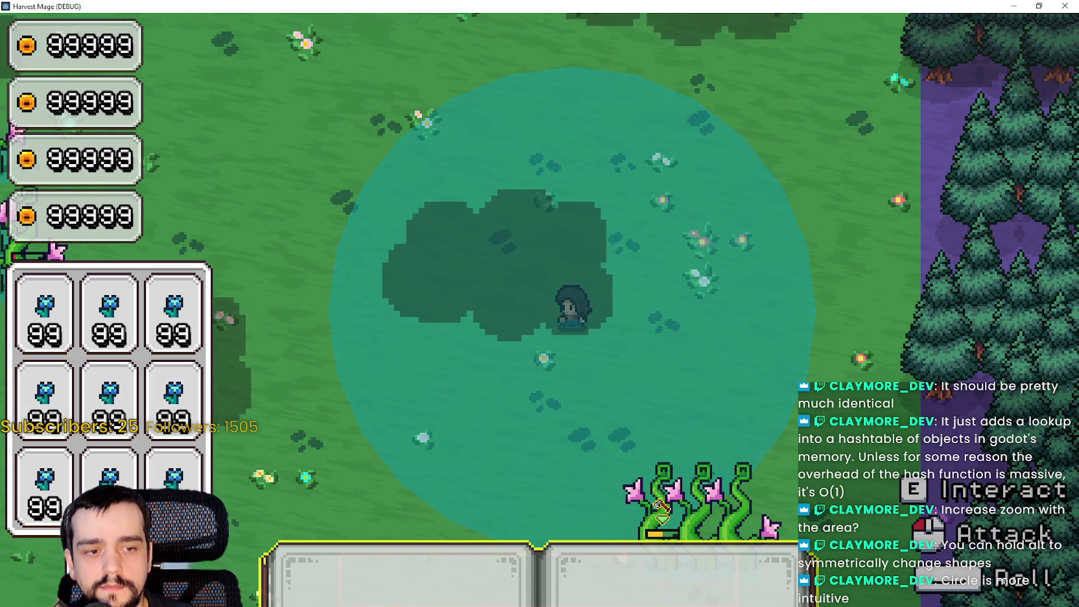
# Step: Switch to Aseprite and pan main_atlas.png to show its lower panel sprites
pyautogui.hotkey('alt', 'Tab')
pyautogui.moveTo(569, 240)
pyautogui.mouseDown()
pyautogui.moveTo(667, 195)
pyautogui.moveTo(708, 43)
pyautogui.moveTo(695, 26)
pyautogui.moveTo(649, 290)
pyautogui.mouseUp()
pyautogui.moveTo(547, 420)
pyautogui.mouseDown()
pyautogui.moveTo(548, 512)
pyautogui.moveTo(329, 392)
pyautogui.moveTo(341, 394)
pyautogui.moveTo(465, 135)
pyautogui.moveTo(486, 39)
pyautogui.mouseUp()
# Step: Select the upper yellow-outlined grey panel pair with the Rectangular Marquee
pyautogui.scroll(-1, 429, 292)
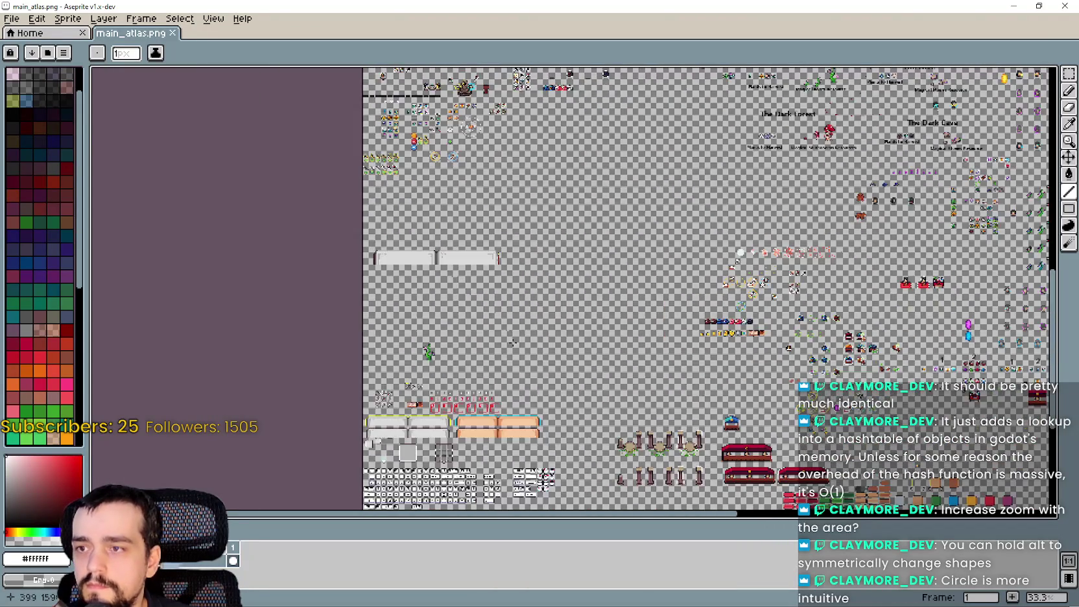
pyautogui.scroll(2, 429, 292)
pyautogui.scroll(1, 429, 293)
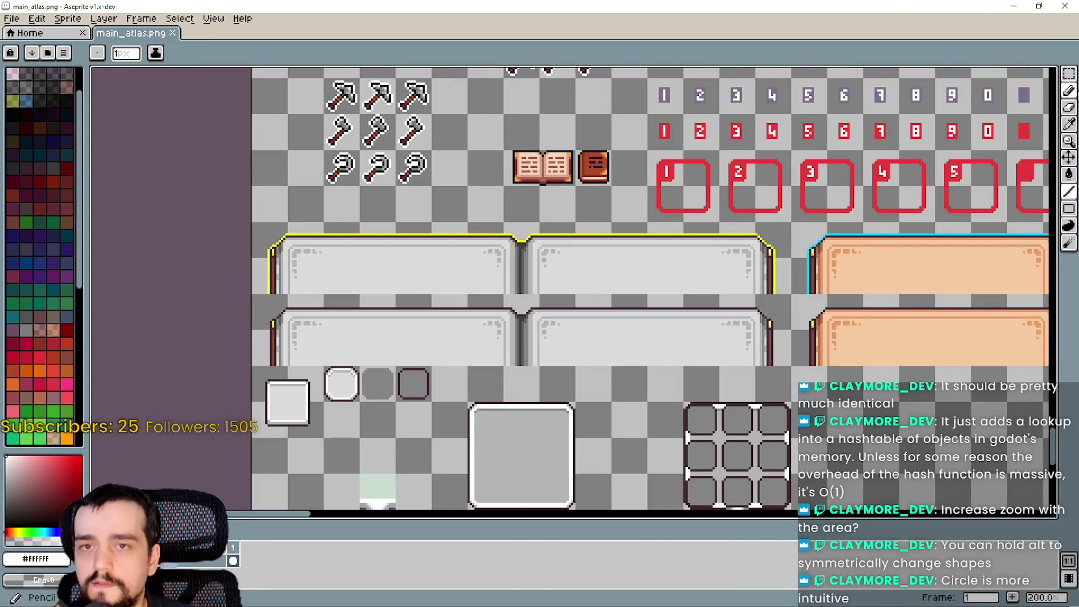
pyautogui.click(1068, 74)
pyautogui.moveTo(442, 289)
pyautogui.mouseDown()
pyautogui.moveTo(503, 308)
pyautogui.moveTo(296, 329)
pyautogui.mouseUp()
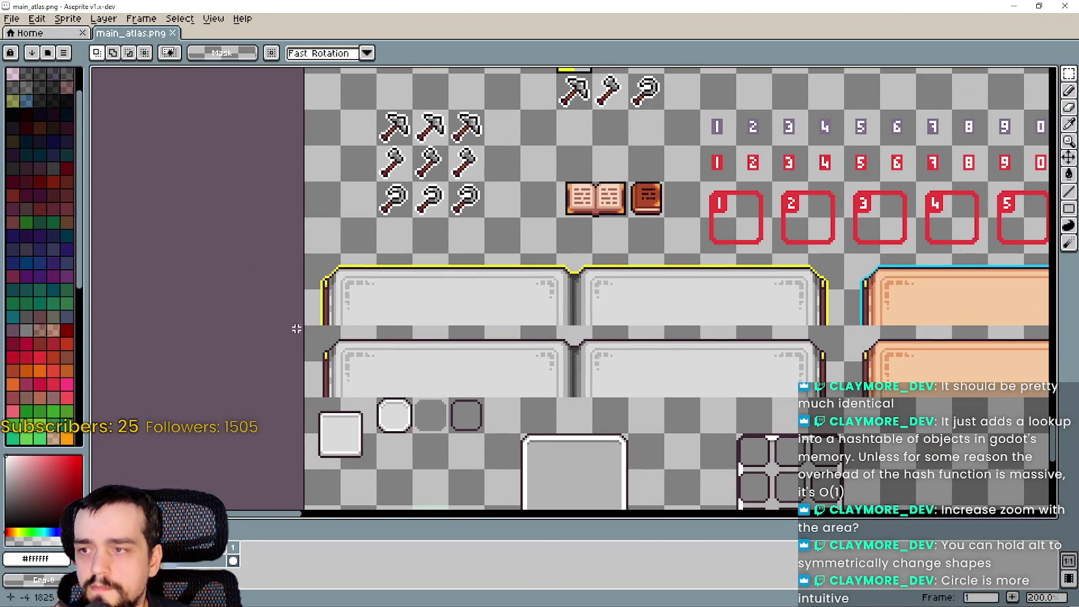
pyautogui.moveTo(788, 281); pyautogui.dragTo(788, 282)
pyautogui.scroll(-1, 789, 281)
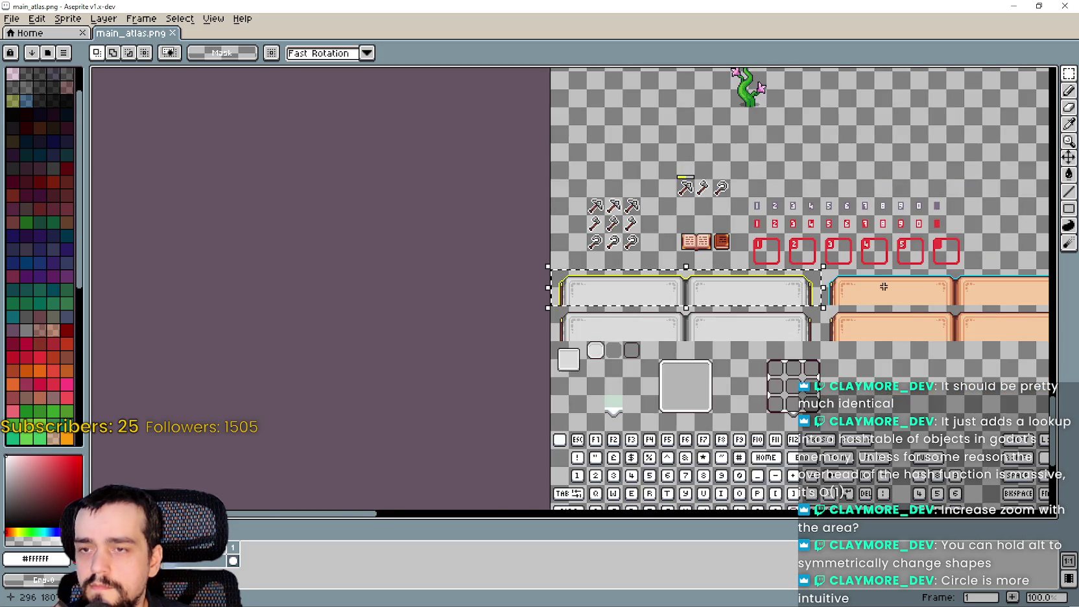
pyautogui.moveTo(912, 290); pyautogui.dragTo(627, 303)
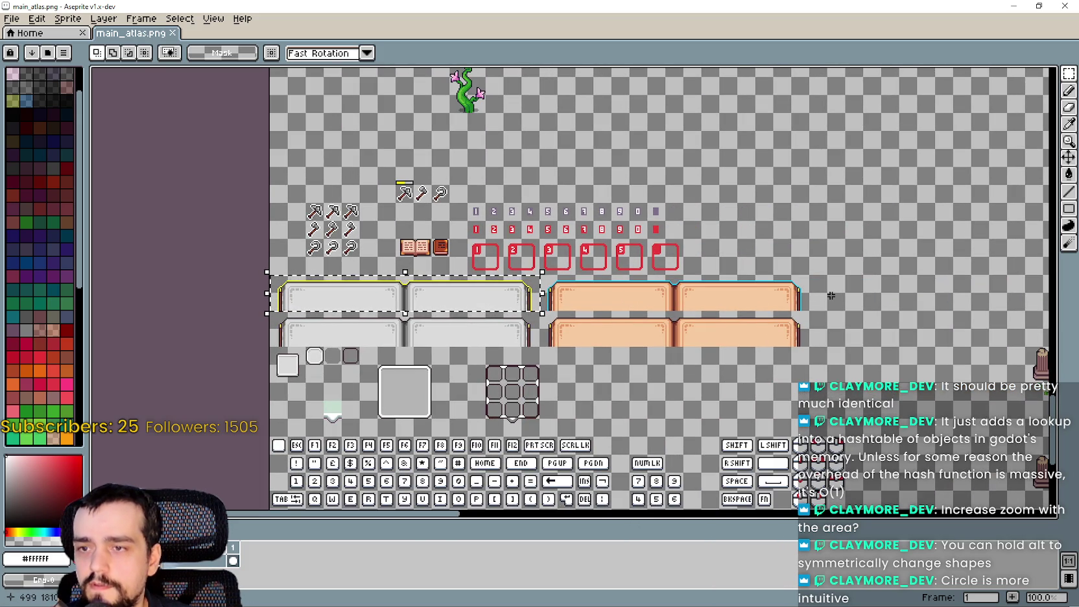
# Step: Inspect the seam beside the orange panels and pick up the selected grey panel pair
pyautogui.moveTo(797, 249); pyautogui.dragTo(661, 329)
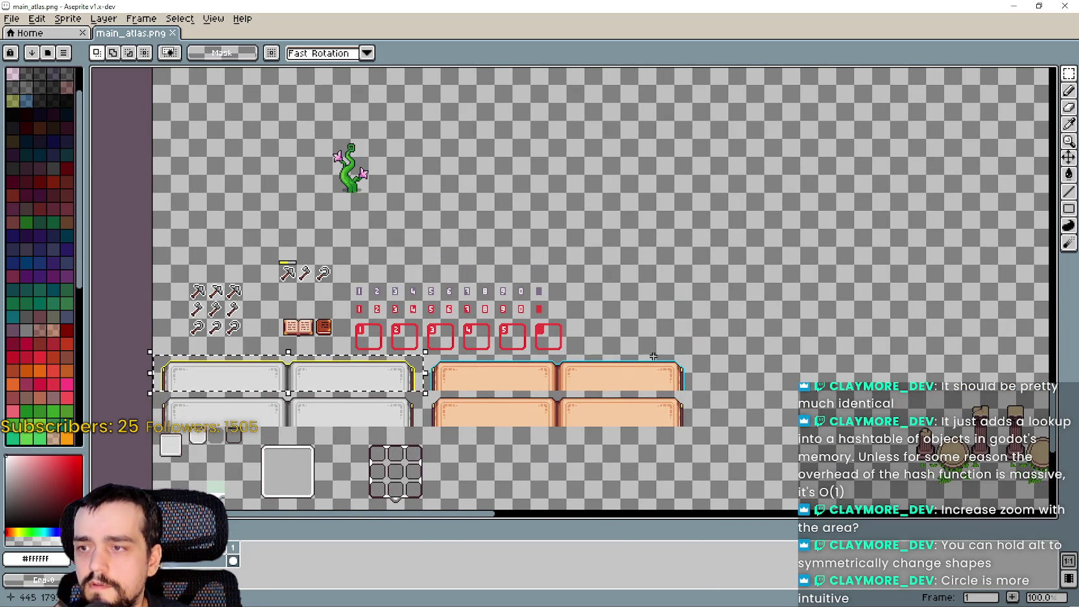
pyautogui.scroll(2, 493, 392)
pyautogui.scroll(-1, 404, 342)
pyautogui.moveTo(404, 342)
pyautogui.mouseDown()
pyautogui.moveTo(650, 289)
pyautogui.moveTo(653, 315)
pyautogui.mouseUp()
pyautogui.scroll(1, 710, 336)
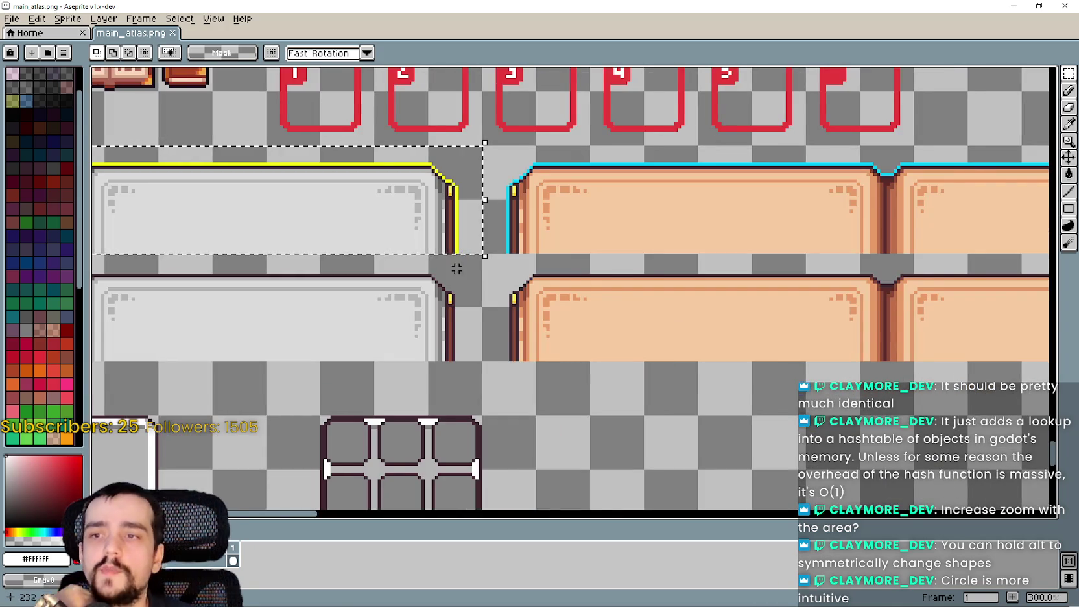
pyautogui.moveTo(470, 272); pyautogui.dragTo(563, 252)
pyautogui.hscroll(3, 618, 249)
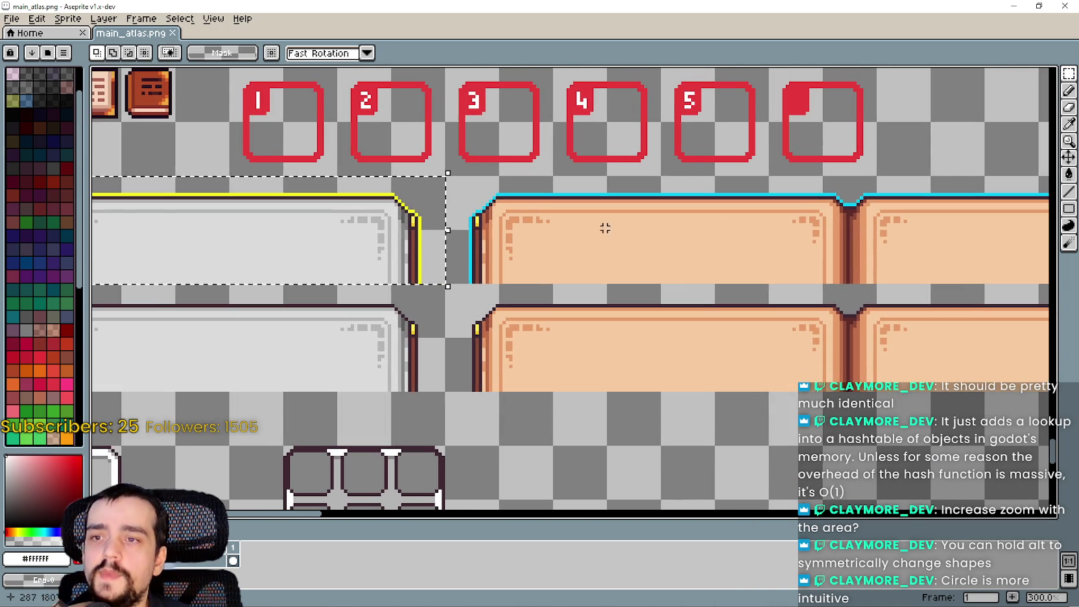
pyautogui.scroll(-1, 756, 285)
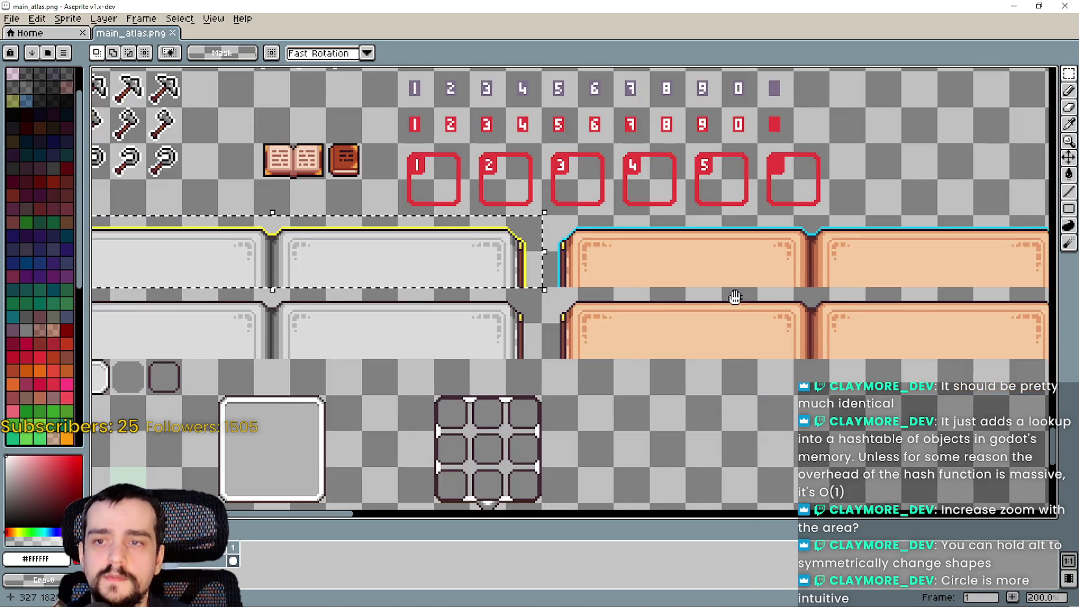
pyautogui.scroll(-1, 756, 285)
pyautogui.scroll(1, 649, 298)
pyautogui.moveTo(648, 298)
pyautogui.mouseDown()
pyautogui.moveTo(730, 270)
pyautogui.moveTo(729, 291)
pyautogui.mouseUp()
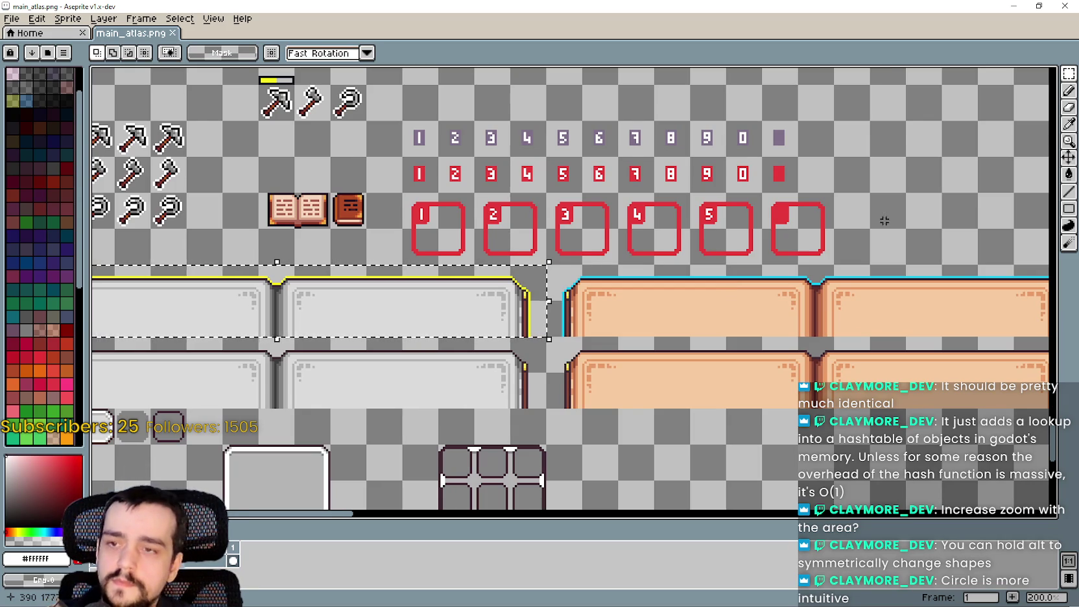
pyautogui.scroll(-1, 884, 221)
pyautogui.moveTo(643, 131); pyautogui.dragTo(410, 271)
# Step: Move the 240 × 32 grey panel pair up to 336, 1616 and commit it
pyautogui.moveTo(227, 435); pyautogui.dragTo(602, 240)
pyautogui.scroll(1, 590, 250)
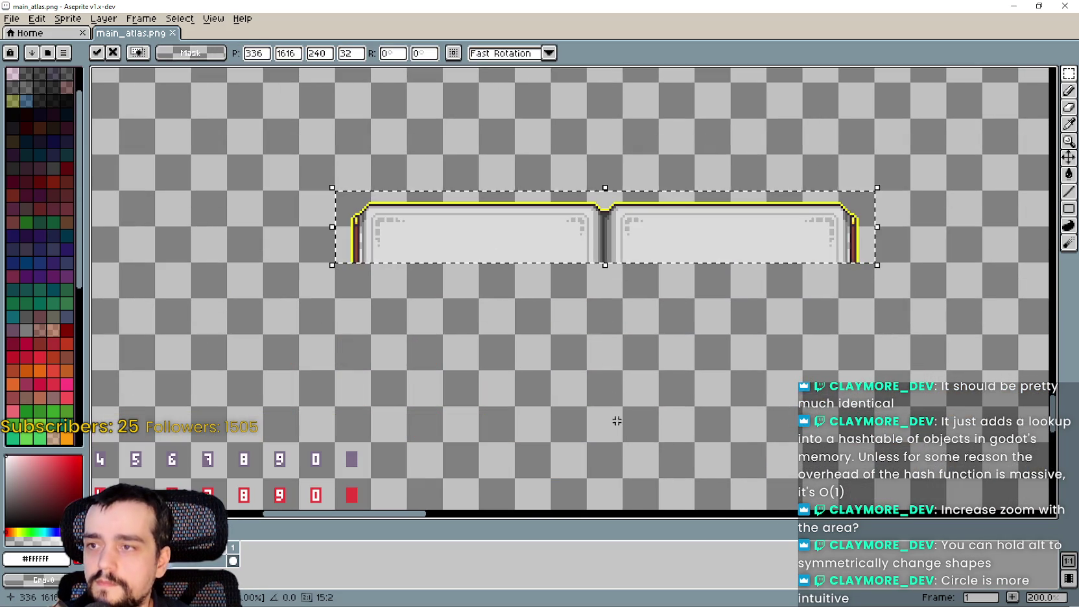
pyautogui.scroll(1, 621, 222)
pyautogui.scroll(-2, 635, 260)
pyautogui.scroll(3, 649, 292)
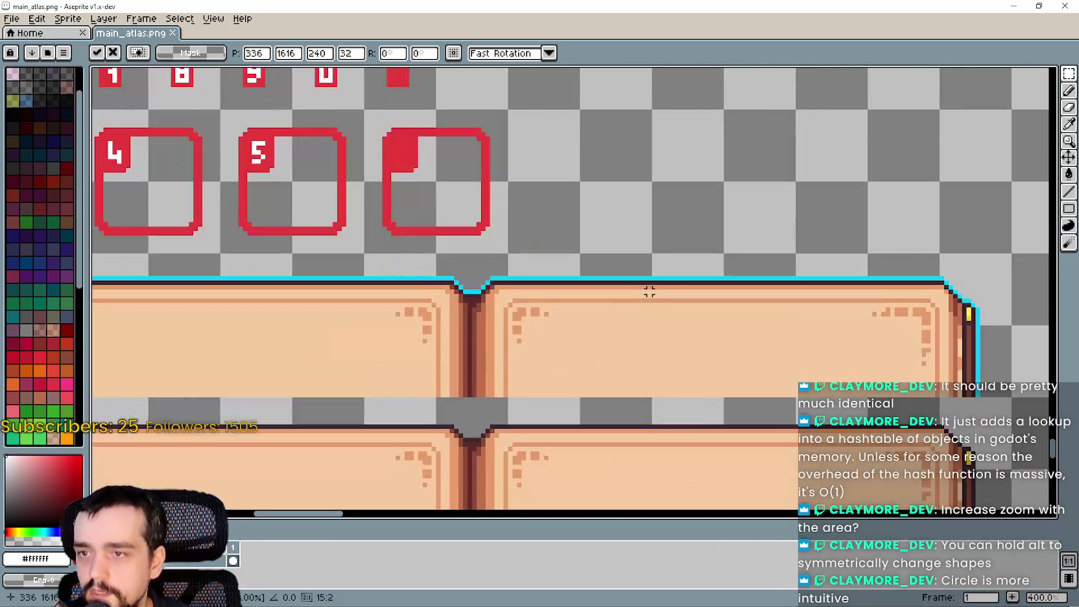
pyautogui.press('Return')
pyautogui.scroll(1, 647, 286)
pyautogui.scroll(-1, 769, 280)
pyautogui.scroll(1, 893, 201)
# Step: Eyedrop the cyan outline colour from the canvas
pyautogui.press('b')
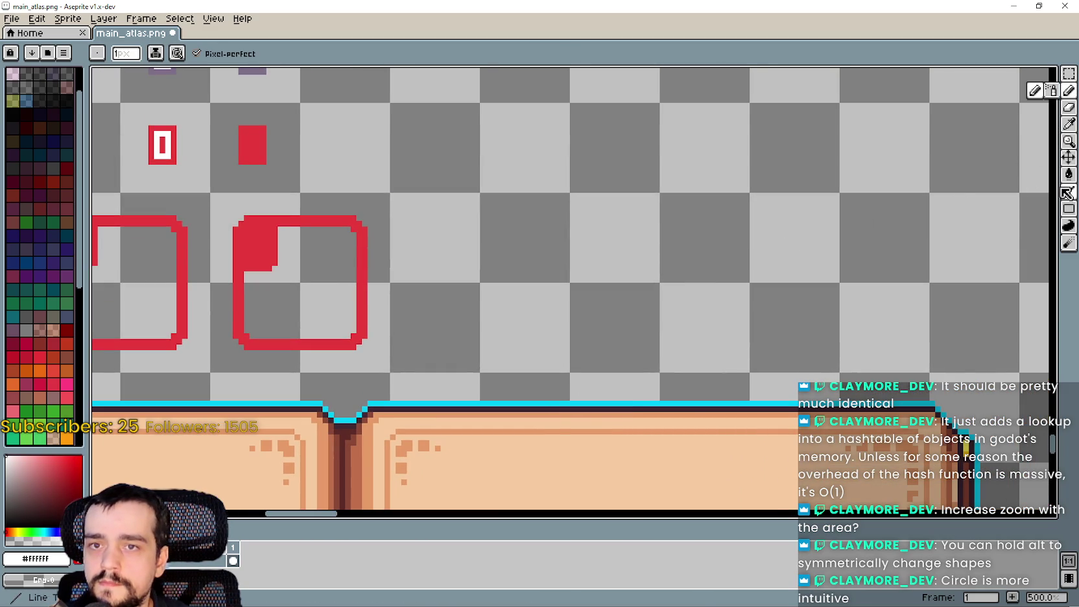
pyautogui.press('i')
pyautogui.scroll(2, 607, 416)
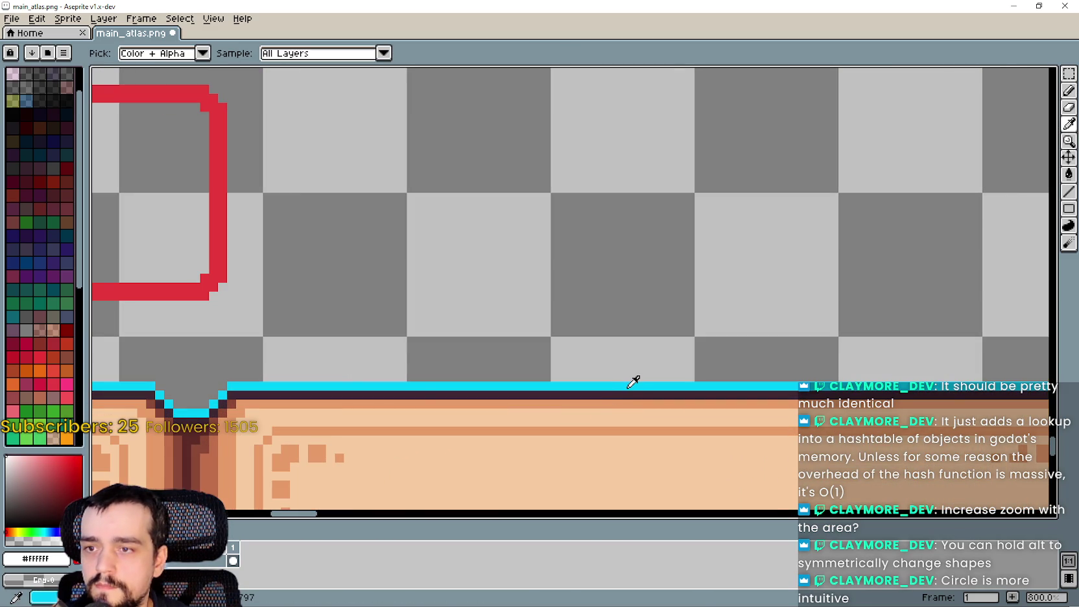
pyautogui.click(629, 386)
pyautogui.scroll(-7, 632, 382)
pyautogui.scroll(4, 667, 259)
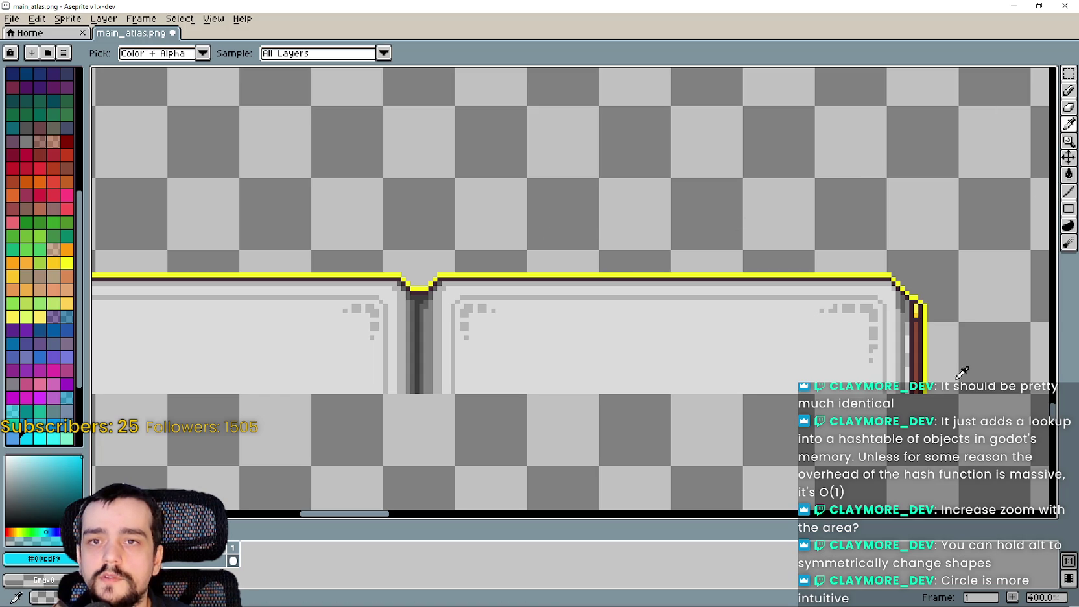
# Step: Redraw the right half's top edge as a cyan line with the Line tool
pyautogui.click(1070, 190)
pyautogui.scroll(2, 928, 324)
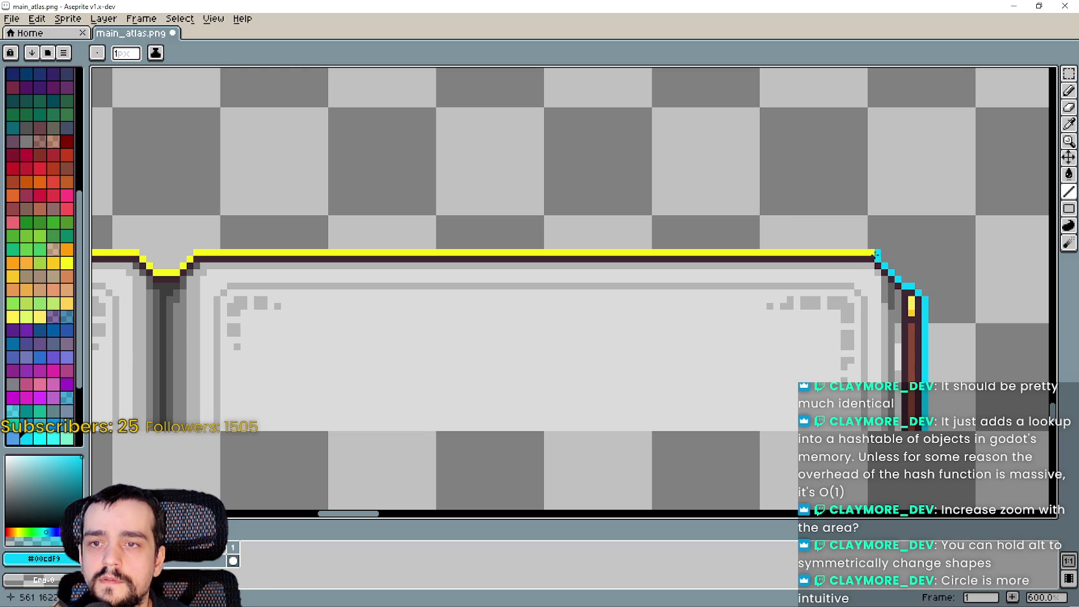
pyautogui.moveTo(726, 251); pyautogui.dragTo(196, 259)
pyautogui.scroll(1, 583, 277)
pyautogui.scroll(-1, 583, 277)
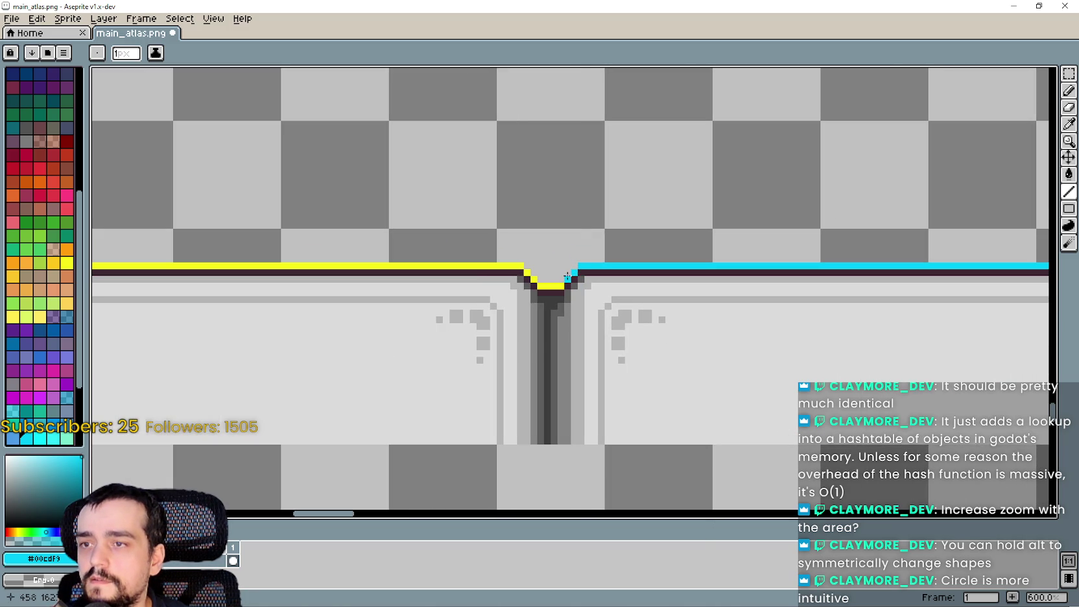
pyautogui.scroll(-4, 556, 284)
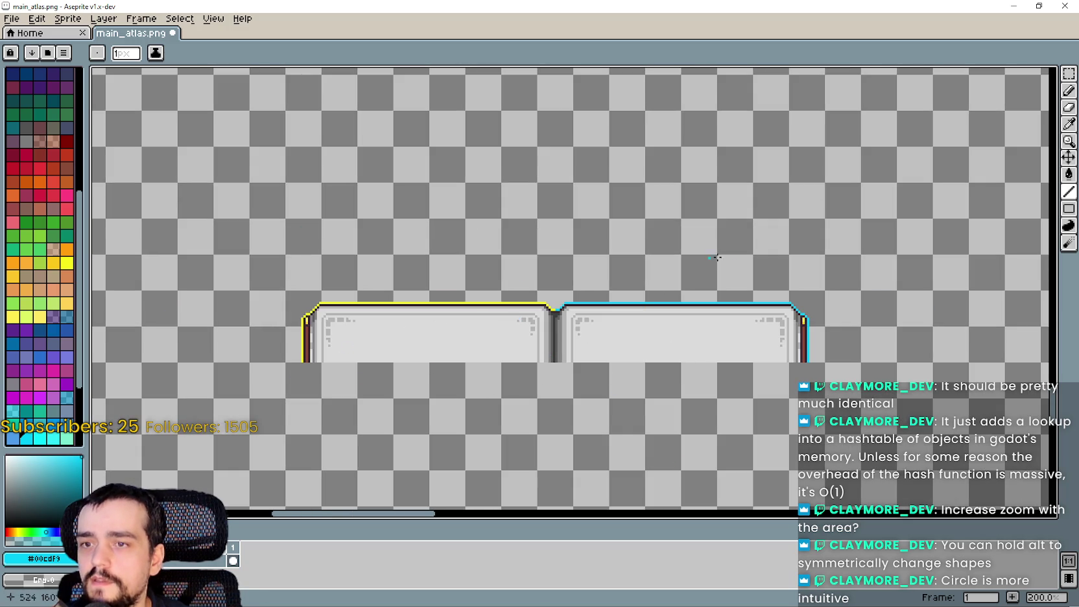
pyautogui.scroll(2, 639, 363)
# Step: Choose the Rectangular Marquee and pan over the original grey panel pair
pyautogui.scroll(-2, 639, 360)
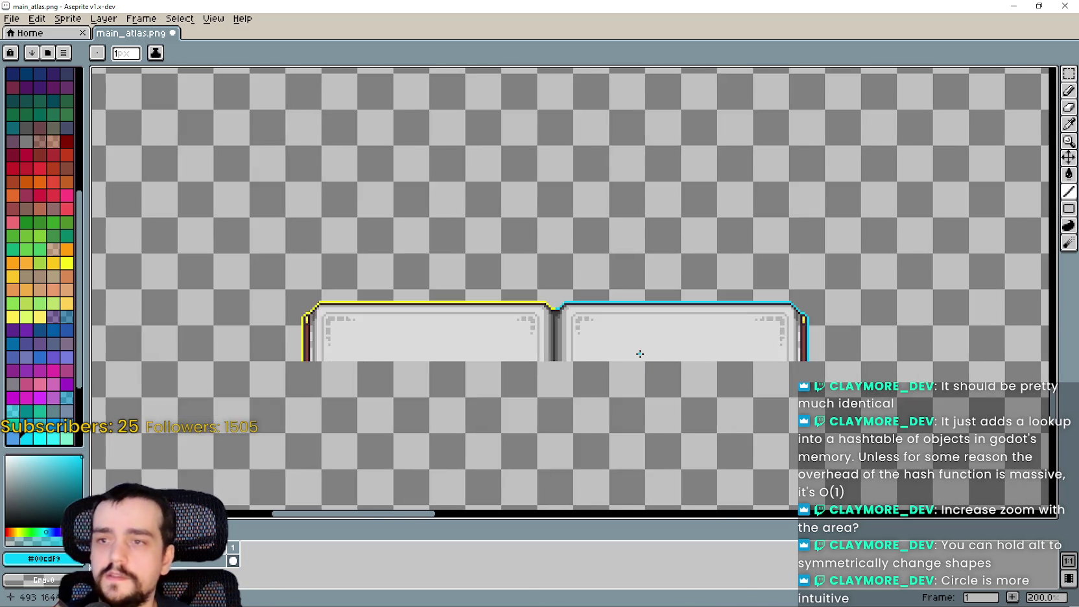
pyautogui.scroll(2, 639, 355)
pyautogui.scroll(-2, 684, 350)
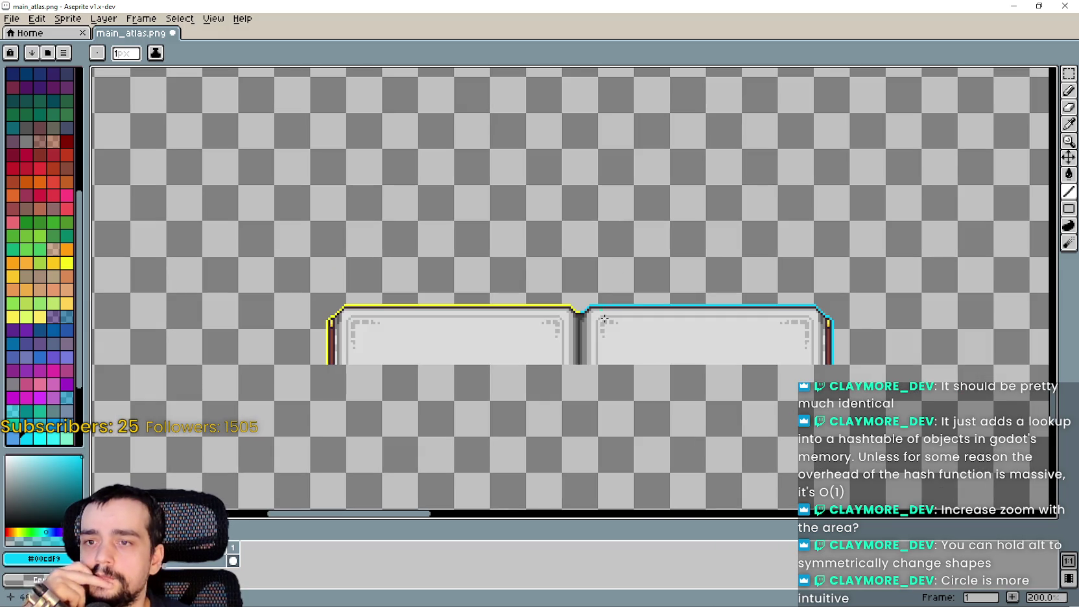
pyautogui.scroll(2, 731, 367)
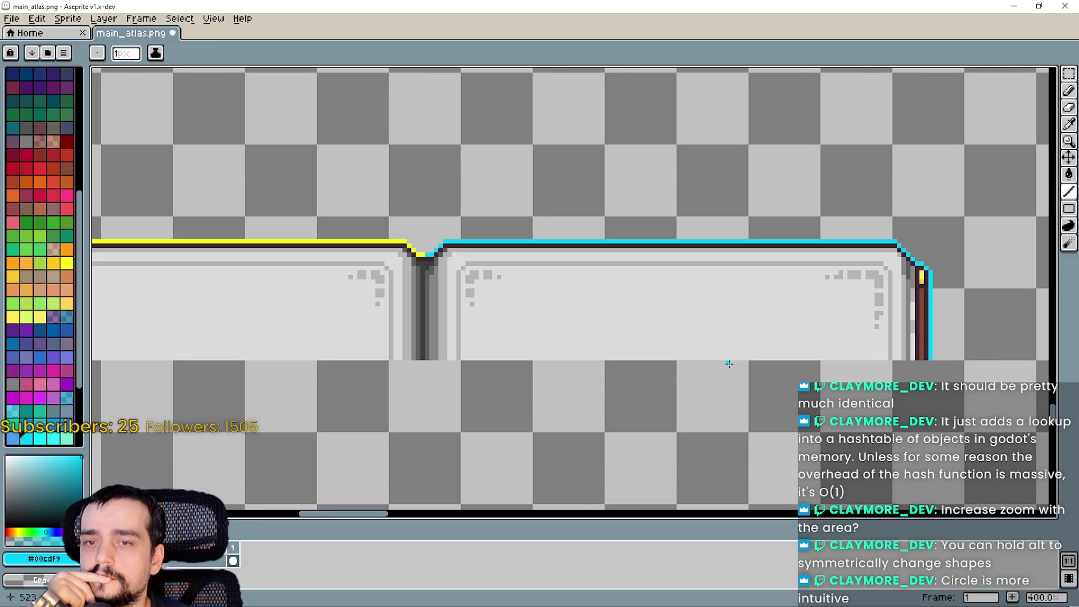
pyautogui.scroll(-2, 728, 363)
pyautogui.moveTo(644, 324); pyautogui.dragTo(752, 337)
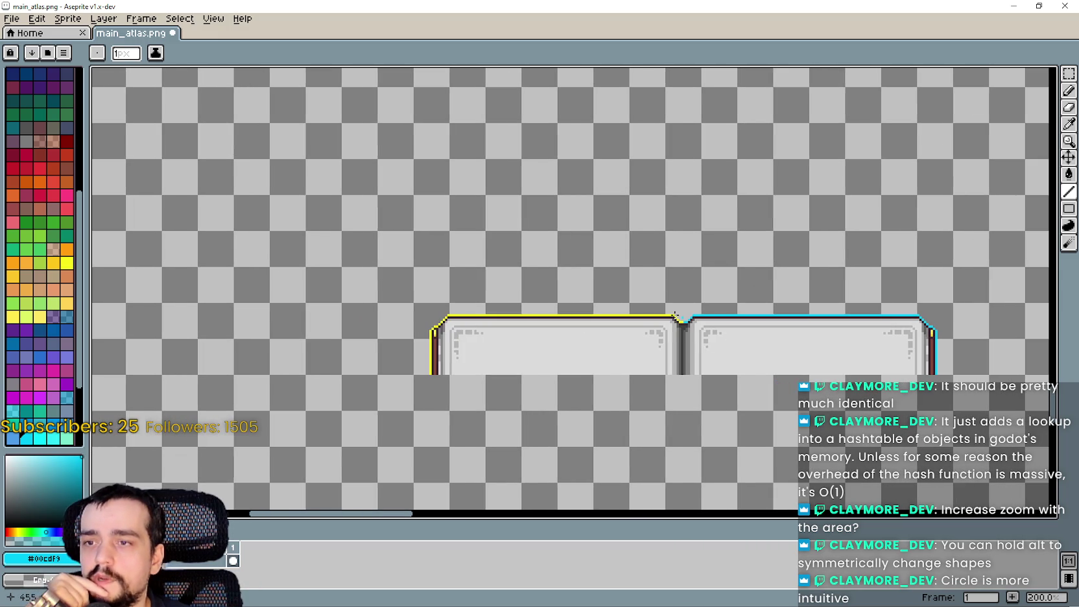
pyautogui.click(1069, 74)
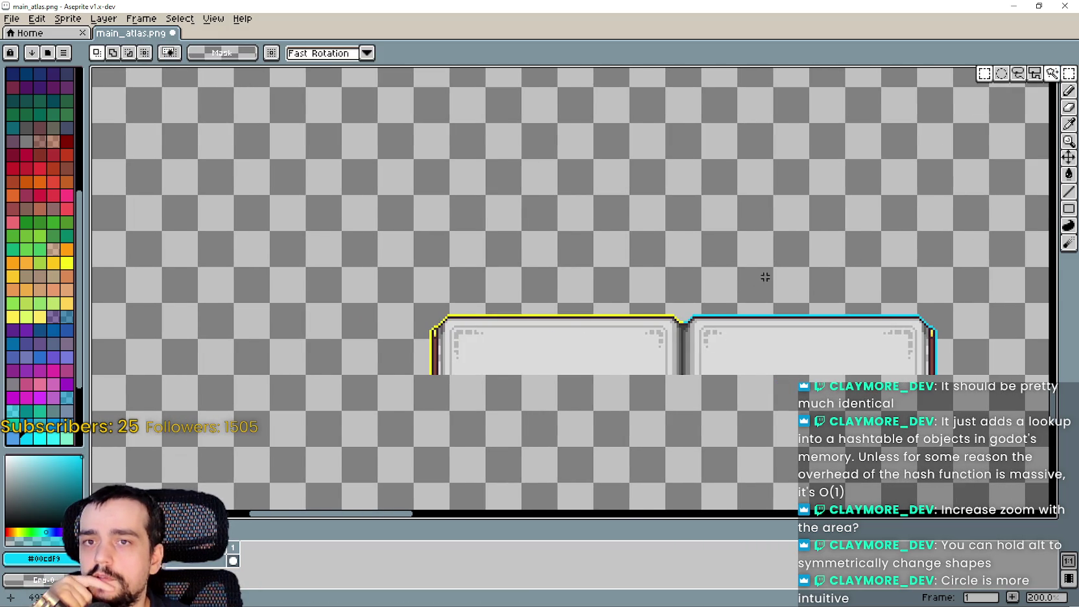
pyautogui.scroll(-3, 544, 426)
pyautogui.scroll(1, 544, 427)
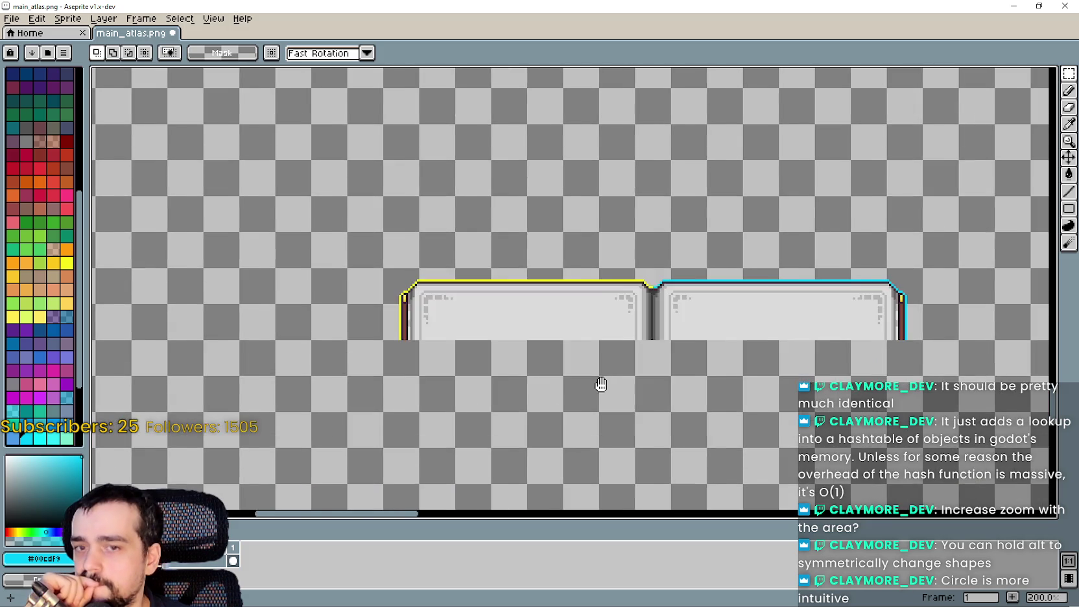
pyautogui.scroll(-2, 599, 385)
pyautogui.moveTo(673, 381); pyautogui.dragTo(766, 236)
# Step: Bring the atlas's left edge into view and paste a copy of the panel pair
pyautogui.scroll(1, 761, 195)
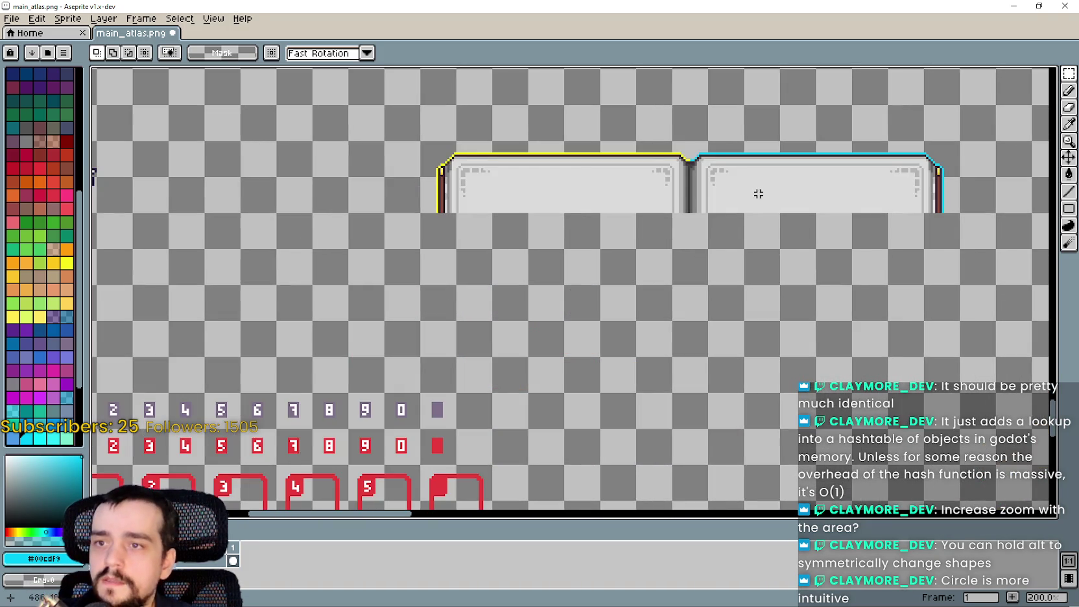
pyautogui.scroll(-1, 862, 195)
pyautogui.scroll(2, 404, 365)
pyautogui.moveTo(163, 365)
pyautogui.mouseDown()
pyautogui.moveTo(290, 360)
pyautogui.moveTo(856, 272)
pyautogui.moveTo(986, 271)
pyautogui.mouseUp()
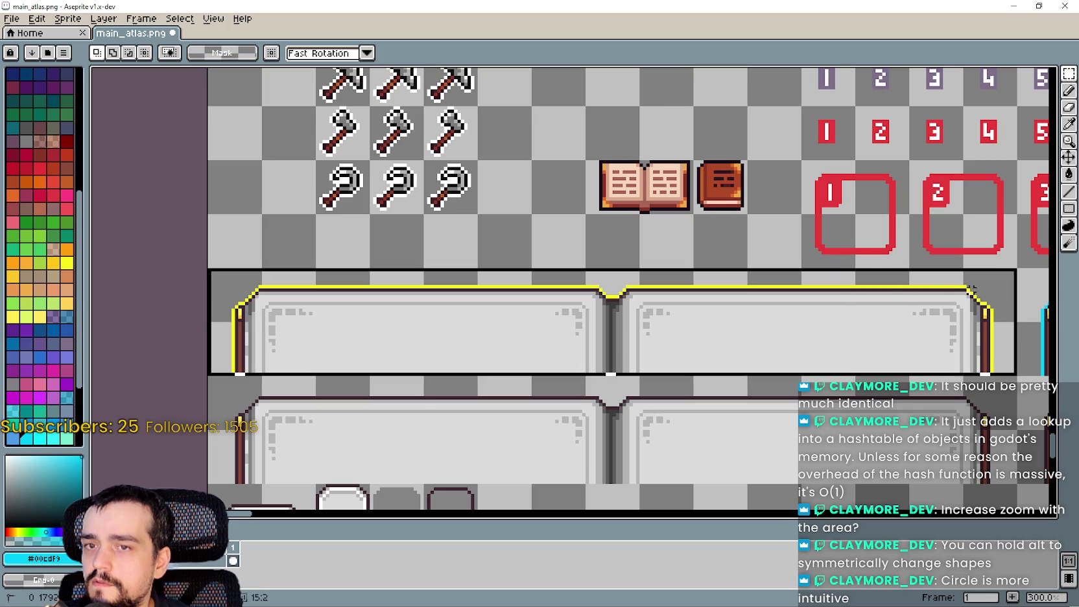
pyautogui.scroll(-3, 883, 297)
pyautogui.scroll(2, 883, 297)
pyautogui.scroll(5, 576, 363)
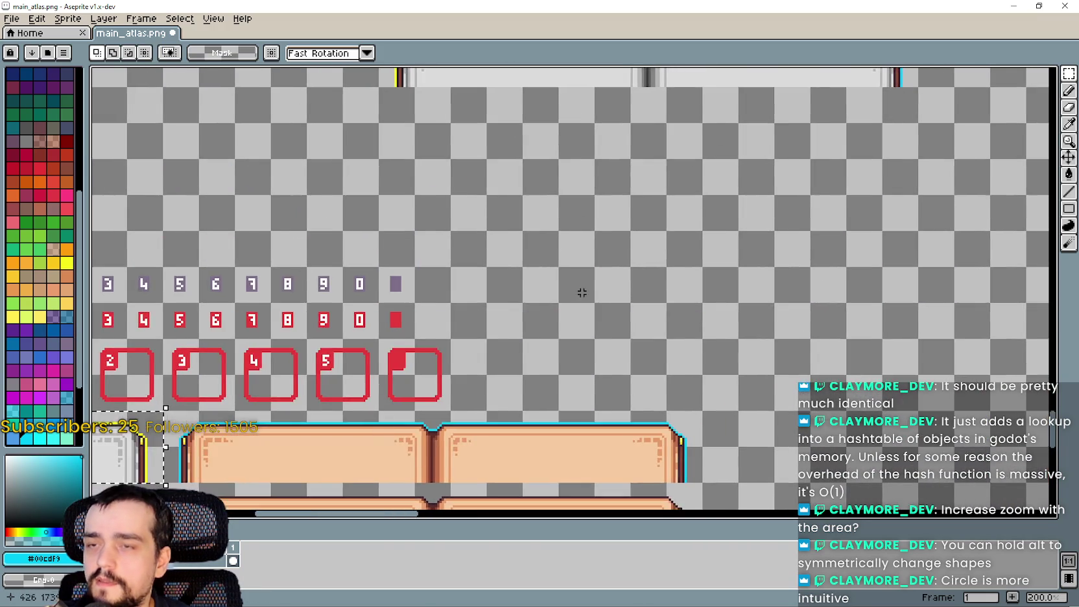
pyautogui.hotkey('ctrl', 'v')
# Step: Place the pasted panel pair at 336, 1664, directly beneath the recoloured pair
pyautogui.moveTo(527, 314); pyautogui.dragTo(462, 404)
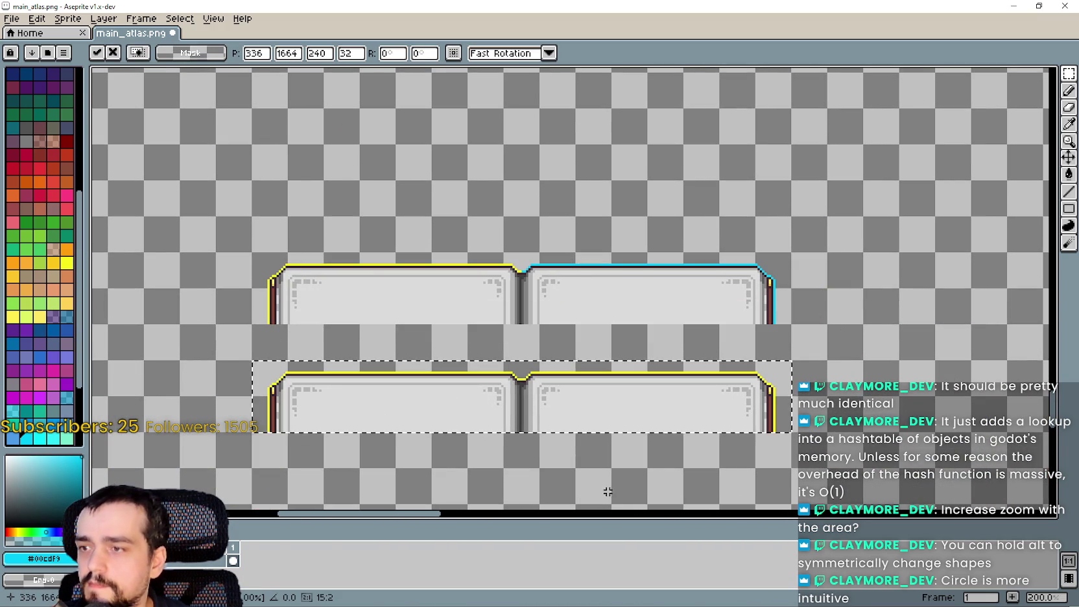
pyautogui.press('Return')
pyautogui.scroll(1, 693, 435)
pyautogui.scroll(1, 694, 435)
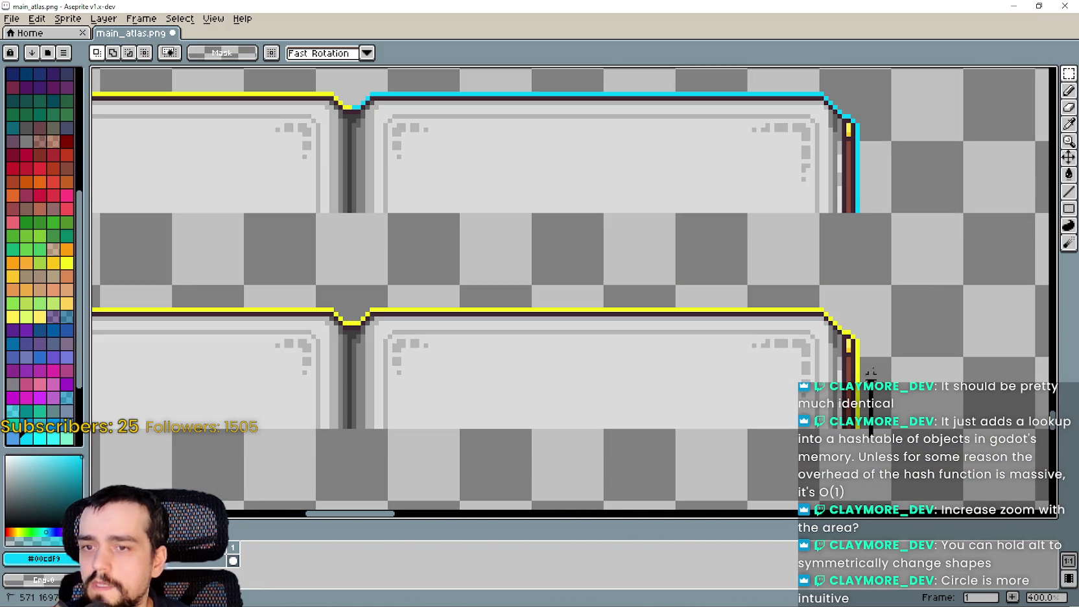
pyautogui.scroll(5, 846, 342)
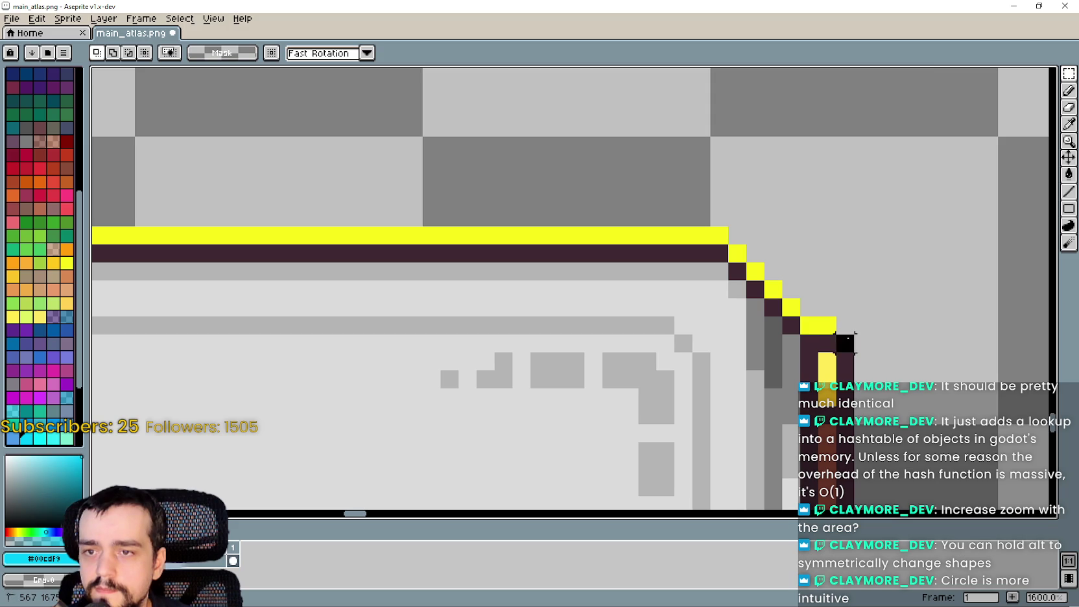
# Step: Shift the copy's corner pixels so its right half's top outline turns dark
pyautogui.moveTo(838, 315)
pyautogui.mouseDown()
pyautogui.moveTo(800, 334)
pyautogui.moveTo(799, 312)
pyautogui.moveTo(756, 272)
pyautogui.mouseUp()
pyautogui.press('Delete')
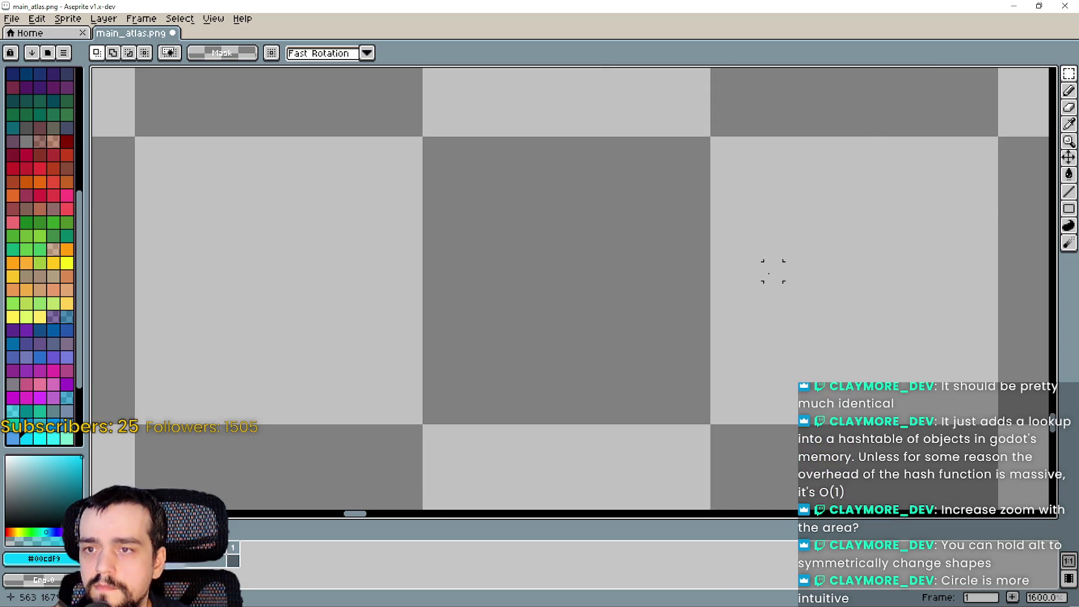
pyautogui.scroll(-2, 770, 273)
pyautogui.hotkey('ctrl', 'z')
pyautogui.scroll(1, 787, 275)
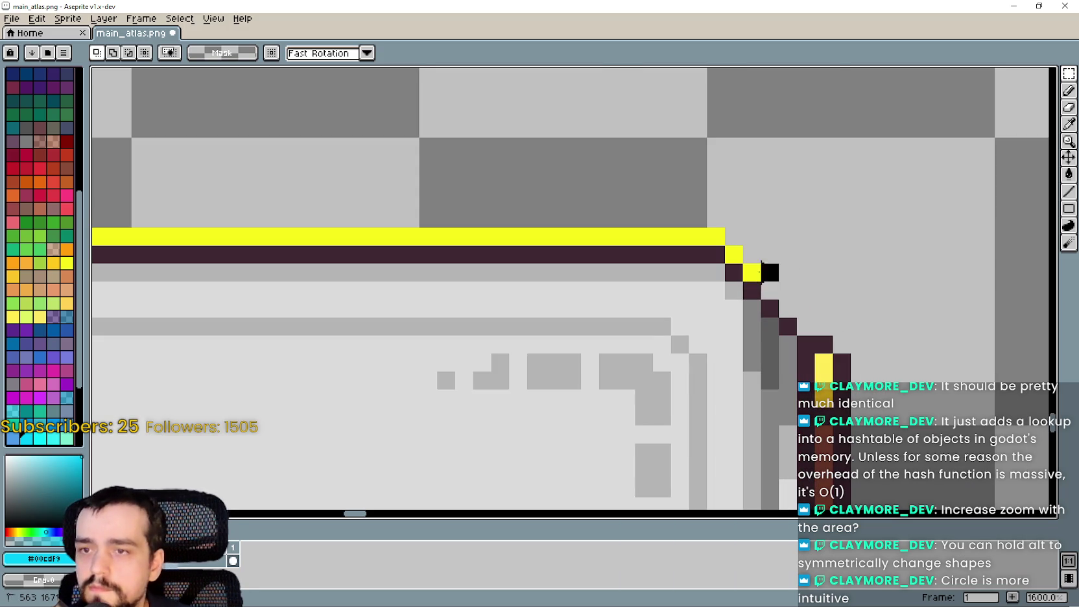
pyautogui.moveTo(760, 259)
pyautogui.mouseDown()
pyautogui.moveTo(390, 223)
pyautogui.moveTo(108, 217)
pyautogui.moveTo(342, 205)
pyautogui.moveTo(423, 222)
pyautogui.mouseUp()
pyautogui.scroll(-1, 390, 224)
pyautogui.press('Escape')
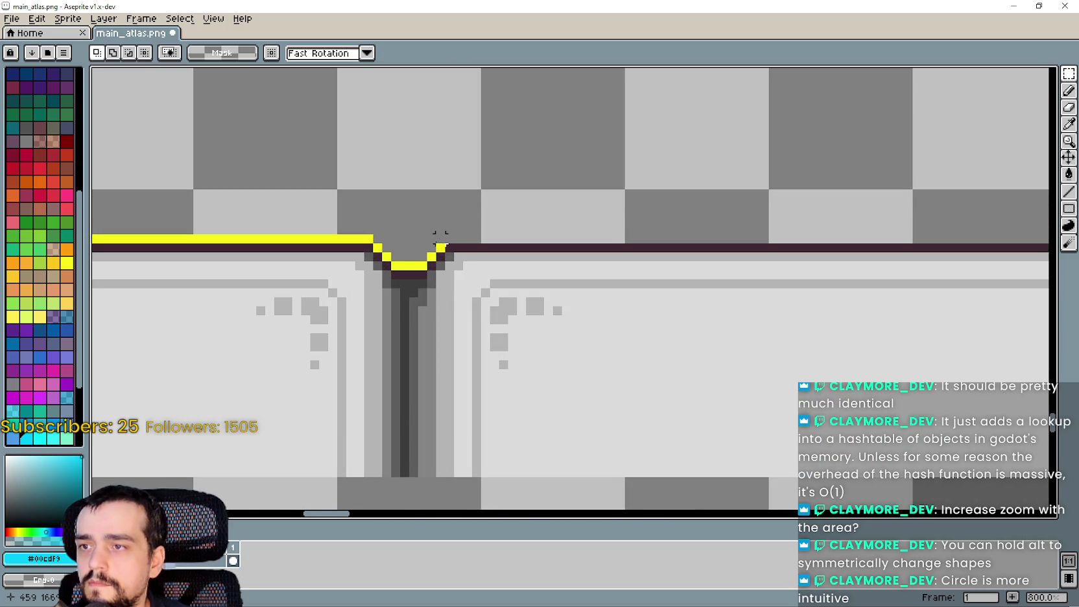
pyautogui.scroll(1, 430, 240)
pyautogui.hscroll(-1, 429, 239)
# Step: Save main_atlas.png
pyautogui.hotkey('ctrl', 's')
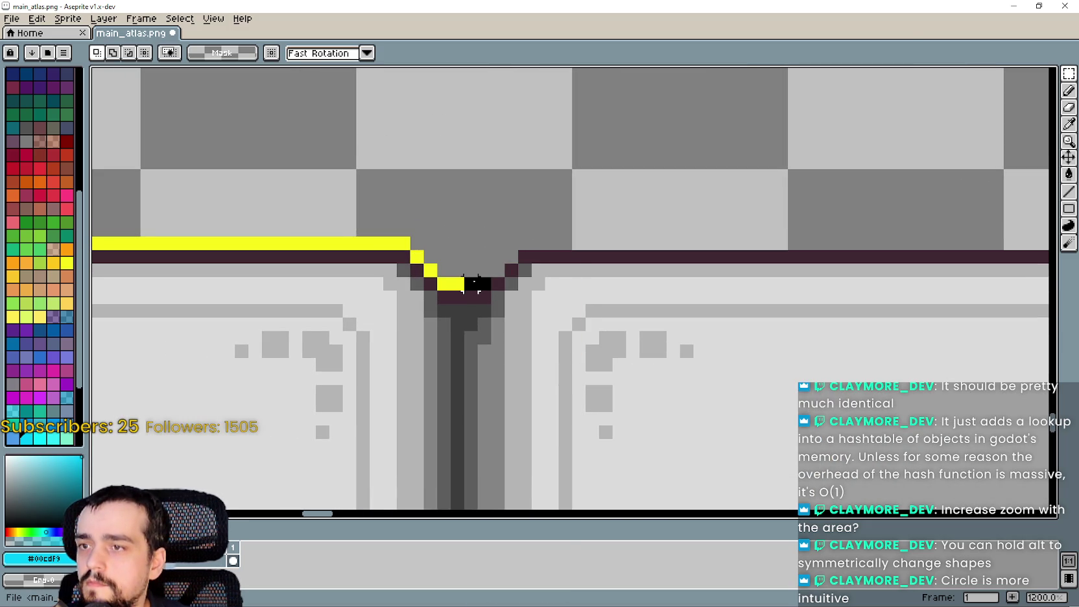
pyautogui.scroll(-4, 483, 283)
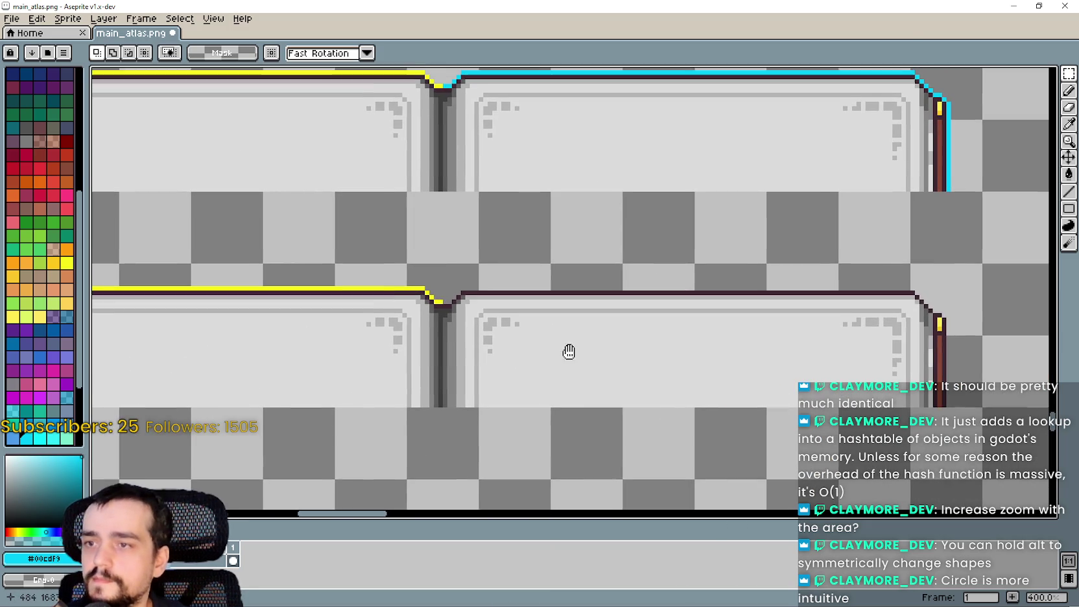
pyautogui.scroll(-2, 713, 343)
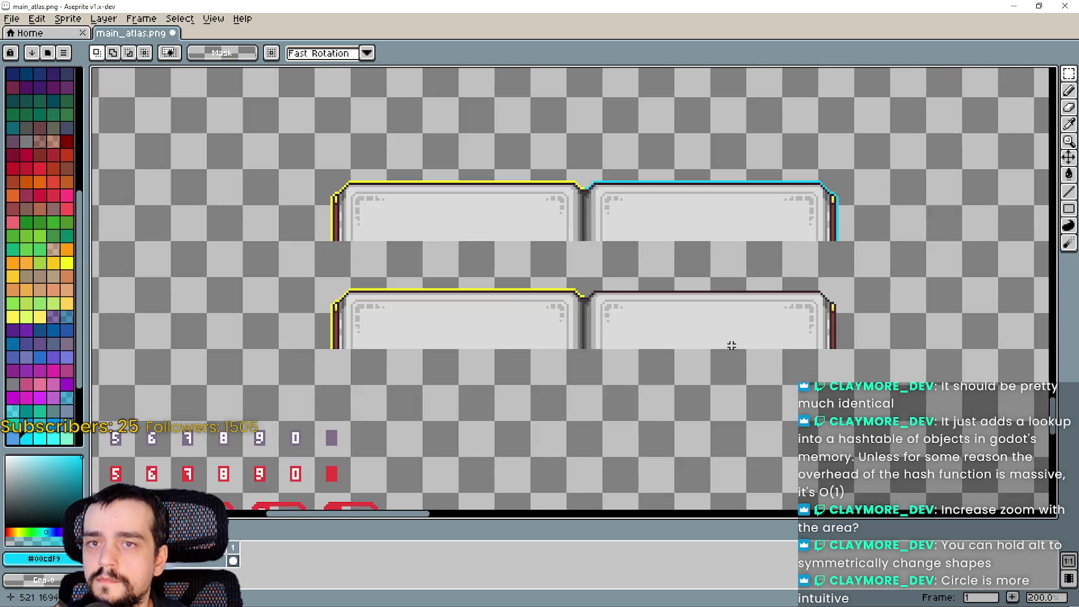
pyautogui.scroll(3, 715, 330)
pyautogui.scroll(-2, 862, 320)
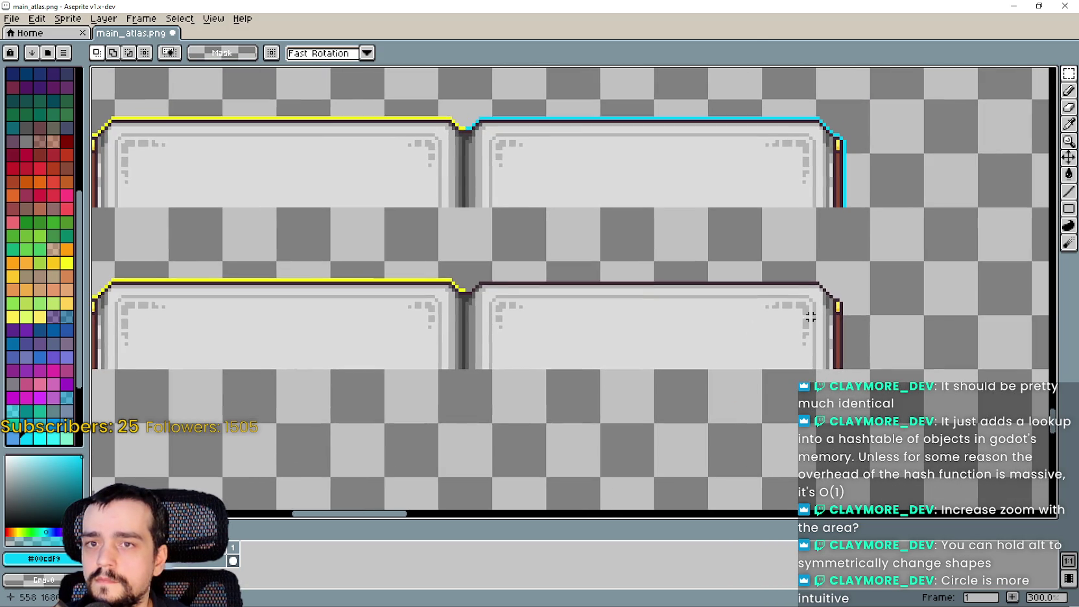
pyautogui.scroll(1, 810, 317)
# Step: Add a new layer via Layer > New > New Layer
pyautogui.click(103, 18)
pyautogui.moveTo(140, 89)
pyautogui.click(279, 89)
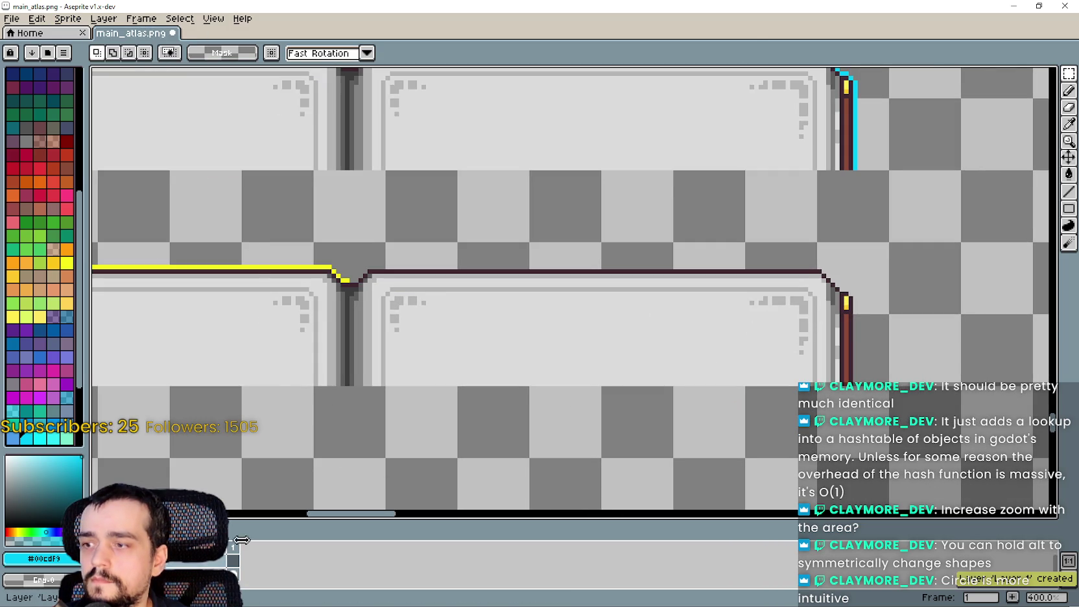
# Step: Sample black (#000000) as the drawing colour with the Eyedropper
pyautogui.scroll(-1, 771, 309)
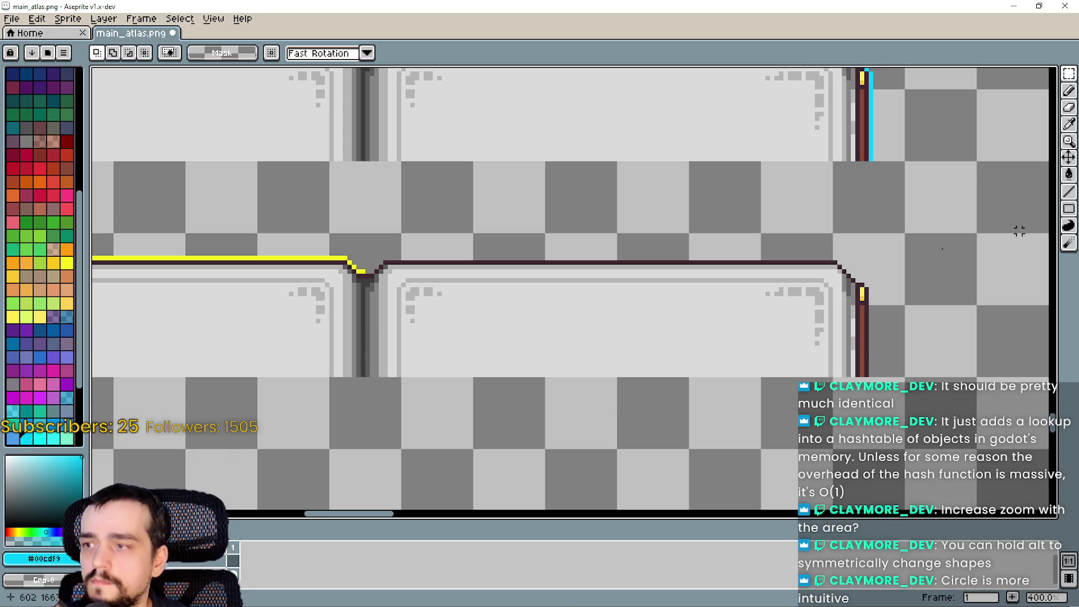
pyautogui.scroll(-6, 520, 292)
pyautogui.scroll(4, 520, 292)
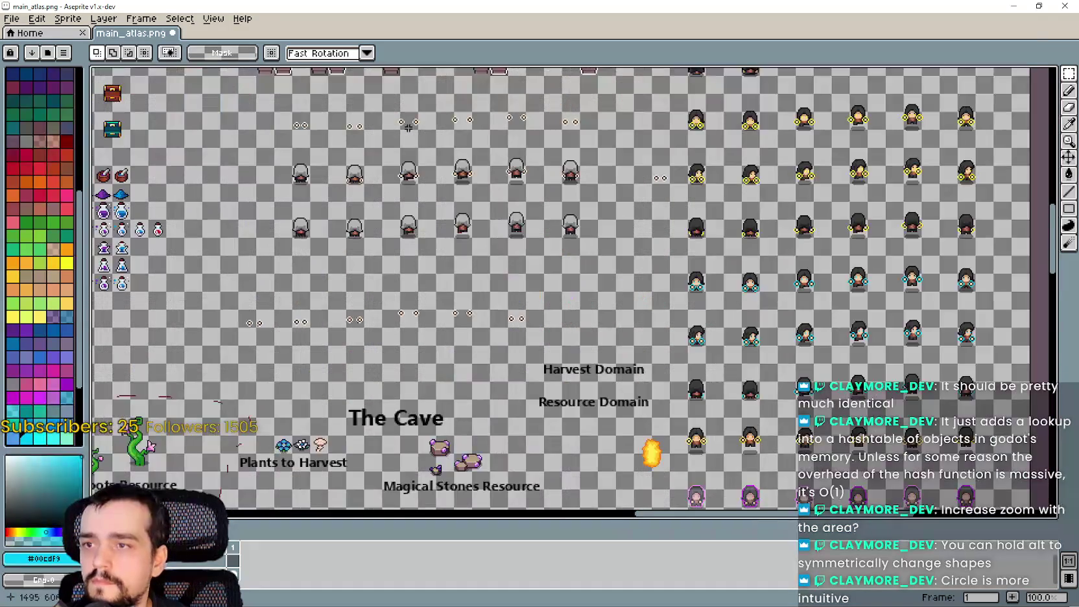
pyautogui.scroll(3, 657, 347)
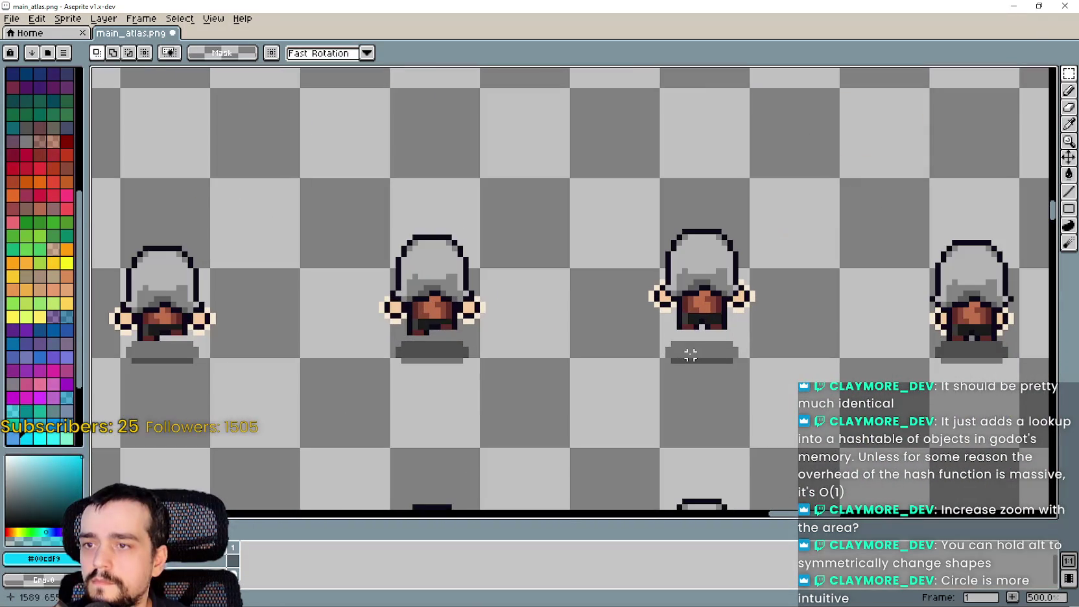
pyautogui.click(1068, 124)
pyautogui.scroll(2, 686, 337)
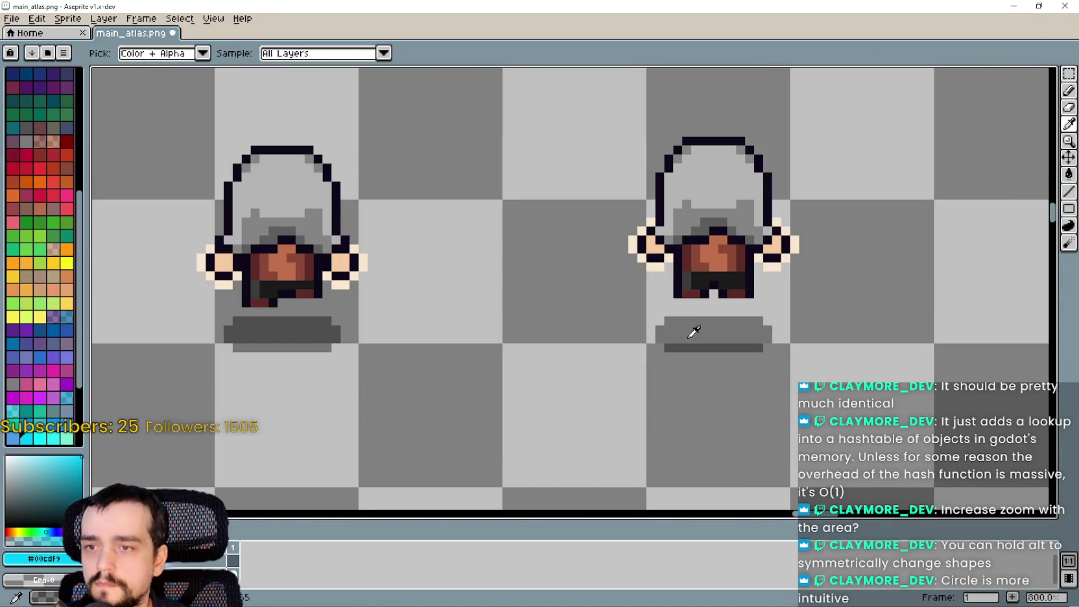
pyautogui.scroll(-5, 474, 391)
pyautogui.scroll(-4, 353, 426)
pyautogui.scroll(5, 464, 328)
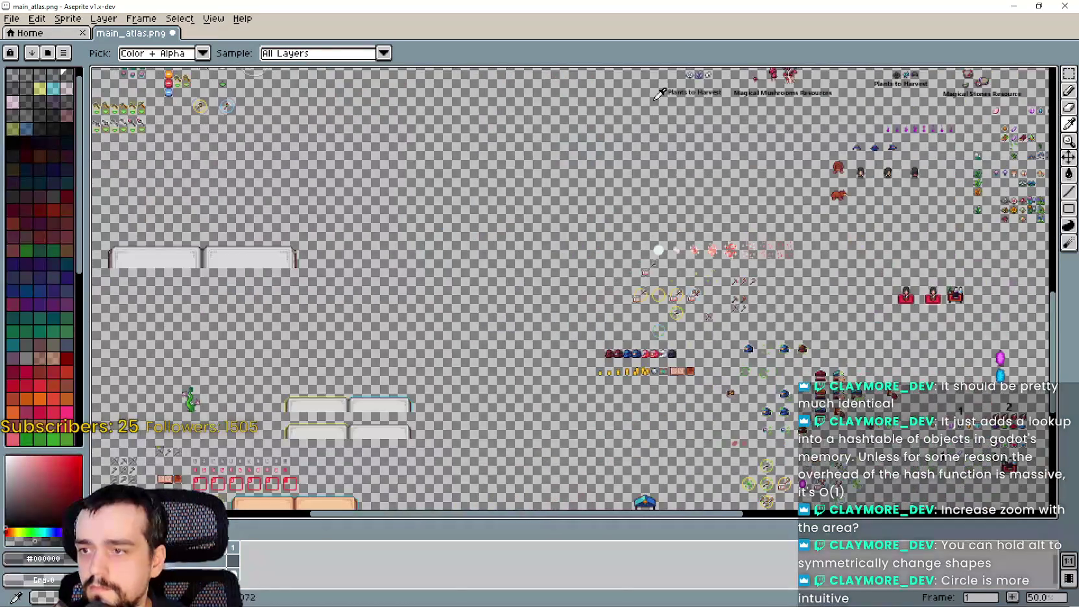
pyautogui.scroll(-1, 464, 328)
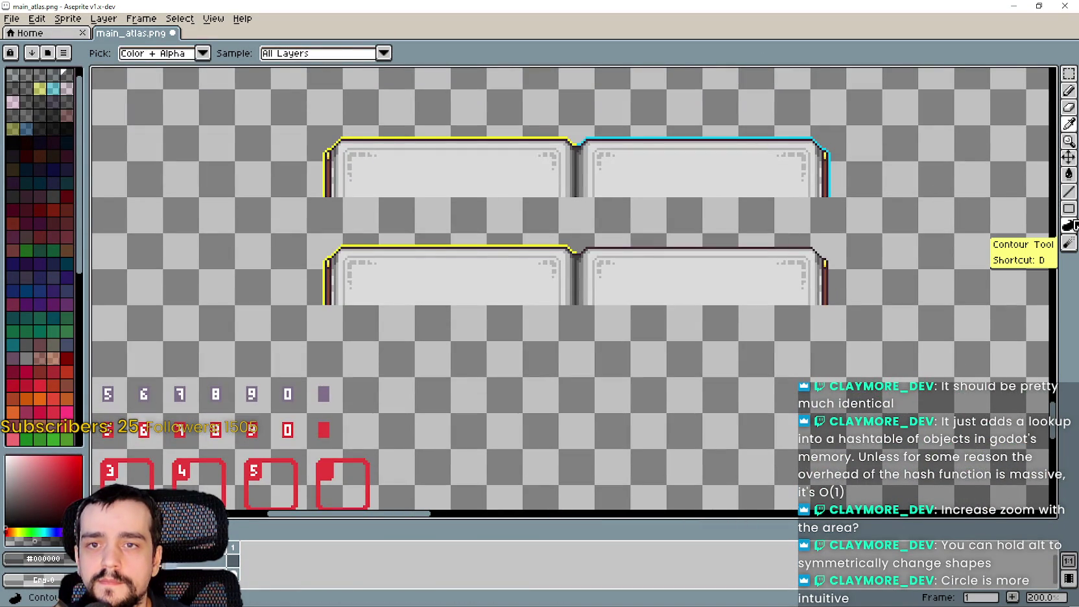
# Step: Select the lower right-hand panel with the Rectangular Marquee
pyautogui.click(1068, 73)
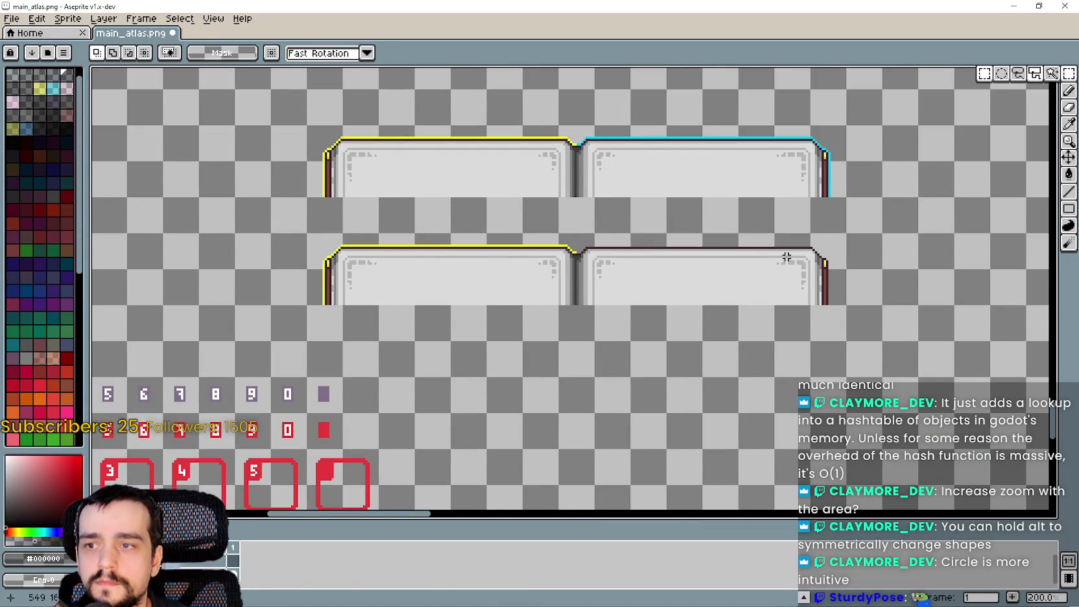
pyautogui.scroll(2, 811, 220)
pyautogui.moveTo(875, 324)
pyautogui.mouseDown()
pyautogui.moveTo(556, 212)
pyautogui.moveTo(381, 212)
pyautogui.moveTo(373, 190)
pyautogui.mouseUp()
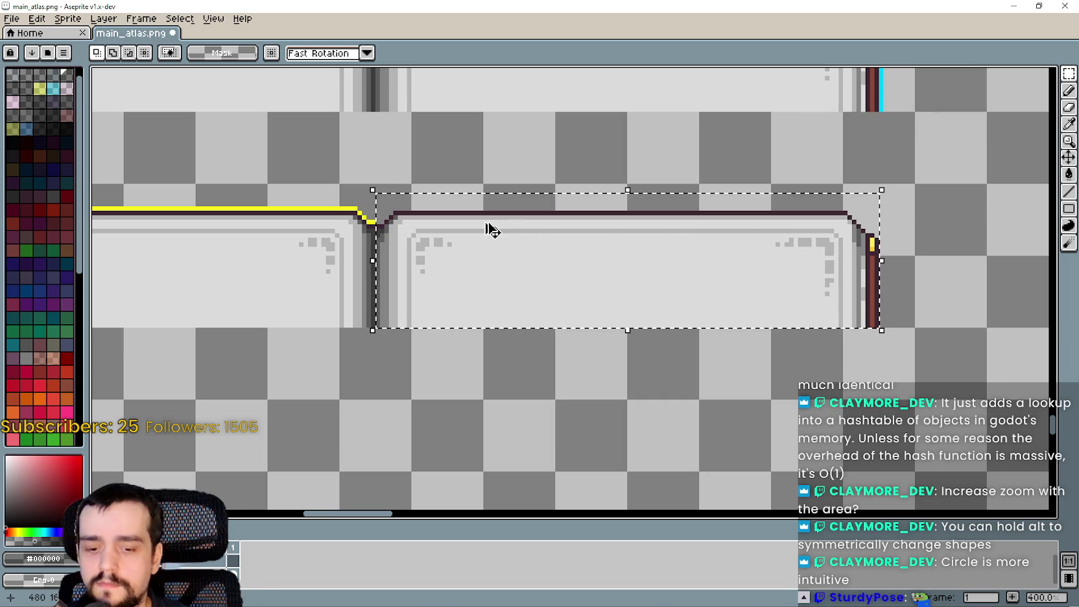
# Step: Open the Outline effect for the selected panel, then cancel it without changes
pyautogui.hotkey('ctrl', 'o')
pyautogui.click(730, 333)
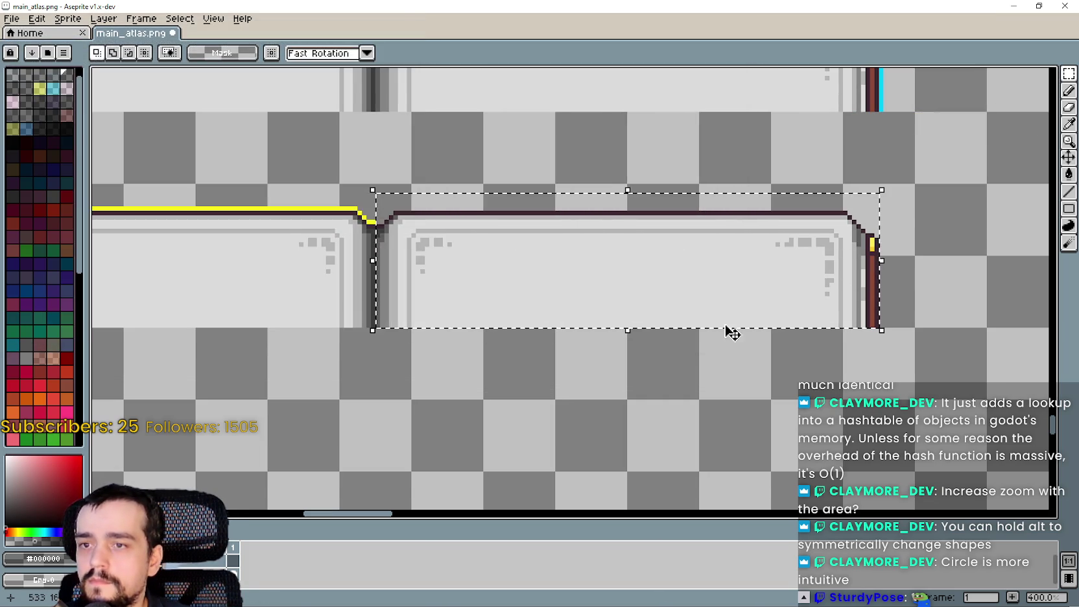
pyautogui.hotkey('shift', 'o')
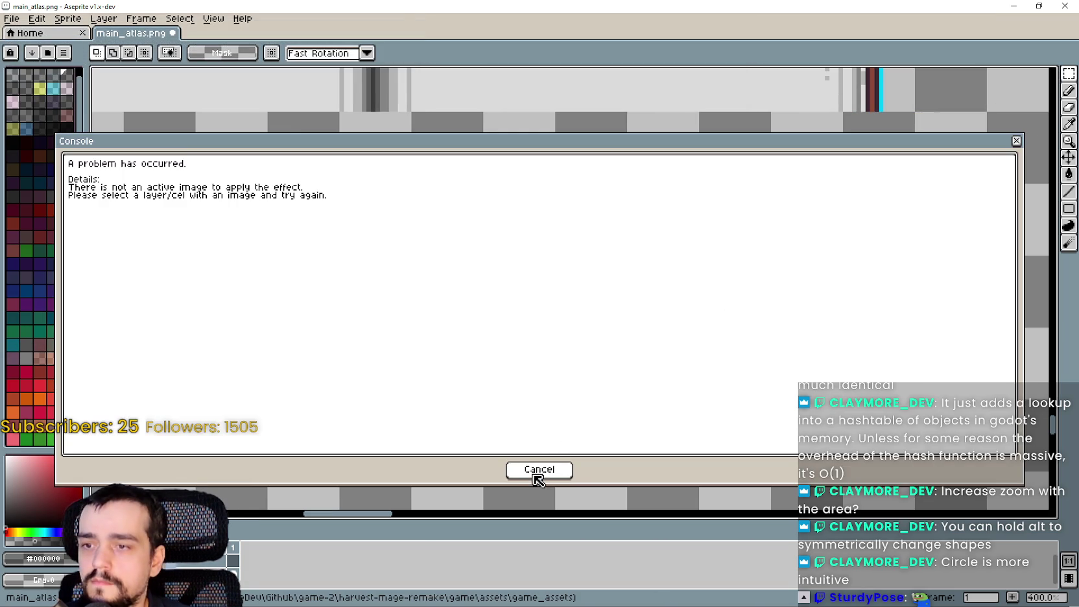
pyautogui.click(536, 474)
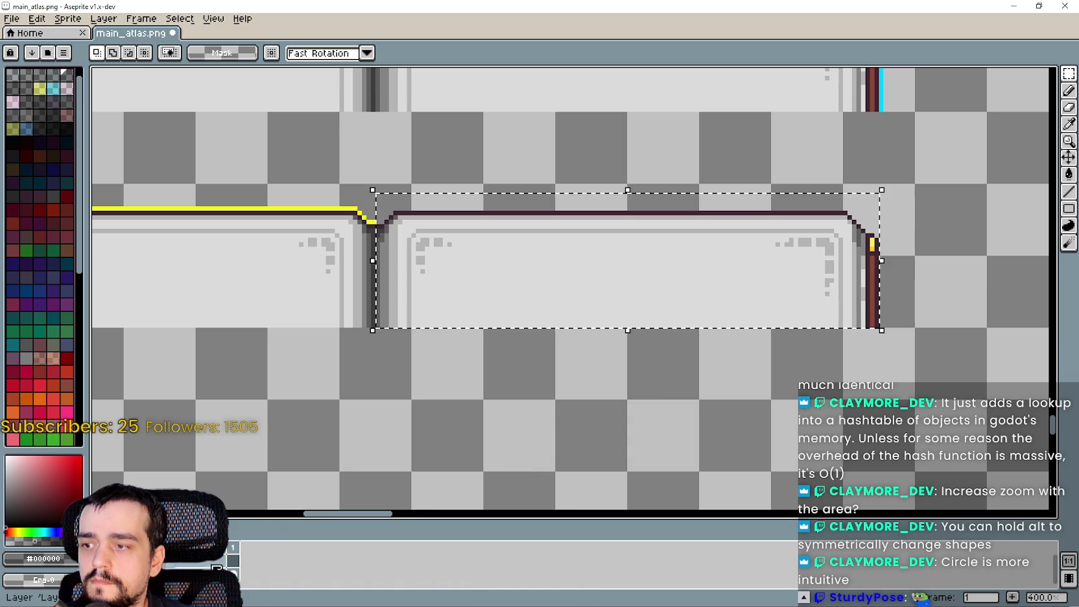
pyautogui.hotkey('shift', 'o')
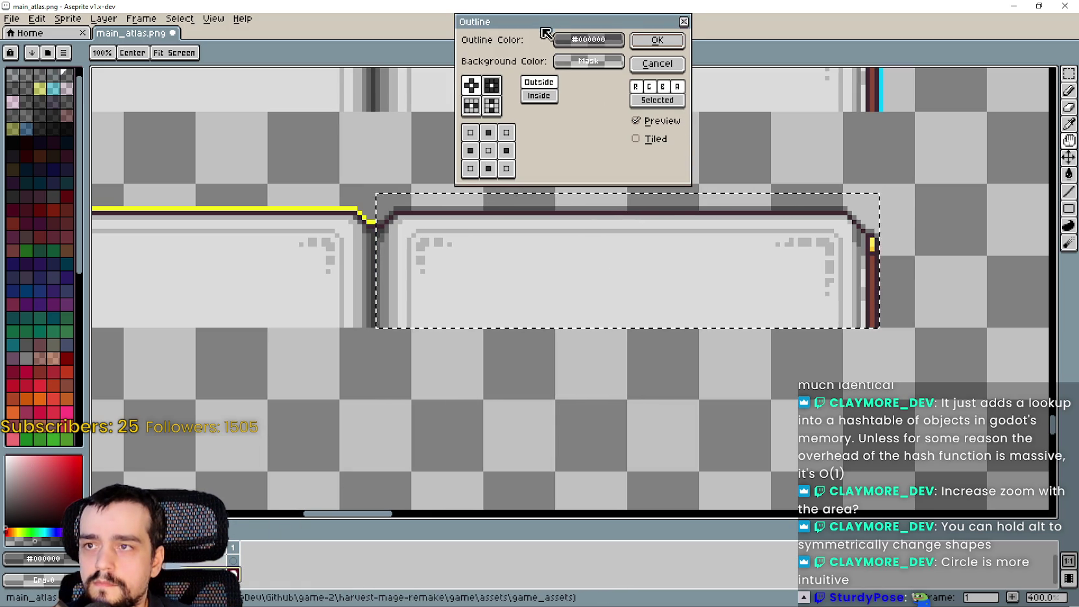
pyautogui.moveTo(543, 23); pyautogui.dragTo(526, 55)
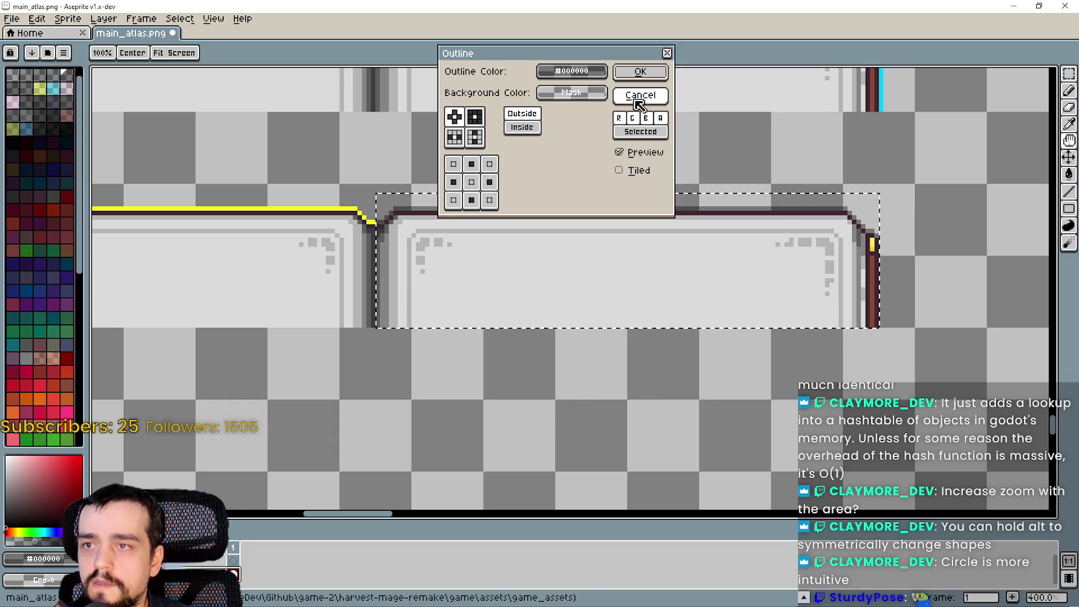
pyautogui.click(638, 71)
# Step: Browse the Layer and neighbouring menus, then close them
pyautogui.click(105, 19)
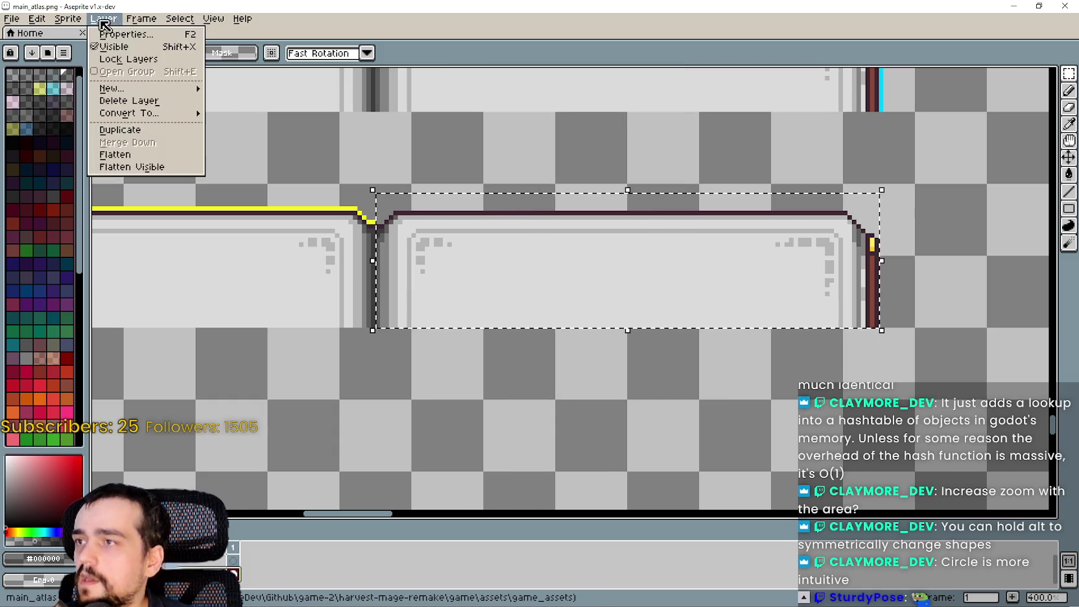
pyautogui.moveTo(82, 23)
pyautogui.moveTo(138, 22)
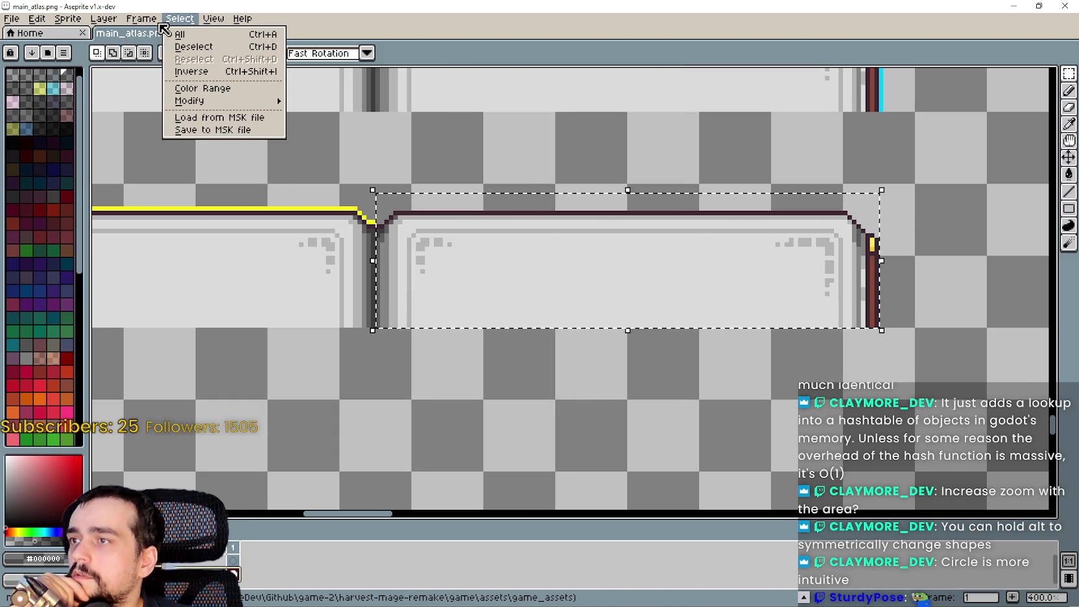
pyautogui.moveTo(37, 20)
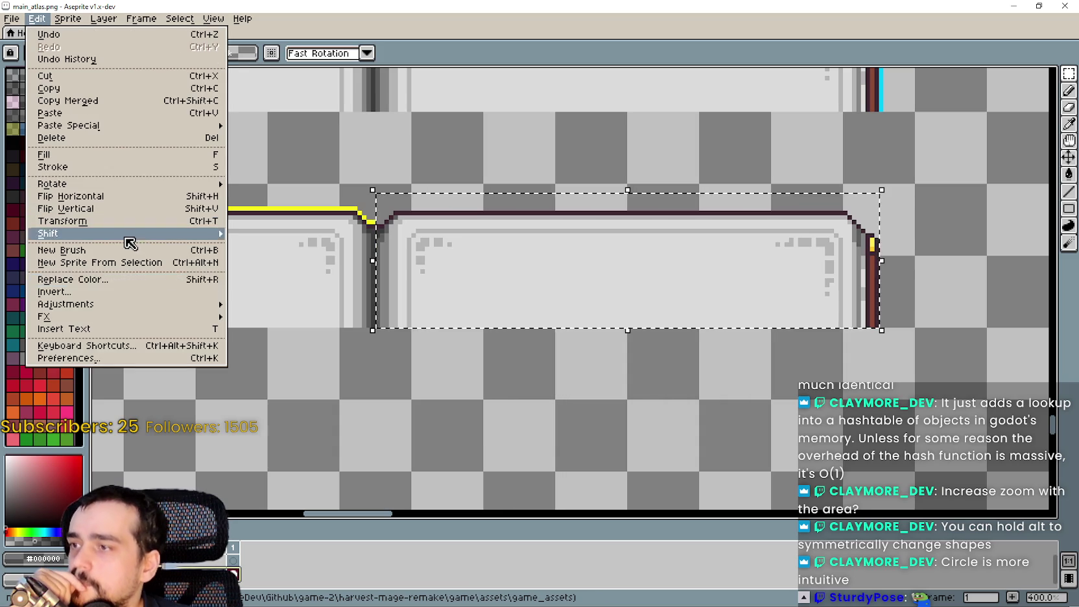
pyautogui.moveTo(136, 316)
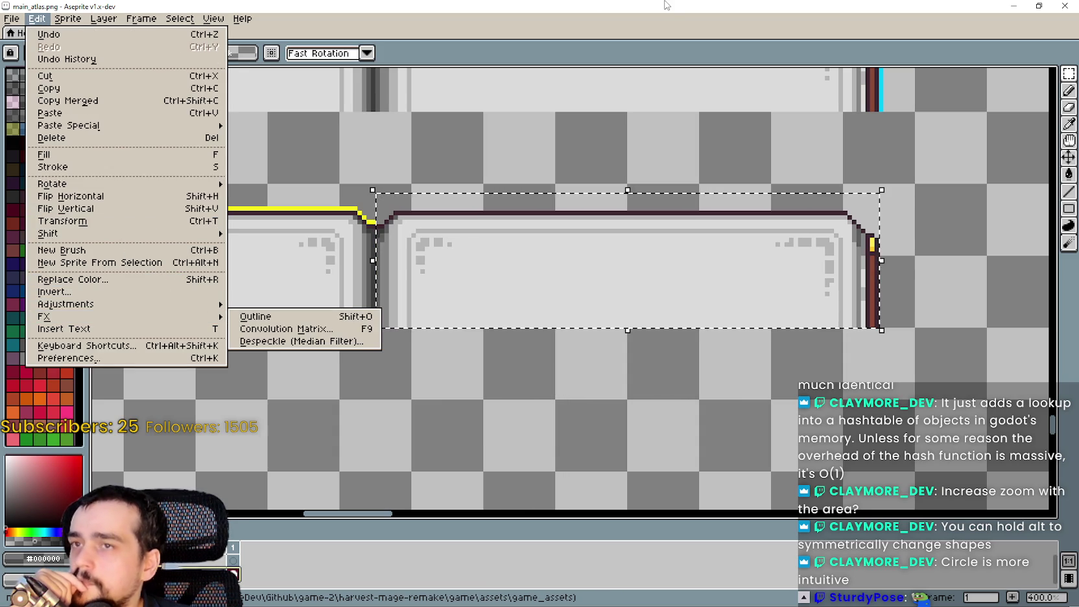
pyautogui.press('Escape')
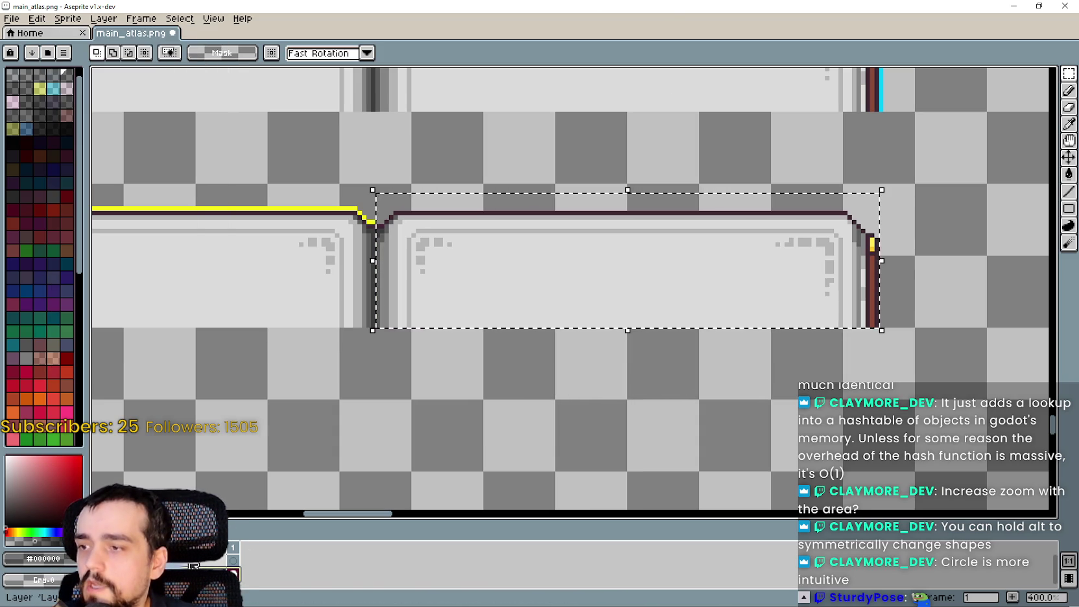
# Step: Fill the selected lower-right panel with a darker grey shade
pyautogui.click(1069, 174)
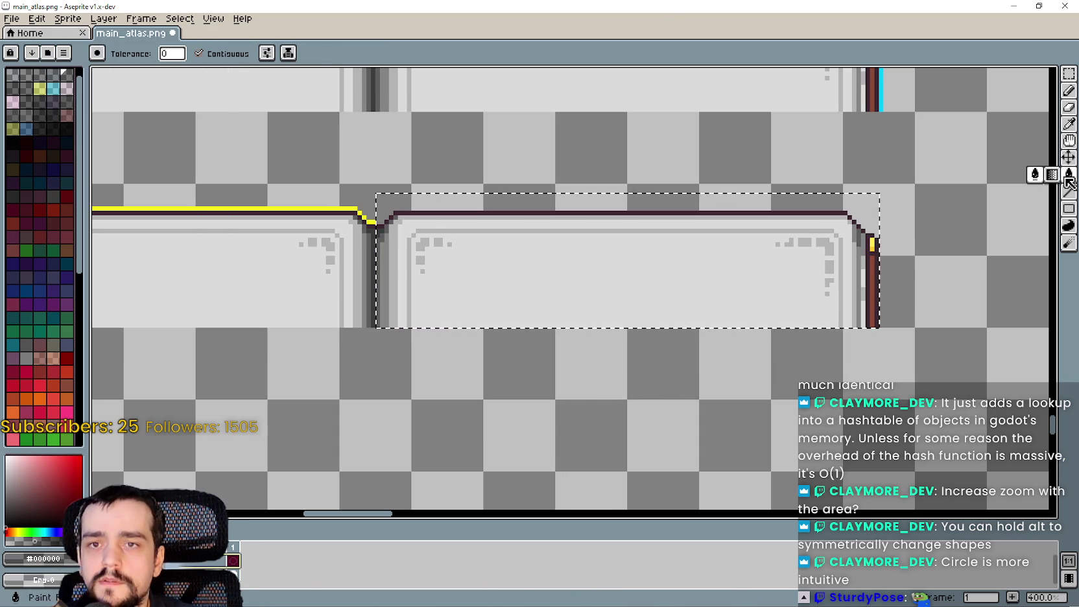
pyautogui.click(748, 257)
pyautogui.scroll(1, 340, 243)
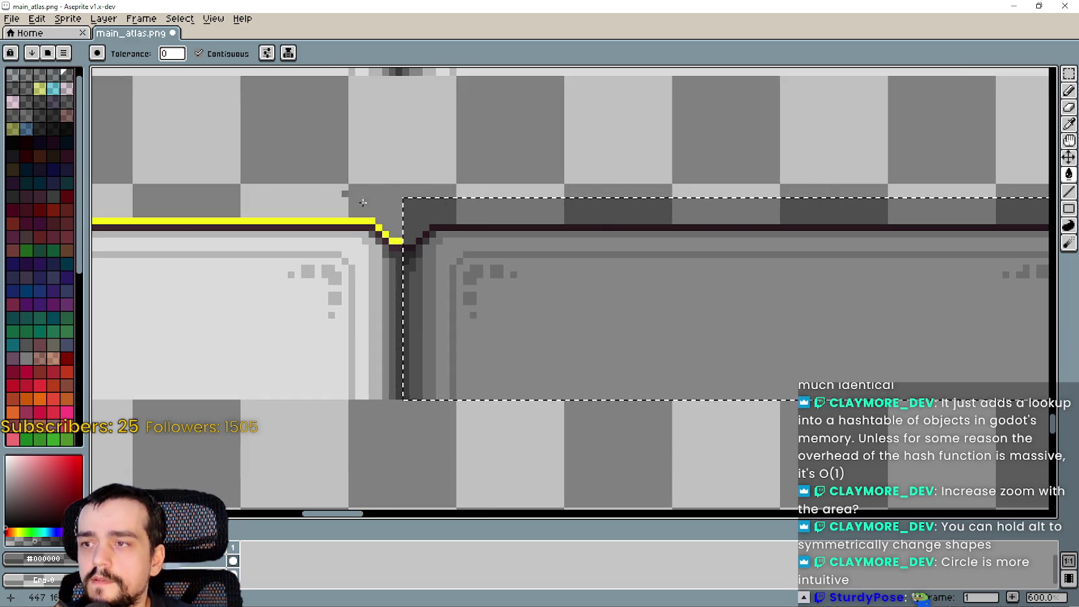
pyautogui.scroll(1, 431, 195)
# Step: Draw a diagonal pixel line along the darkened panel's corner
pyautogui.click(1066, 193)
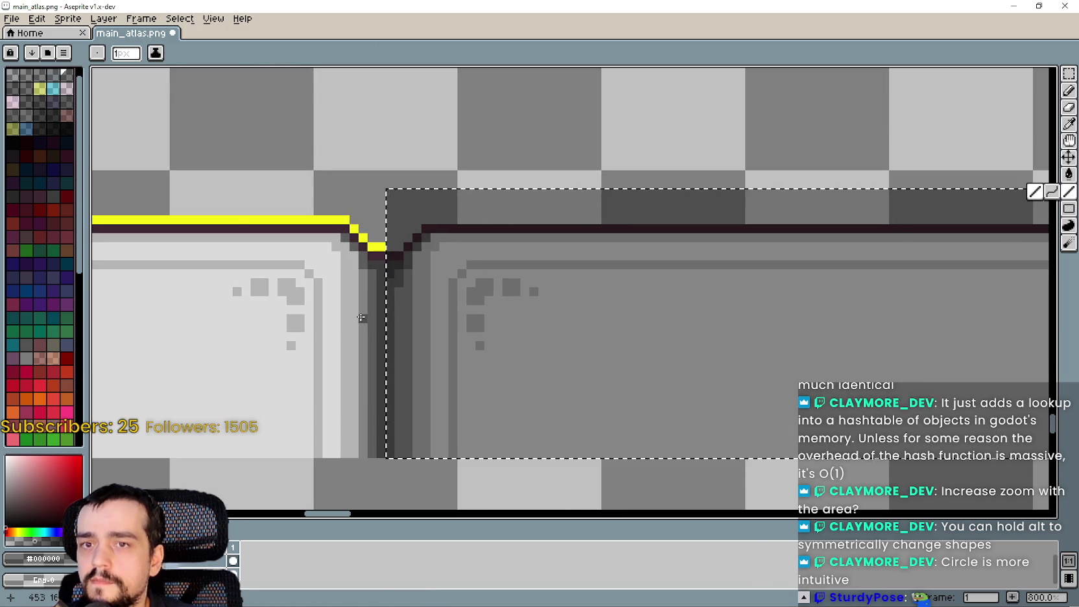
pyautogui.scroll(5, 371, 253)
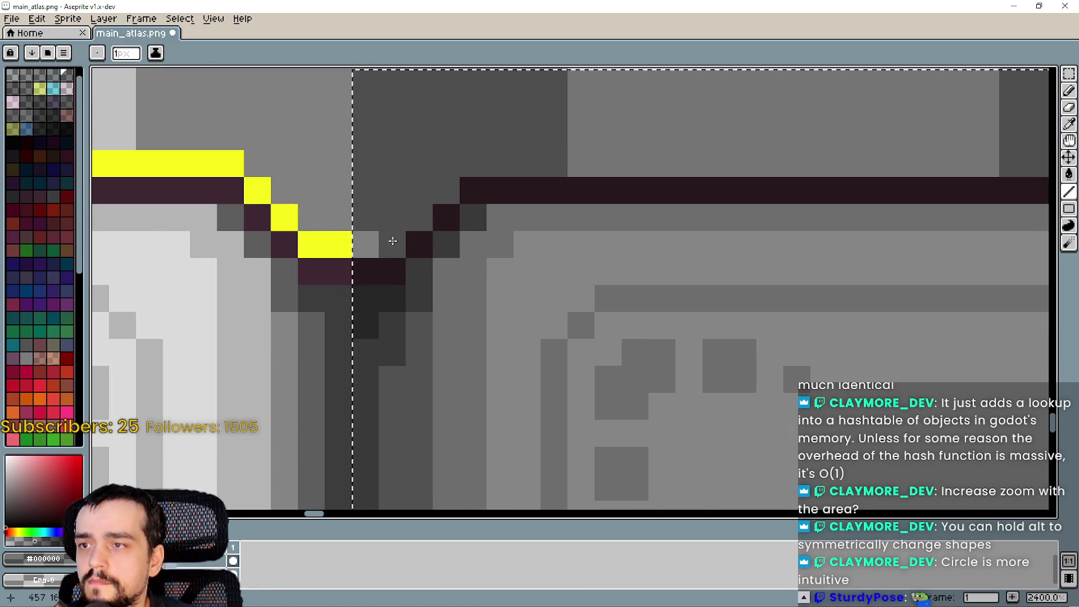
pyautogui.scroll(-3, 390, 240)
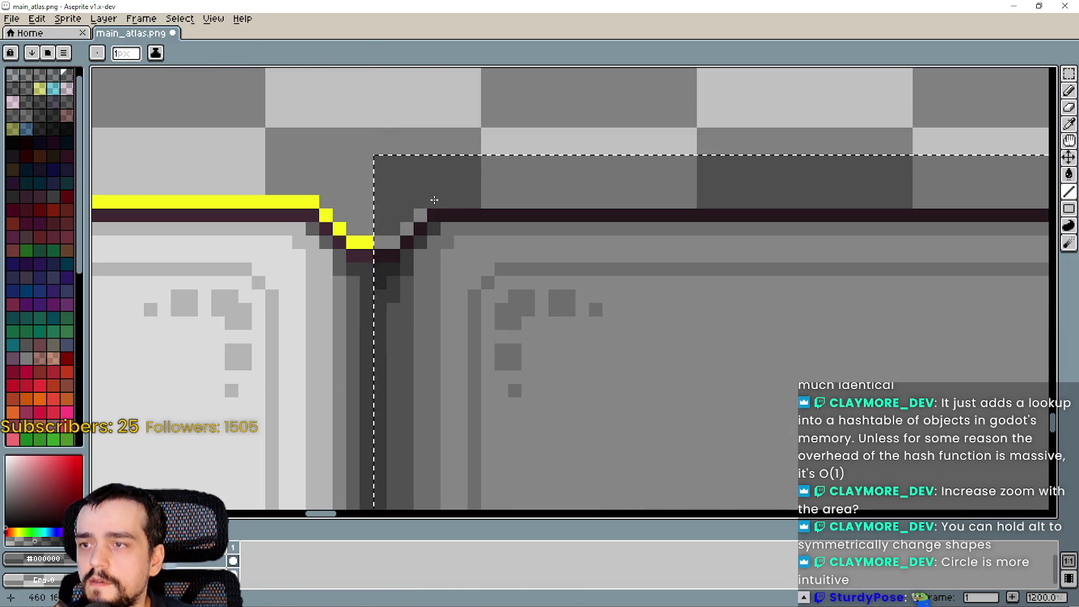
pyautogui.scroll(-4, 434, 205)
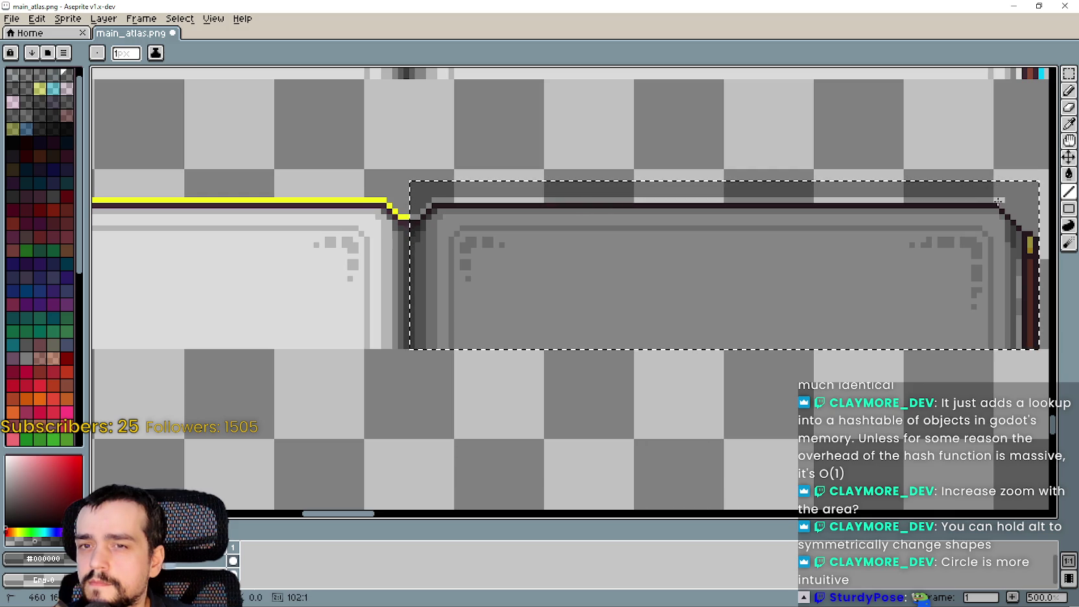
pyautogui.scroll(5, 906, 220)
pyautogui.moveTo(717, 251)
pyautogui.mouseDown()
pyautogui.moveTo(785, 330)
pyautogui.moveTo(802, 329)
pyautogui.mouseUp()
pyautogui.scroll(-3, 820, 339)
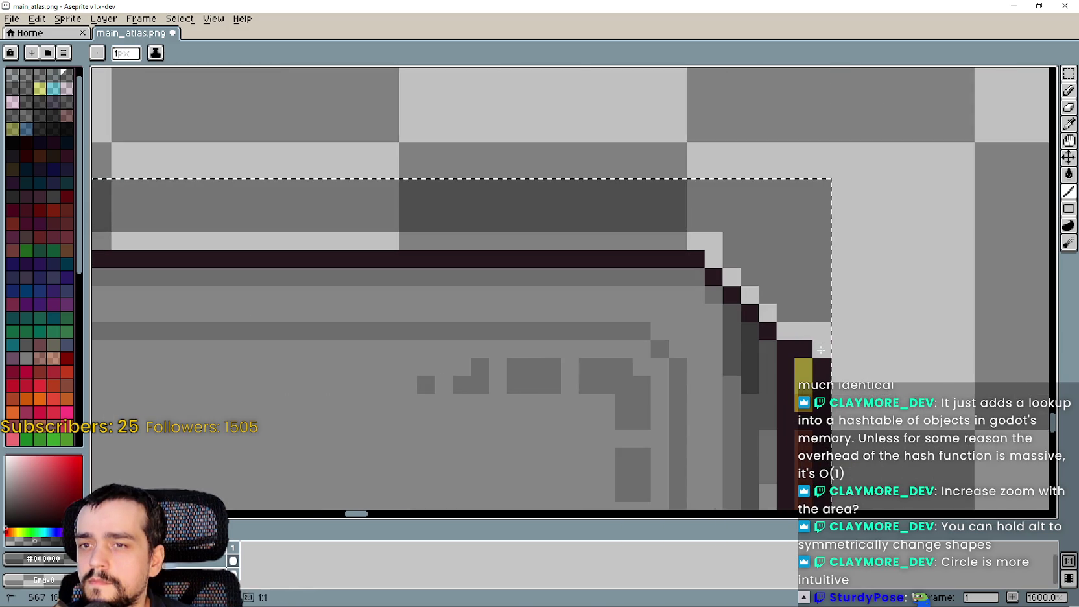
# Step: Pan down to the sprites and back up to check both panel pairs
pyautogui.click(1068, 174)
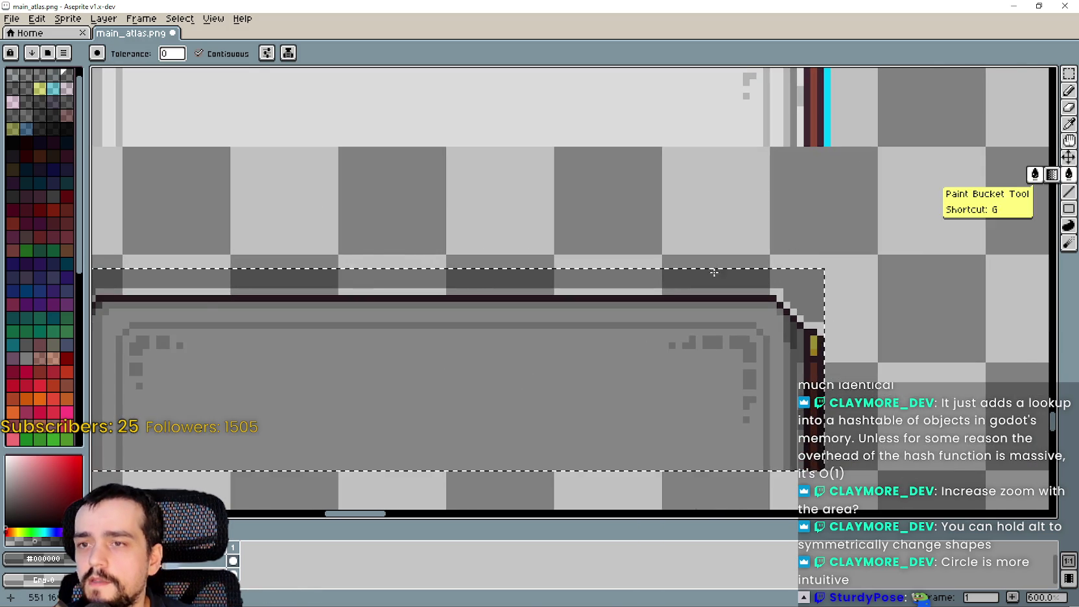
pyautogui.scroll(-1, 908, 259)
pyautogui.hscroll(-2, 646, 239)
pyautogui.scroll(-3, 646, 240)
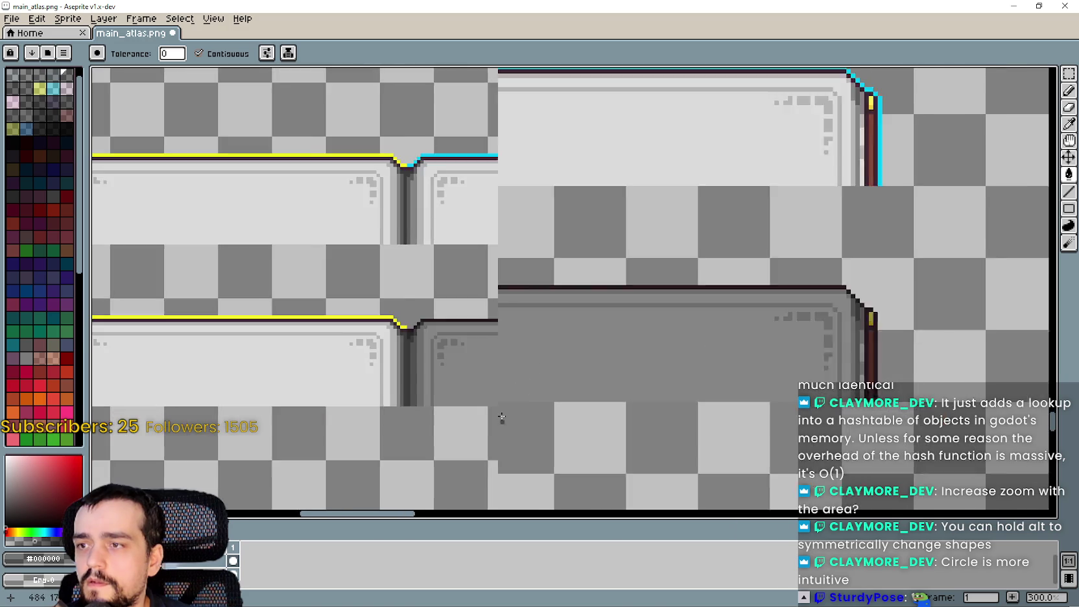
pyautogui.moveTo(515, 385); pyautogui.dragTo(545, 333)
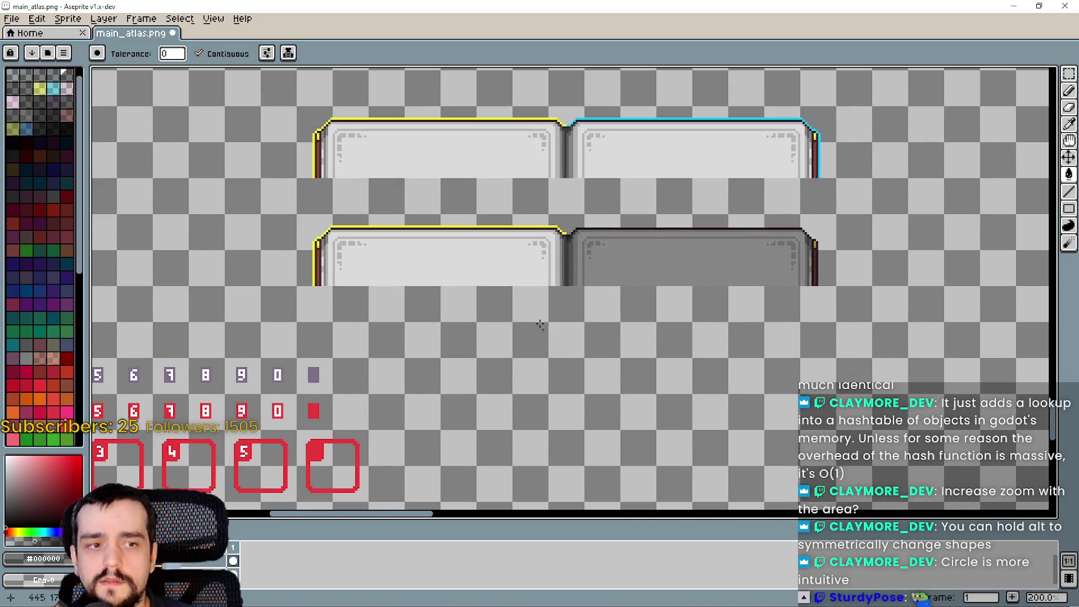
pyautogui.moveTo(550, 226); pyautogui.dragTo(551, 274)
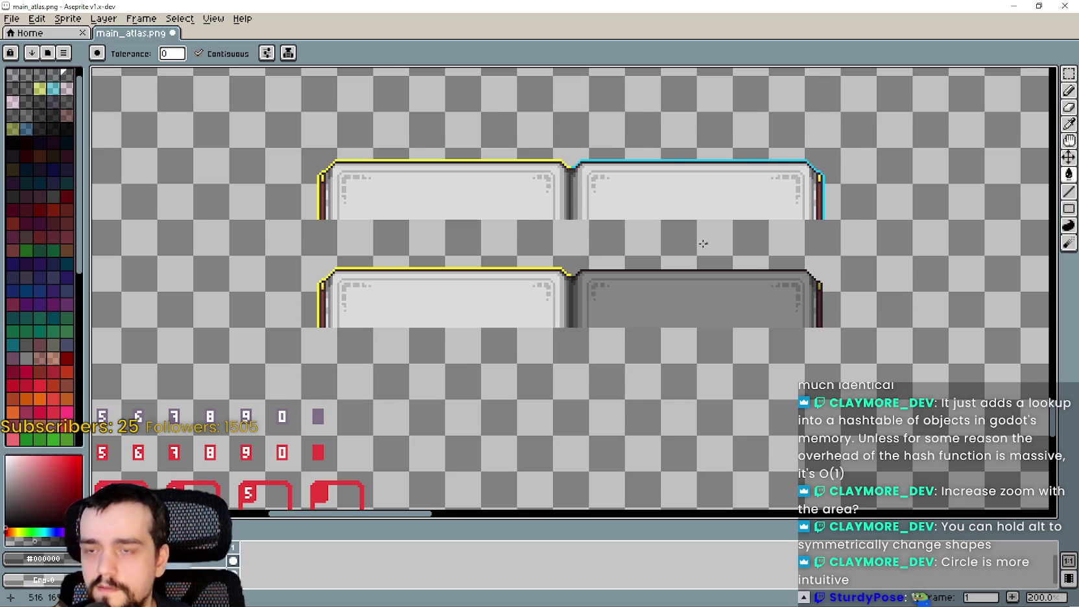
pyautogui.scroll(-2, 716, 241)
pyautogui.scroll(1, 626, 263)
pyautogui.scroll(1, 651, 231)
pyautogui.scroll(-1, 724, 289)
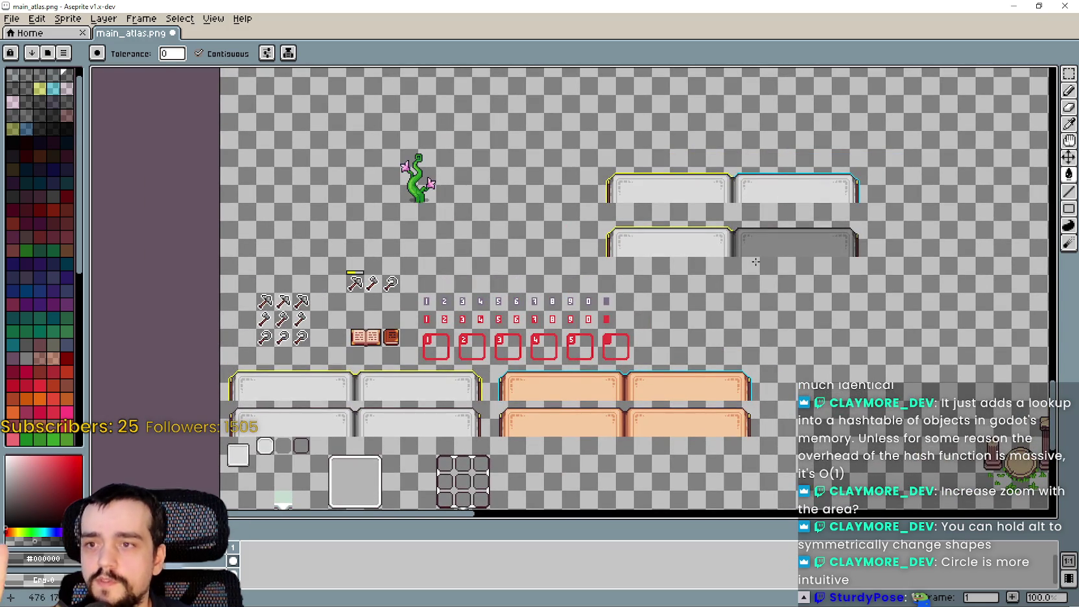
pyautogui.scroll(1, 513, 345)
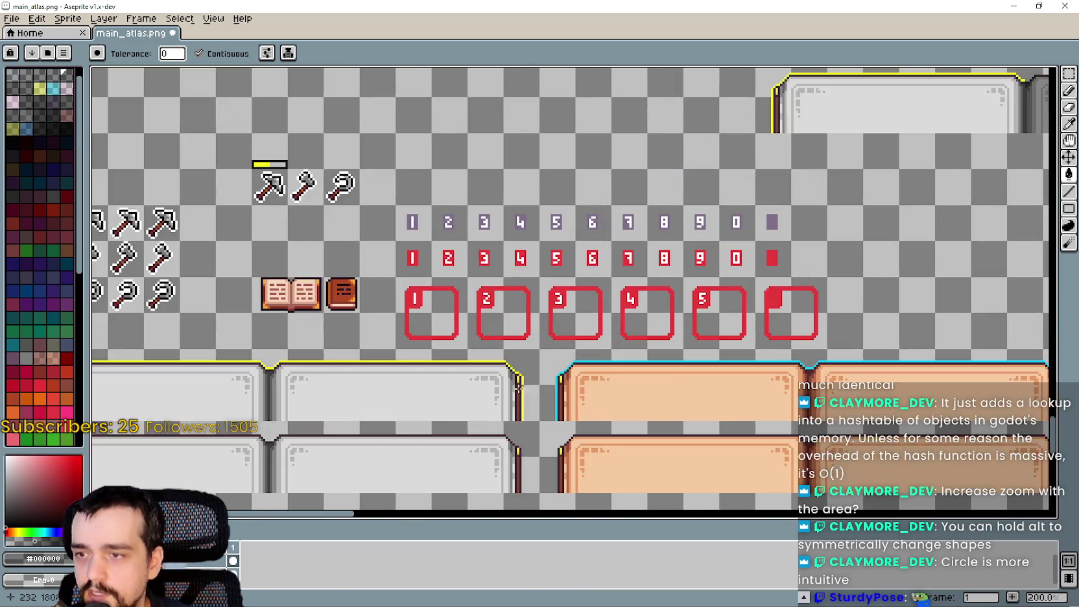
pyautogui.scroll(-3, 506, 292)
pyautogui.scroll(-2, 501, 251)
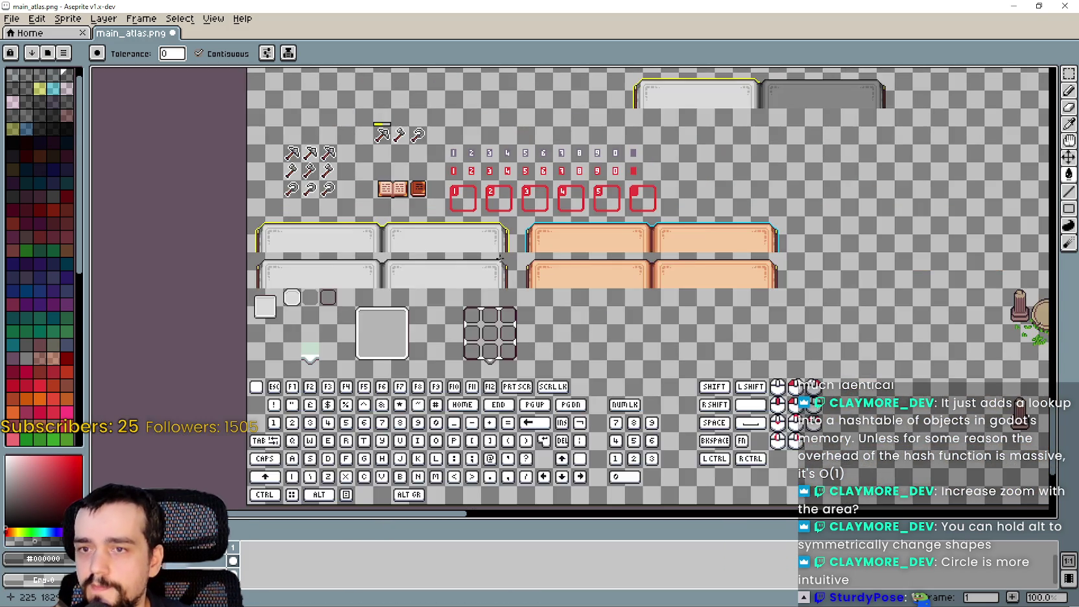
pyautogui.scroll(1, 524, 266)
pyautogui.scroll(1, 570, 326)
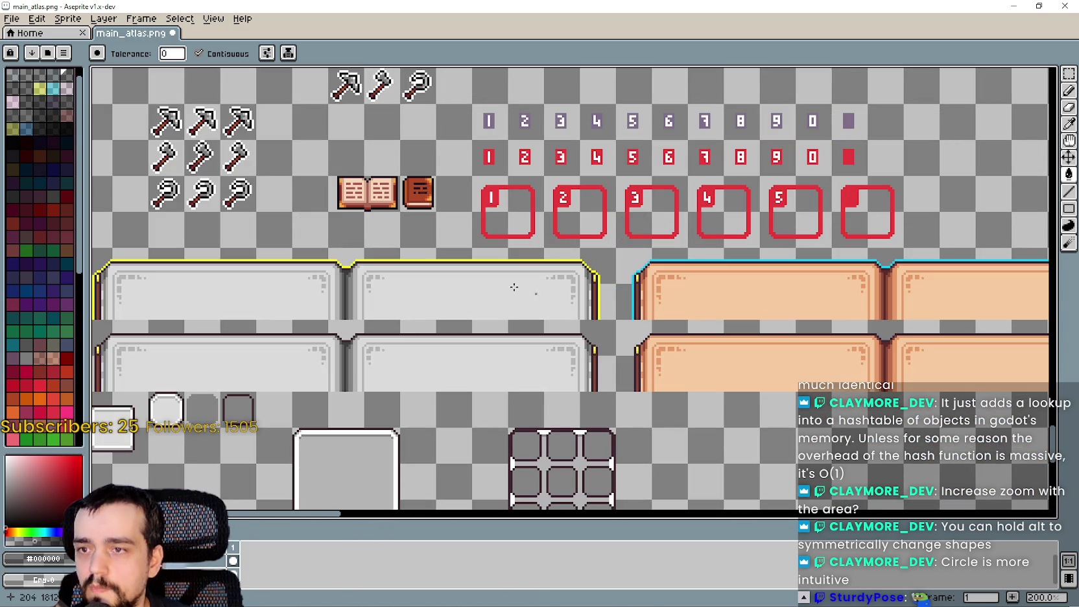
pyautogui.scroll(-2, 371, 245)
pyautogui.scroll(1, 457, 309)
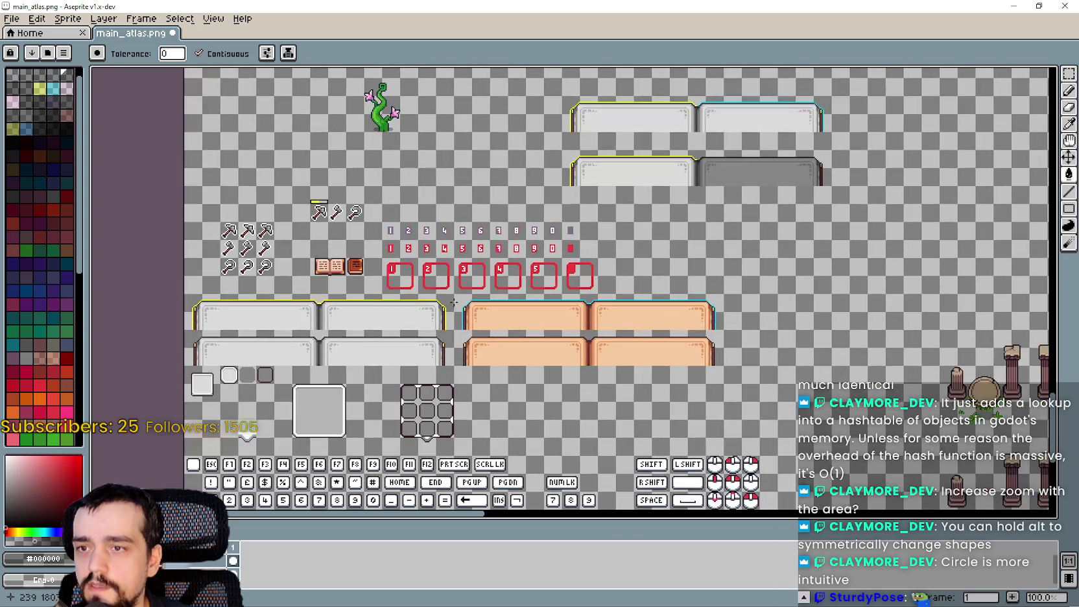
pyautogui.scroll(1, 623, 298)
pyautogui.scroll(-2, 404, 344)
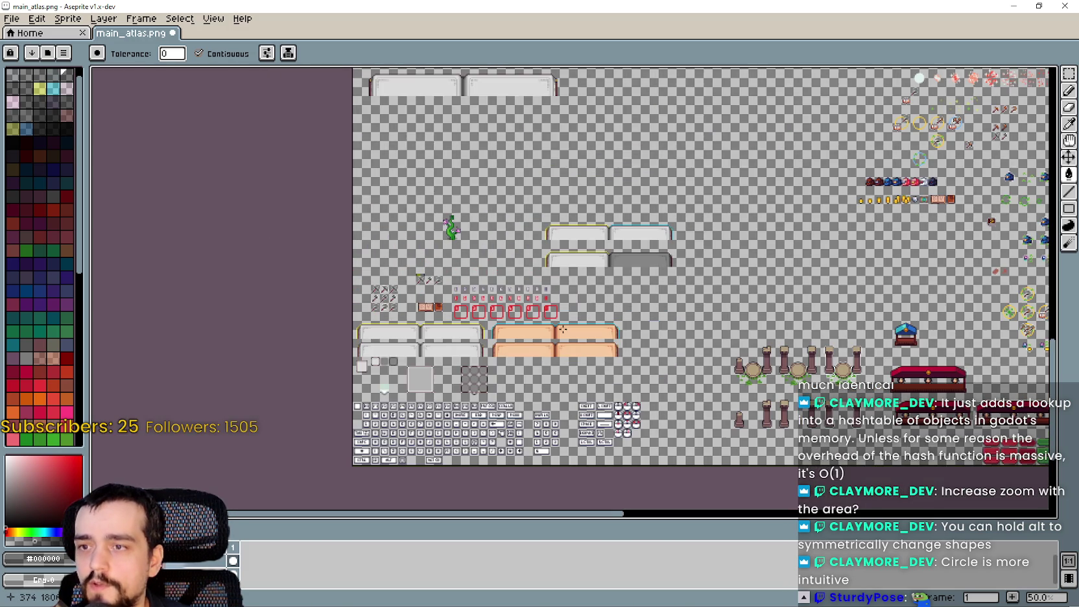
pyautogui.scroll(2, 563, 329)
pyautogui.scroll(-1, 552, 337)
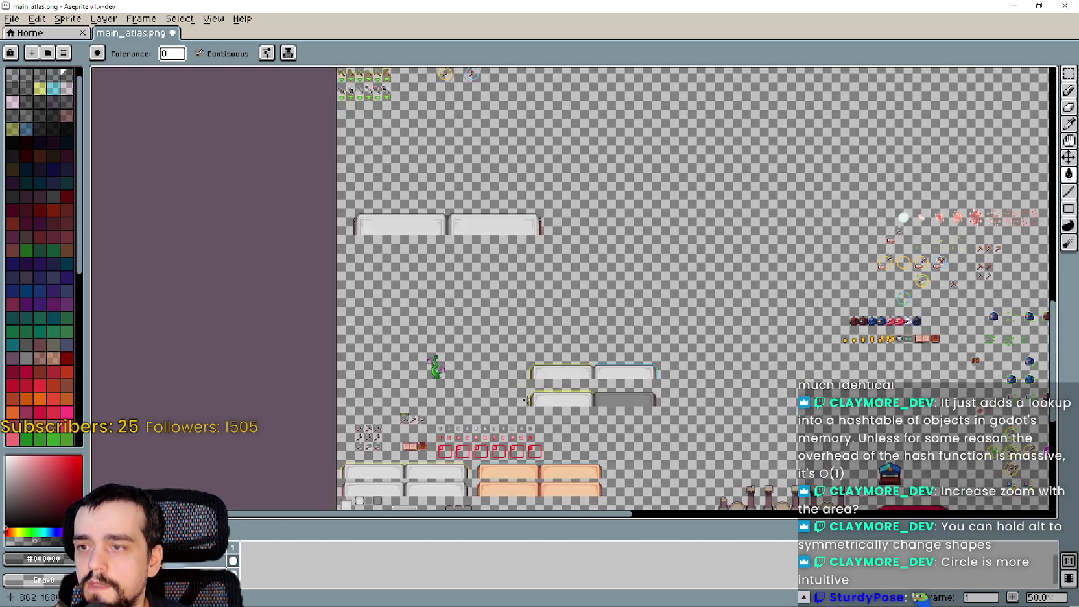
pyautogui.scroll(1, 535, 347)
pyautogui.scroll(5, 535, 347)
pyautogui.hscroll(5, 535, 347)
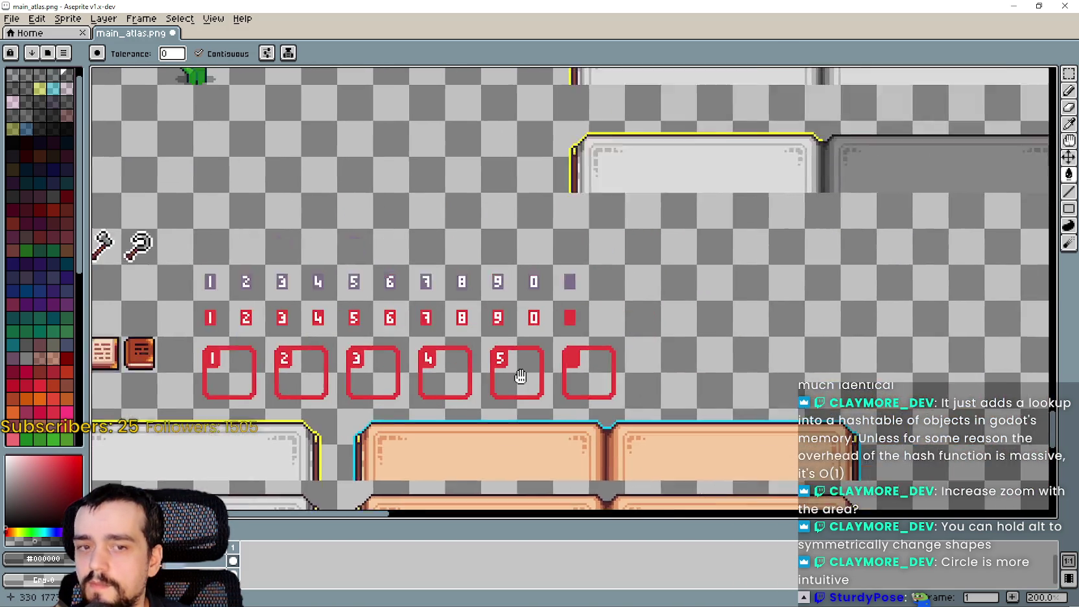
pyautogui.scroll(2, 644, 308)
pyautogui.hscroll(2, 645, 308)
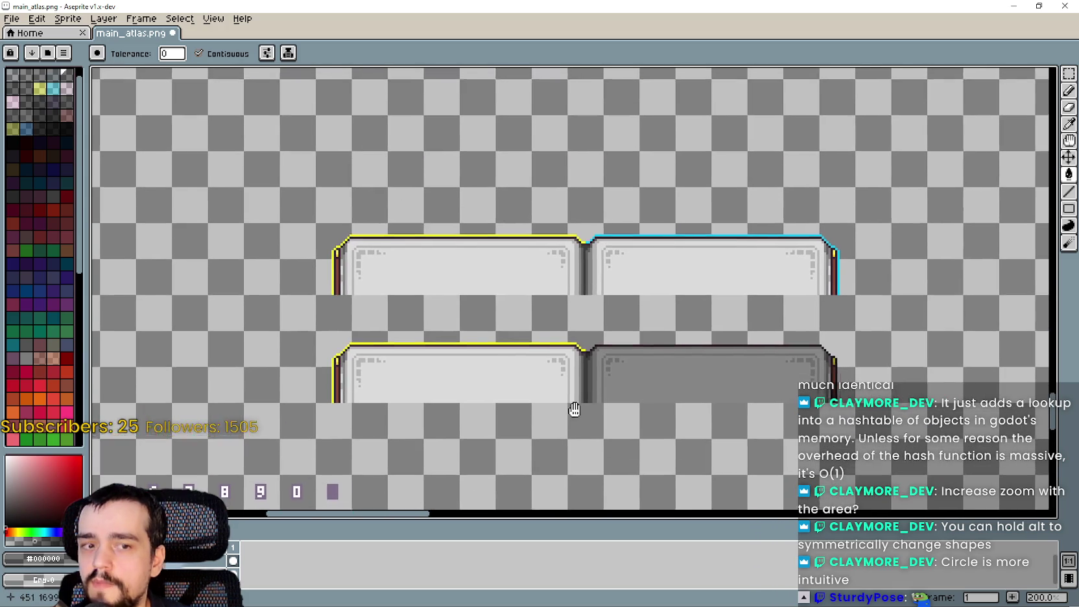
pyautogui.scroll(-1, 571, 402)
pyautogui.hscroll(-1, 583, 382)
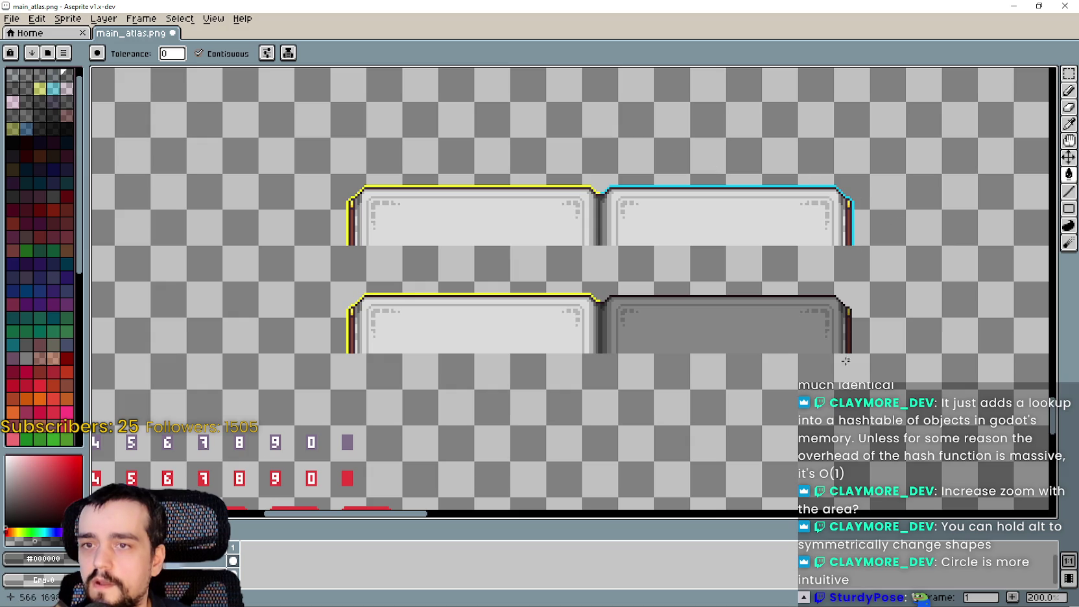
# Step: Mark a rectangular selection inside the lower-left light panel with the Rectangular Marquee, then zoom out to 50%
pyautogui.scroll(1, 518, 194)
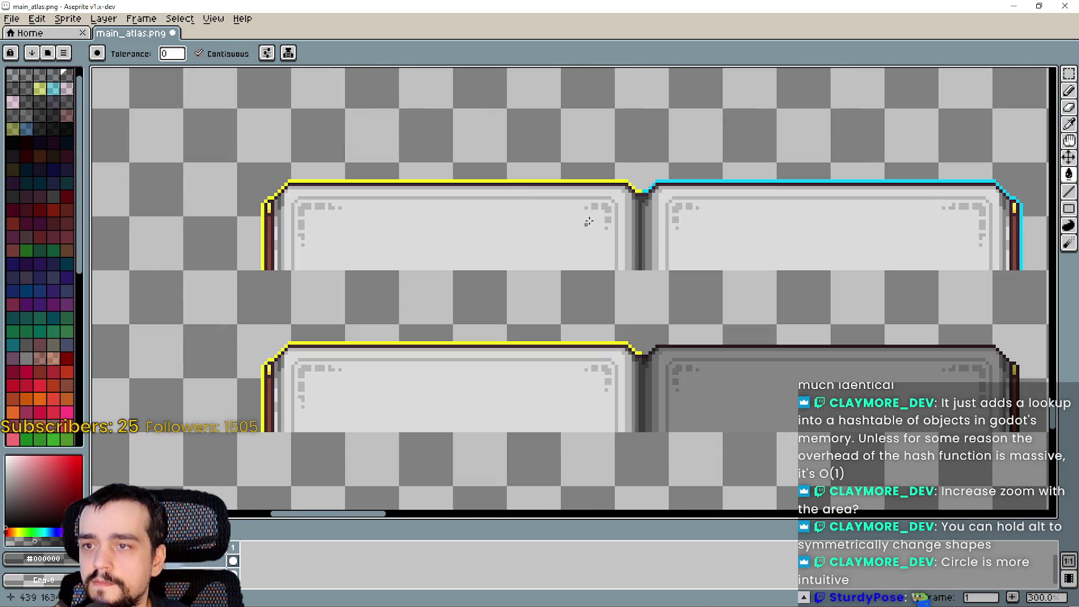
pyautogui.scroll(-1, 593, 223)
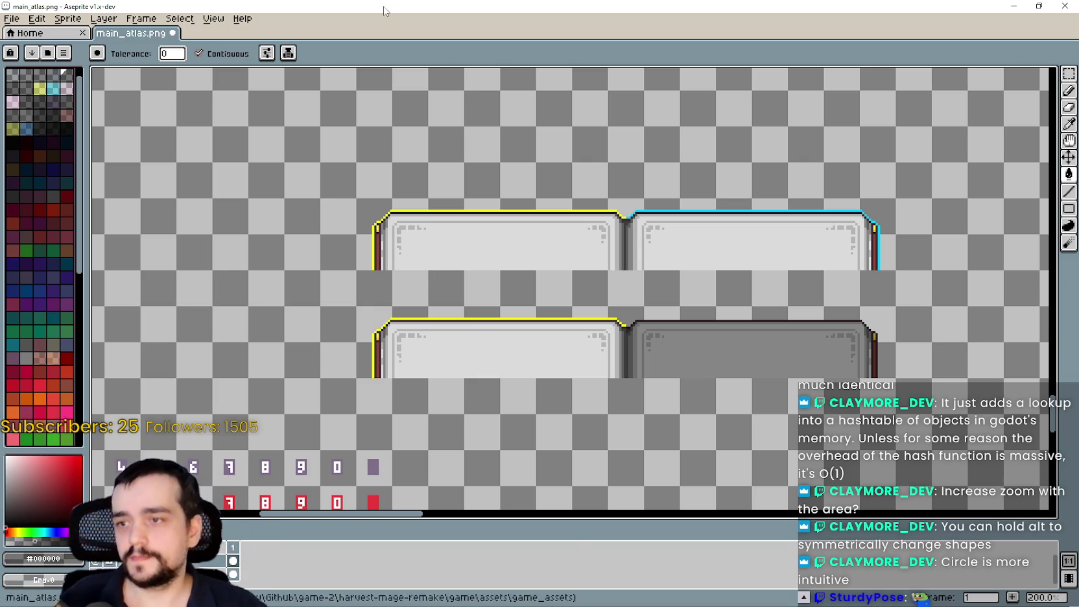
pyautogui.scroll(1, 302, 430)
pyautogui.scroll(-1, 470, 329)
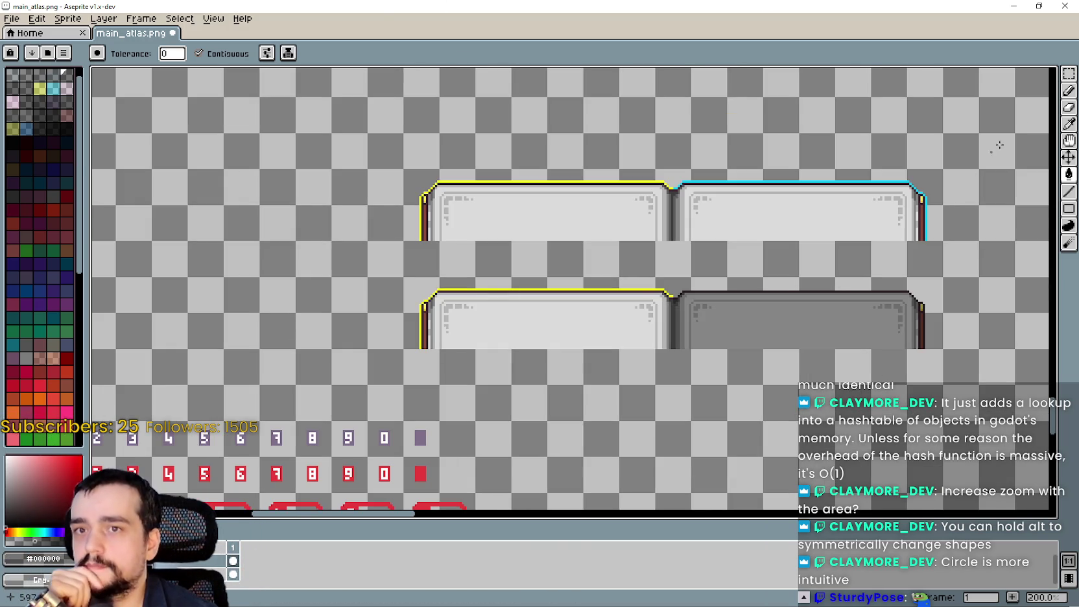
pyautogui.click(1071, 77)
pyautogui.scroll(-1, 496, 363)
pyautogui.scroll(2, 507, 350)
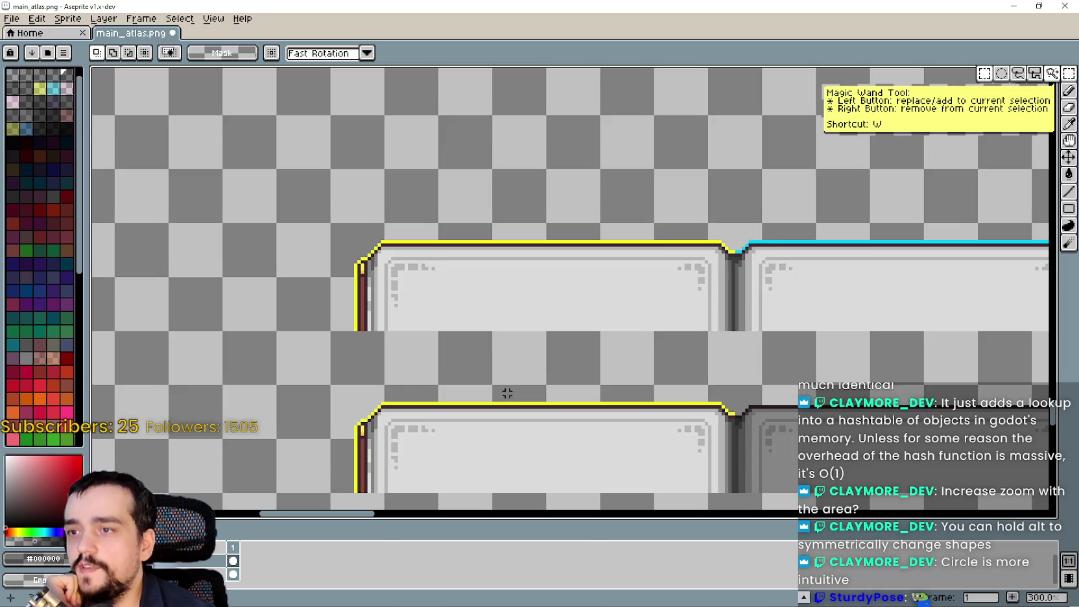
pyautogui.scroll(1, 404, 306)
pyautogui.moveTo(399, 306); pyautogui.dragTo(558, 361)
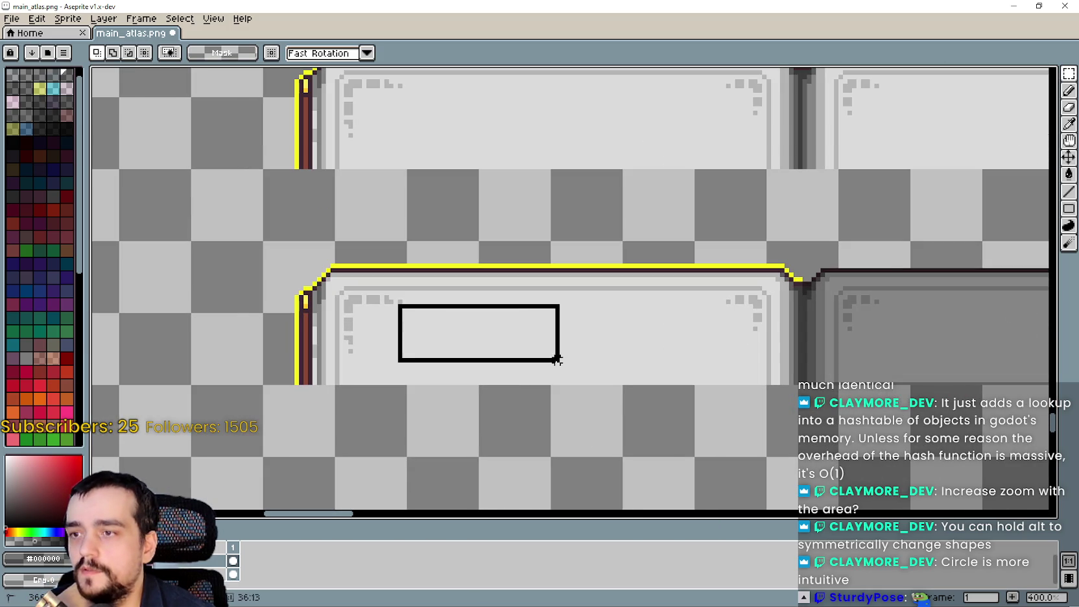
pyautogui.moveTo(738, 304); pyautogui.dragTo(524, 363)
pyautogui.scroll(-2, 526, 366)
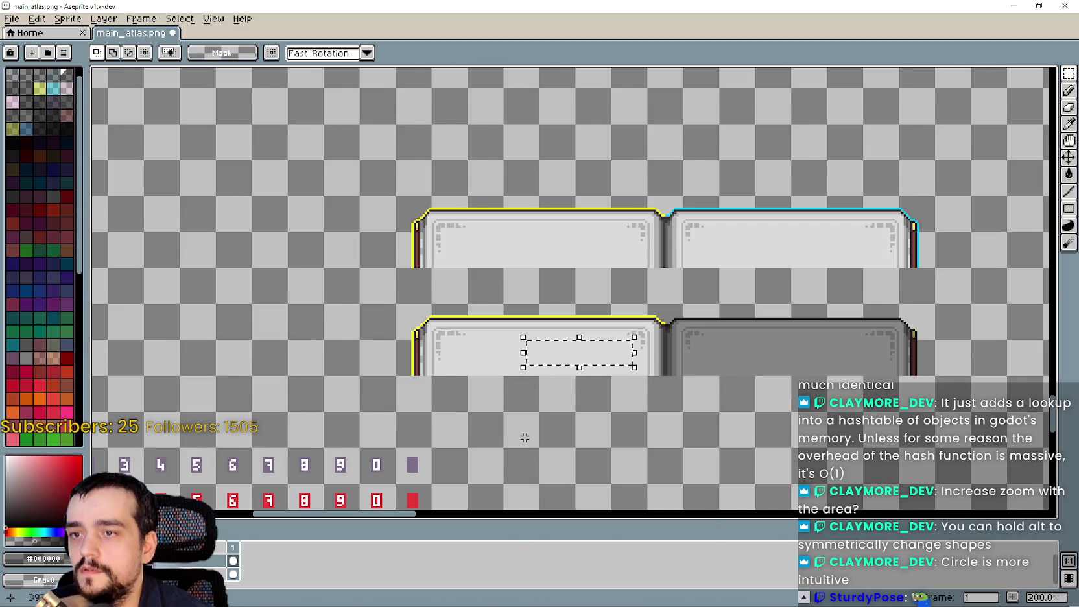
pyautogui.scroll(-3, 525, 440)
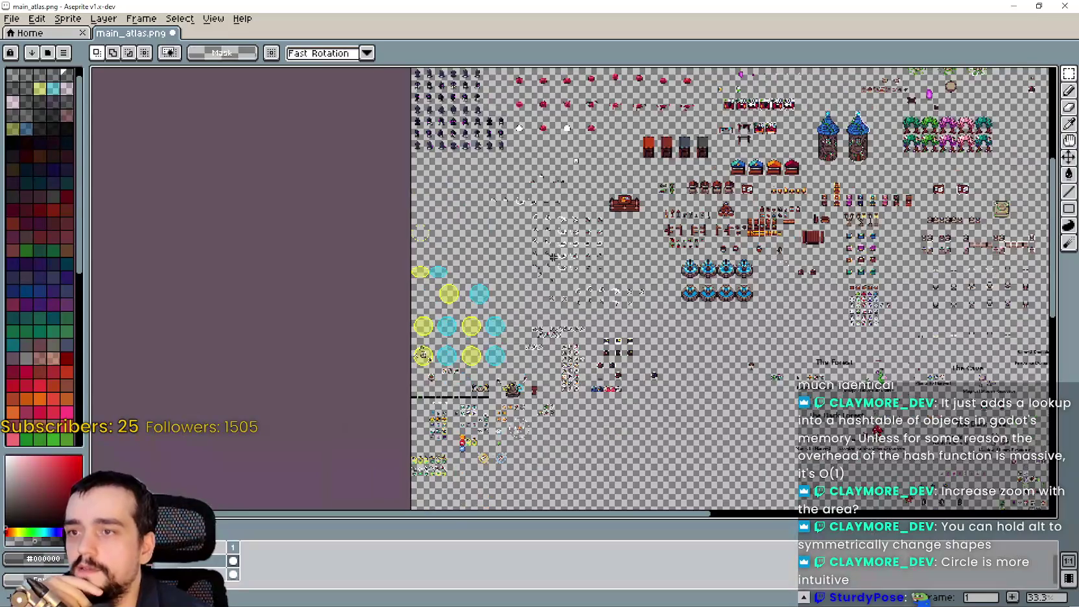
# Step: Pan to the pickaxe sprites, zoom to 300%, and grid-select pairs of pickaxe cells
pyautogui.scroll(2, 396, 224)
pyautogui.moveTo(396, 224)
pyautogui.mouseDown()
pyautogui.moveTo(380, 403)
pyautogui.moveTo(400, 145)
pyautogui.moveTo(468, 118)
pyautogui.mouseUp()
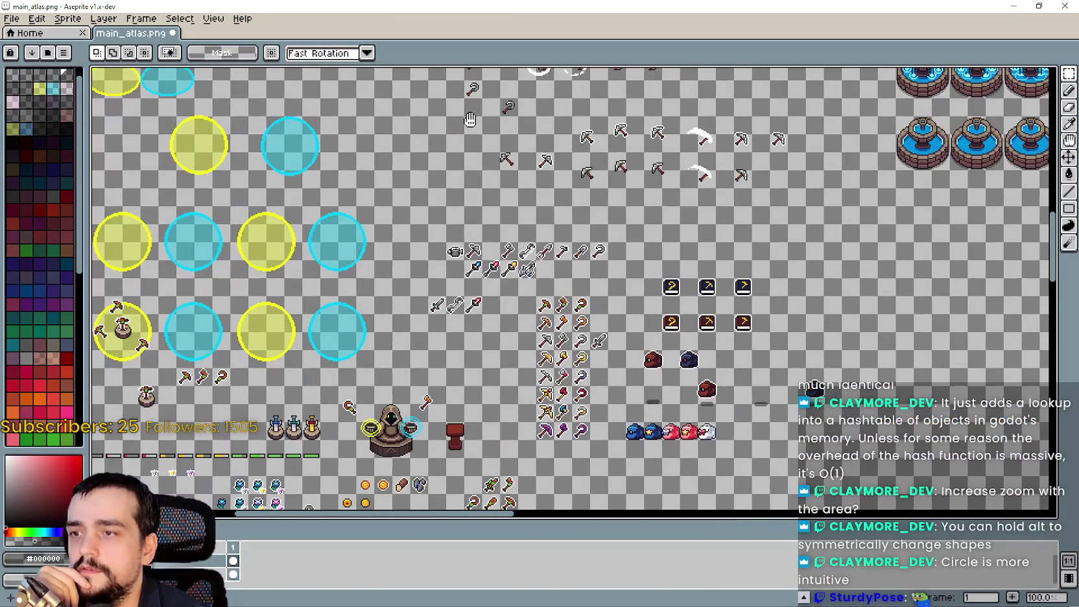
pyautogui.moveTo(456, 312)
pyautogui.mouseDown()
pyautogui.moveTo(529, 197)
pyautogui.moveTo(754, 105)
pyautogui.moveTo(730, 83)
pyautogui.mouseUp()
pyautogui.scroll(3, 449, 374)
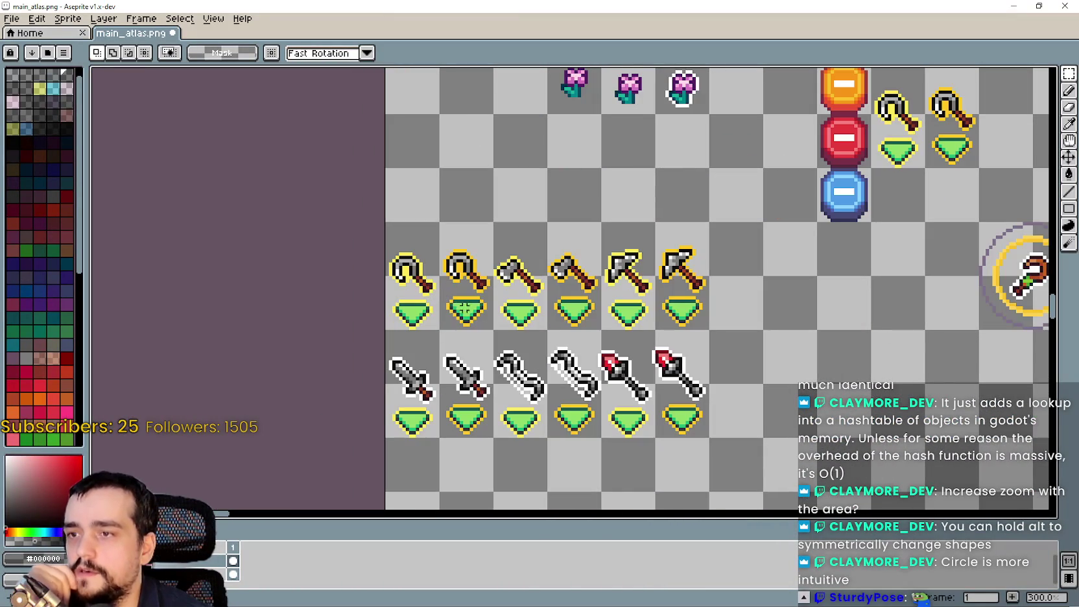
pyautogui.moveTo(404, 243)
pyautogui.mouseDown()
pyautogui.moveTo(542, 350)
pyautogui.moveTo(493, 325)
pyautogui.mouseUp()
pyautogui.click(550, 259)
pyautogui.moveTo(550, 260); pyautogui.dragTo(587, 318)
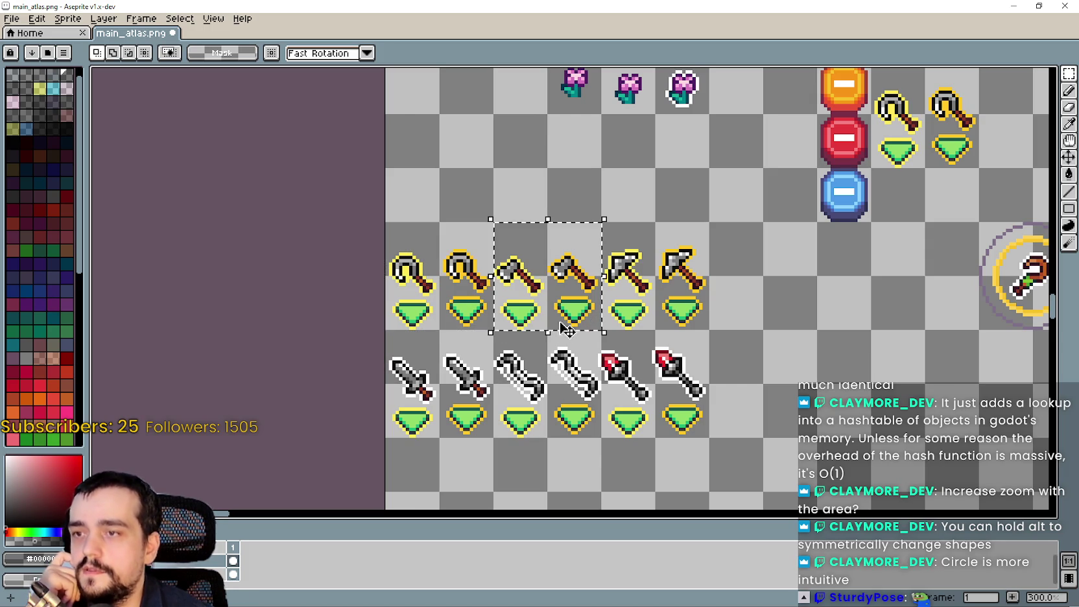
pyautogui.moveTo(606, 226); pyautogui.dragTo(707, 327)
# Step: Grid-select the sword cells, ending on the last two swords with green gems
pyautogui.moveTo(411, 338); pyautogui.dragTo(467, 415)
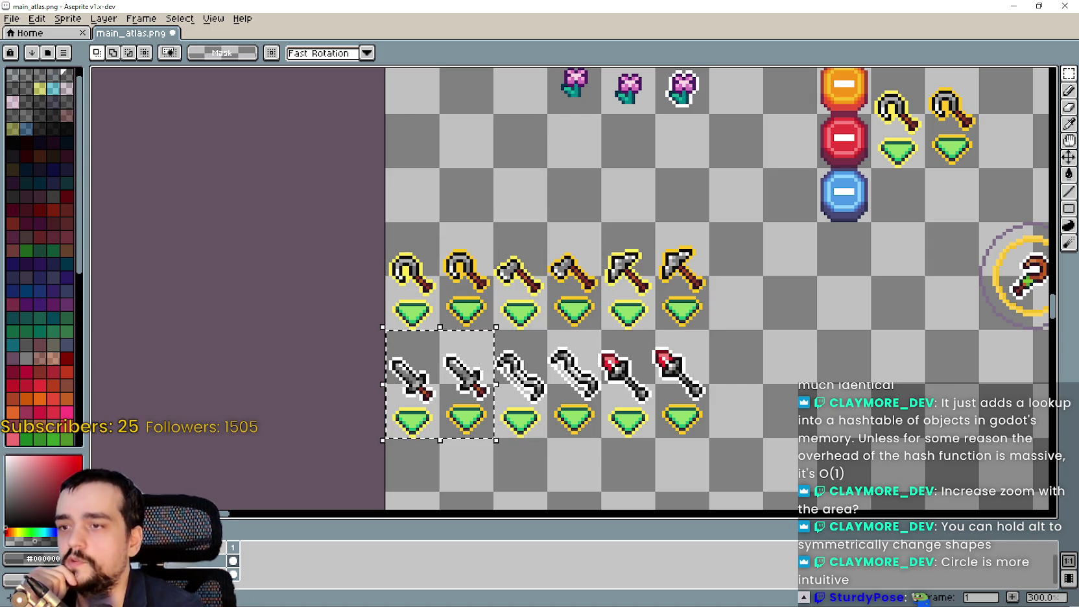
pyautogui.moveTo(502, 353); pyautogui.dragTo(587, 424)
pyautogui.click(626, 353)
pyautogui.moveTo(626, 353); pyautogui.dragTo(680, 400)
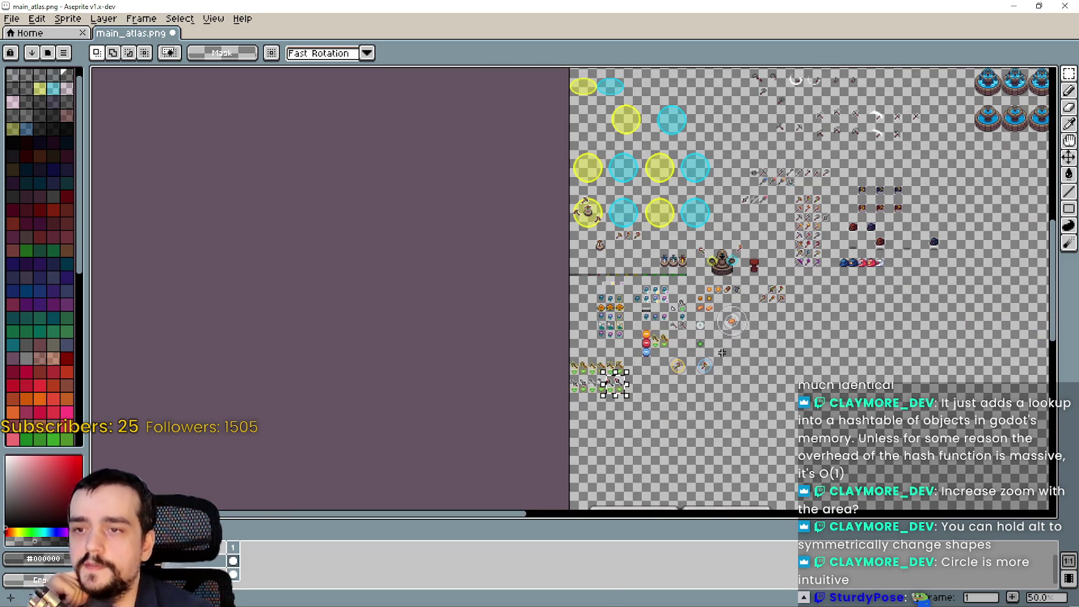
pyautogui.scroll(2, 653, 406)
pyautogui.scroll(-3, 680, 331)
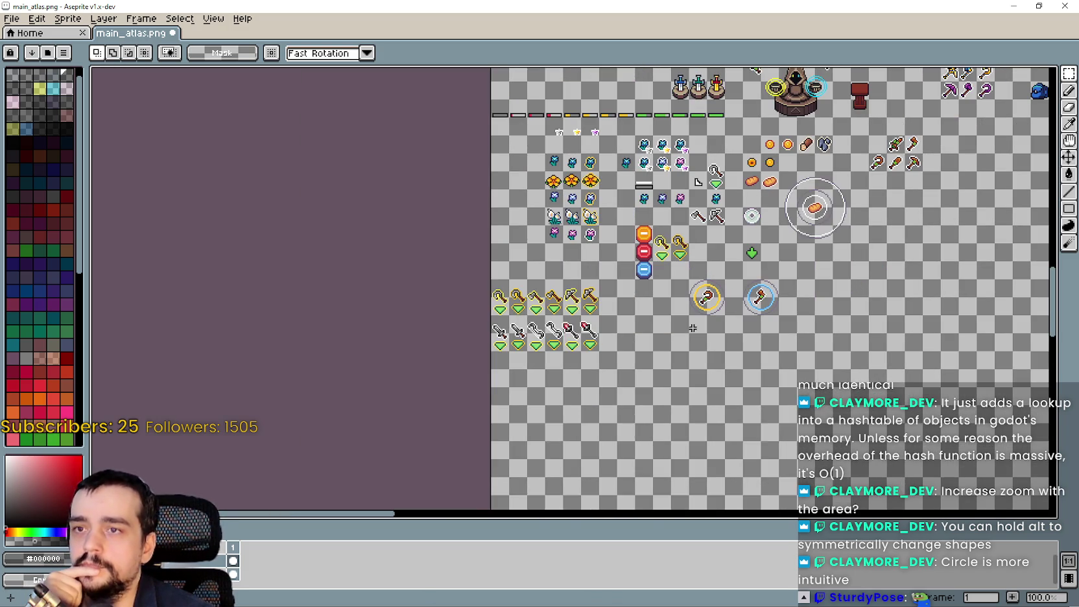
pyautogui.scroll(2, 410, 246)
pyautogui.scroll(1, 451, 290)
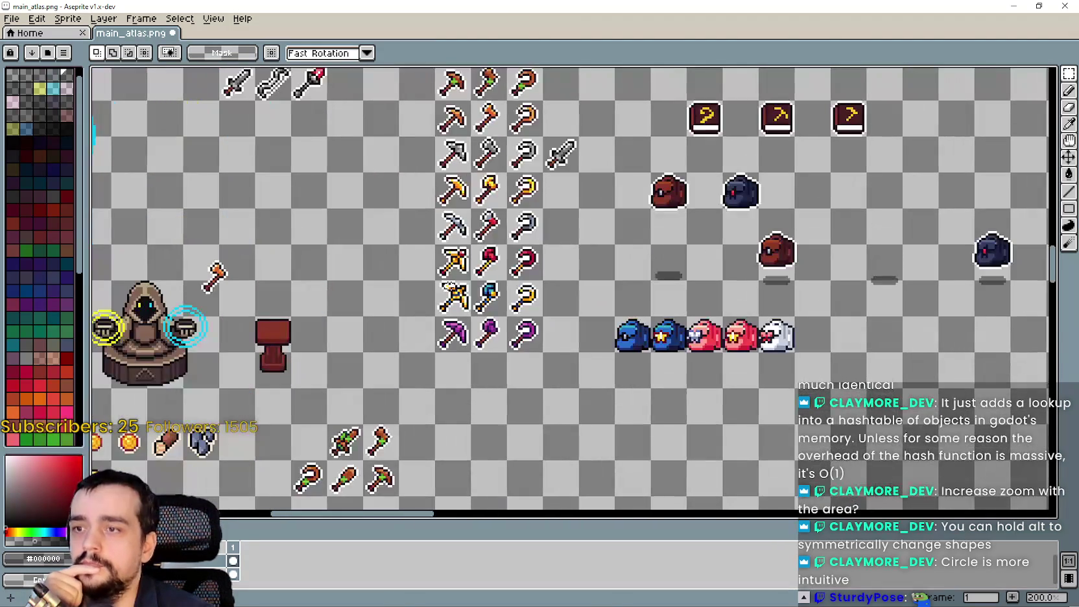
pyautogui.moveTo(570, 256); pyautogui.dragTo(634, 385)
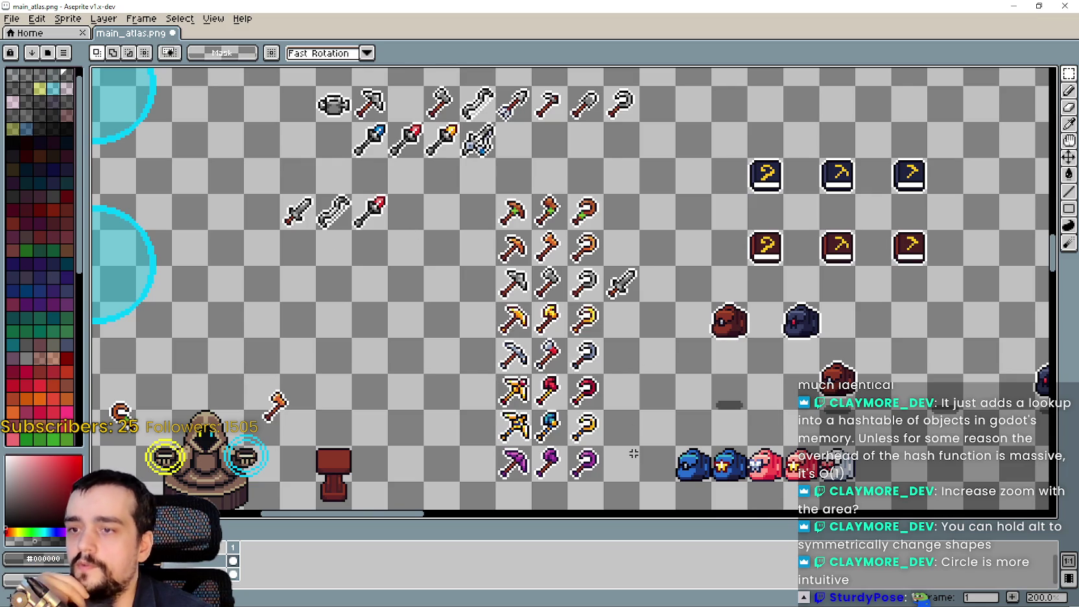
pyautogui.scroll(-4, 633, 439)
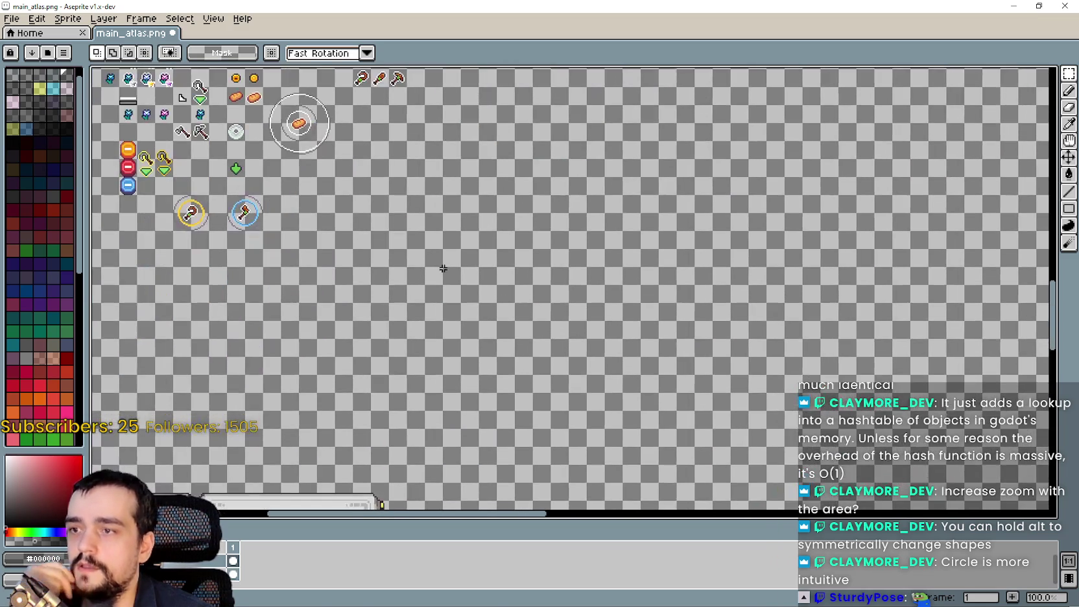
pyautogui.scroll(2, 433, 299)
pyautogui.moveTo(433, 298); pyautogui.dragTo(428, 137)
pyautogui.moveTo(503, 449); pyautogui.dragTo(594, 345)
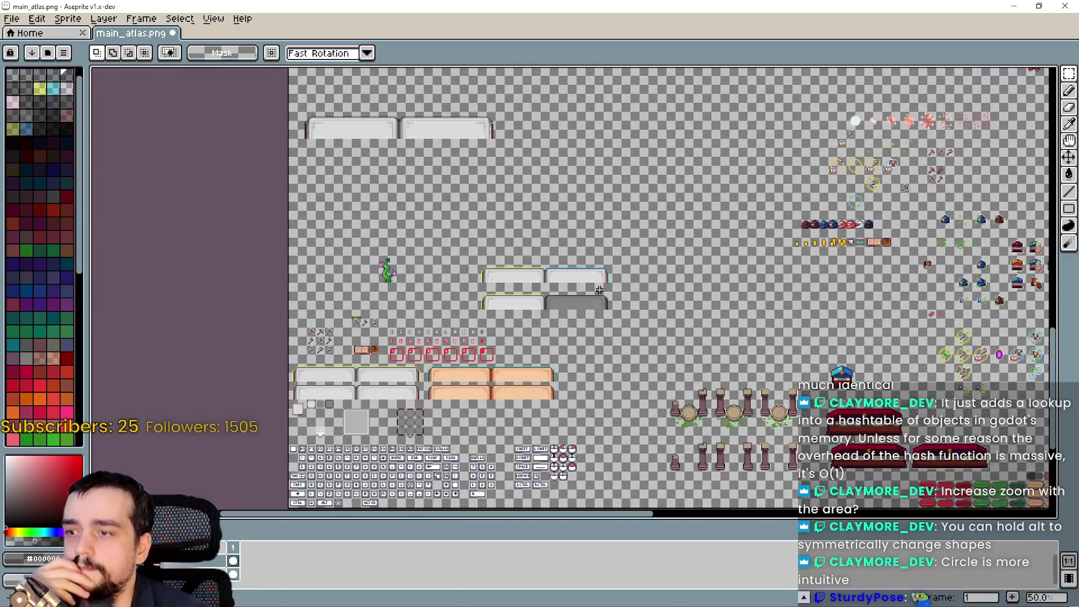
pyautogui.scroll(3, 441, 245)
pyautogui.scroll(-2, 442, 244)
pyautogui.moveTo(580, 285); pyautogui.dragTo(511, 339)
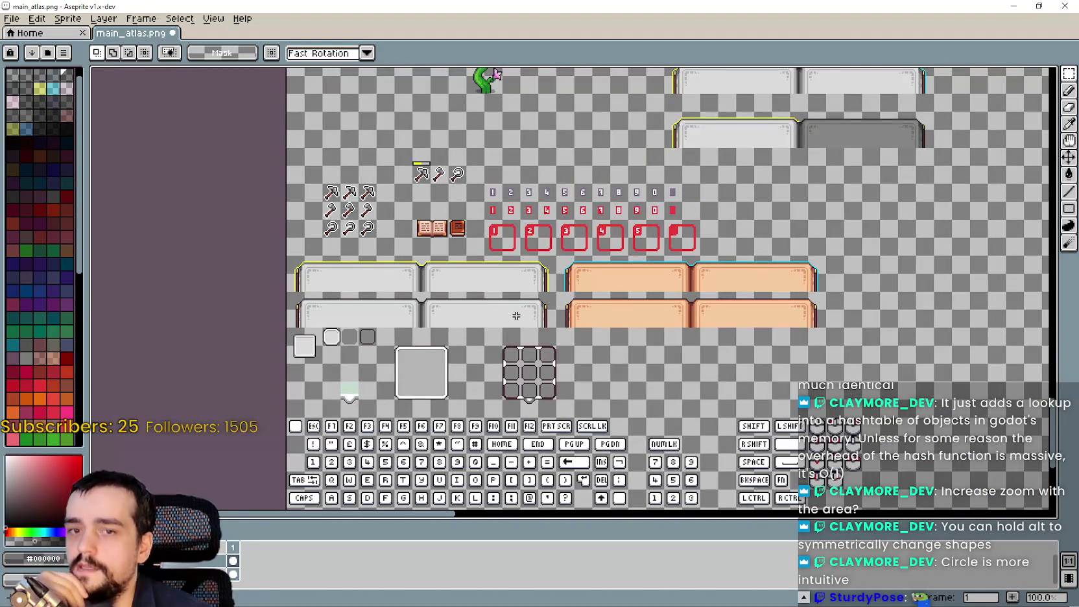
pyautogui.moveTo(769, 210)
pyautogui.mouseDown()
pyautogui.moveTo(747, 229)
pyautogui.moveTo(689, 365)
pyautogui.moveTo(663, 357)
pyautogui.mouseUp()
pyautogui.scroll(1, 602, 332)
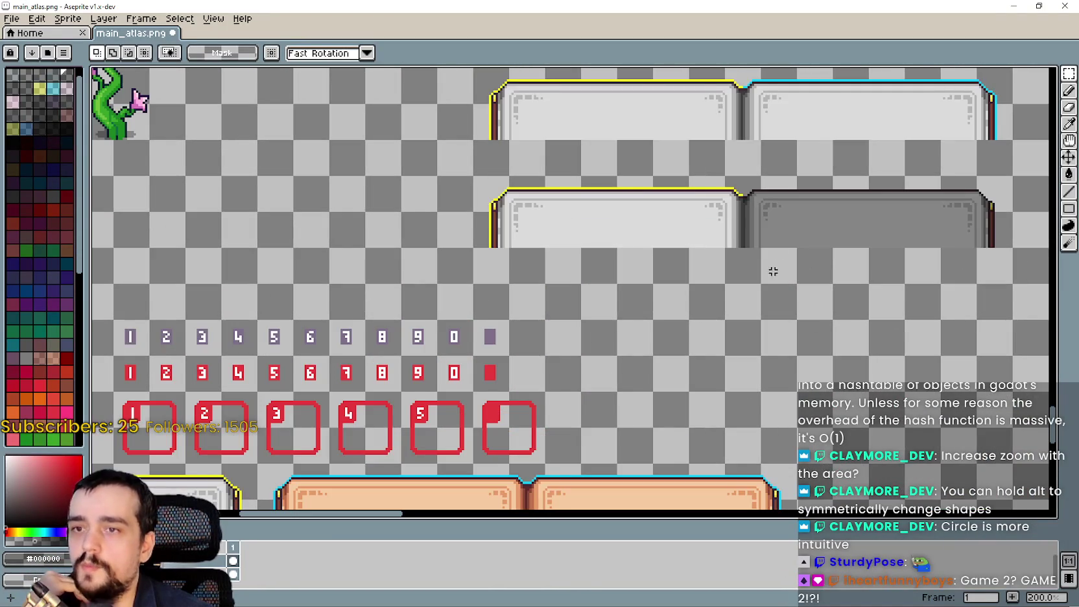
pyautogui.moveTo(771, 287); pyautogui.dragTo(631, 350)
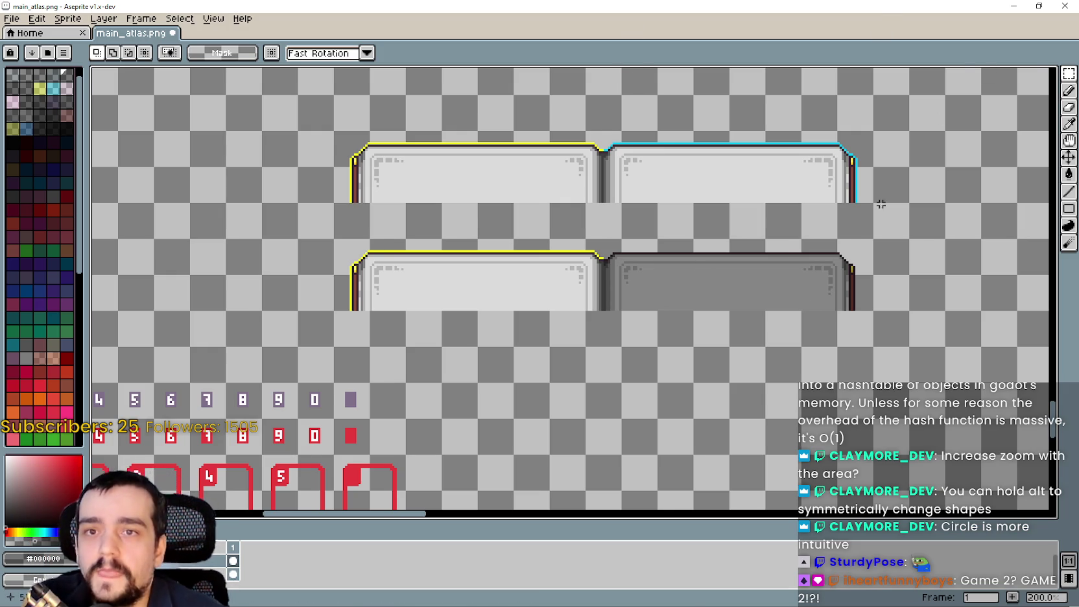
pyautogui.scroll(1, 767, 336)
pyautogui.moveTo(1068, 73)
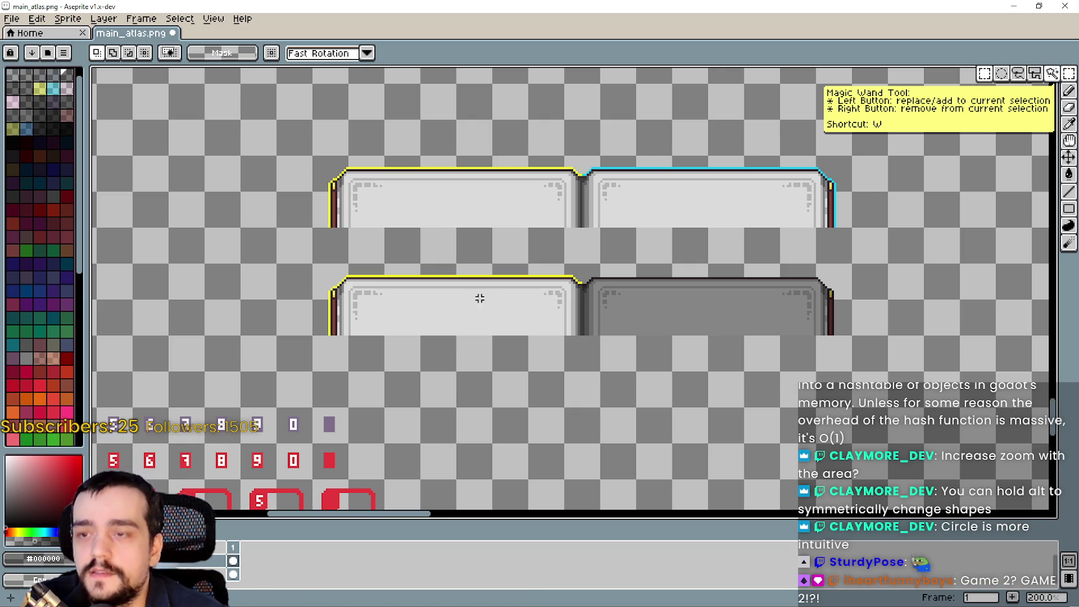
pyautogui.moveTo(312, 337)
pyautogui.mouseDown()
pyautogui.moveTo(349, 299)
pyautogui.moveTo(853, 263)
pyautogui.mouseUp()
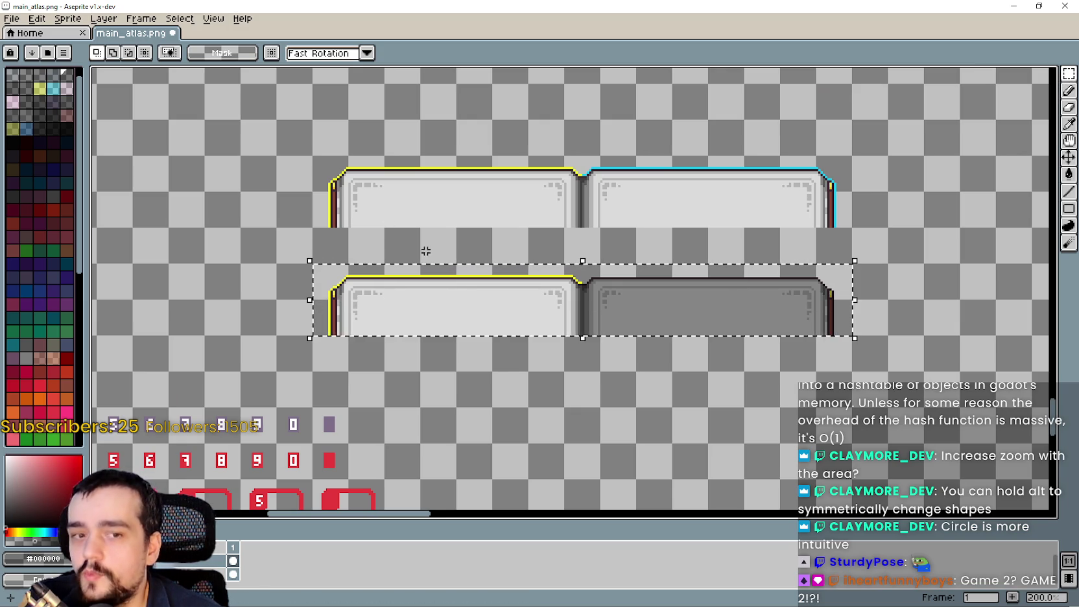
pyautogui.scroll(1, 596, 306)
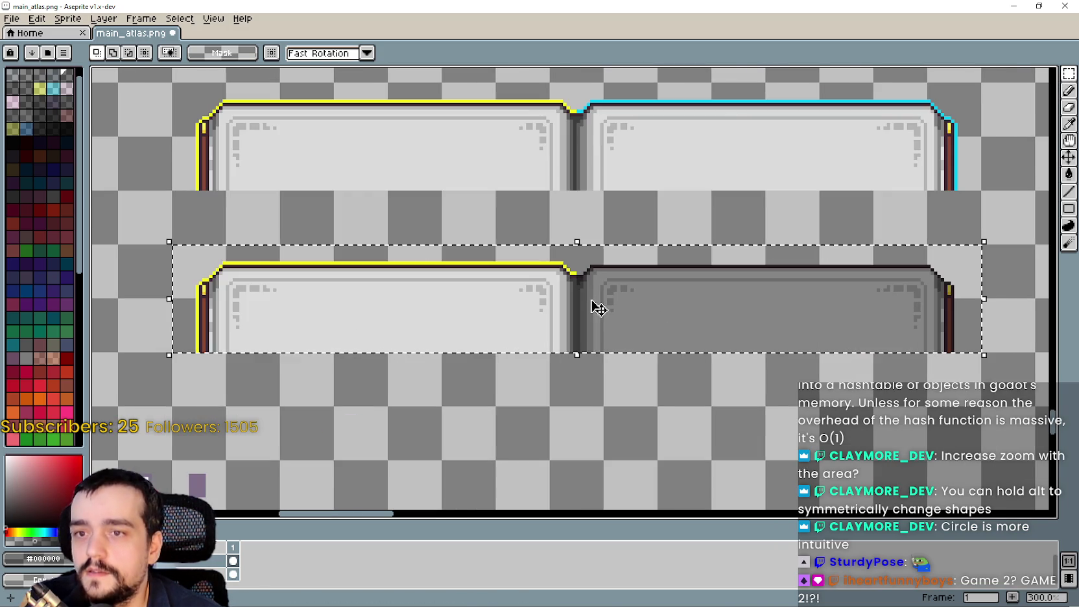
pyautogui.scroll(-1, 581, 300)
pyautogui.click(370, 330)
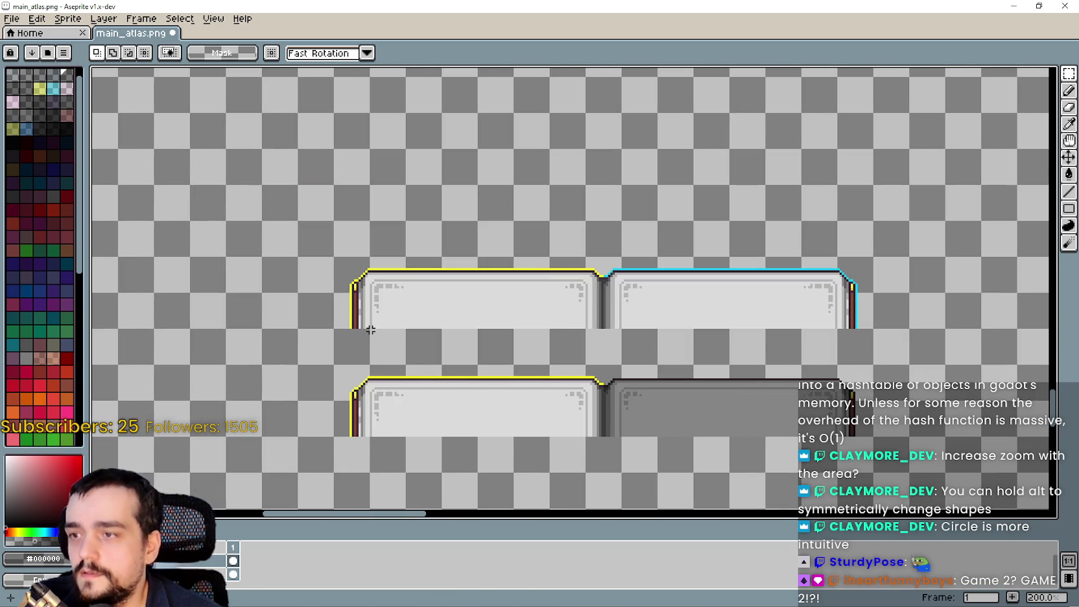
pyautogui.moveTo(331, 329)
pyautogui.mouseDown()
pyautogui.moveTo(803, 256)
pyautogui.moveTo(873, 257)
pyautogui.mouseUp()
pyautogui.scroll(-2, 818, 282)
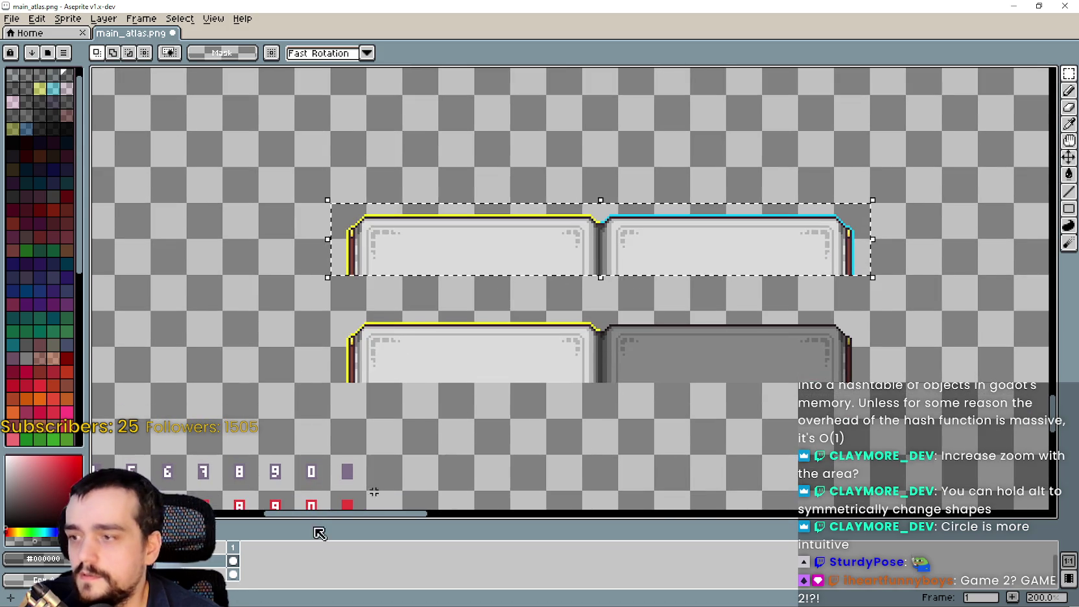
pyautogui.click(387, 372)
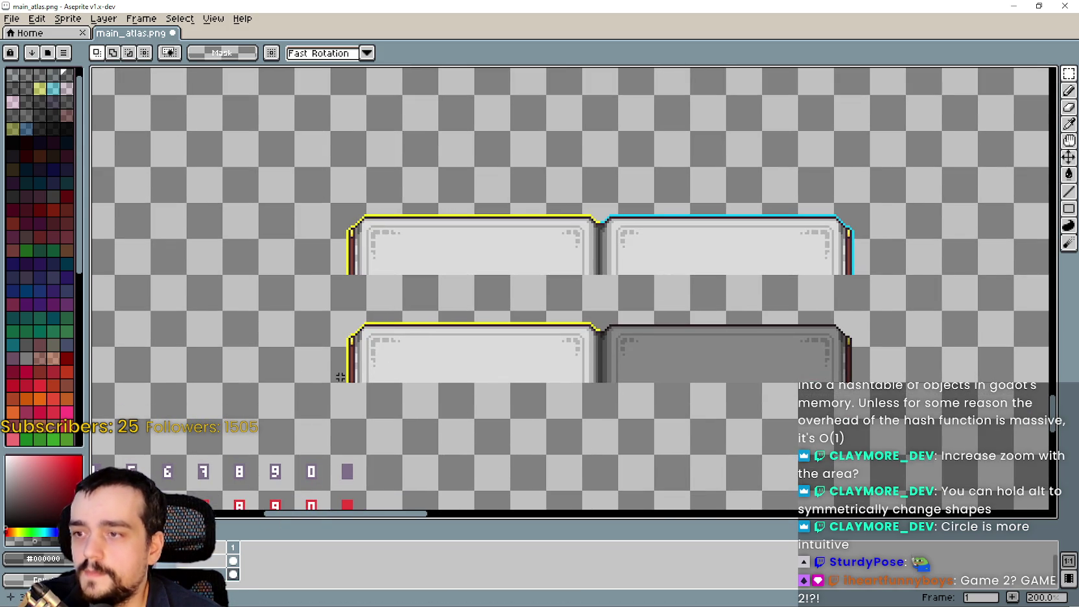
pyautogui.scroll(2, 438, 207)
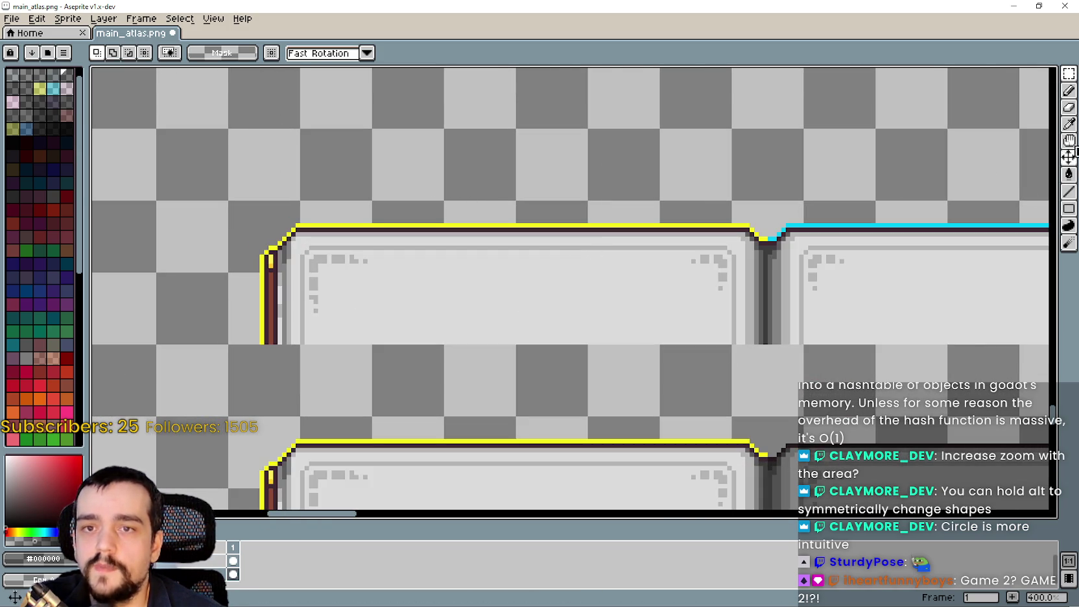
pyautogui.click(1069, 140)
pyautogui.moveTo(896, 282); pyautogui.dragTo(740, 226)
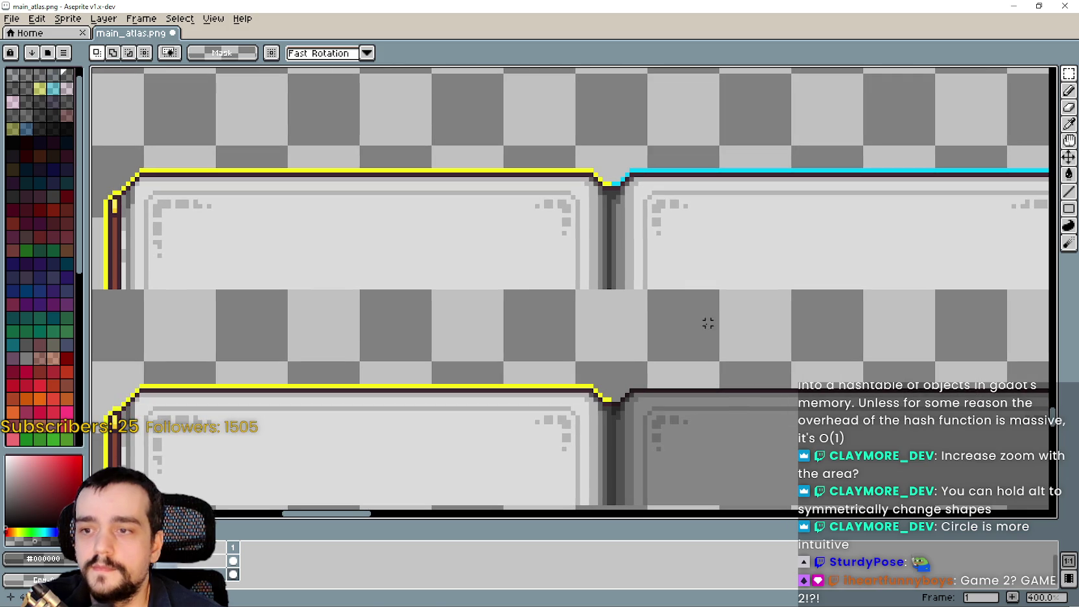
pyautogui.scroll(-3, 574, 258)
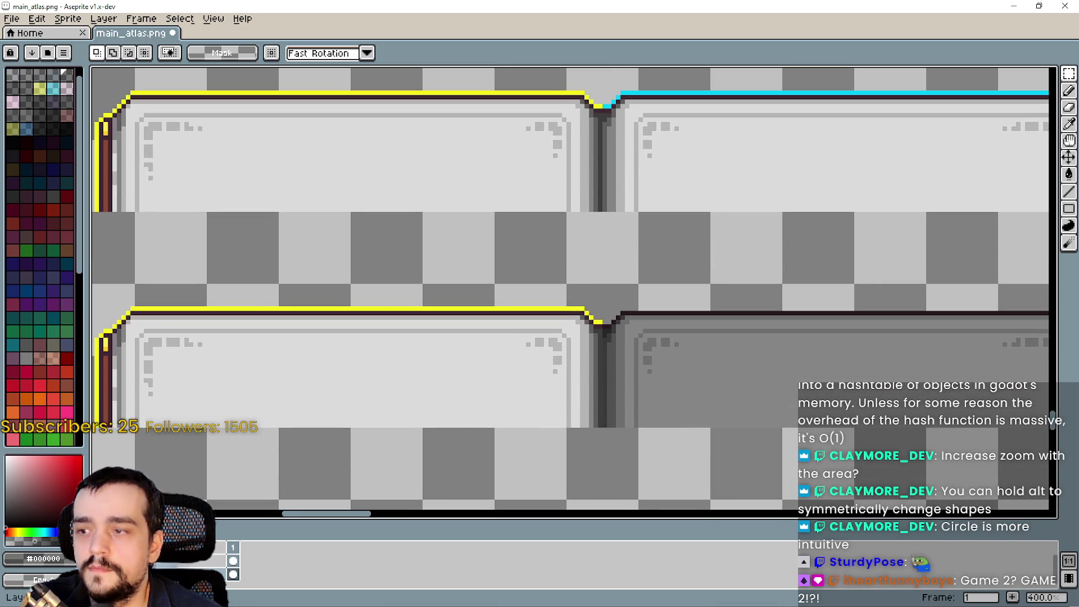
pyautogui.scroll(2, 676, 303)
pyautogui.scroll(-1, 595, 425)
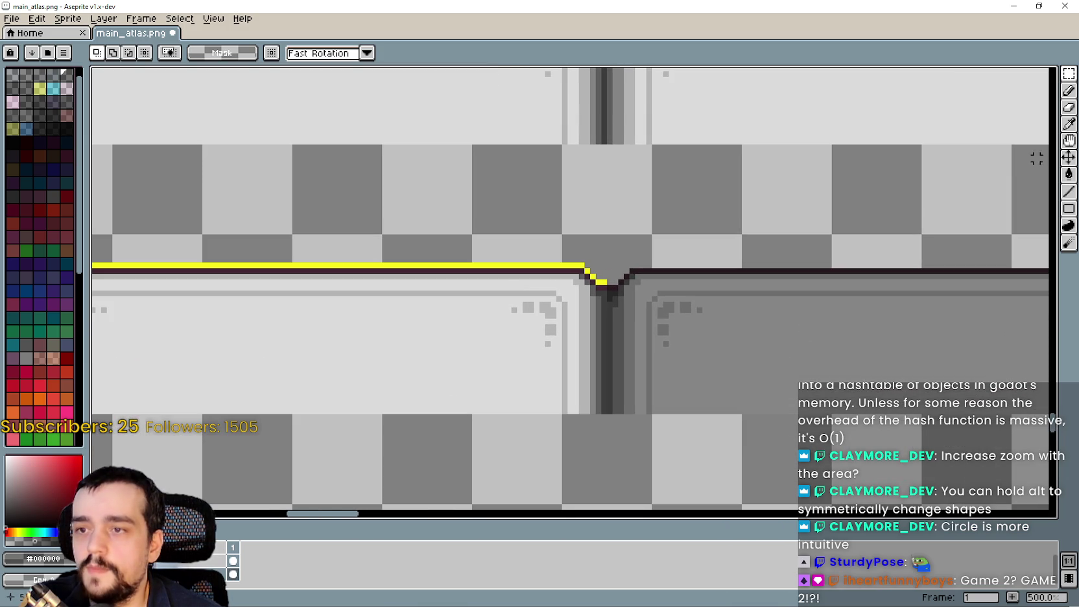
pyautogui.scroll(-1, 610, 287)
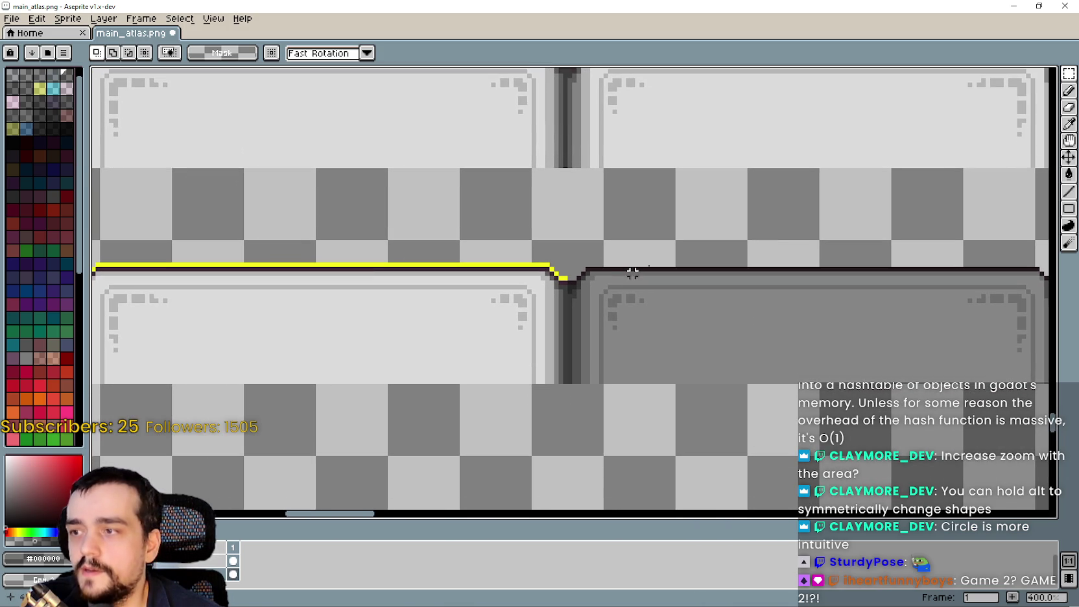
pyautogui.click(1069, 123)
pyautogui.scroll(5, 614, 238)
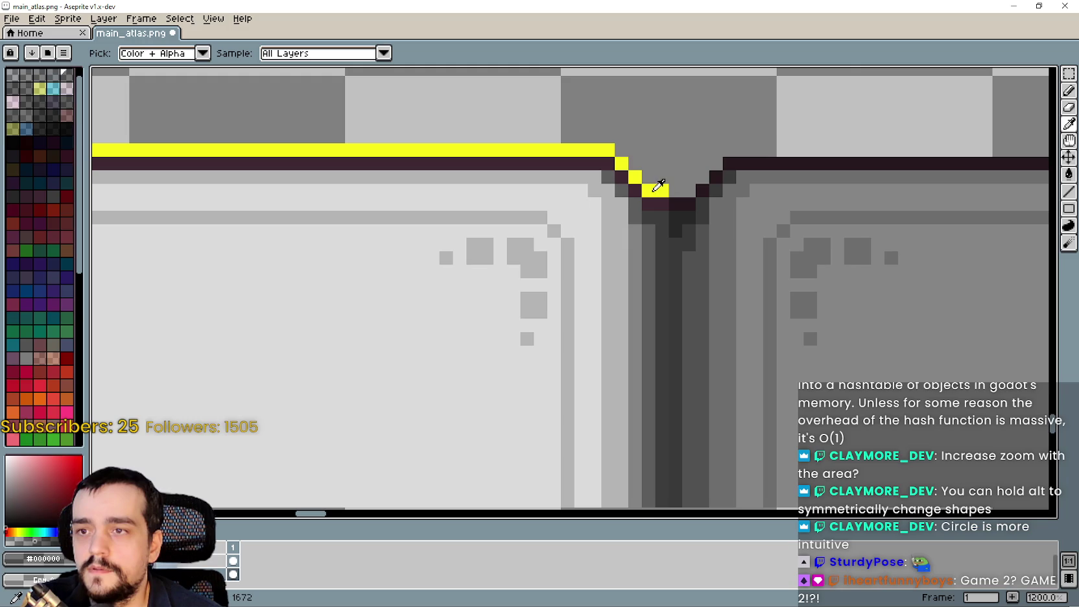
# Step: Eyedrop the yellow outline colour and draw a yellow line down the lower pair's seam
pyautogui.click(658, 187)
pyautogui.scroll(-3, 822, 225)
pyautogui.click(1069, 191)
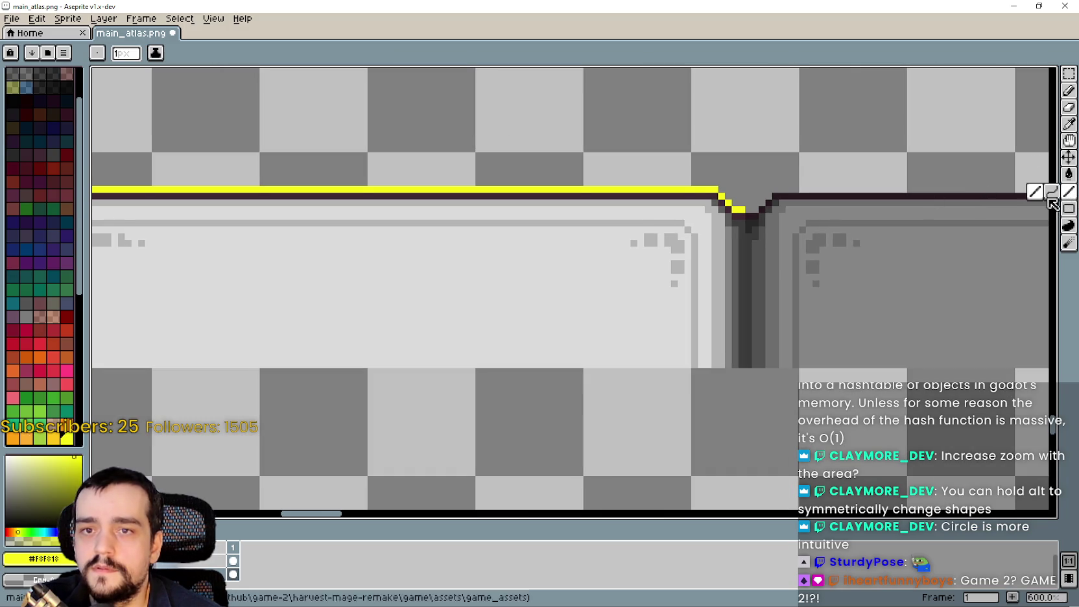
pyautogui.scroll(3, 632, 259)
pyautogui.moveTo(731, 218); pyautogui.dragTo(726, 212)
pyautogui.moveTo(674, 122); pyautogui.dragTo(671, 415)
pyautogui.scroll(-6, 671, 415)
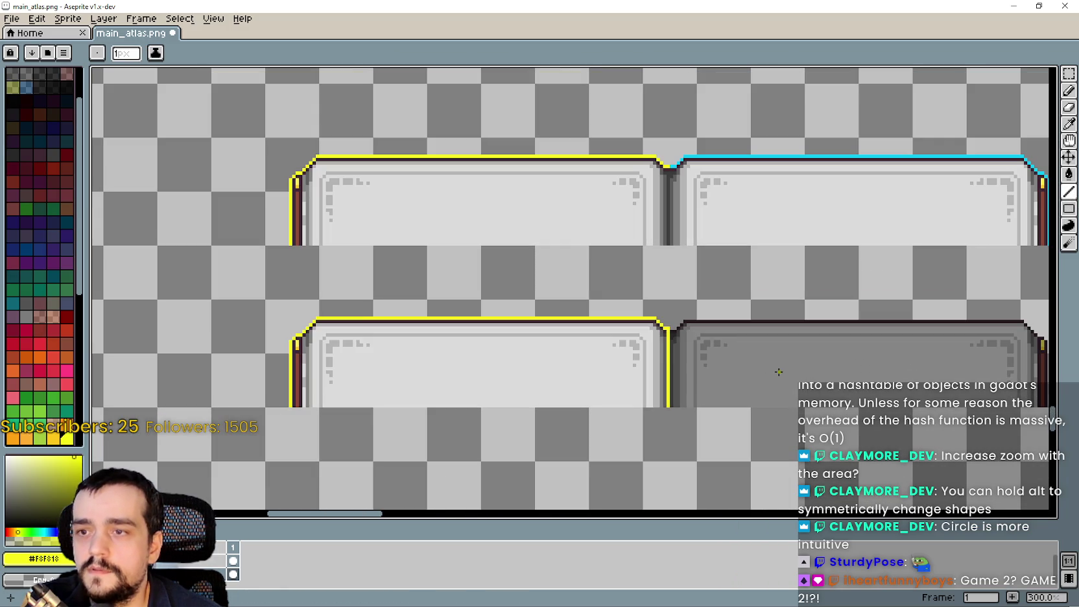
pyautogui.scroll(1, 681, 350)
pyautogui.scroll(1, 681, 350)
pyautogui.scroll(-1, 551, 292)
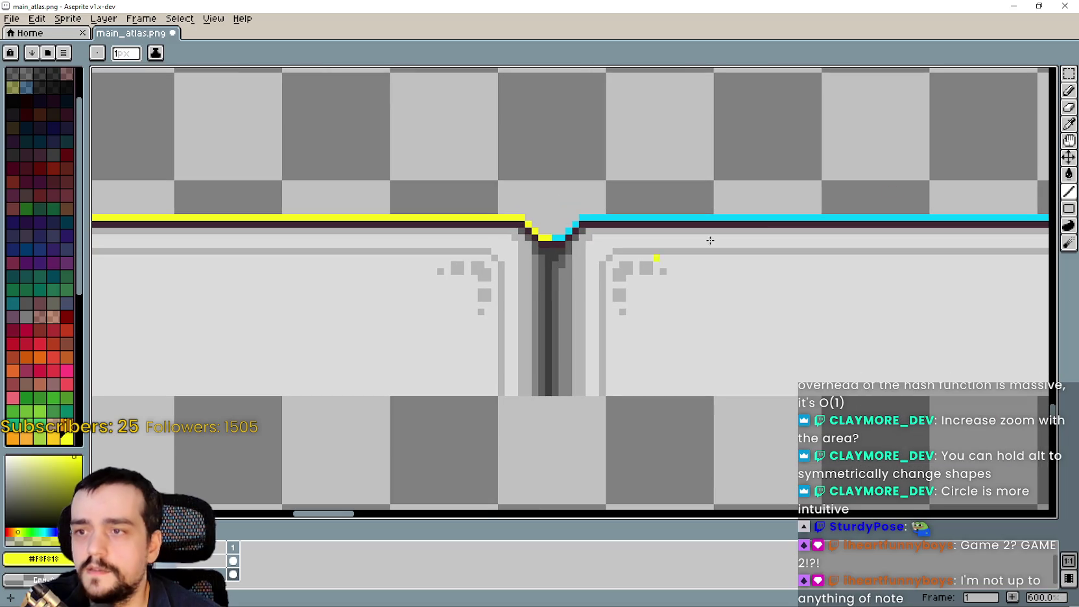
# Step: Eyedrop cyan and place a cyan pixel at the upper notch, undoing an extra stroke
pyautogui.click(1068, 124)
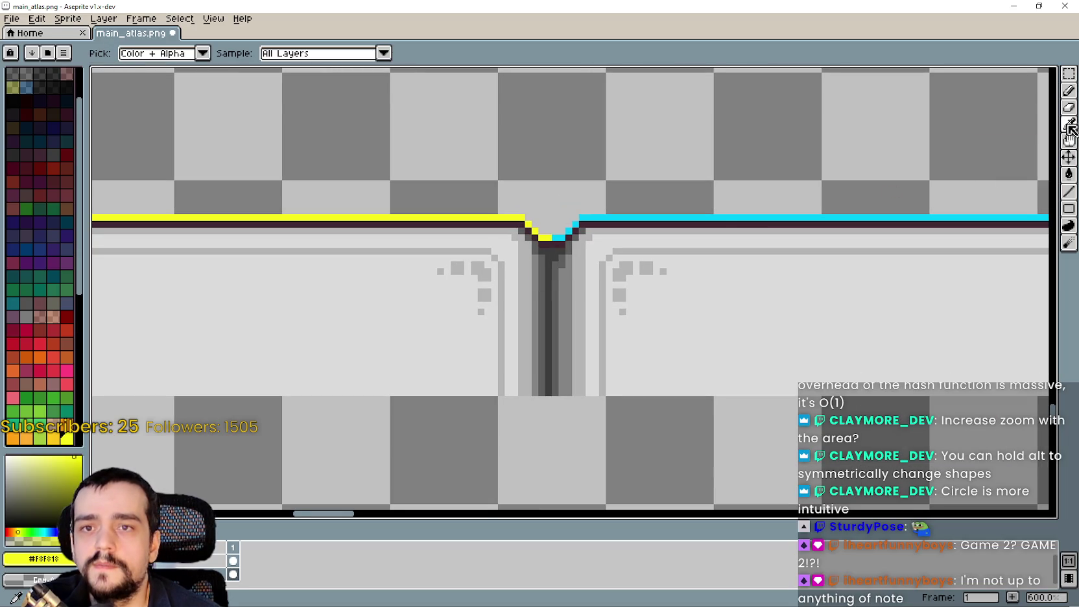
pyautogui.scroll(1, 567, 217)
pyautogui.click(566, 233)
pyautogui.click(1069, 90)
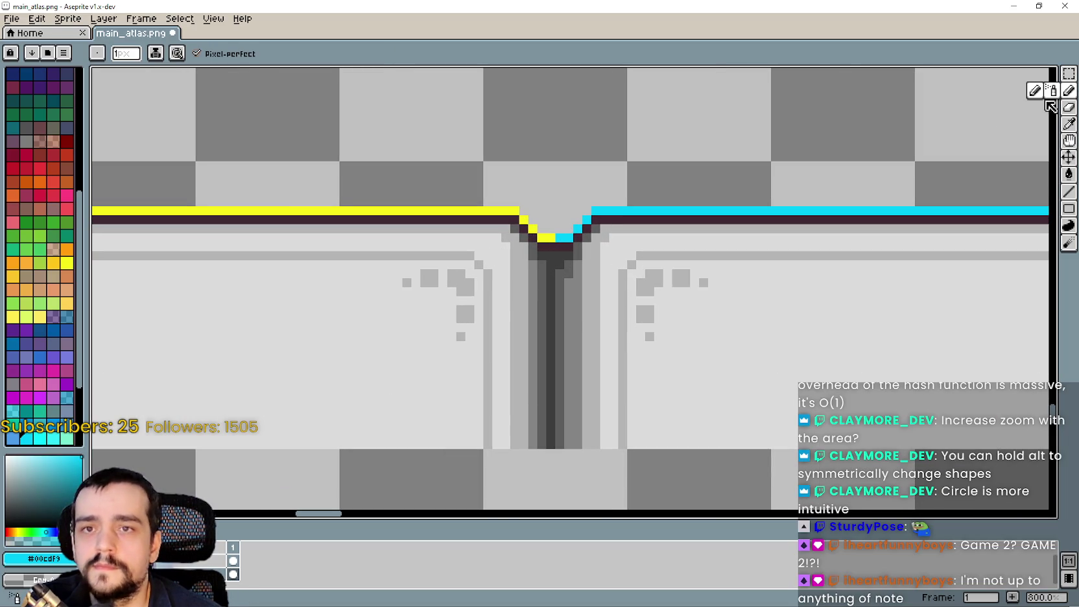
pyautogui.click(559, 281)
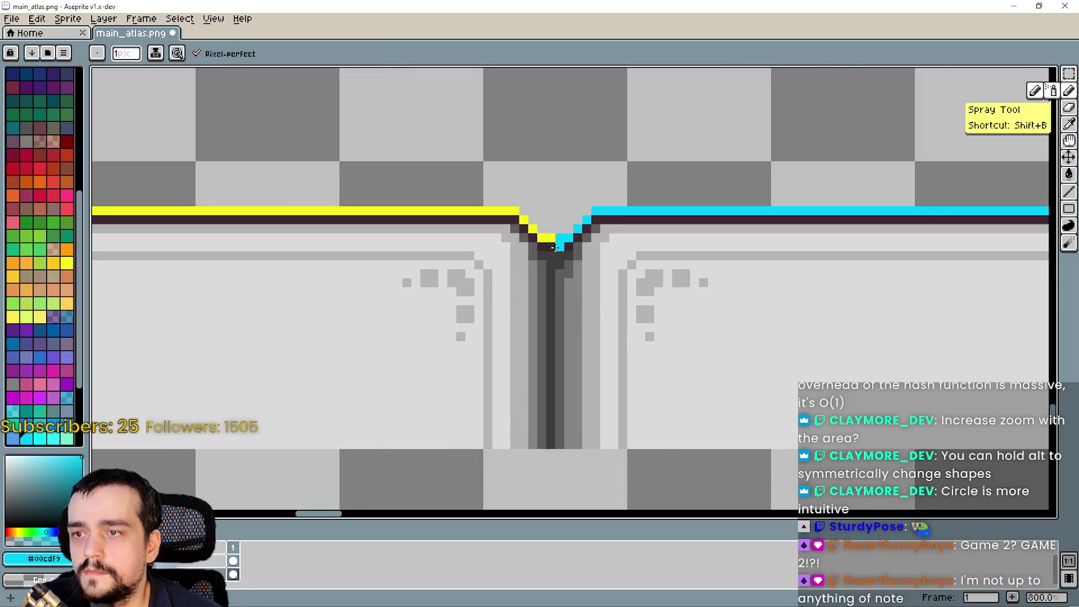
pyautogui.scroll(-1, 555, 250)
pyautogui.moveTo(555, 251); pyautogui.dragTo(561, 370)
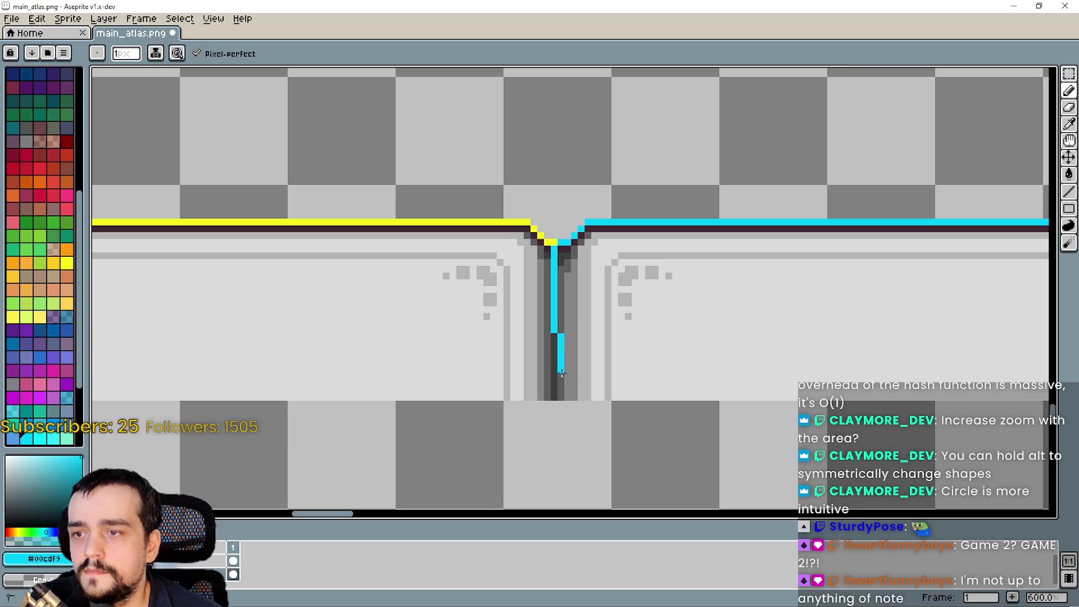
pyautogui.hotkey('ctrl', 'z')
pyautogui.click(1069, 192)
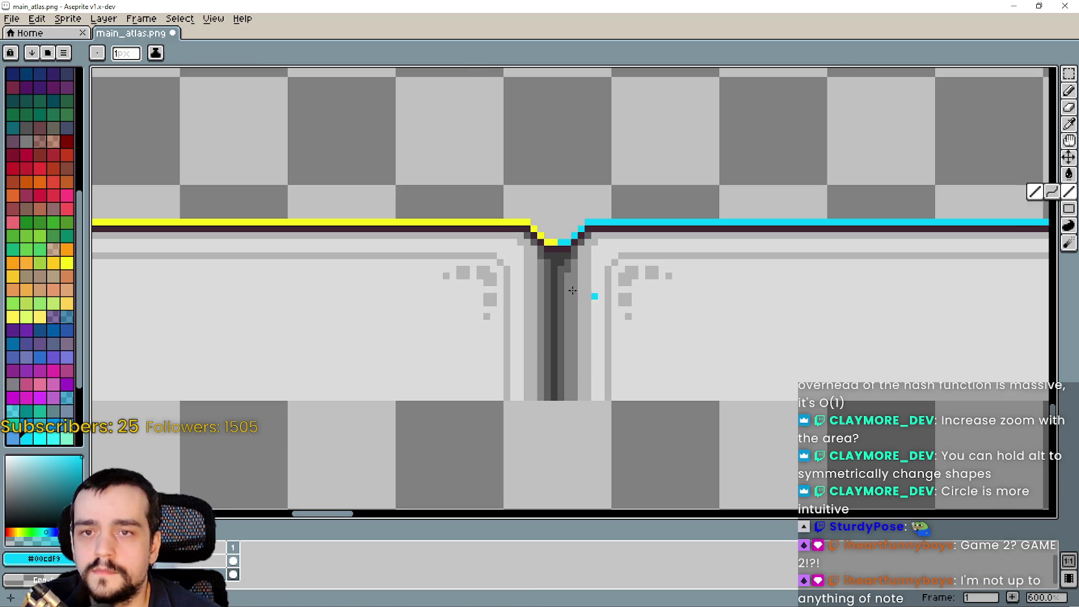
# Step: Draw a cyan line down the seam between the upper panels
pyautogui.scroll(3, 566, 287)
pyautogui.moveTo(540, 212)
pyautogui.mouseDown()
pyautogui.moveTo(543, 404)
pyautogui.moveTo(539, 381)
pyautogui.mouseUp()
pyautogui.scroll(-3, 539, 381)
pyautogui.moveTo(571, 330); pyautogui.dragTo(591, 277)
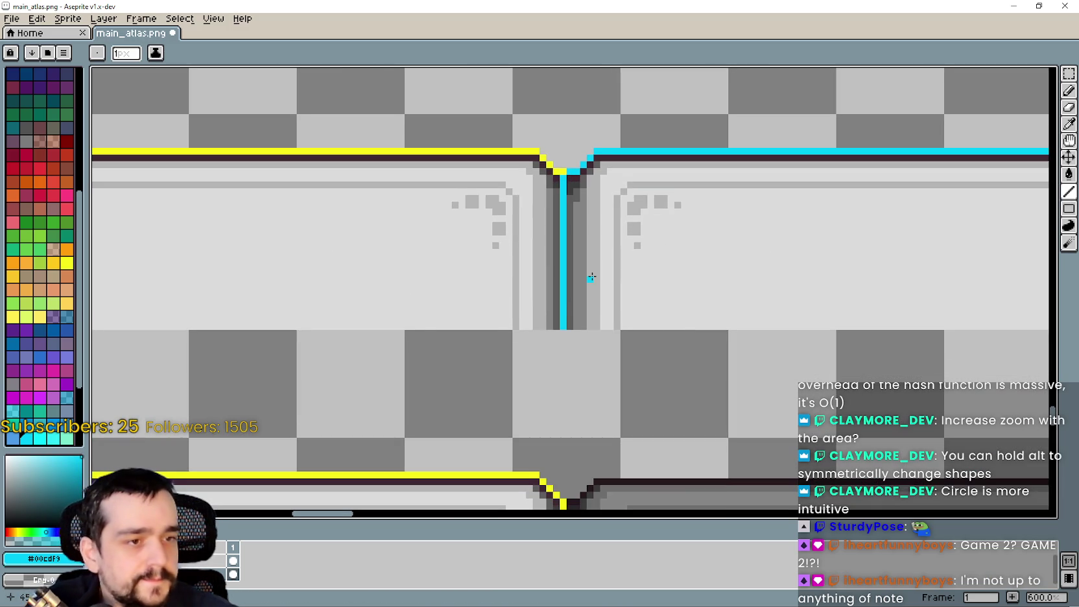
pyautogui.scroll(-1, 592, 277)
pyautogui.scroll(3, 596, 159)
pyautogui.scroll(-3, 595, 159)
pyautogui.scroll(2, 595, 159)
pyautogui.scroll(2, 595, 159)
# Step: Undo that cyan seam line and redraw it in a new position
pyautogui.hotkey('ctrl', 'z')
pyautogui.moveTo(601, 149)
pyautogui.mouseDown()
pyautogui.moveTo(591, 492)
pyautogui.moveTo(607, 486)
pyautogui.moveTo(603, 452)
pyautogui.mouseUp()
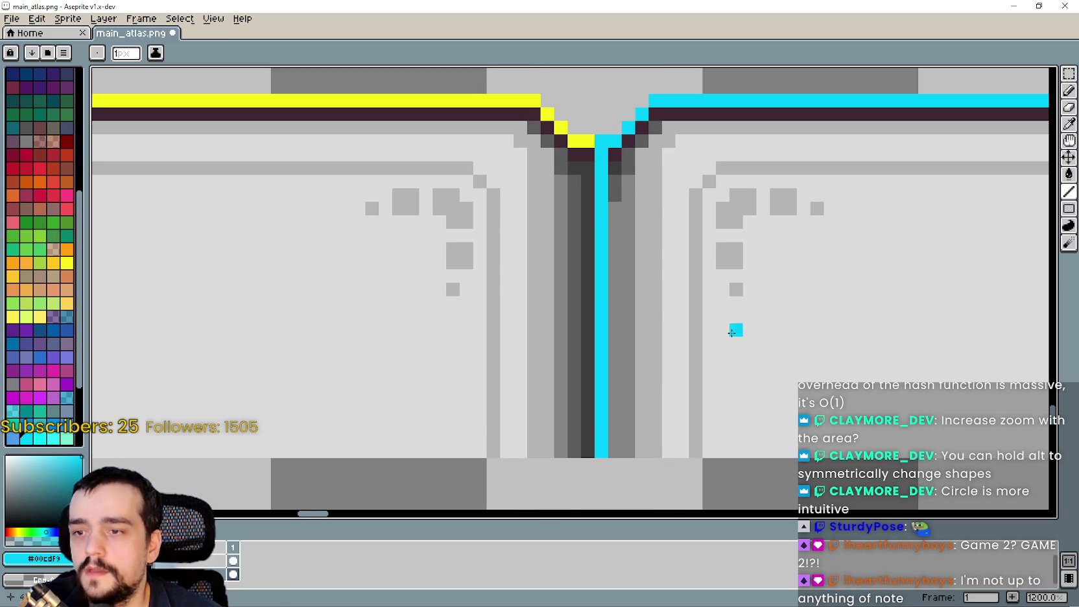
pyautogui.scroll(-4, 751, 334)
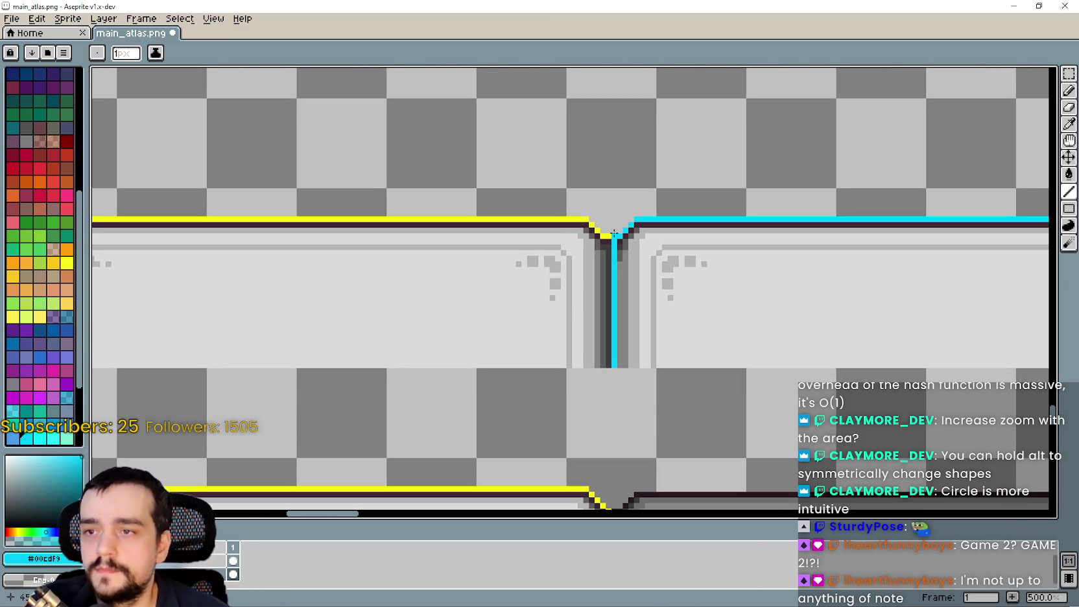
pyautogui.scroll(1, 614, 233)
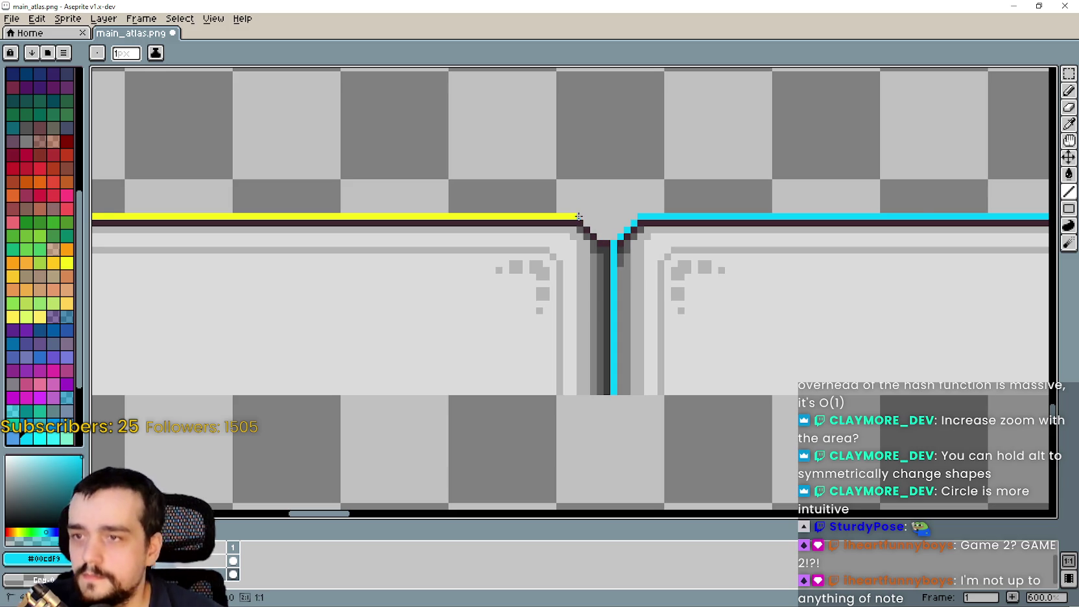
pyautogui.scroll(-2, 579, 216)
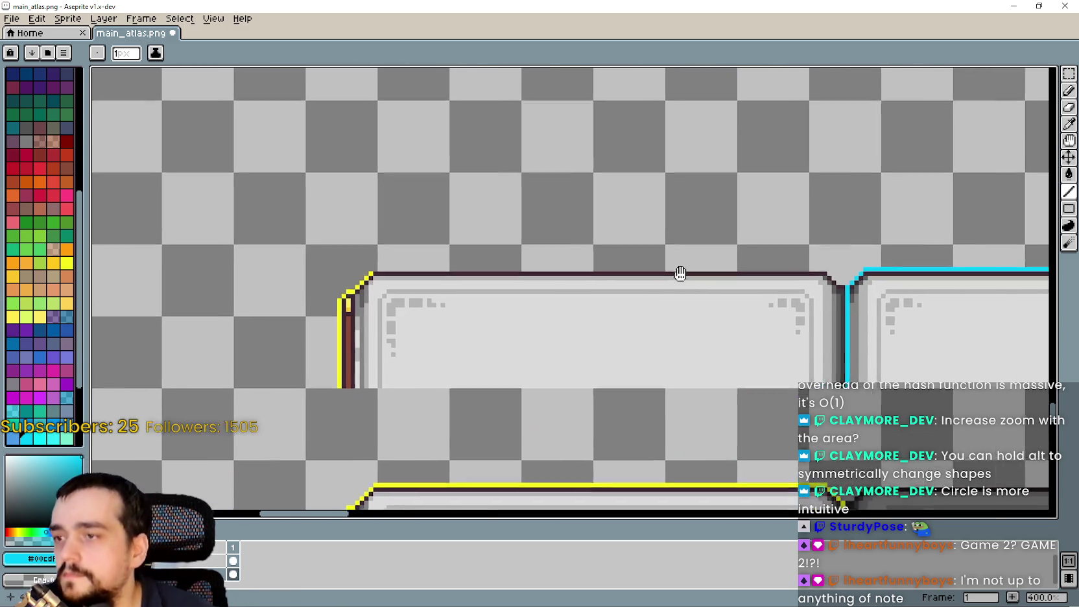
pyautogui.scroll(6, 564, 287)
# Step: Revert the upper-left panel's yellow corner pixels and erase its yellow edge column
pyautogui.moveTo(564, 287)
pyautogui.mouseDown()
pyautogui.moveTo(643, 161)
pyautogui.moveTo(654, 188)
pyautogui.mouseUp()
pyautogui.hotkey('ctrl', 'z')
pyautogui.hotkey('ctrl', 'z')
pyautogui.hotkey('ctrl', 'y')
pyautogui.hotkey('ctrl', 'z')
pyautogui.hotkey('ctrl', 'z')
pyautogui.hotkey('ctrl', 'z')
pyautogui.scroll(-3, 505, 300)
pyautogui.moveTo(524, 298); pyautogui.dragTo(524, 489)
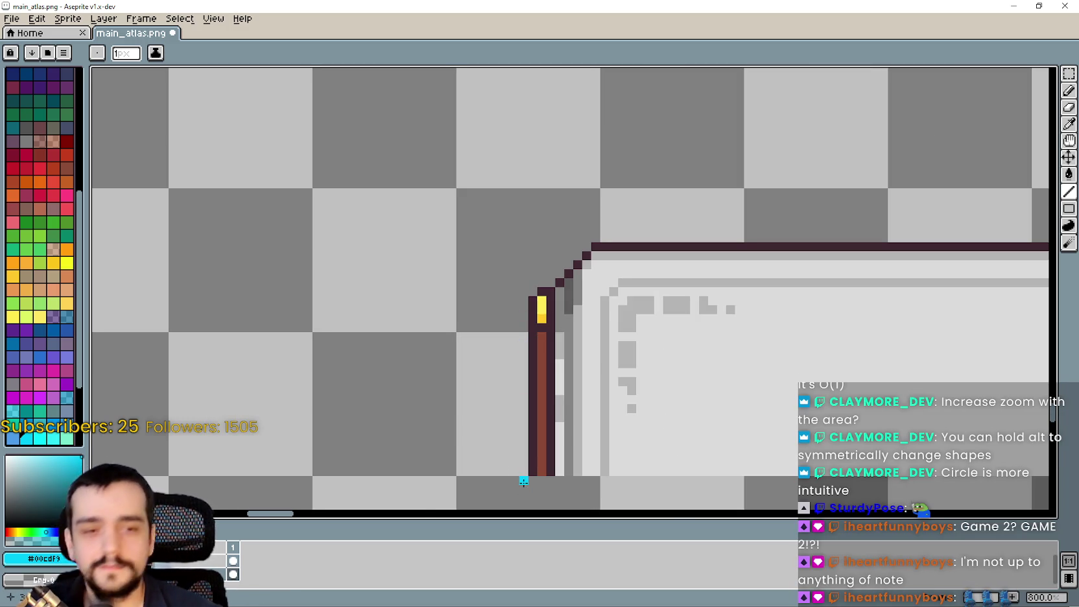
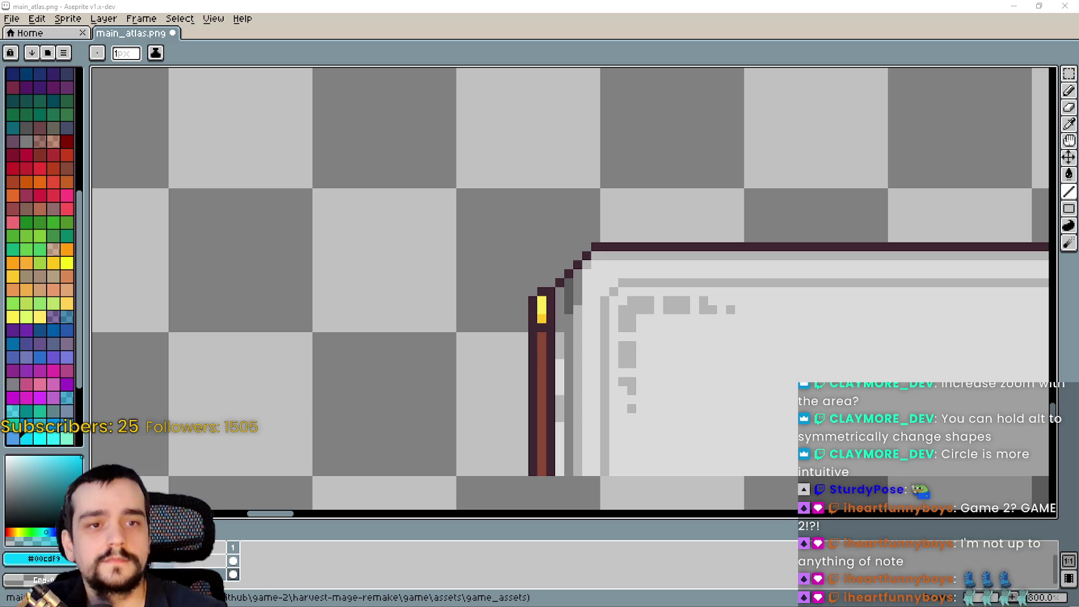
# Step: Sample the darkened panel's grey as the drawing colour with the eyedropper
pyautogui.scroll(-3, 729, 335)
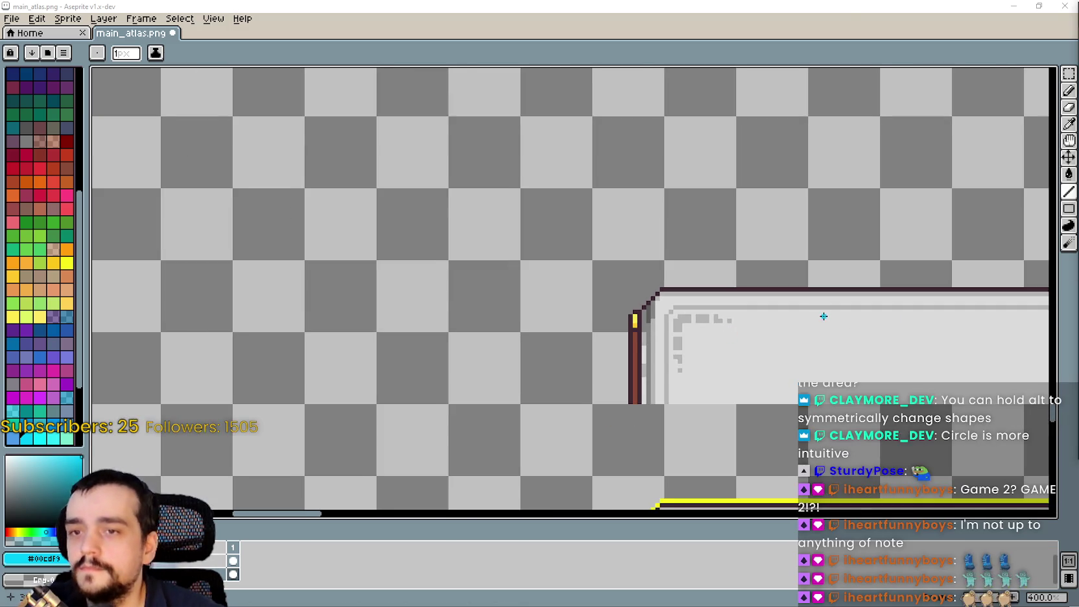
pyautogui.moveTo(820, 313); pyautogui.dragTo(577, 288)
pyautogui.scroll(-2, 854, 346)
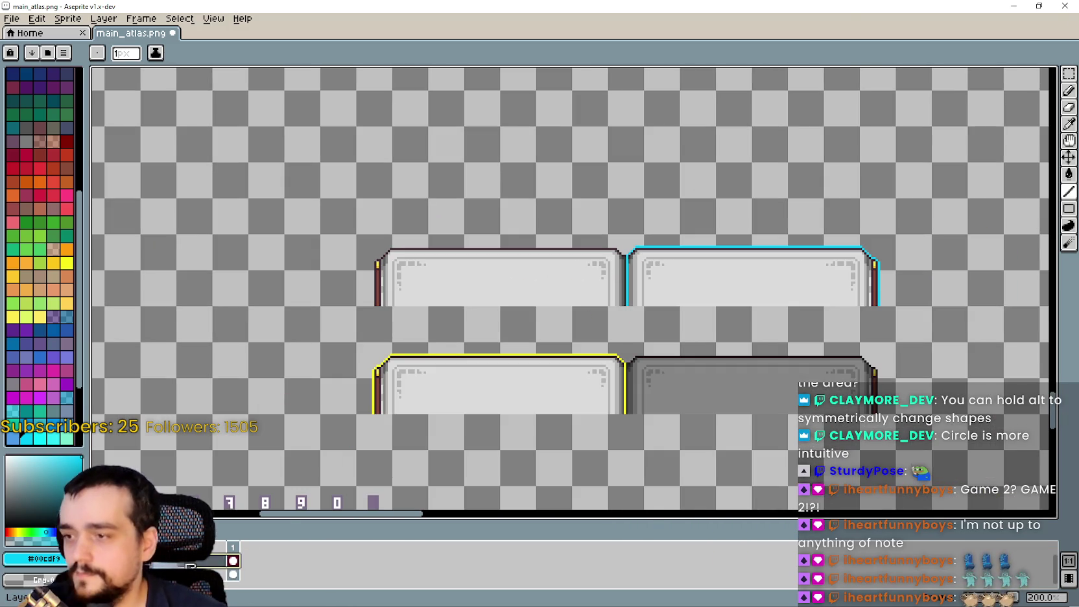
pyautogui.scroll(2, 842, 287)
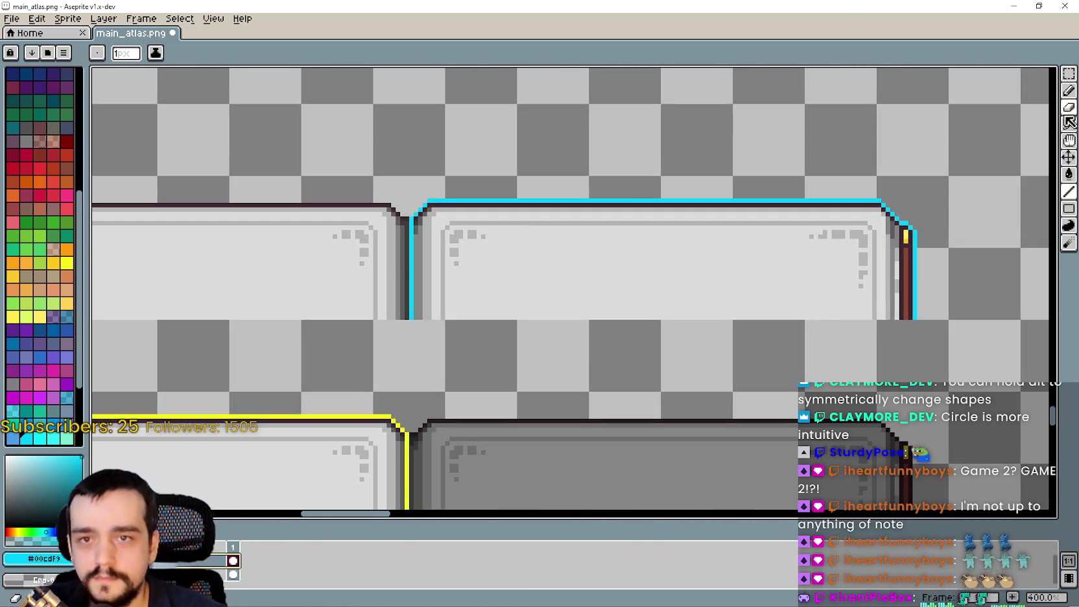
pyautogui.click(1069, 123)
pyautogui.scroll(-2, 808, 391)
pyautogui.scroll(1, 651, 373)
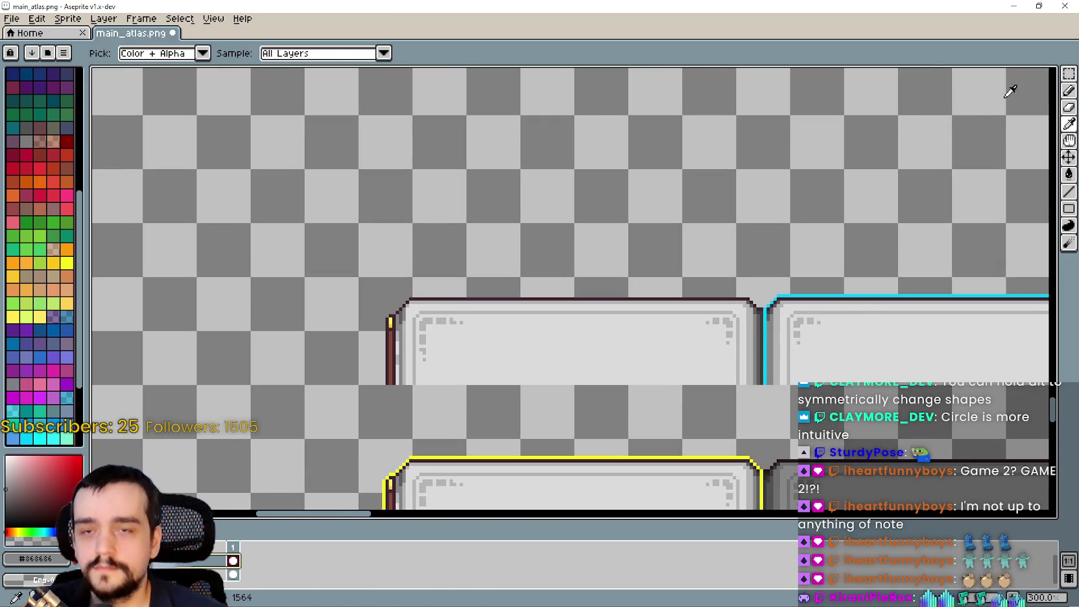
# Step: Marquee-select the plain top-left panel frame, undoing the stray rectangle outlines
pyautogui.click(1069, 73)
pyautogui.moveTo(360, 383)
pyautogui.mouseDown()
pyautogui.moveTo(402, 331)
pyautogui.moveTo(714, 272)
pyautogui.moveTo(737, 277)
pyautogui.mouseUp()
pyautogui.hotkey('ctrl', 's')
pyautogui.hotkey('ctrl', 'd')
pyautogui.press('u')
pyautogui.moveTo(360, 383)
pyautogui.mouseDown()
pyautogui.moveTo(465, 330)
pyautogui.moveTo(790, 281)
pyautogui.moveTo(735, 279)
pyautogui.mouseUp()
pyautogui.hotkey('ctrl', 'z')
pyautogui.hotkey('ctrl', 'z')
pyautogui.scroll(3, 486, 400)
pyautogui.moveTo(746, 366)
pyautogui.mouseDown()
pyautogui.moveTo(529, 284)
pyautogui.moveTo(99, 217)
pyautogui.moveTo(306, 159)
pyautogui.moveTo(233, 156)
pyautogui.mouseUp()
pyautogui.hotkey('ctrl', 'z')
pyautogui.hotkey('ctrl', 'z')
pyautogui.scroll(-2, 400, 239)
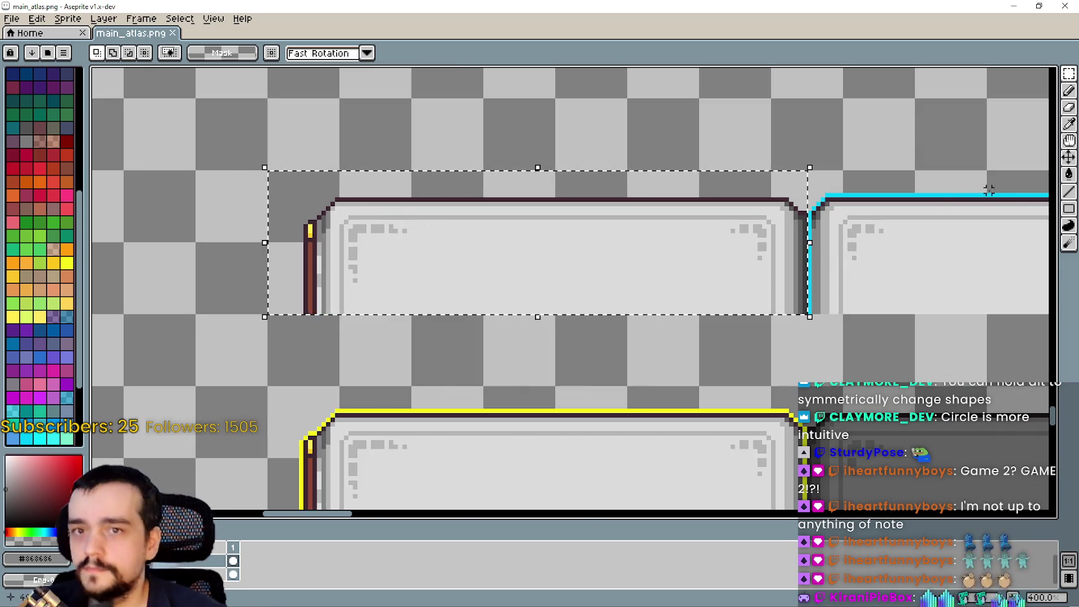
# Step: Try a grey fill on the panel, undo it, and re-pick the grey colour
pyautogui.press('g')
pyautogui.click(634, 273)
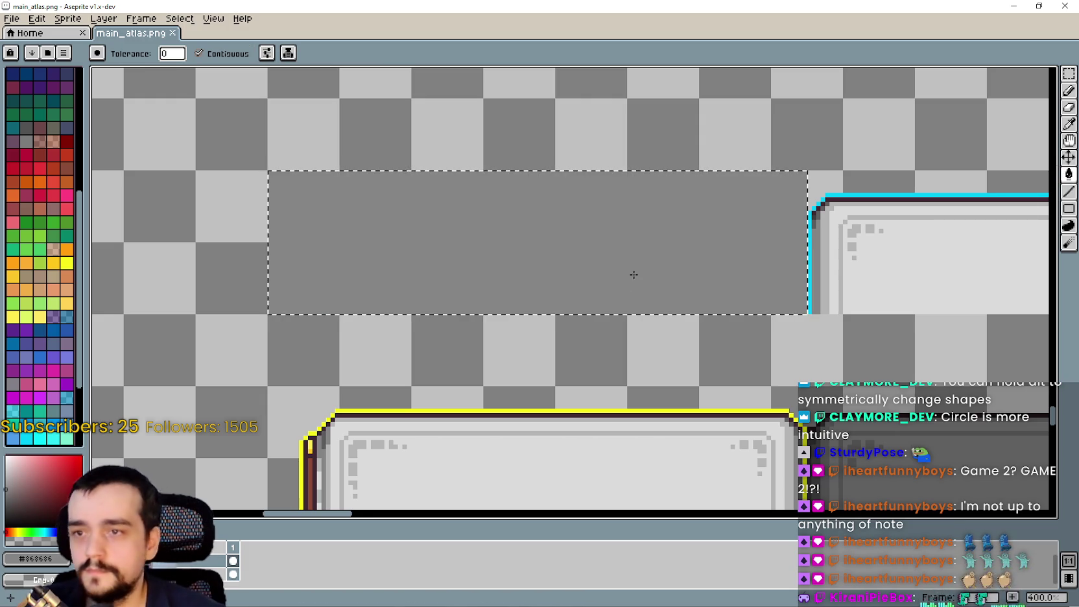
pyautogui.hotkey('ctrl', 'z')
pyautogui.scroll(-2, 633, 276)
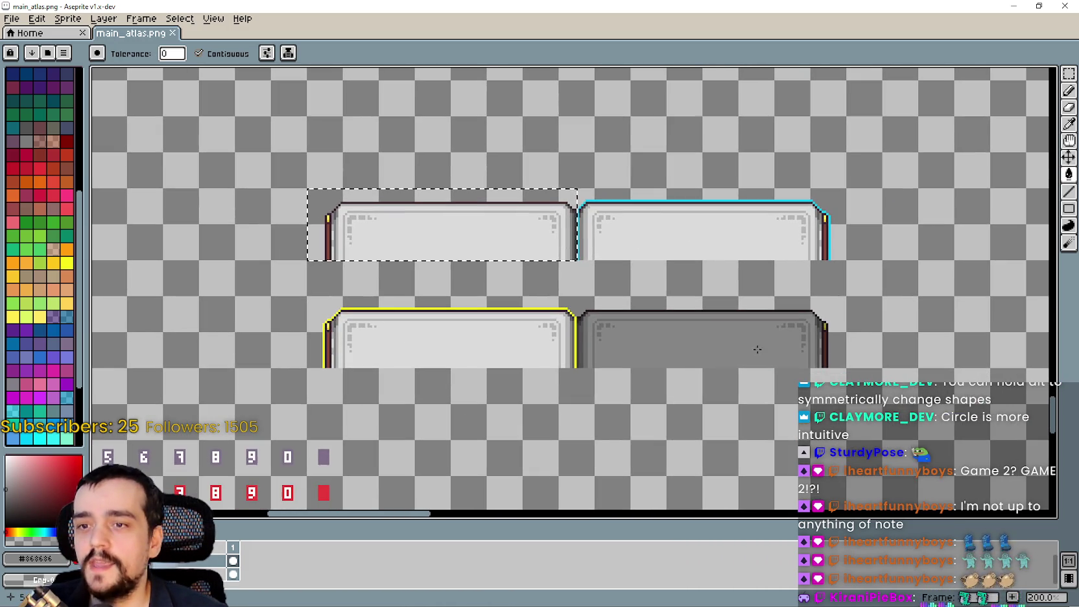
pyautogui.scroll(1, 568, 364)
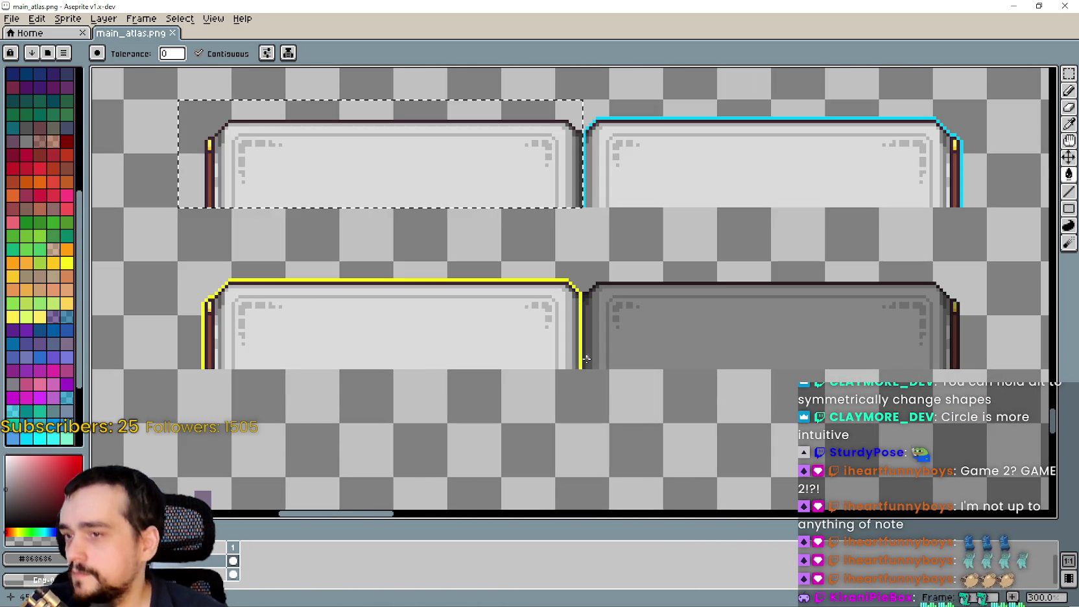
pyautogui.click(1068, 123)
pyautogui.scroll(-2, 742, 350)
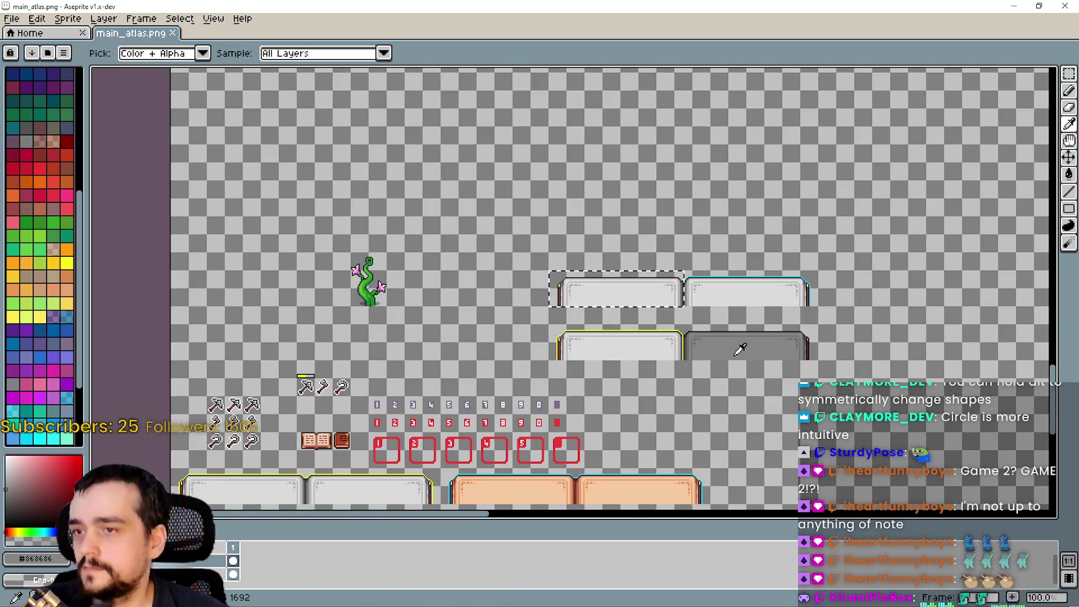
pyautogui.scroll(2, 740, 350)
pyautogui.scroll(-3, 713, 324)
pyautogui.scroll(2, 696, 309)
# Step: Fill the selected top-left panel with the sampled grey
pyautogui.moveTo(714, 304); pyautogui.dragTo(546, 469)
pyautogui.scroll(2, 768, 259)
pyautogui.scroll(-5, 507, 315)
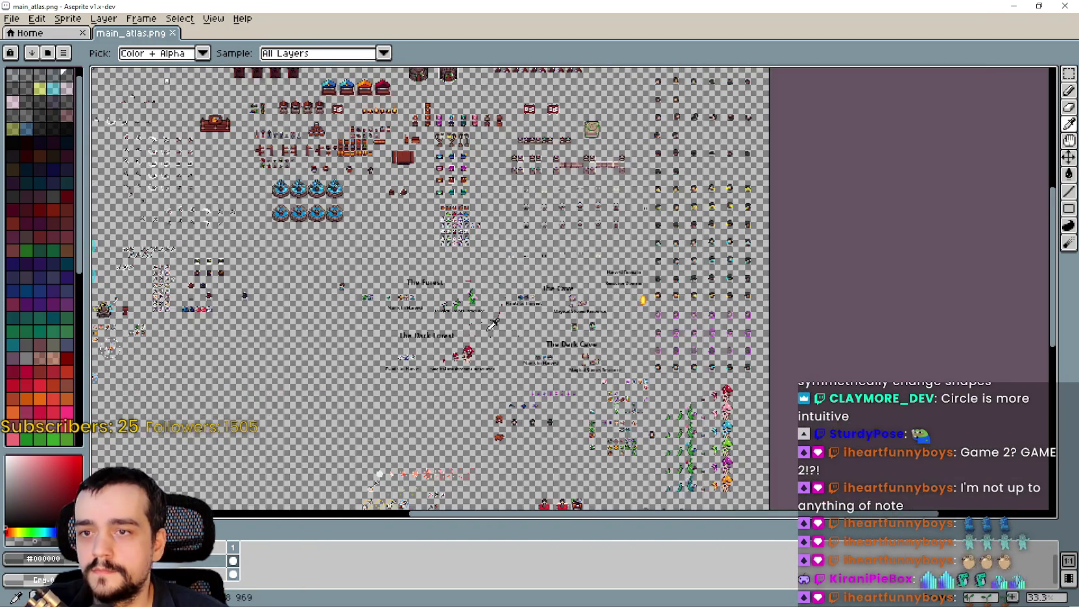
pyautogui.scroll(4, 620, 221)
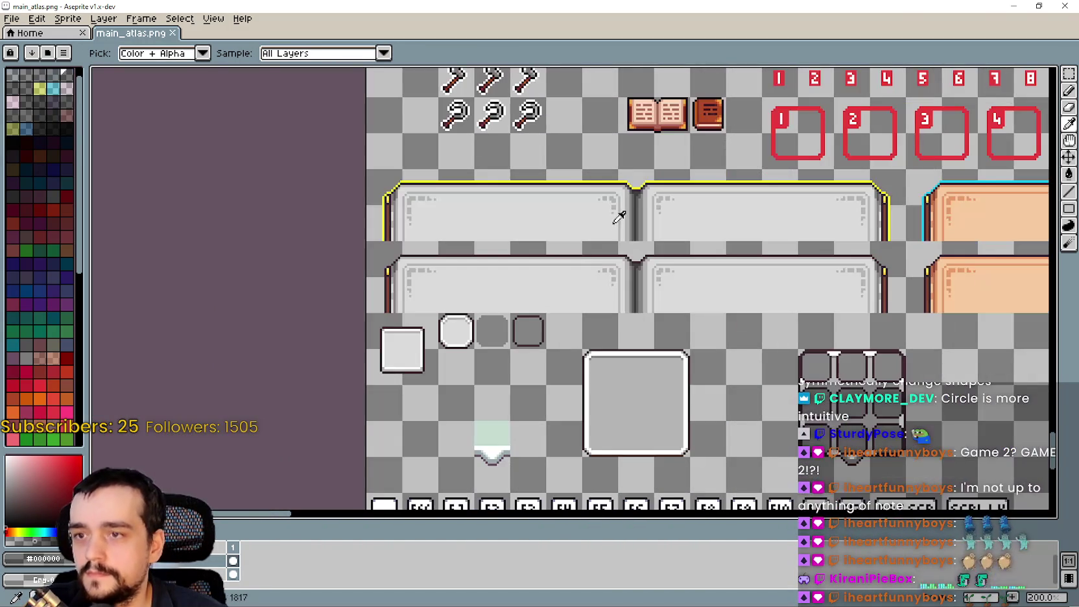
pyautogui.scroll(-4, 644, 241)
pyautogui.scroll(3, 434, 355)
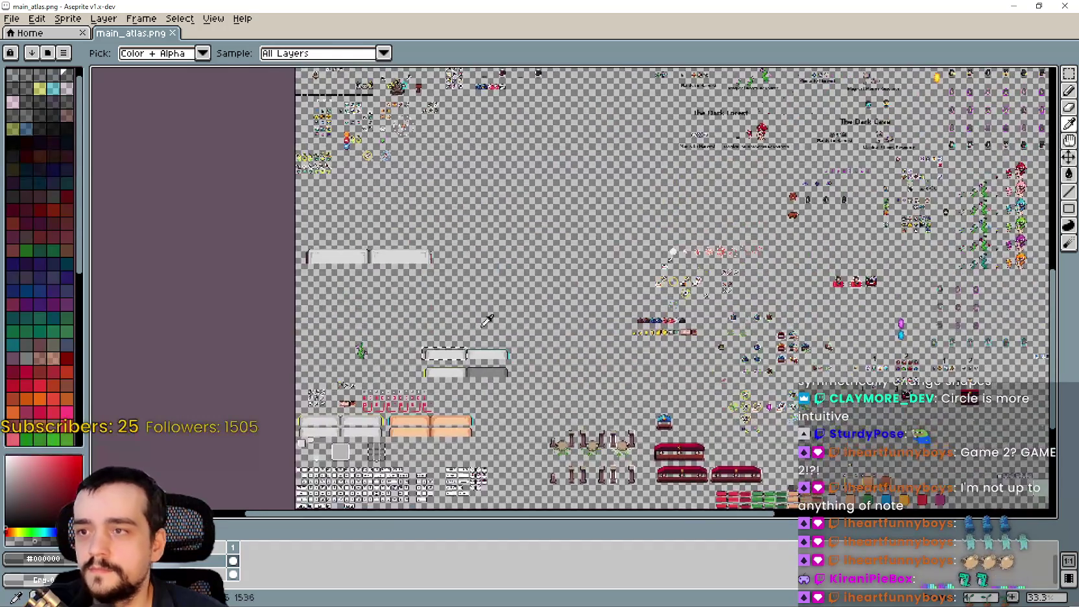
pyautogui.scroll(1, 471, 304)
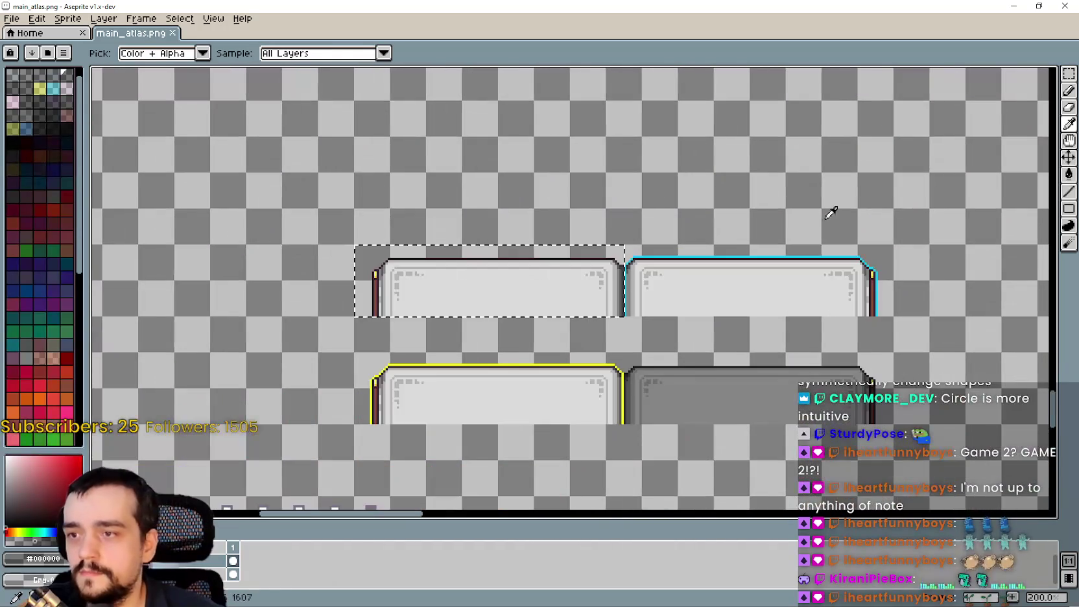
pyautogui.click(1068, 173)
pyautogui.scroll(3, 532, 292)
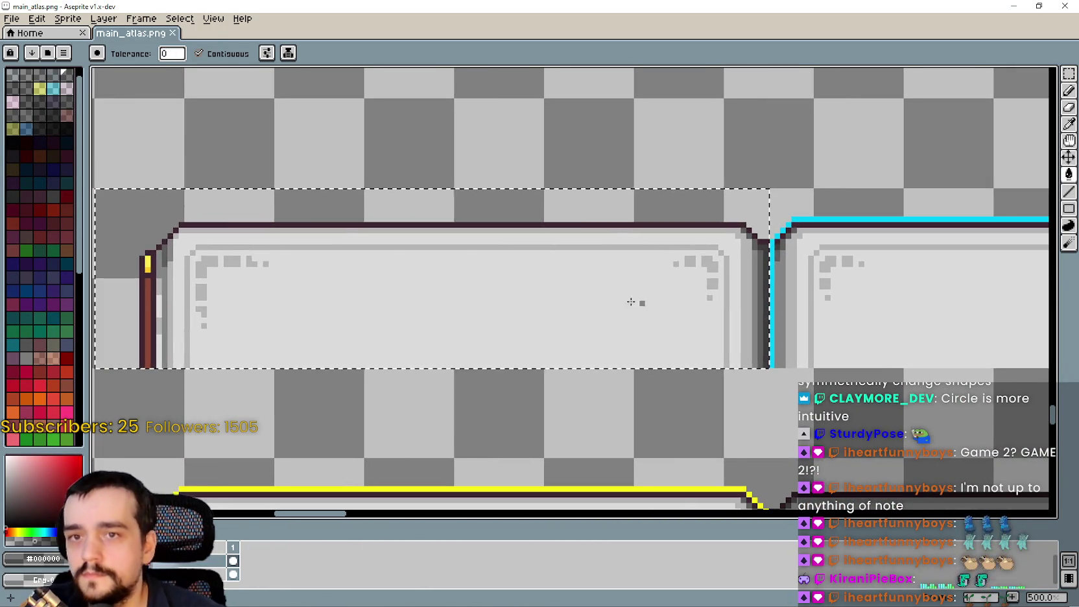
pyautogui.click(565, 303)
pyautogui.hscroll(-2, 610, 303)
pyautogui.scroll(-1, 661, 300)
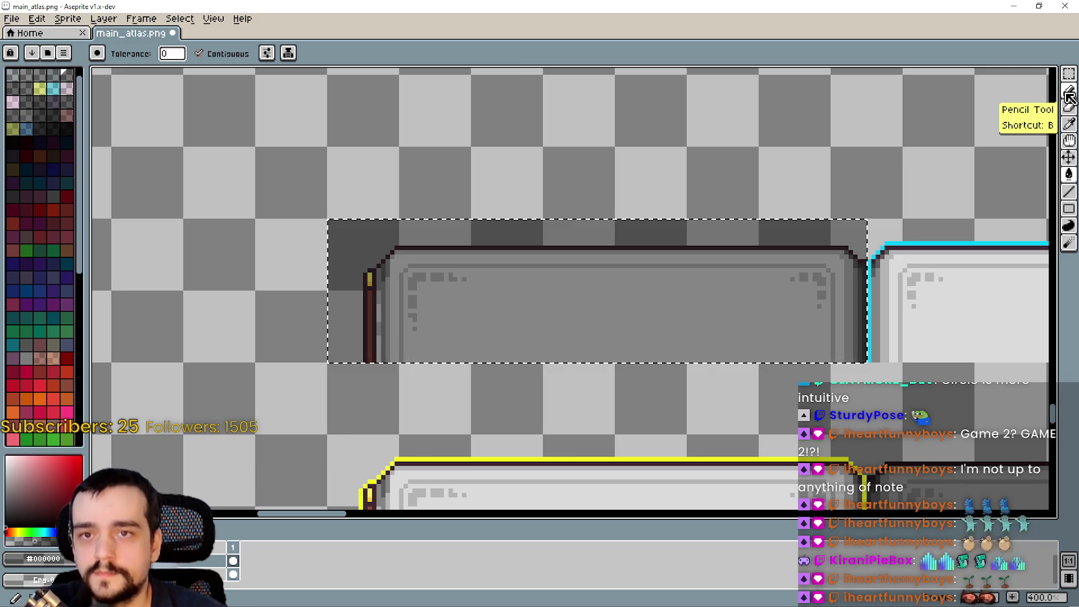
# Step: Extend the grey panel's diagonal top-left corner edge with light pixels using the pencil
pyautogui.scroll(2, 1032, 195)
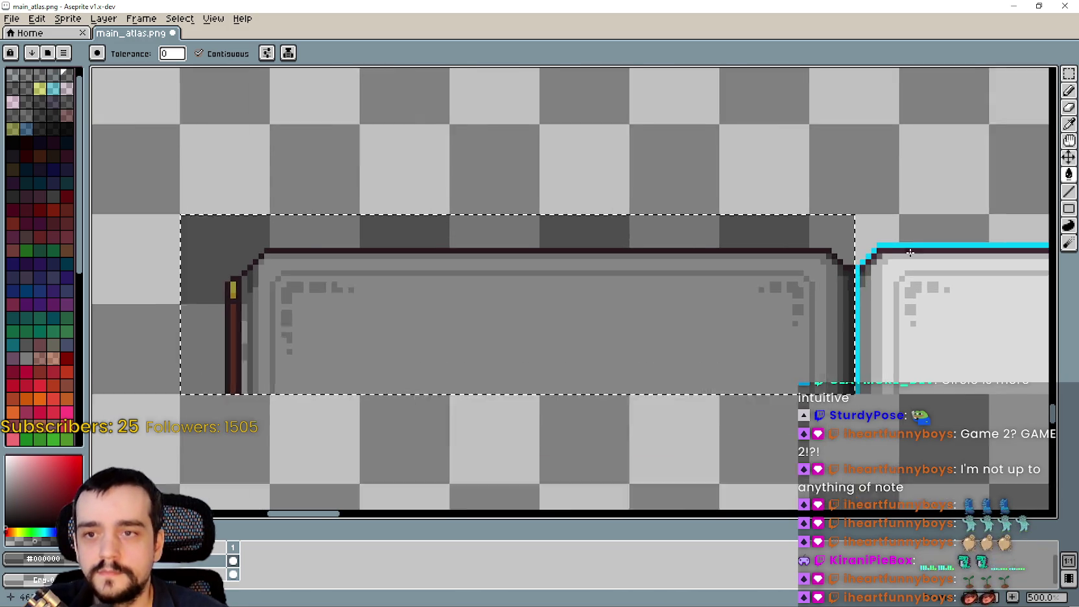
pyautogui.press('b')
pyautogui.scroll(4, 825, 253)
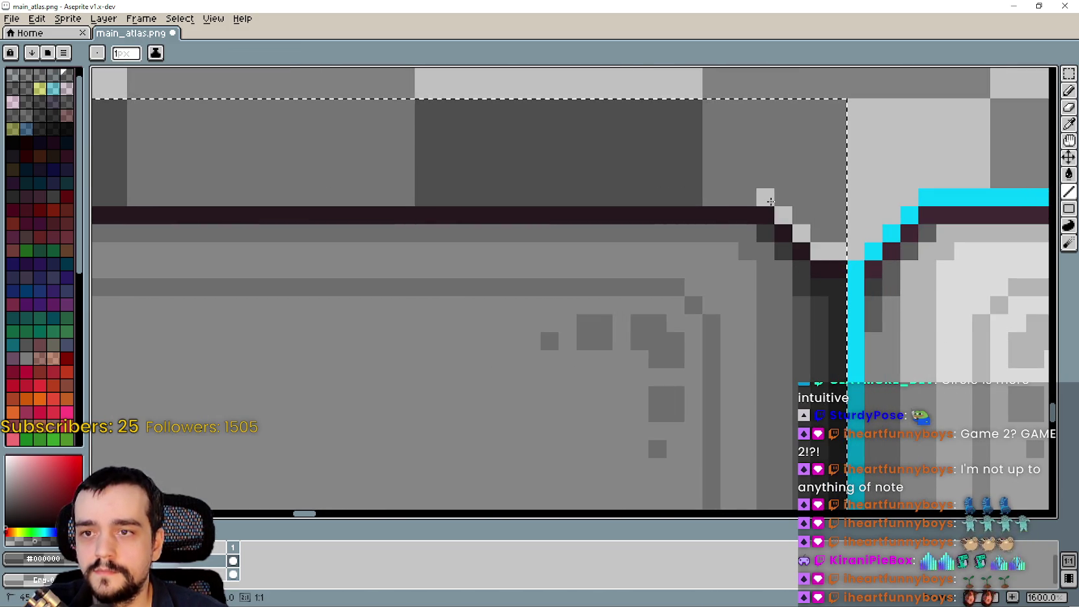
pyautogui.scroll(-3, 758, 204)
pyautogui.scroll(-1, 811, 233)
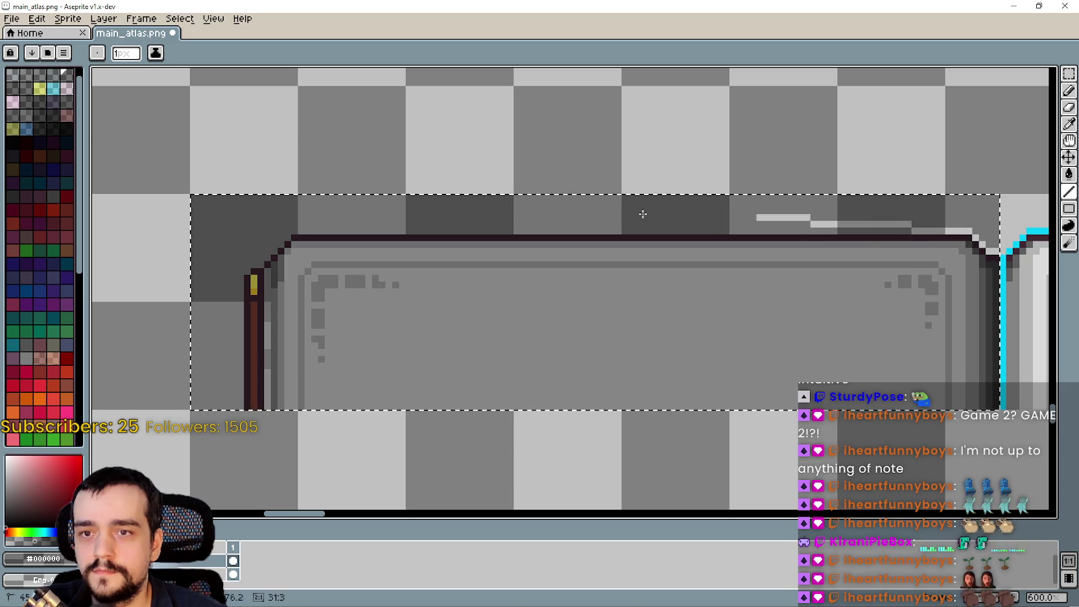
pyautogui.scroll(6, 281, 232)
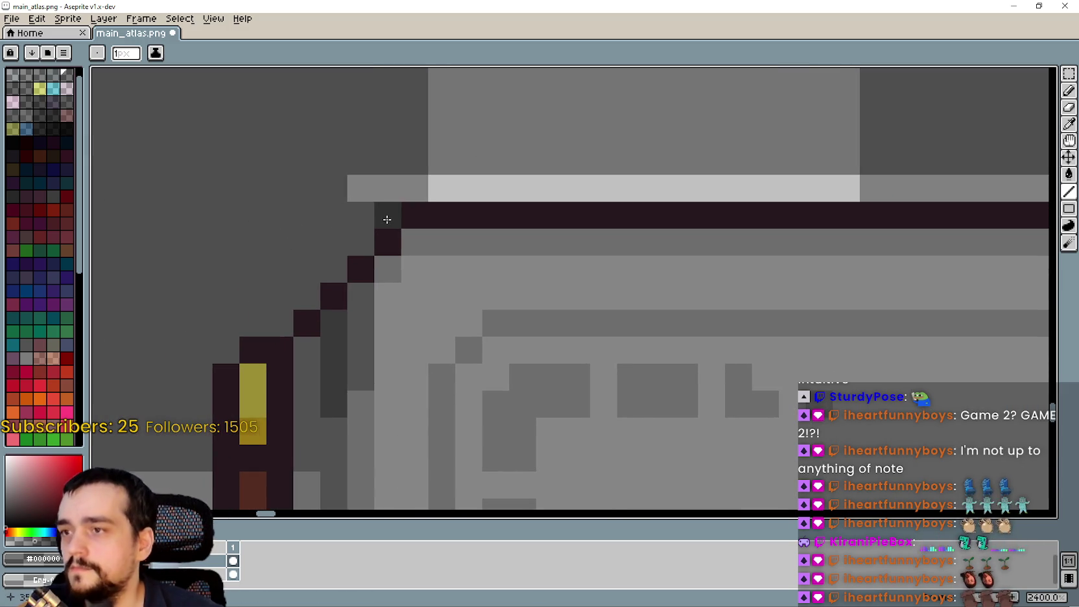
pyautogui.moveTo(298, 283)
pyautogui.mouseDown()
pyautogui.moveTo(279, 315)
pyautogui.moveTo(233, 315)
pyautogui.moveTo(220, 336)
pyautogui.moveTo(440, 312)
pyautogui.moveTo(428, 326)
pyautogui.moveTo(439, 324)
pyautogui.mouseUp()
# Step: Clear the selection around the panel and save main_atlas.png
pyautogui.scroll(-3, 220, 336)
pyautogui.scroll(-4, 438, 324)
pyautogui.scroll(-2, 450, 440)
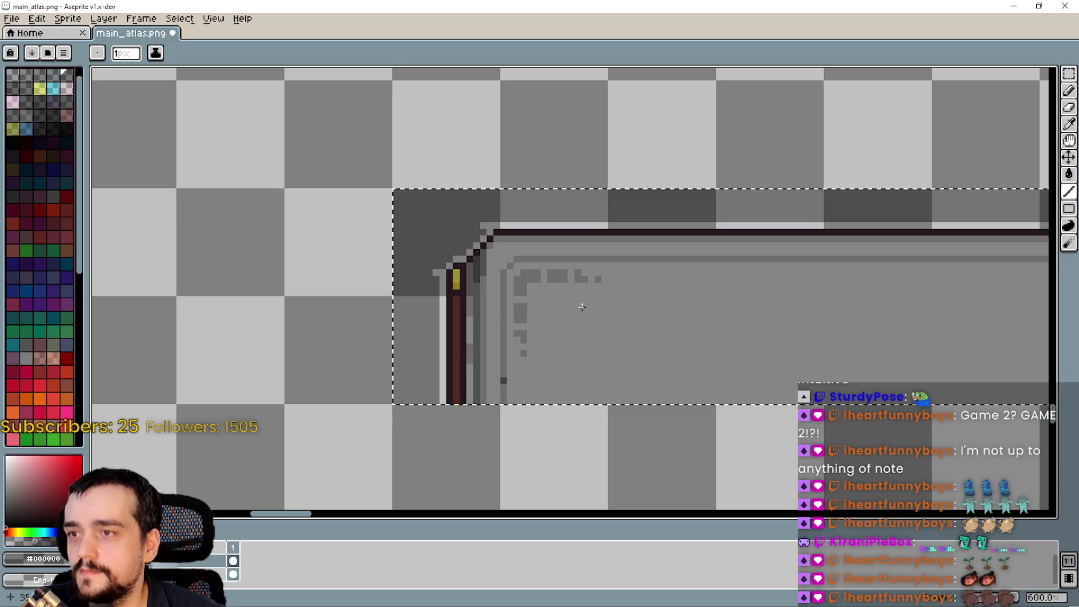
pyautogui.hscroll(2, 543, 205)
pyautogui.hscroll(3, 543, 206)
pyautogui.scroll(-1, 667, 199)
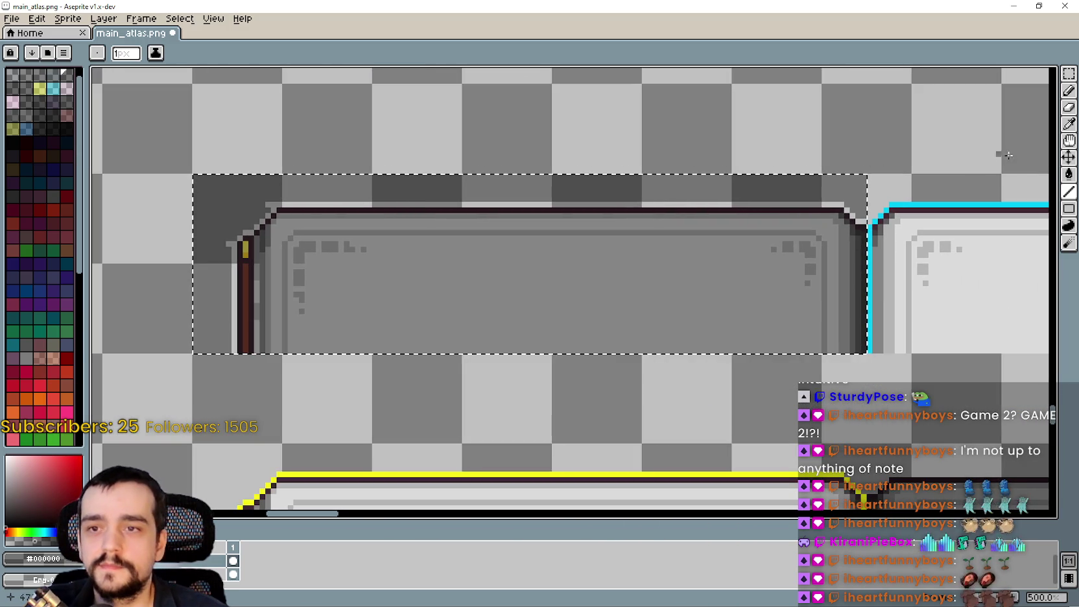
pyautogui.click(1067, 175)
pyautogui.scroll(-1, 615, 179)
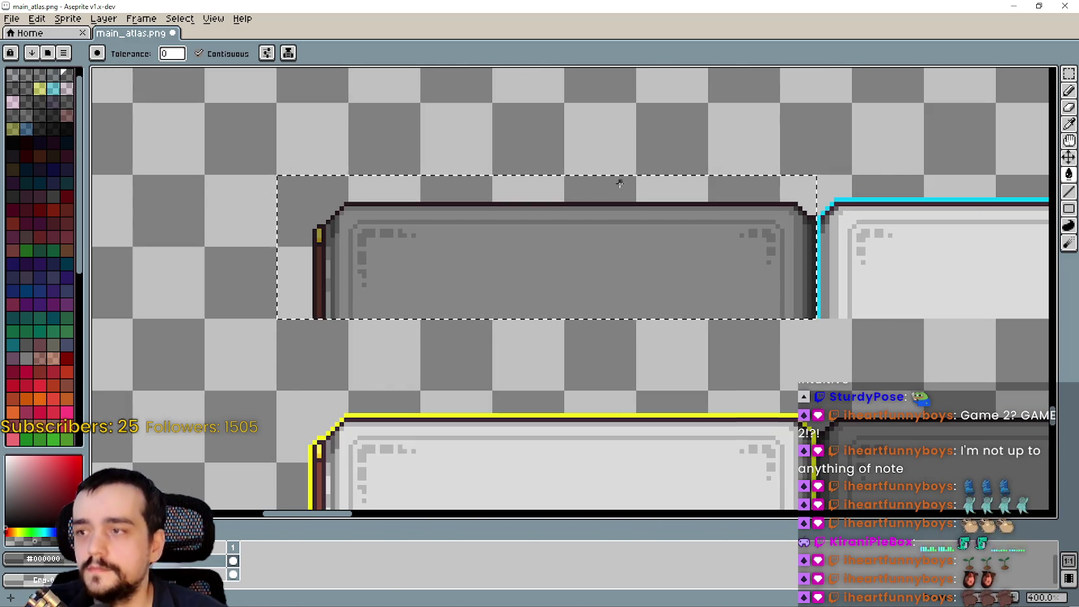
pyautogui.scroll(-1, 804, 331)
pyautogui.hotkey('ctrl', 'd')
pyautogui.hscroll(3, 804, 325)
pyautogui.hotkey('ctrl', 's')
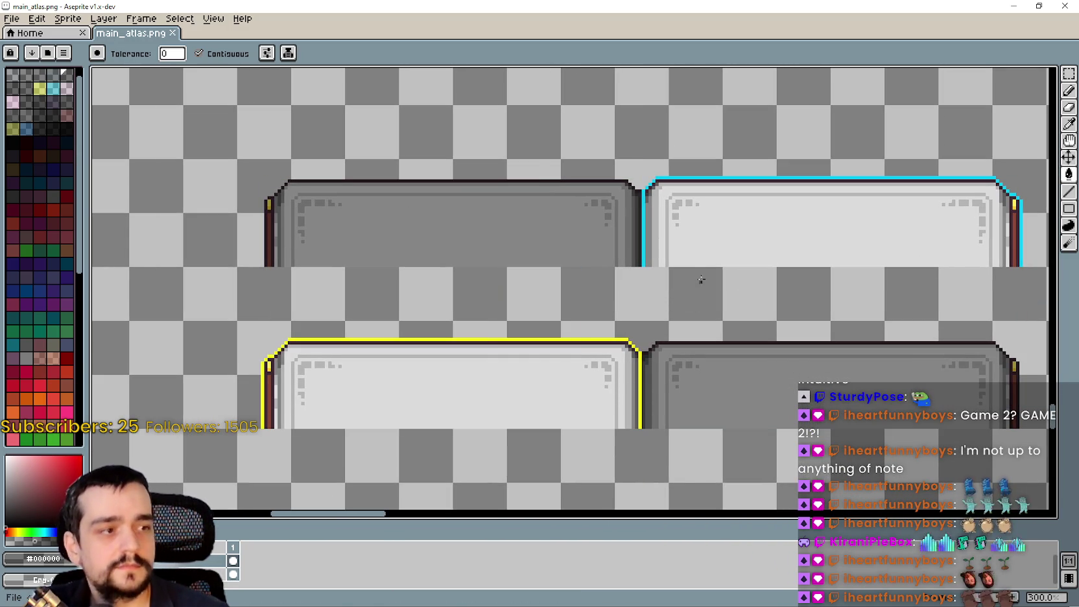
pyautogui.hscroll(3, 649, 253)
pyautogui.scroll(-1, 612, 236)
pyautogui.hotkey('ctrl', 's')
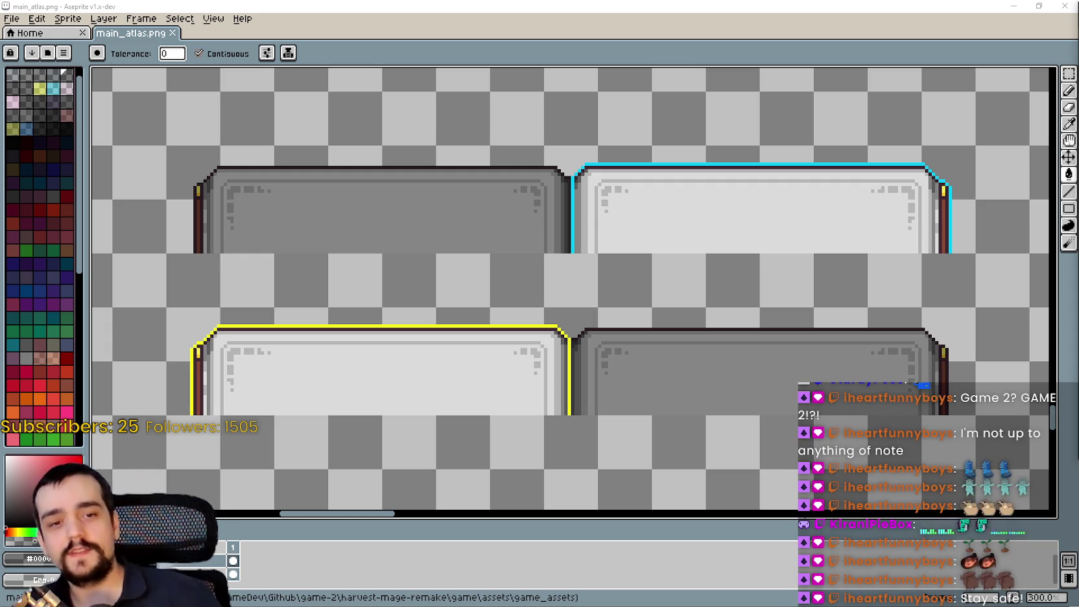
# Step: Save the_player scene in Godot so the edited atlas reimports
pyautogui.hotkey('alt', 'Tab')
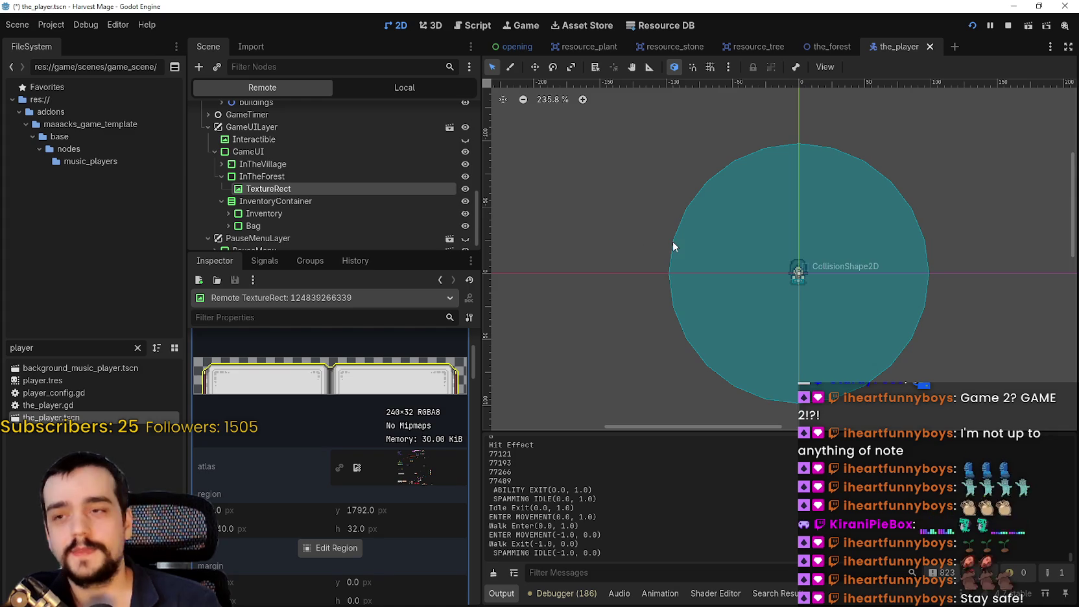
pyautogui.hotkey('ctrl', 's')
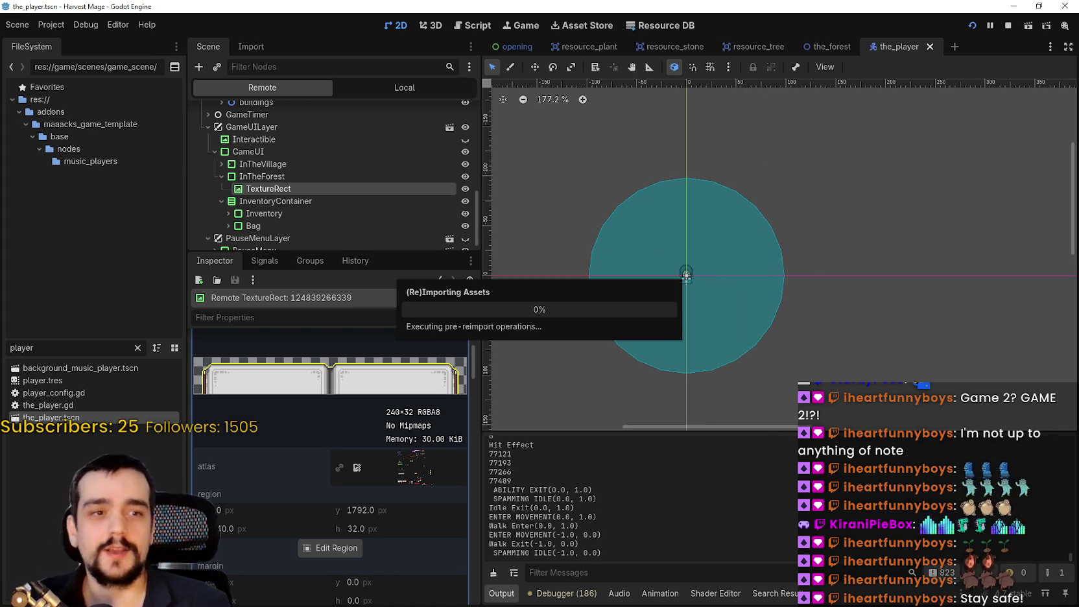
pyautogui.moveTo(676, 235); pyautogui.dragTo(712, 195)
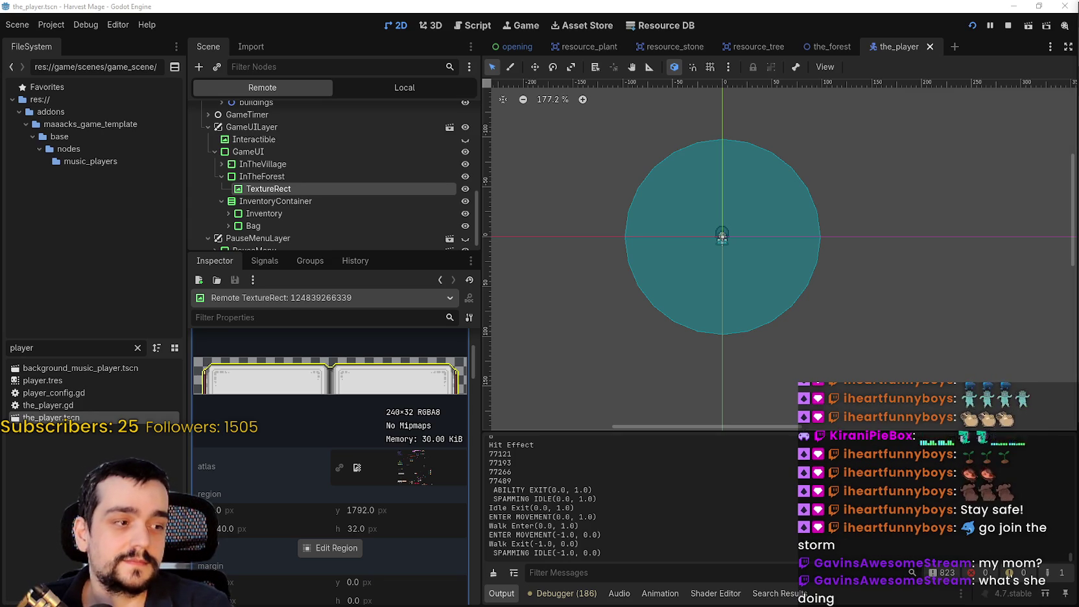
pyautogui.hotkey('alt', 'Tab')
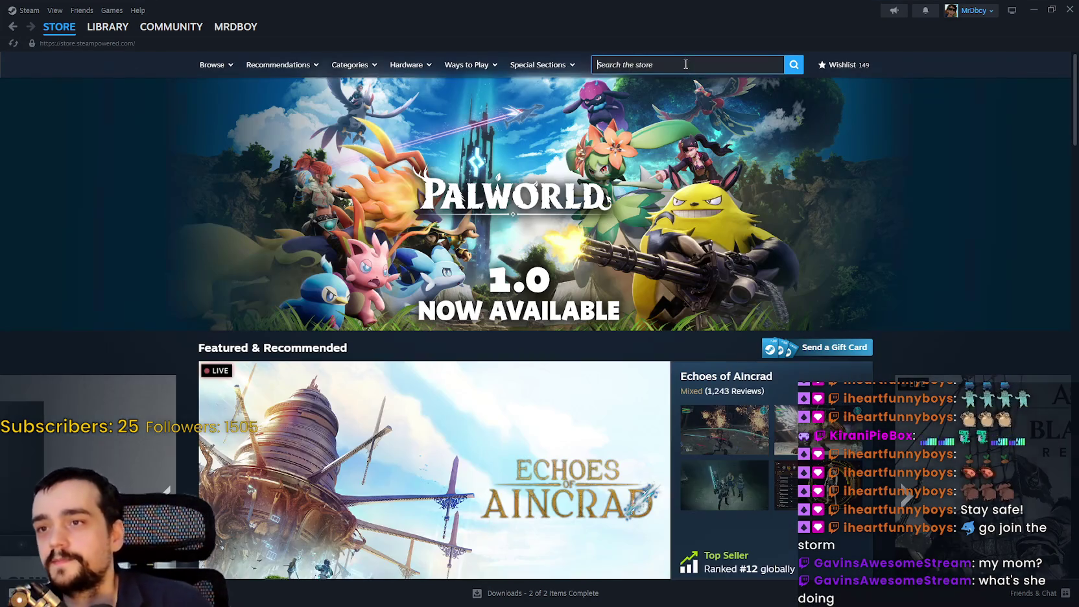
# Step: Search the Steam store for 'stop and smell' and open Stop and Smell the Flowers
pyautogui.click(729, 65)
pyautogui.write('so')
pyautogui.press('BackSpace')
pyautogui.press('BackSpace')
pyautogui.write('flower')
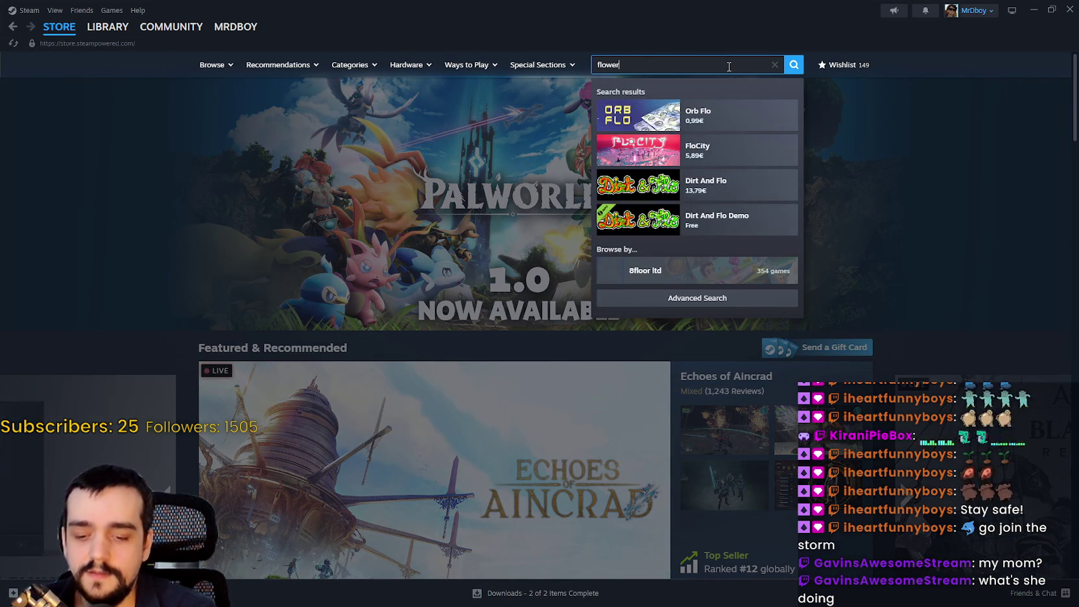
pyautogui.press('BackSpace')
pyautogui.press('BackSpace')
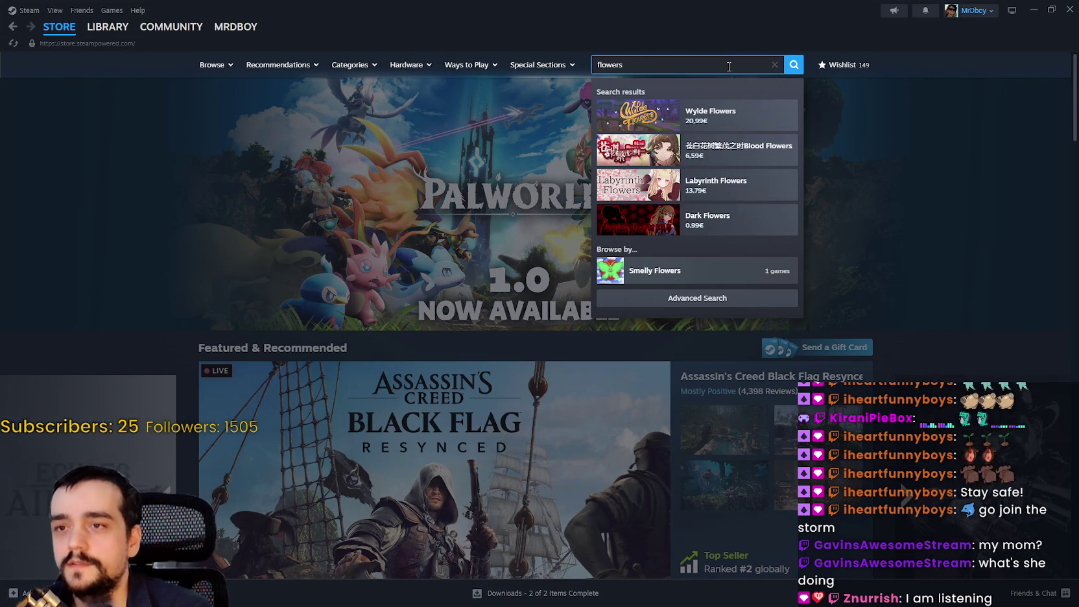
pyautogui.press('BackSpace')
pyautogui.press('BackSpace')
pyautogui.press('BackSpace')
pyautogui.write('stop ')
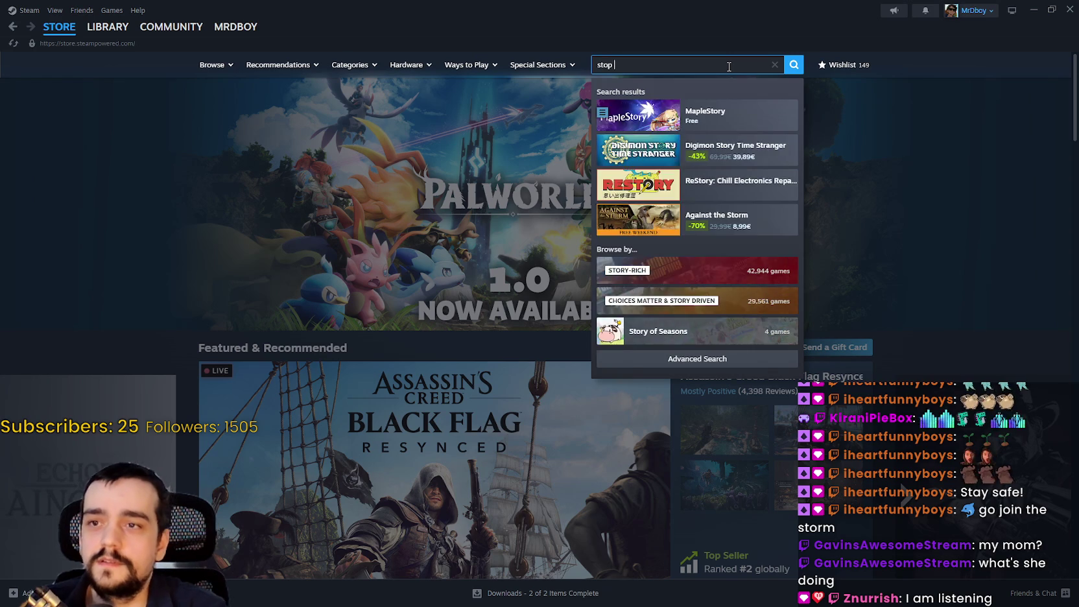
pyautogui.write('and smell')
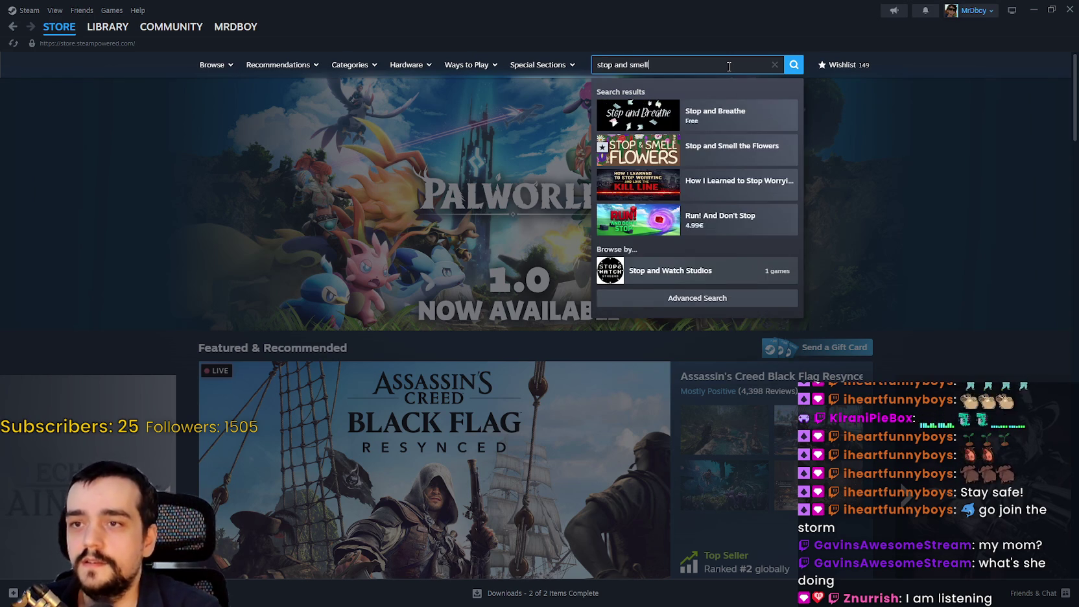
pyautogui.click(731, 111)
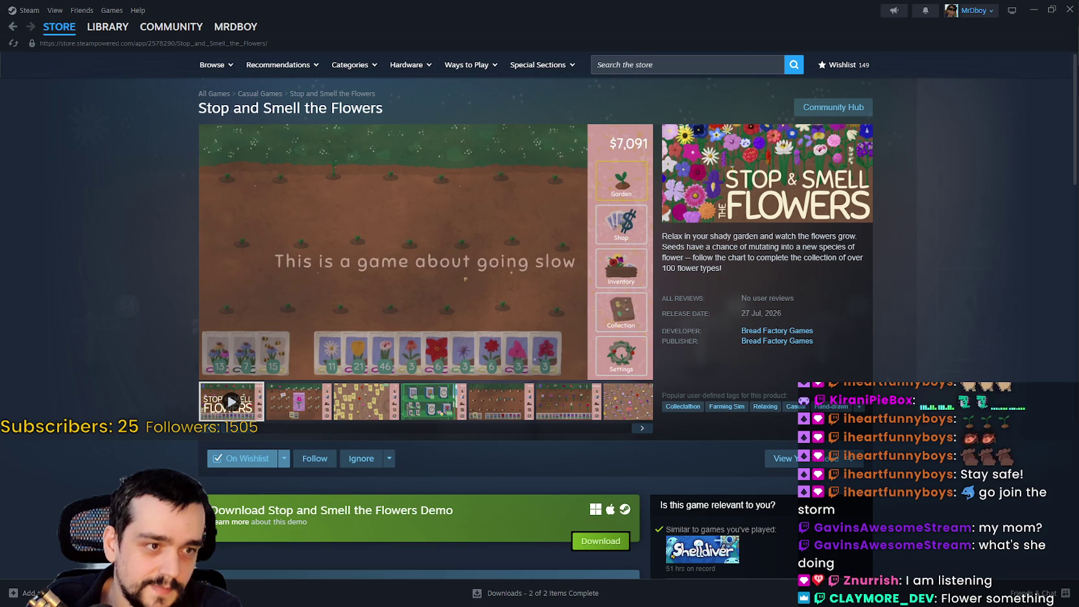
# Step: Browse the game's screenshots, from the shop shelves to the flower chart
pyautogui.click(365, 408)
pyautogui.scroll(-3, 406, 379)
pyautogui.scroll(-2, 415, 369)
pyautogui.scroll(-2, 428, 360)
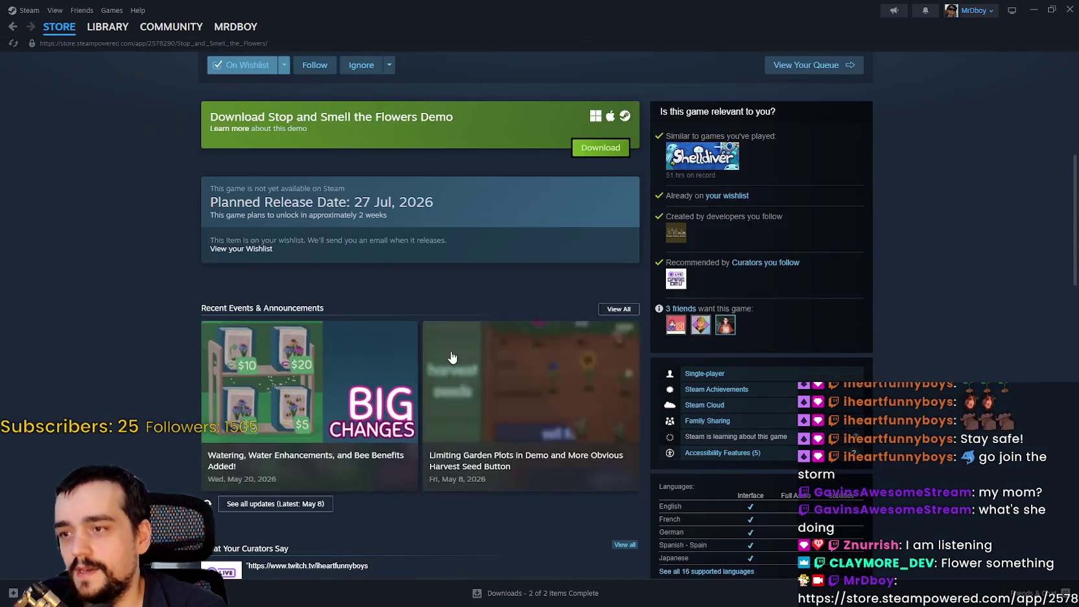
pyautogui.scroll(4, 448, 352)
pyautogui.scroll(3, 447, 353)
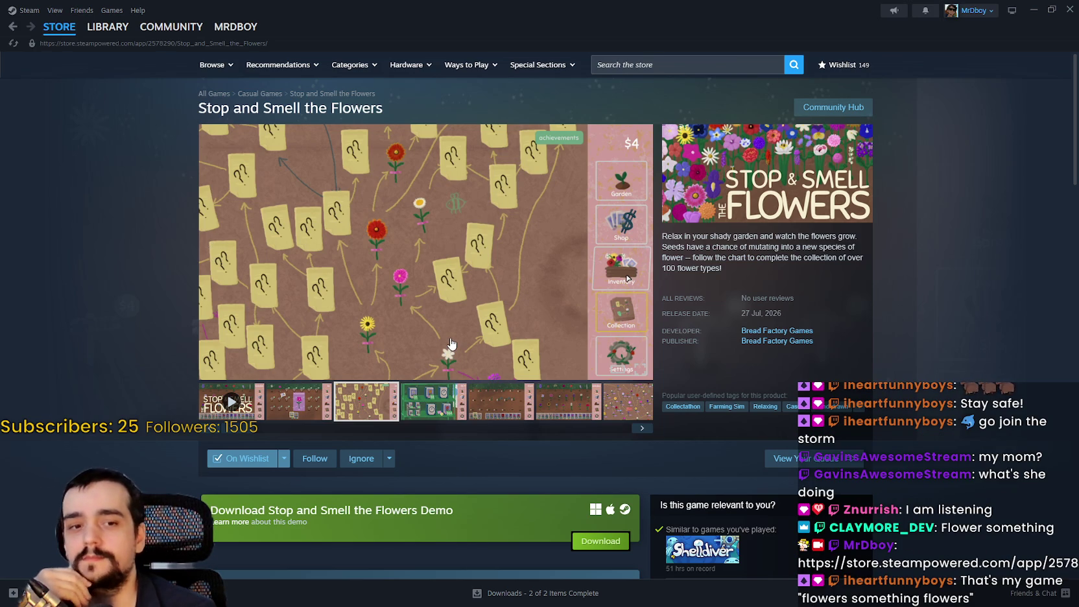
pyautogui.moveTo(450, 340)
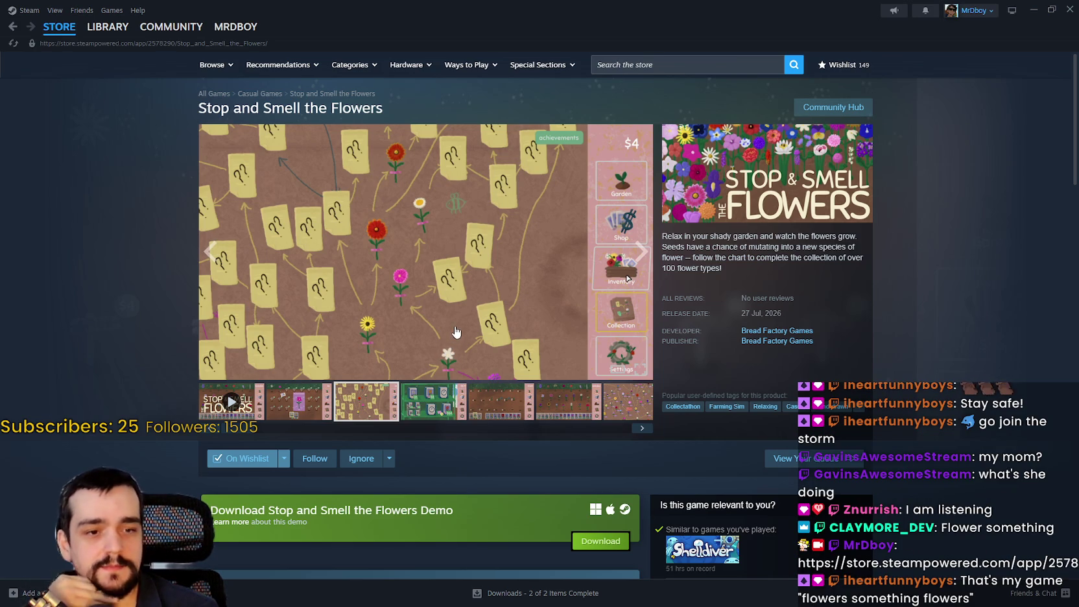
pyautogui.click(425, 401)
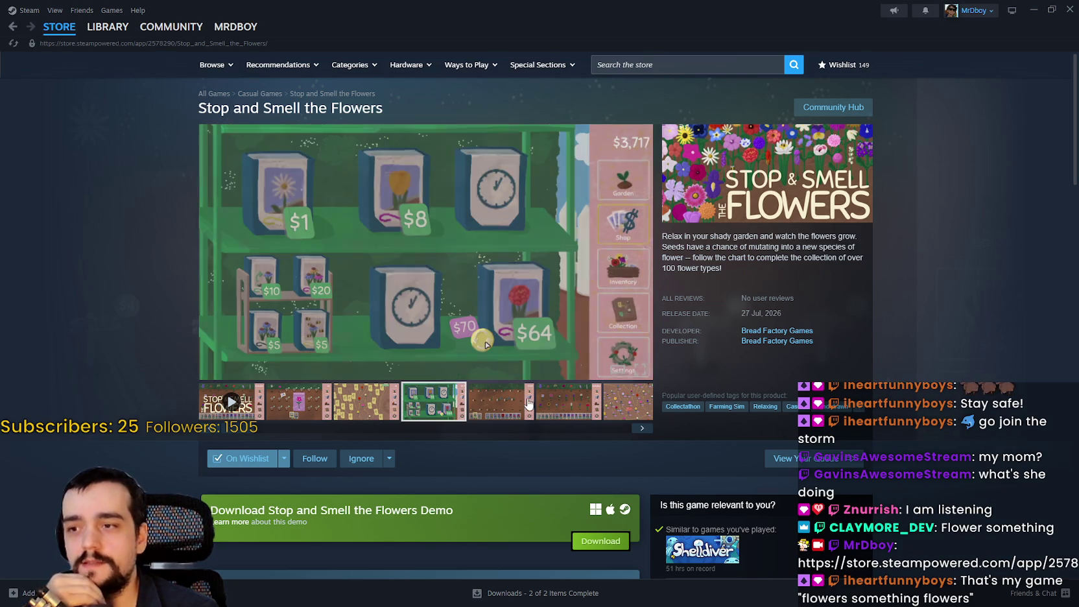
pyautogui.click(529, 407)
pyautogui.click(564, 402)
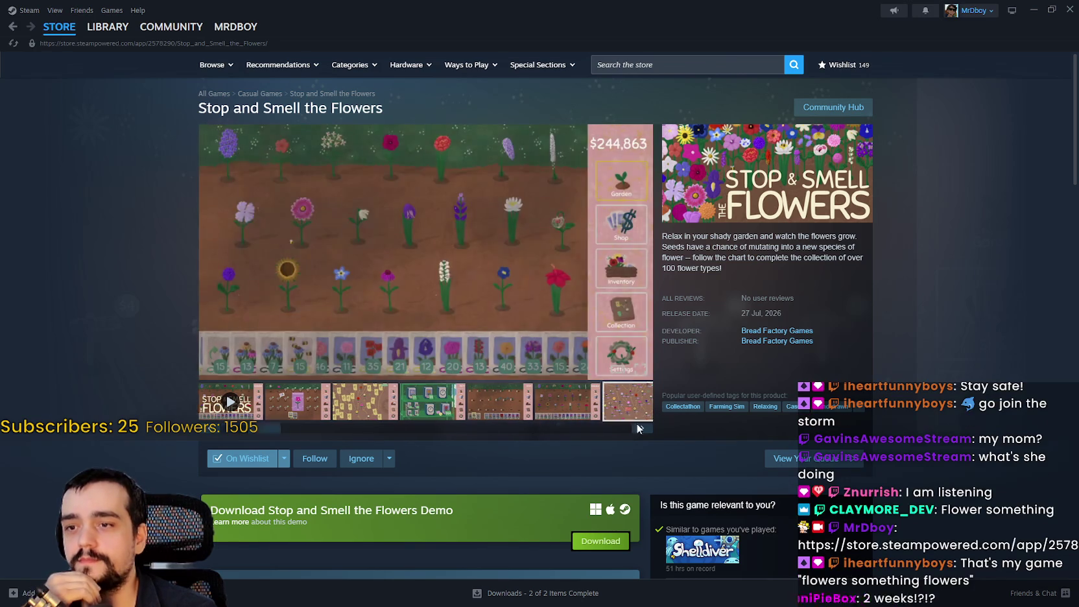
pyautogui.click(622, 402)
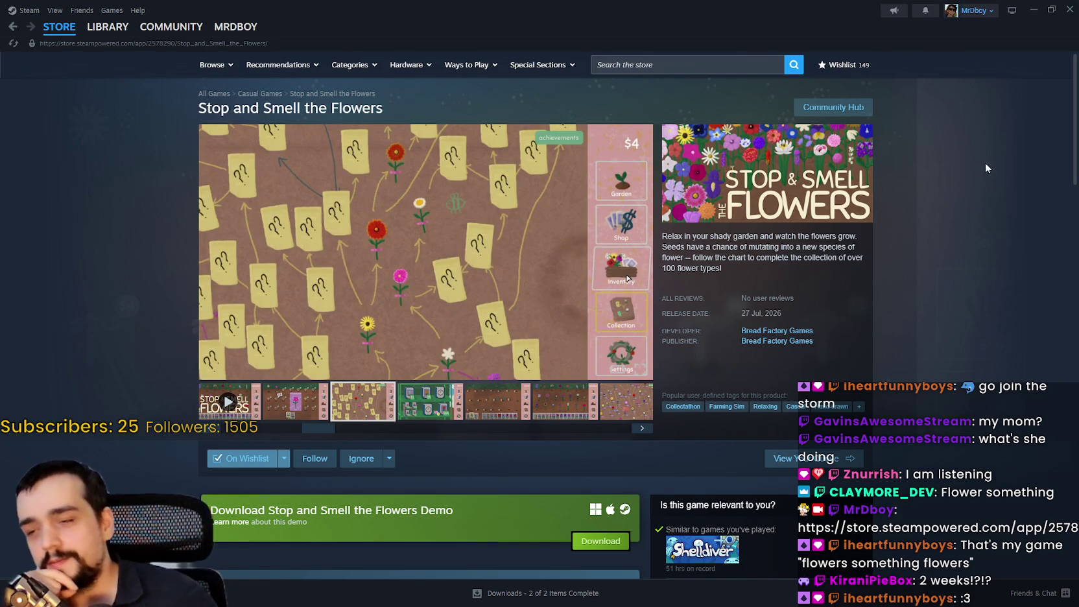
pyautogui.scroll(-1, 769, 269)
pyautogui.scroll(1, 611, 407)
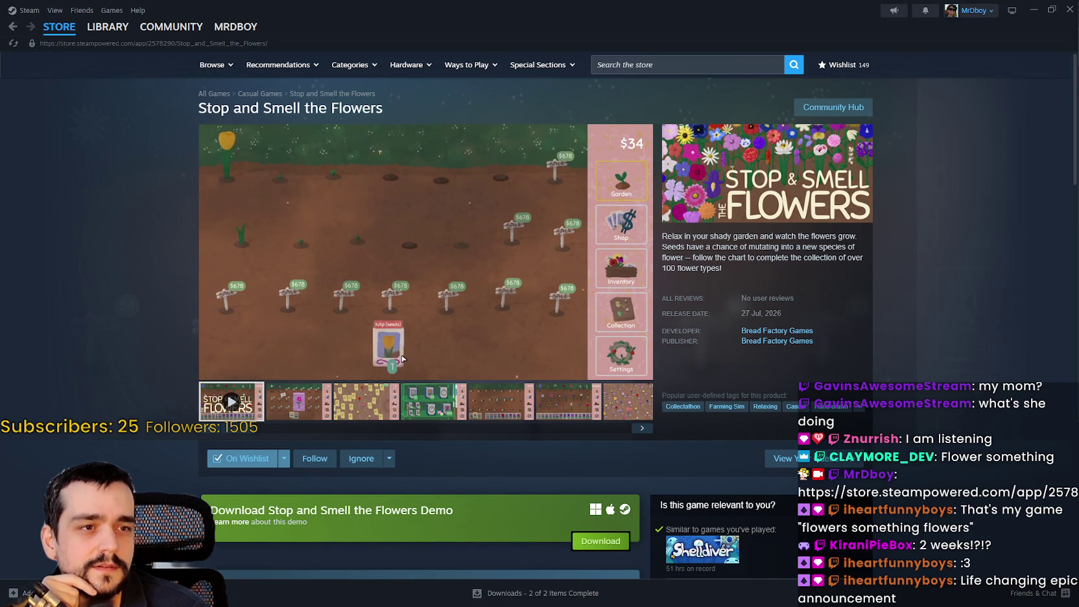
pyautogui.hotkey('alt', 'Tab')
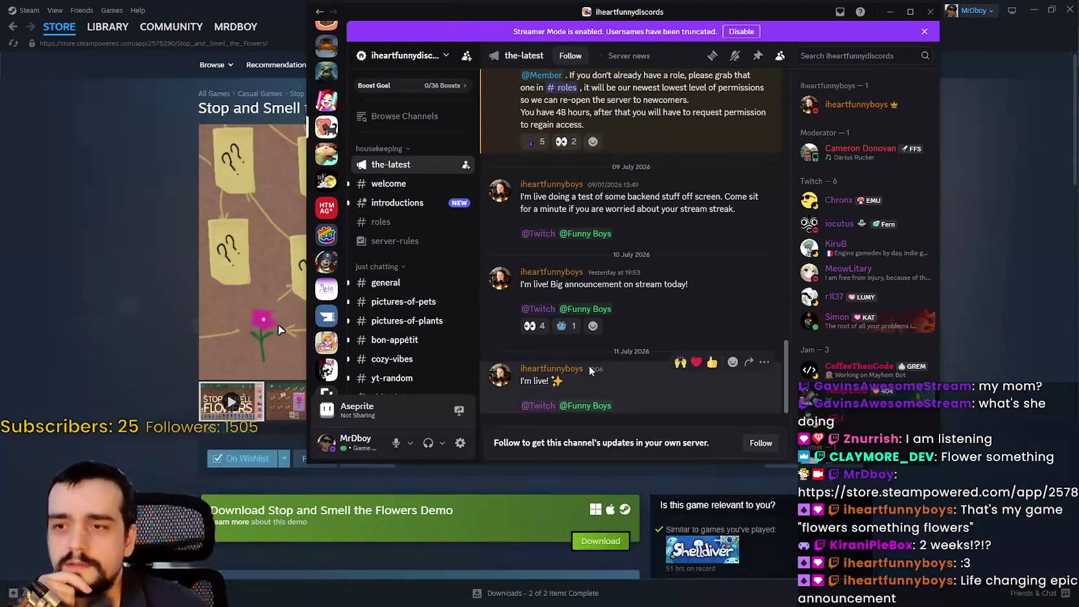
pyautogui.moveTo(426, 12); pyautogui.dragTo(374, 28)
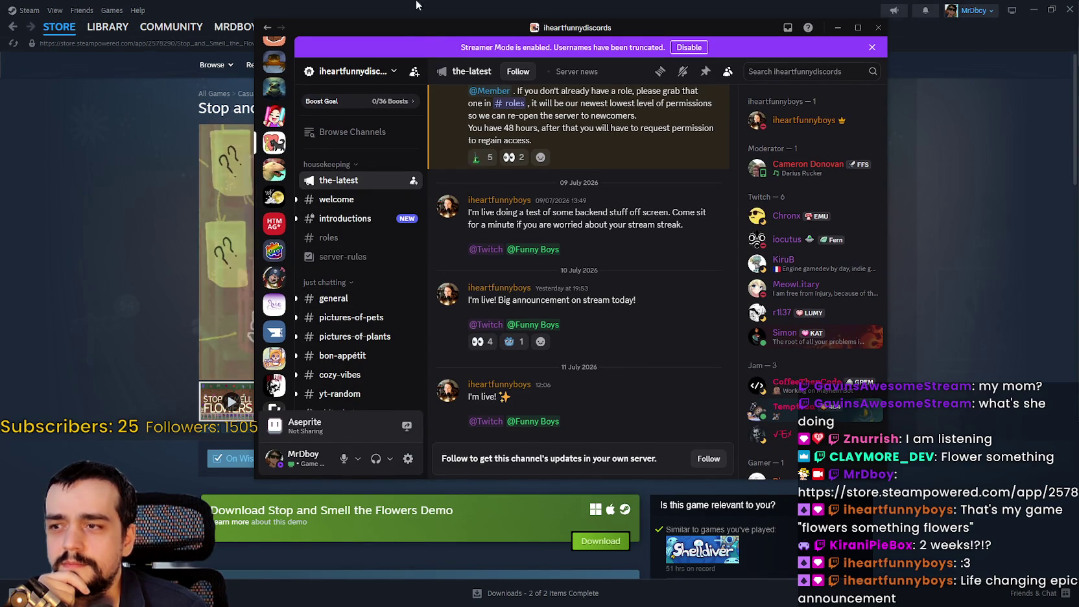
pyautogui.hotkey('alt', 'Tab')
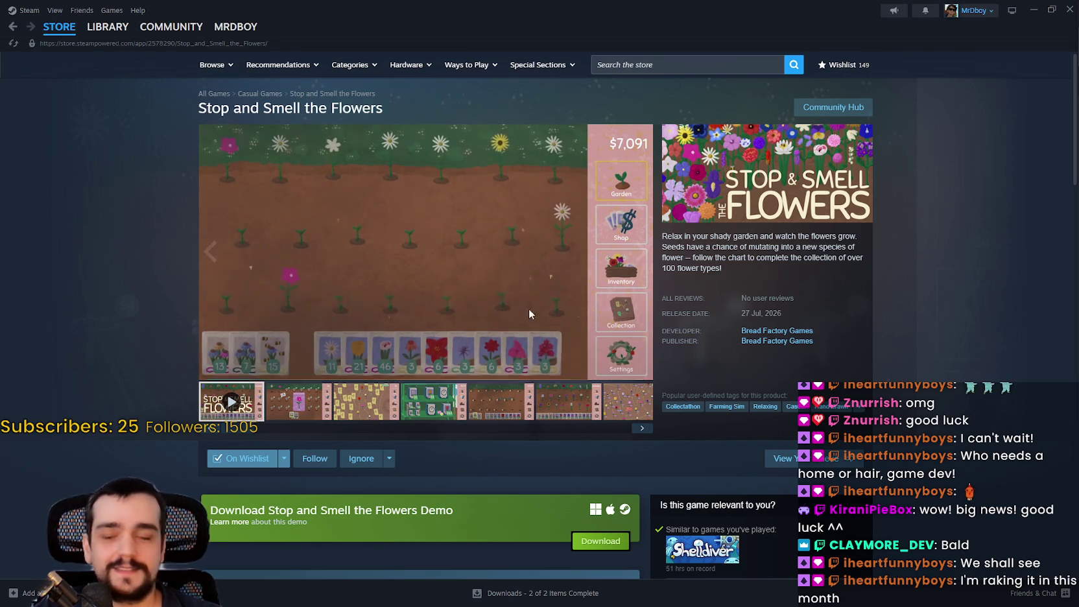
# Step: Page through the screenshots to the flower collection map, return to the store front, and minimize Steam
pyautogui.click(324, 407)
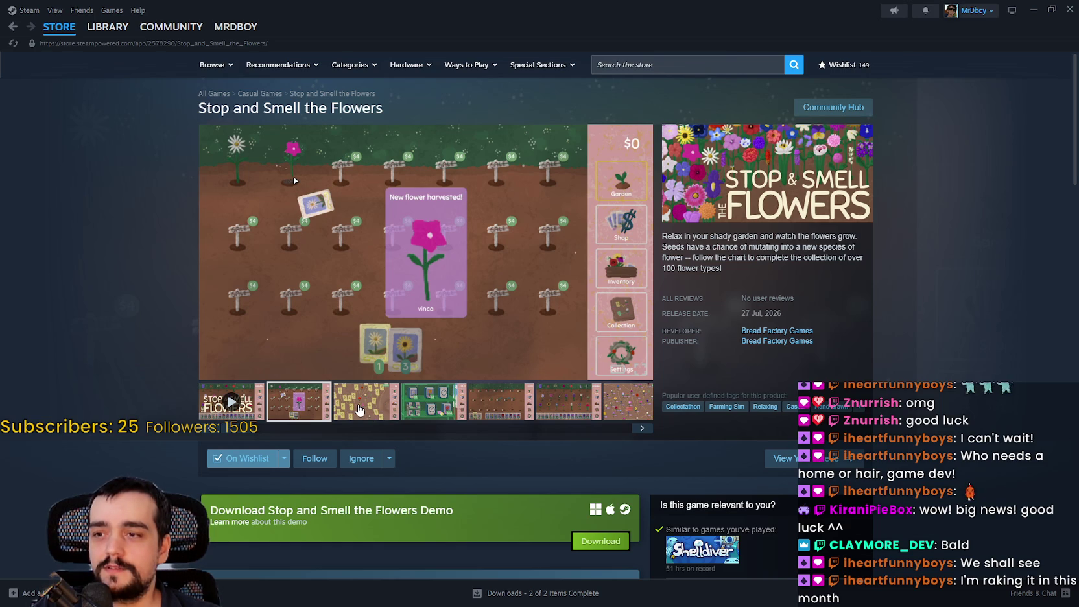
pyautogui.click(359, 410)
pyautogui.click(439, 406)
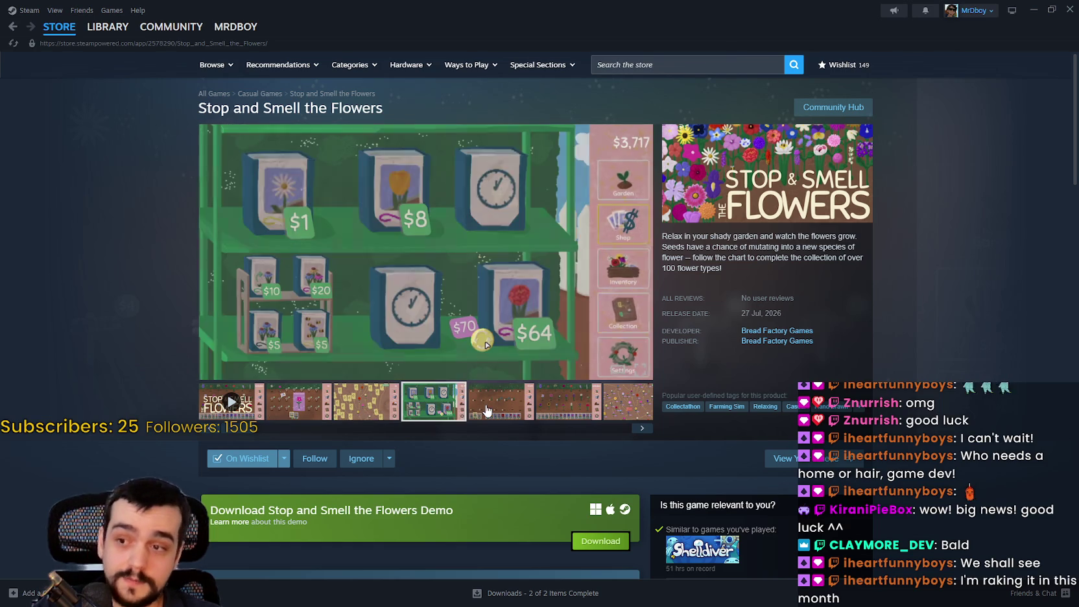
pyautogui.click(487, 411)
pyautogui.click(564, 402)
pyautogui.click(619, 402)
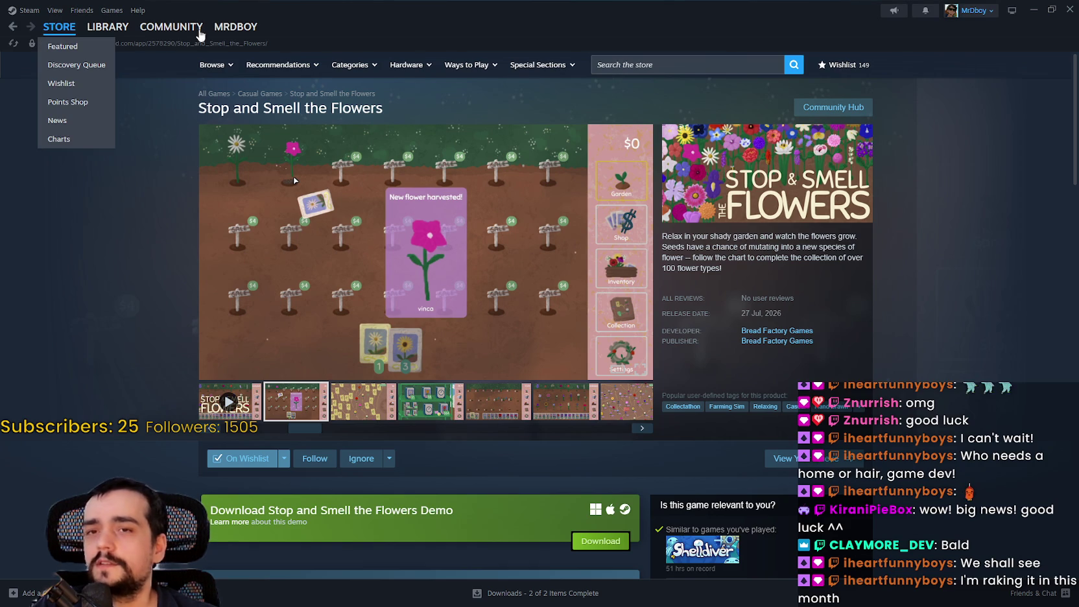
pyautogui.click(58, 27)
pyautogui.click(1034, 10)
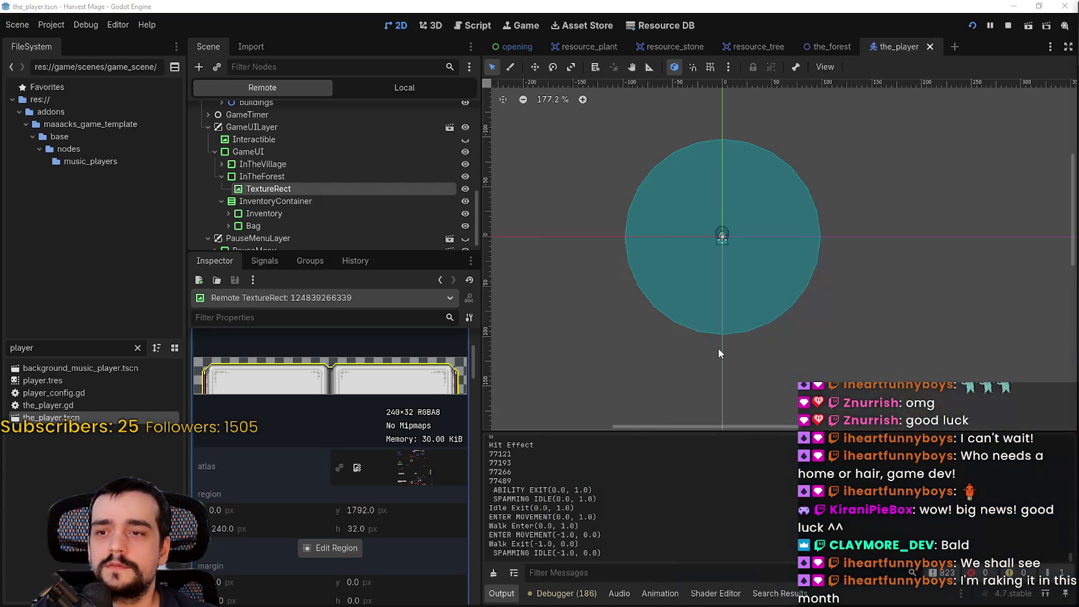
# Step: Collapse the remote TextureRect's texture resource to reveal expand_mode, stretch_mode and Layout
pyautogui.scroll(1, 700, 310)
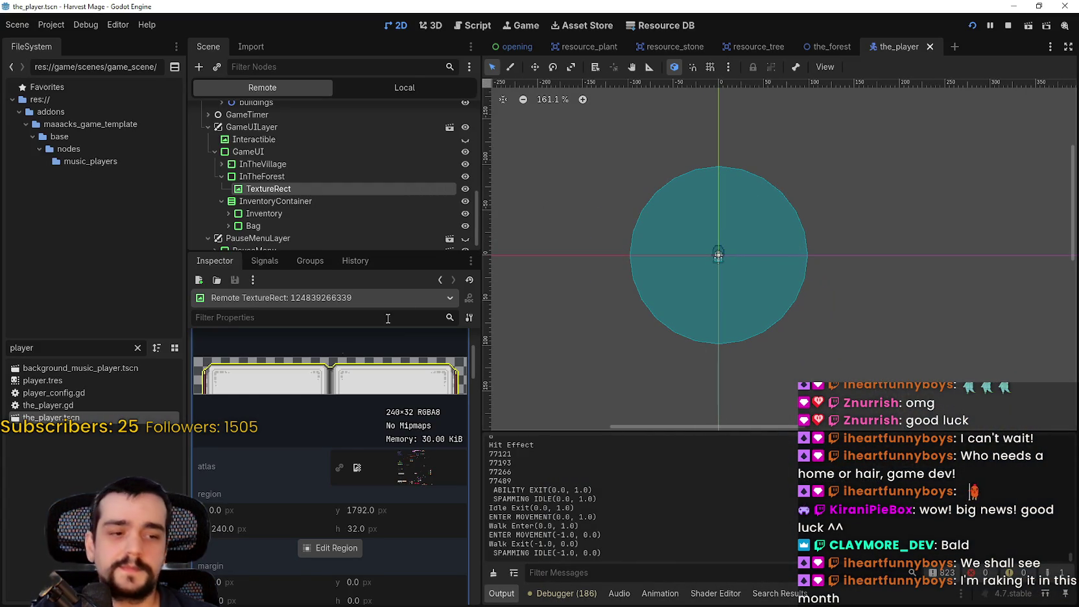
pyautogui.scroll(1, 310, 397)
pyautogui.click(396, 364)
pyautogui.hscroll(-1, 714, 357)
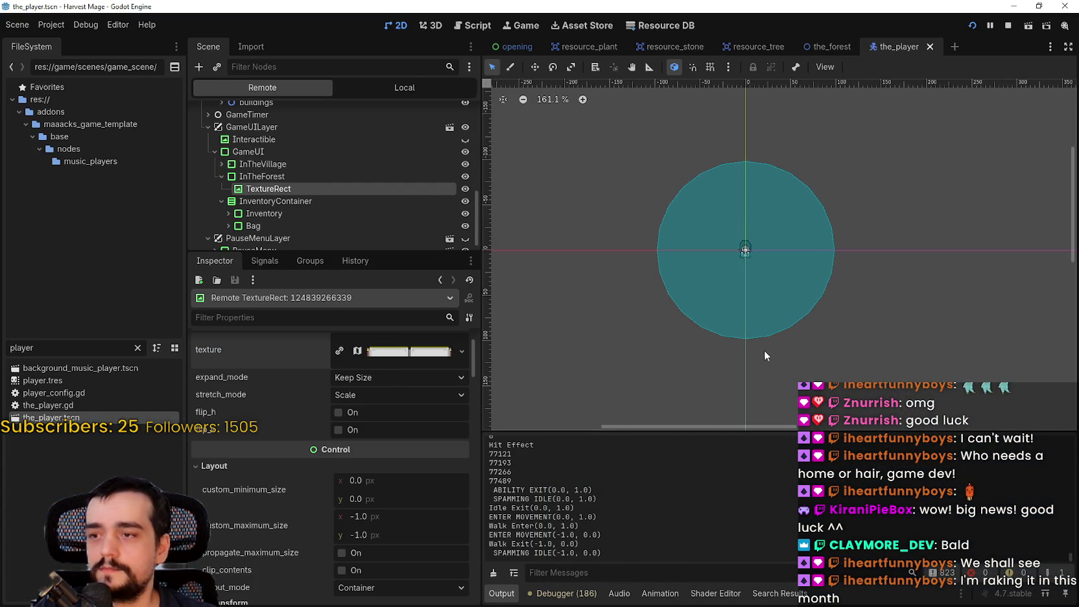
pyautogui.scroll(1, 765, 354)
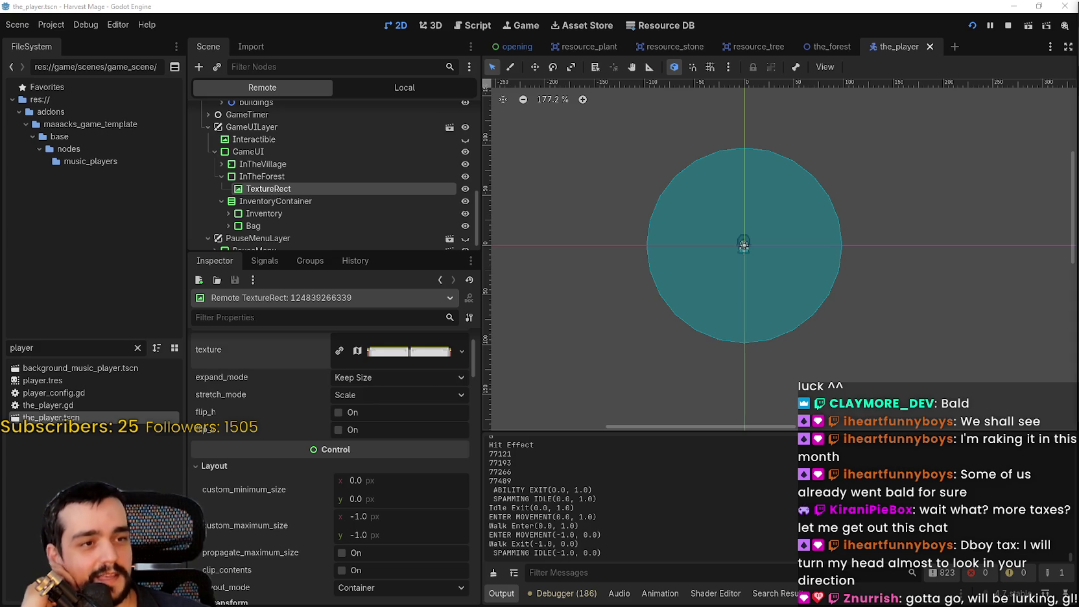
pyautogui.scroll(-2, 771, 275)
# Step: Set the CollisionShape2D circle radius to 100 and save the player scene
pyautogui.scroll(4, 751, 266)
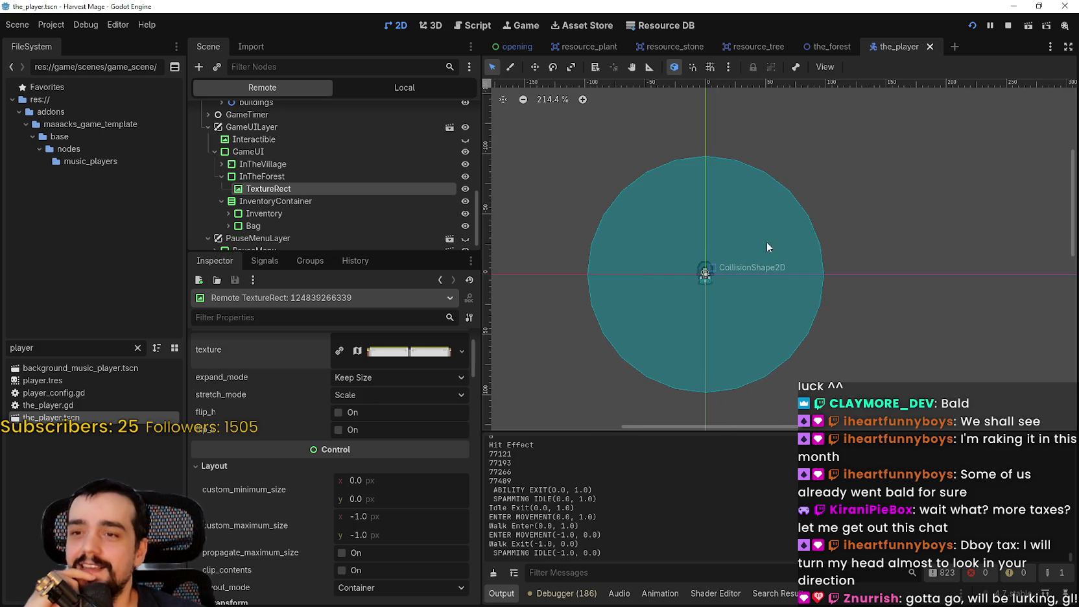
pyautogui.click(775, 233)
pyautogui.scroll(9, 774, 233)
pyautogui.scroll(-4, 792, 291)
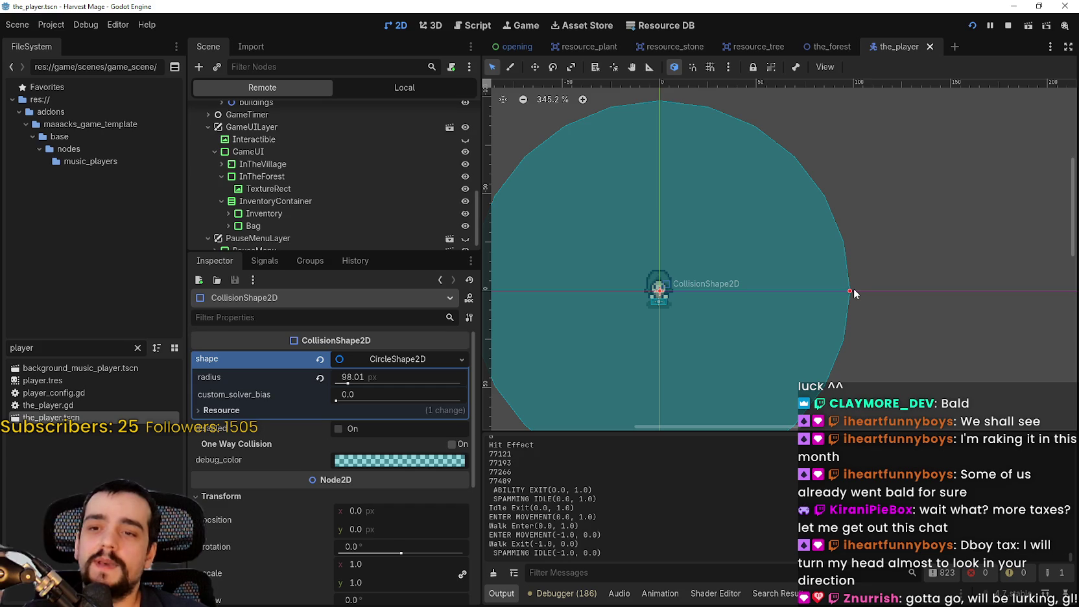
pyautogui.click(373, 382)
pyautogui.write('100')
pyautogui.press('Return')
pyautogui.hotkey('ctrl', 's')
# Step: Test-walk the character in the running game, stop it, and run the project again
pyautogui.scroll(-3, 744, 284)
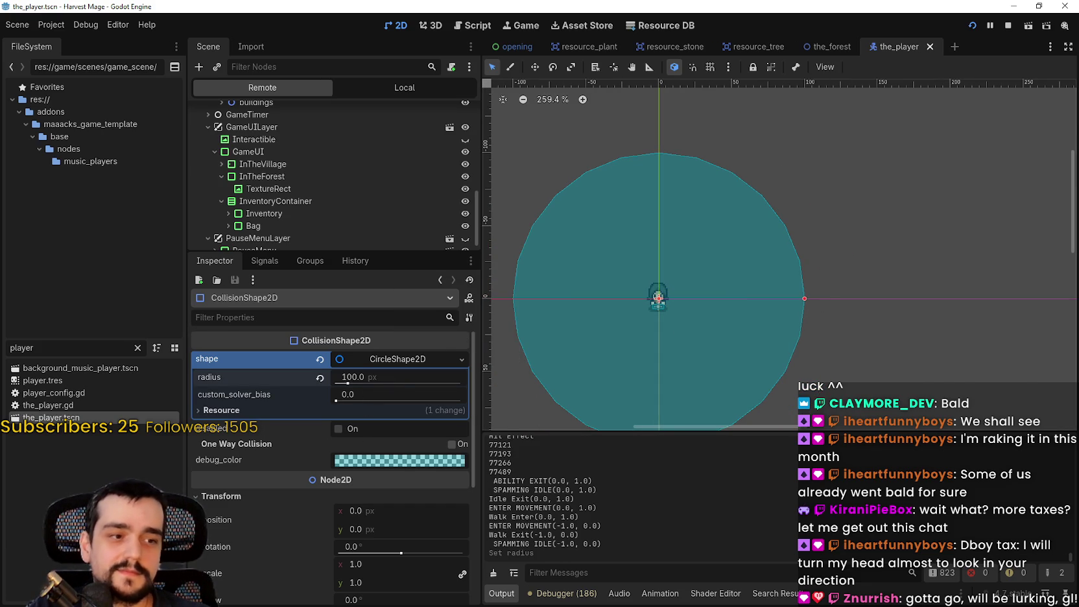
pyautogui.hotkey('alt', 'Tab')
pyautogui.press('s')
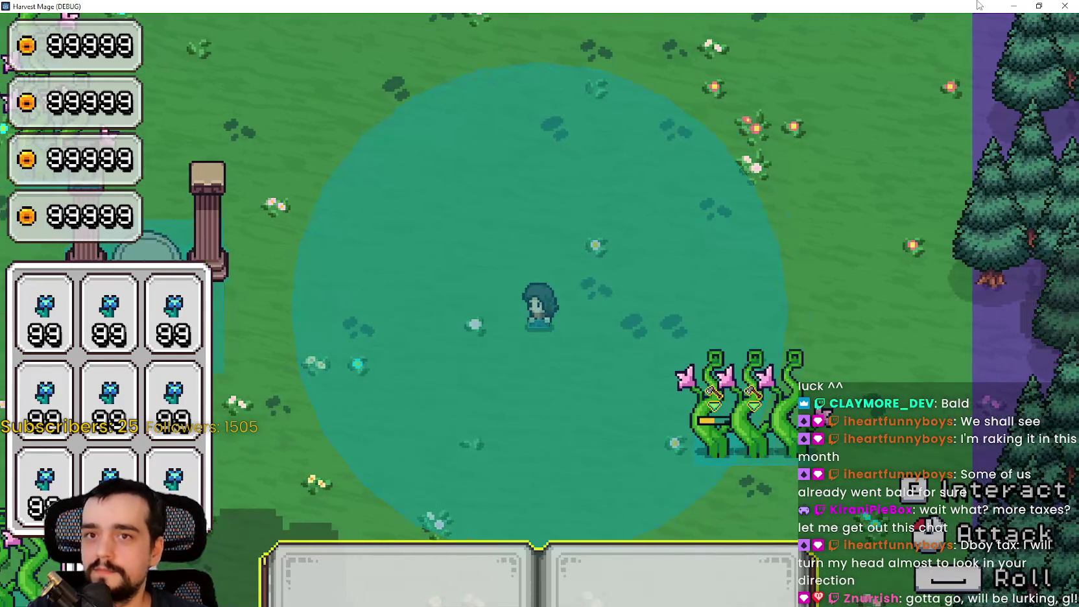
pyautogui.click(1039, 6)
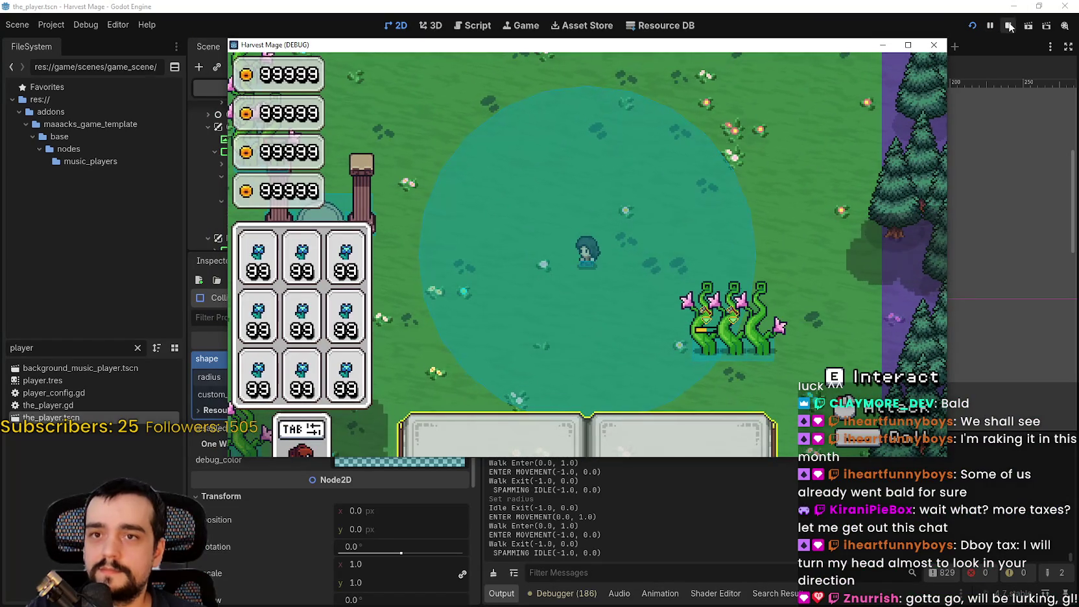
pyautogui.click(1008, 26)
pyautogui.click(51, 25)
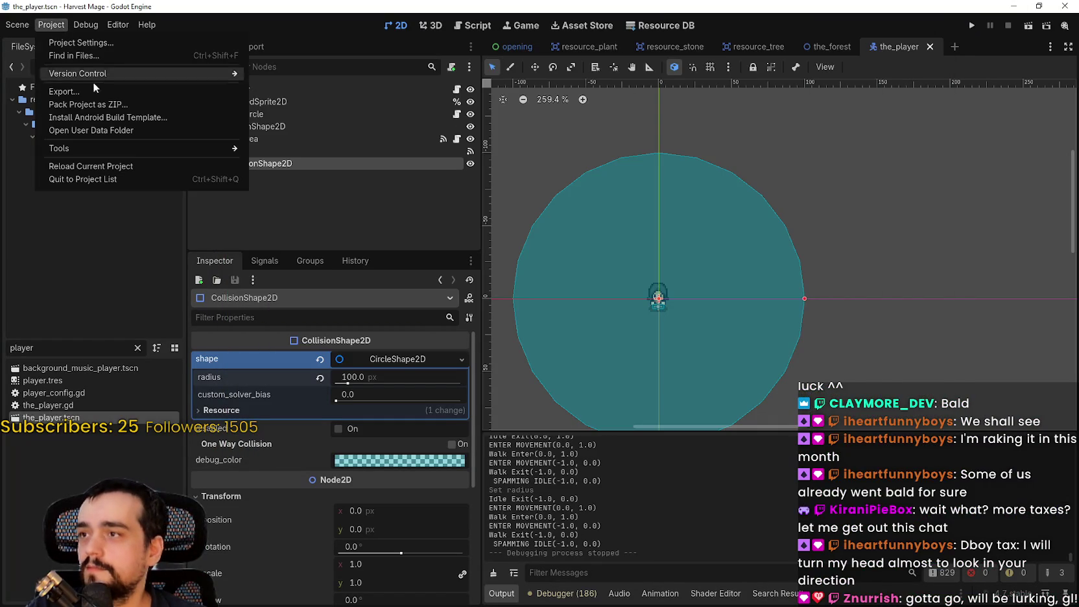
pyautogui.click(86, 25)
pyautogui.click(972, 25)
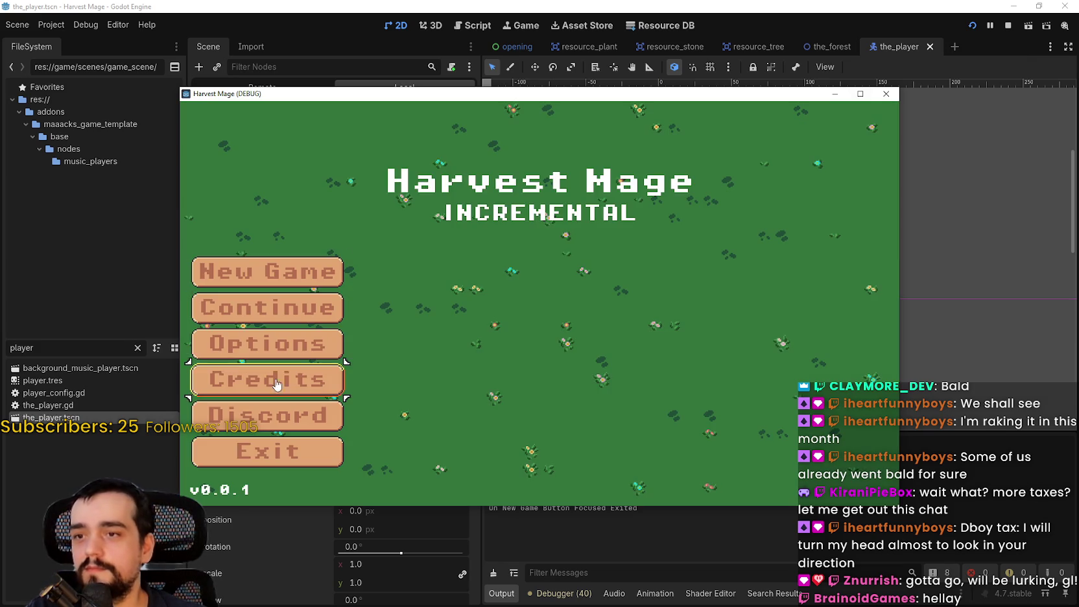
# Step: Start the game from the title screen, maximize its window, and walk the mage into the flower field
pyautogui.click(268, 308)
pyautogui.press('s')
pyautogui.press('a')
pyautogui.click(859, 93)
pyautogui.press('a')
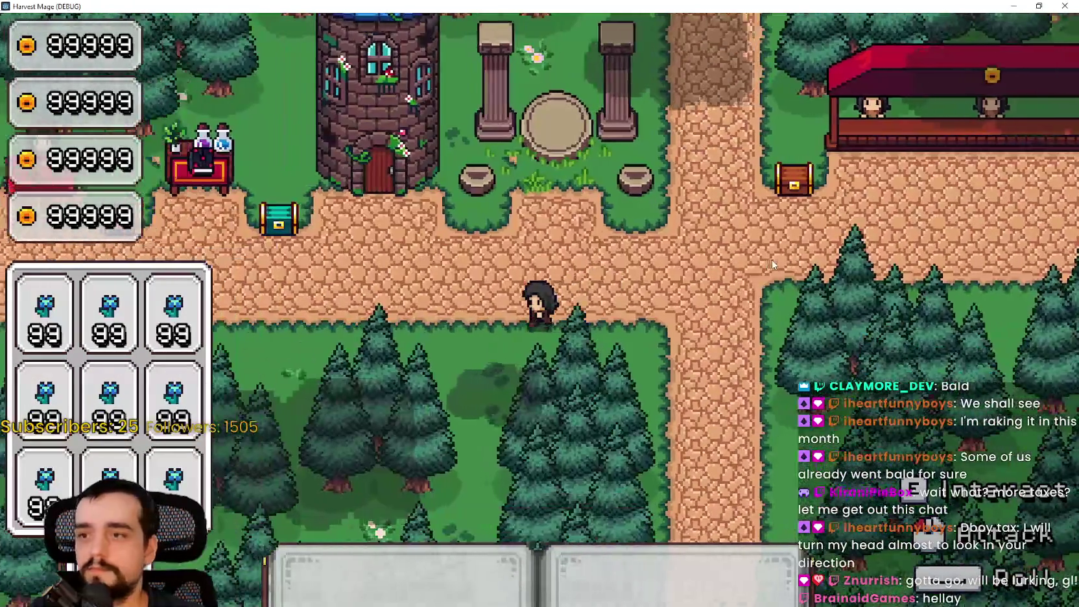
pyautogui.press('d')
pyautogui.press('F1')
pyautogui.press('s')
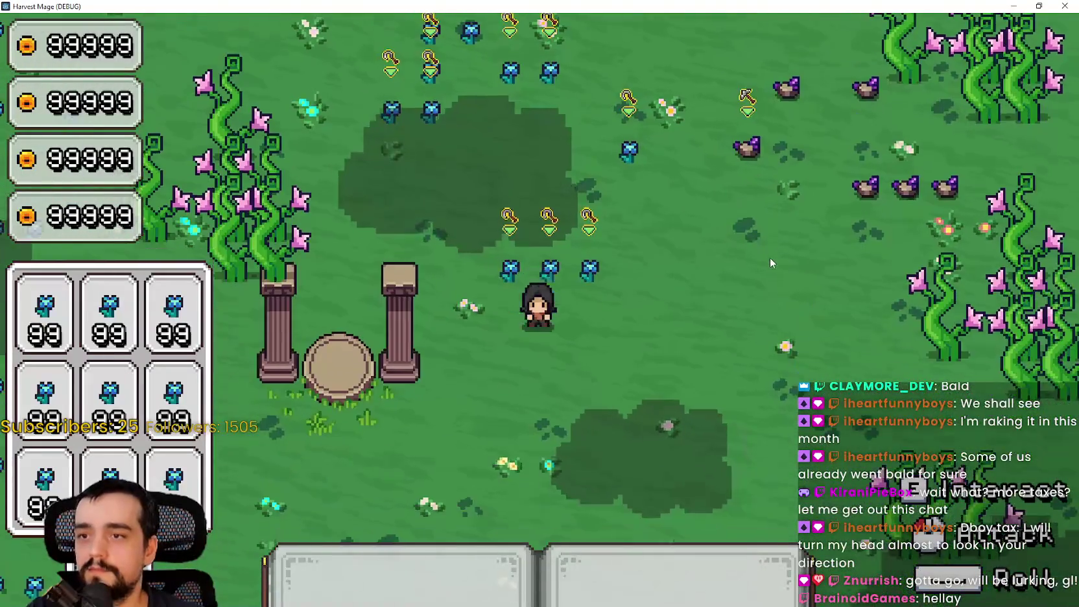
pyautogui.press('w')
pyautogui.press('a')
# Step: Attack the nearby plants and walk the mage around the field toward the rocks and vines
pyautogui.click(647, 324)
pyautogui.press('w')
pyautogui.press('d')
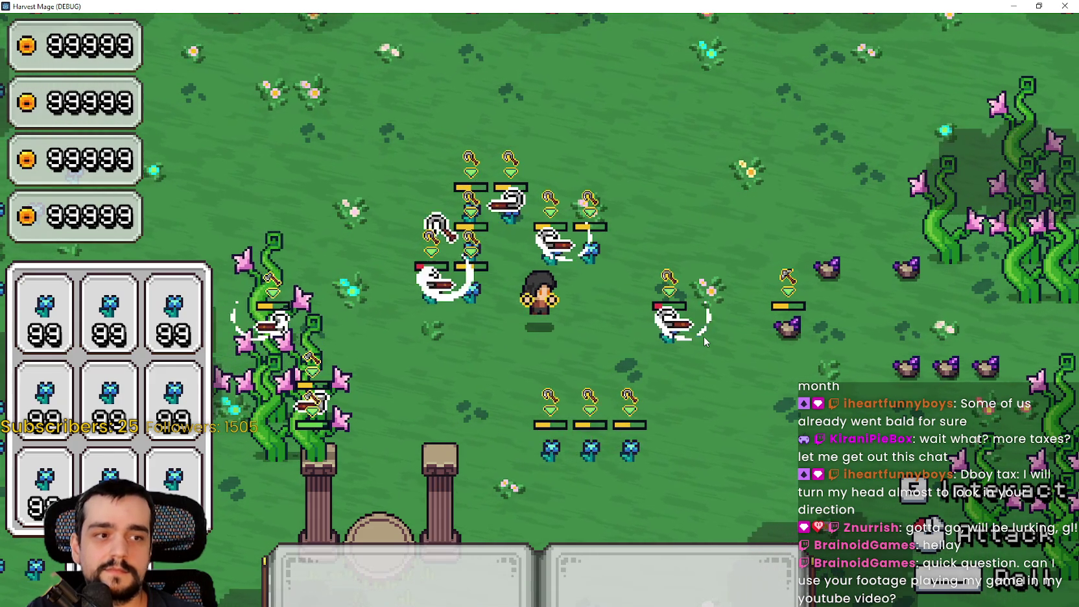
pyautogui.press('d')
pyautogui.press('a')
pyautogui.press('s')
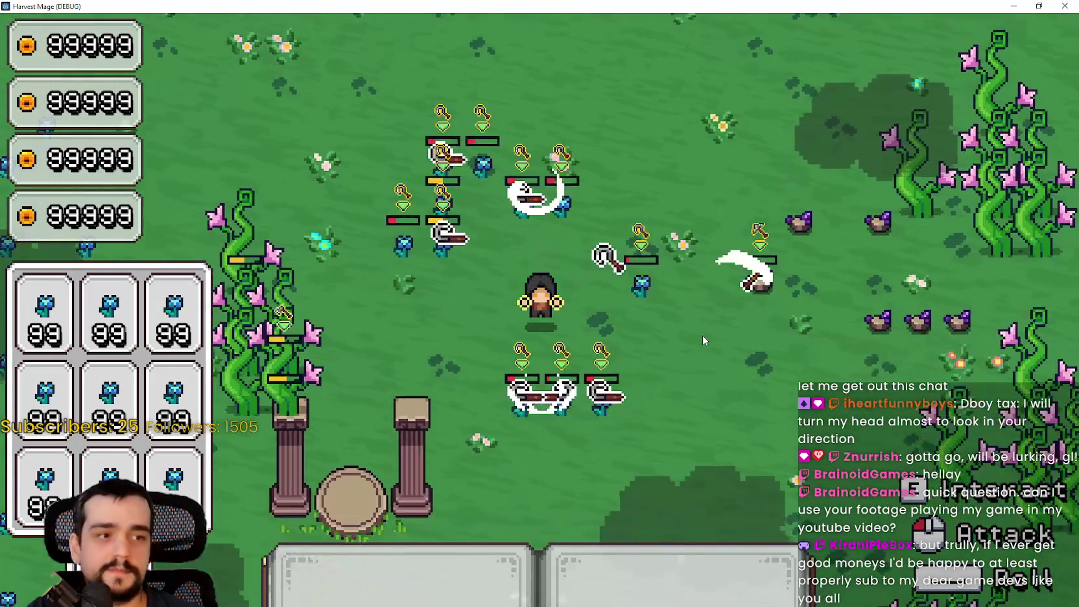
pyautogui.press('w')
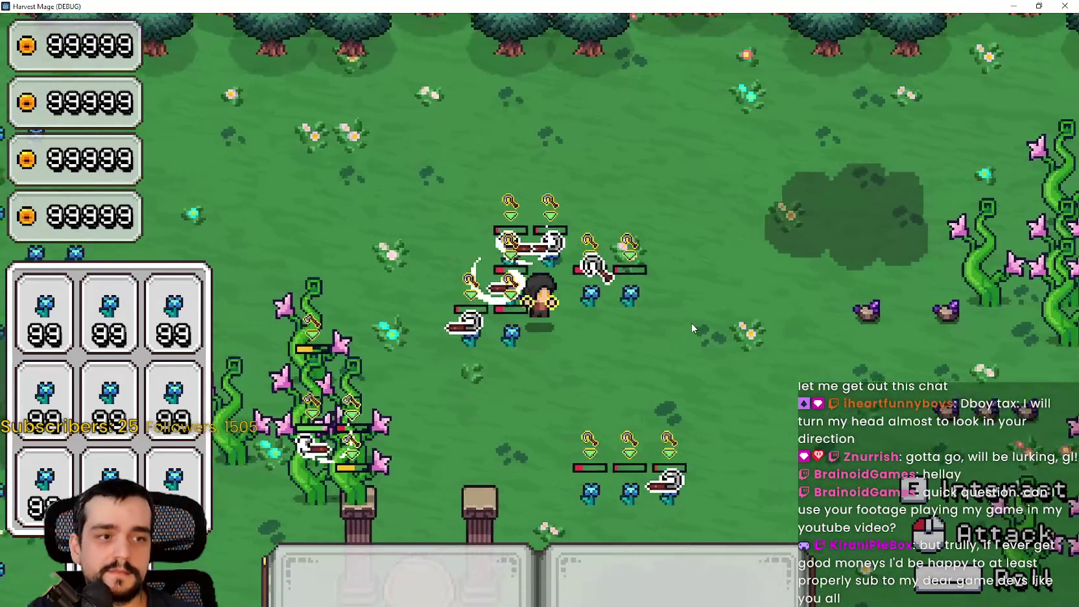
pyautogui.press('d')
pyautogui.press('d')
pyautogui.press('s')
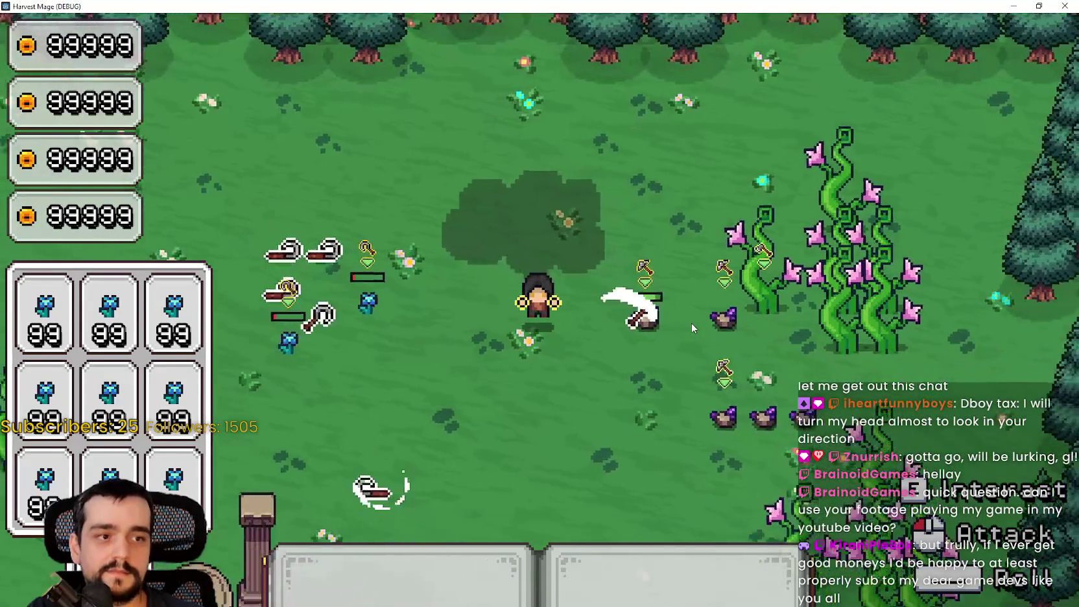
pyautogui.press('d')
pyautogui.press('s')
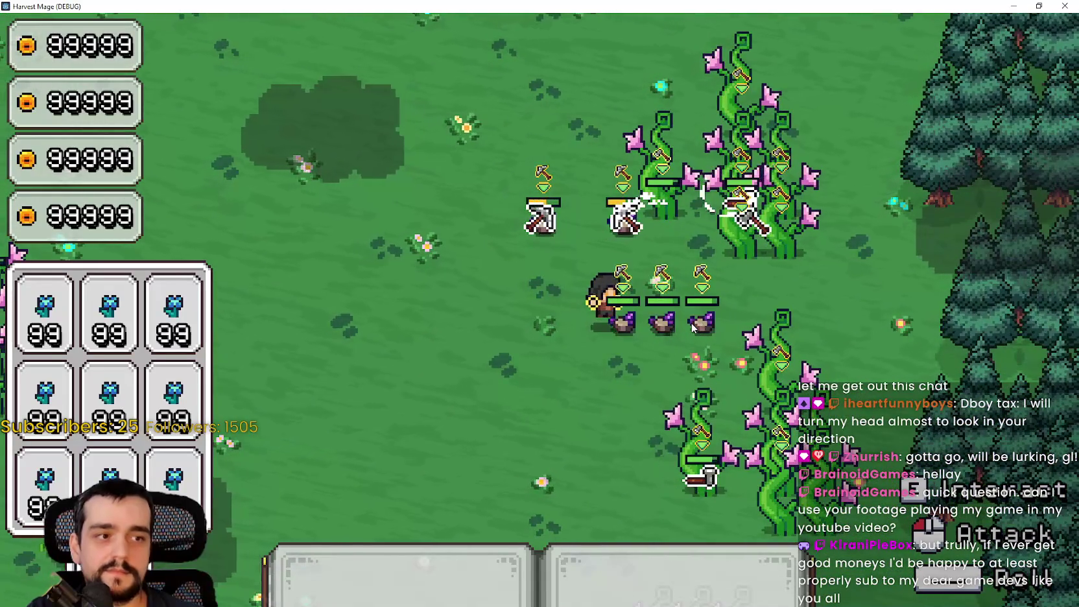
pyautogui.press('s')
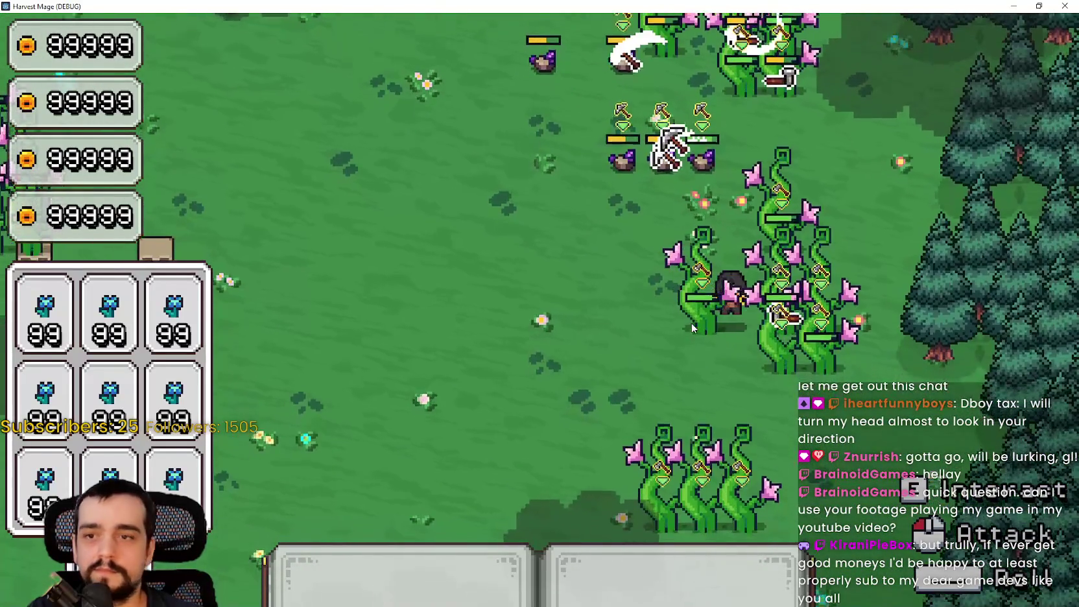
pyautogui.press('d')
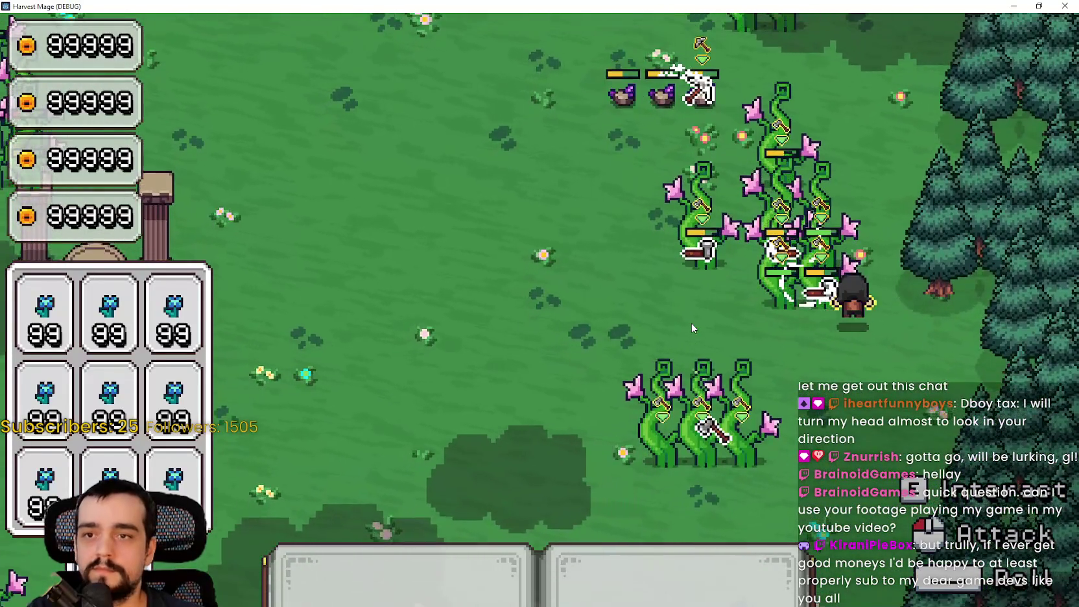
# Step: Keep roaming the field up, left and down among the plants
pyautogui.press('w')
pyautogui.press('a')
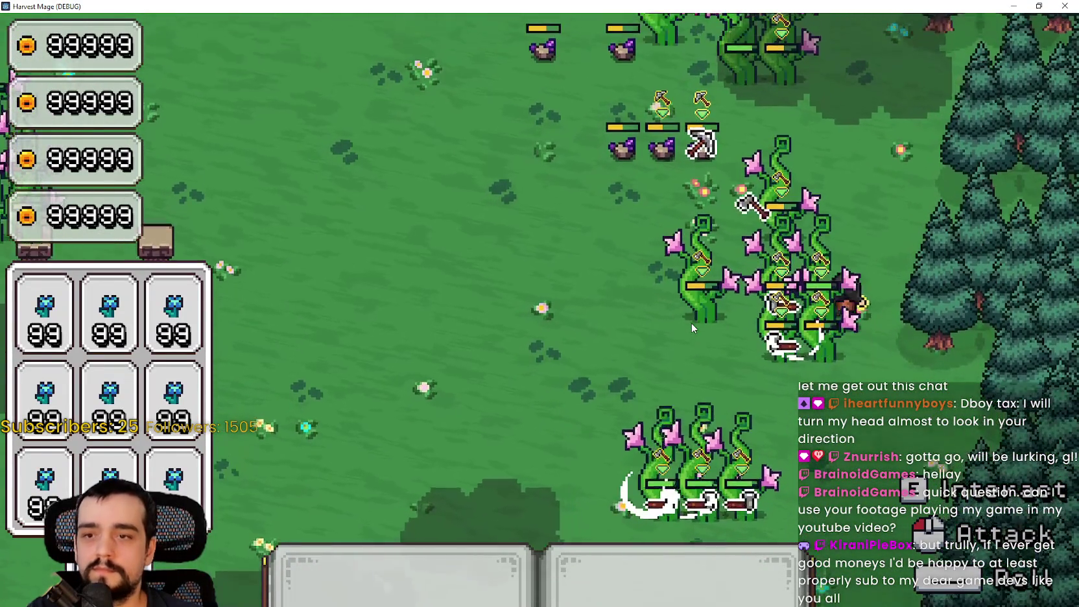
pyautogui.press('w')
pyautogui.press('a')
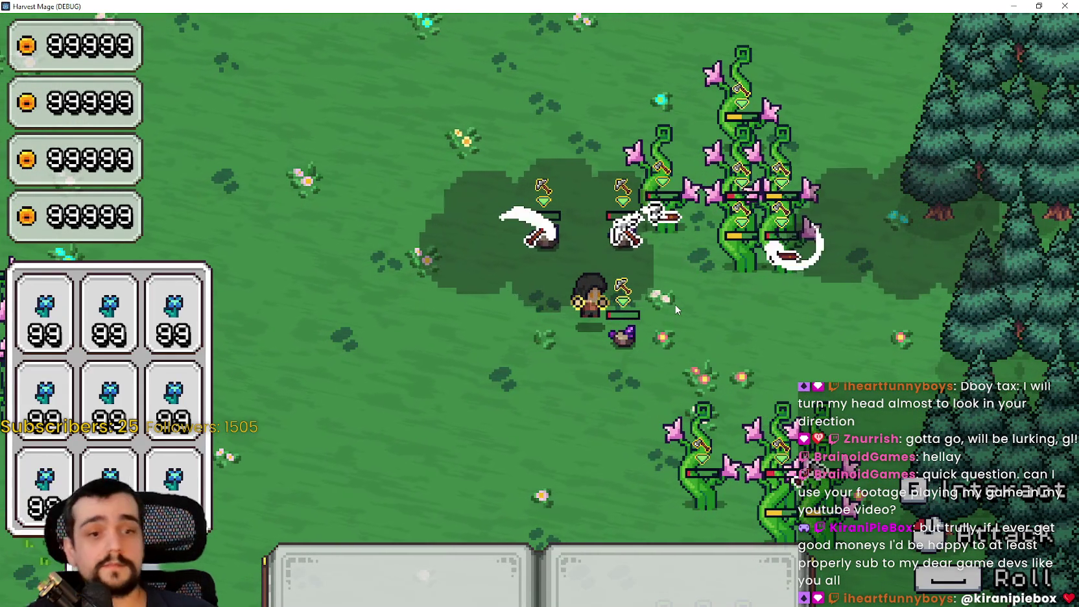
pyautogui.press('d')
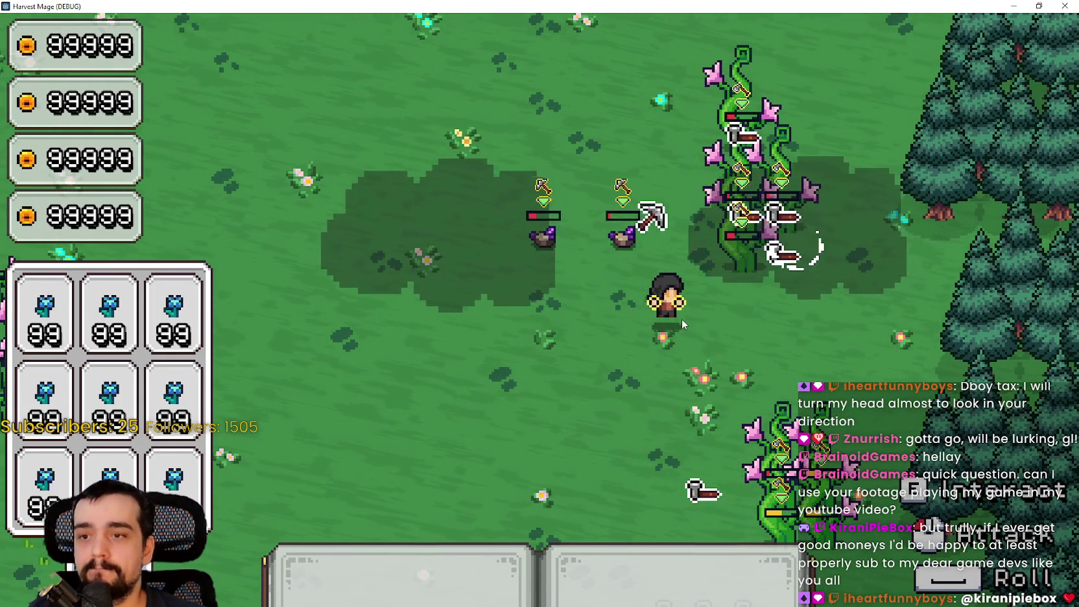
pyautogui.press('s')
pyautogui.press('s')
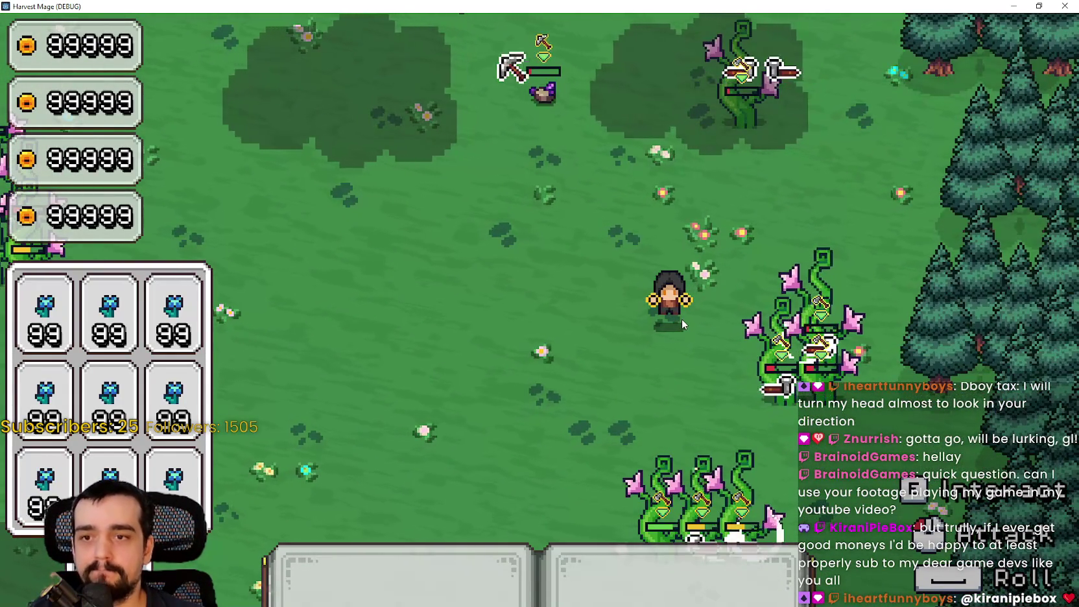
pyautogui.press('s')
pyautogui.press('a')
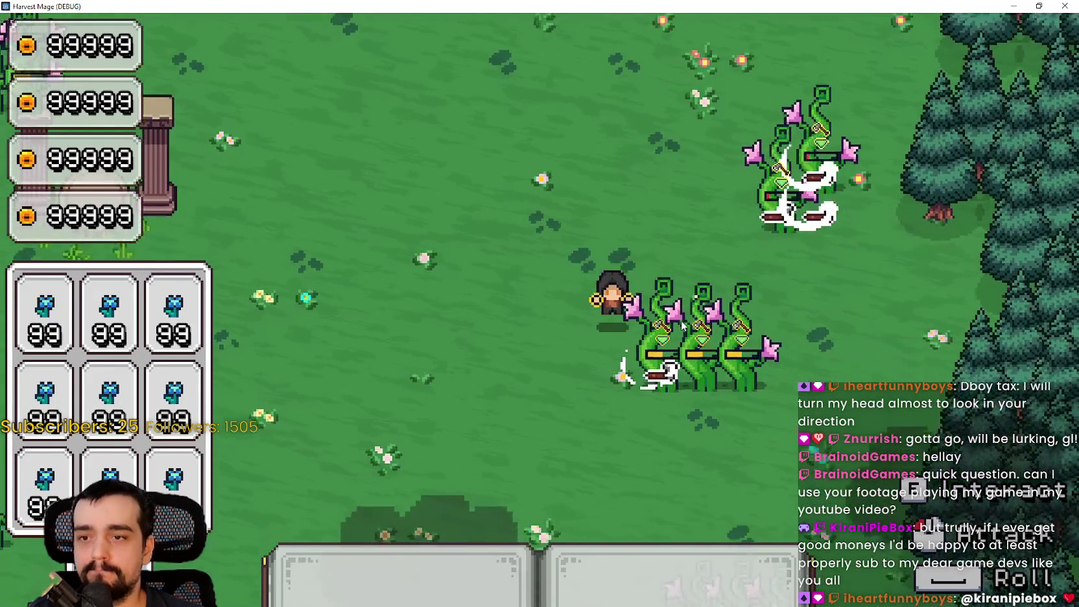
pyautogui.press('w')
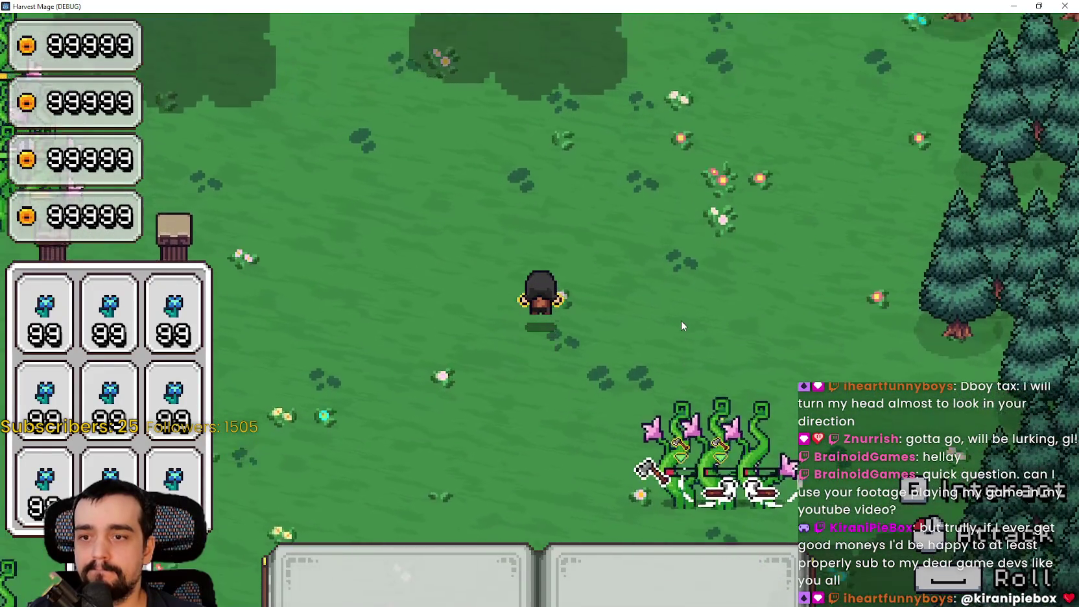
pyautogui.press('s')
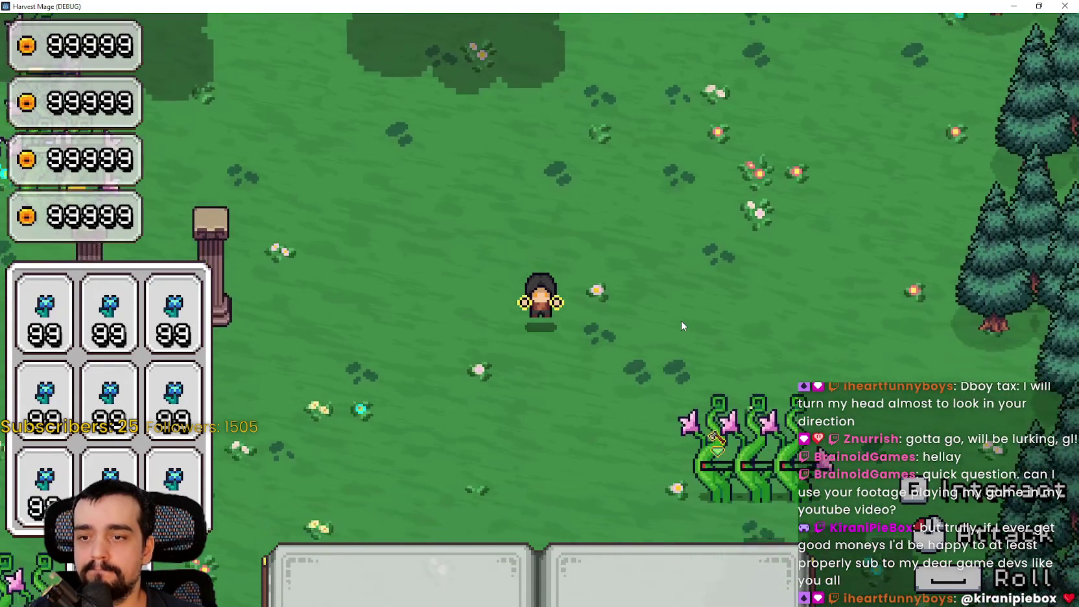
pyautogui.press('a')
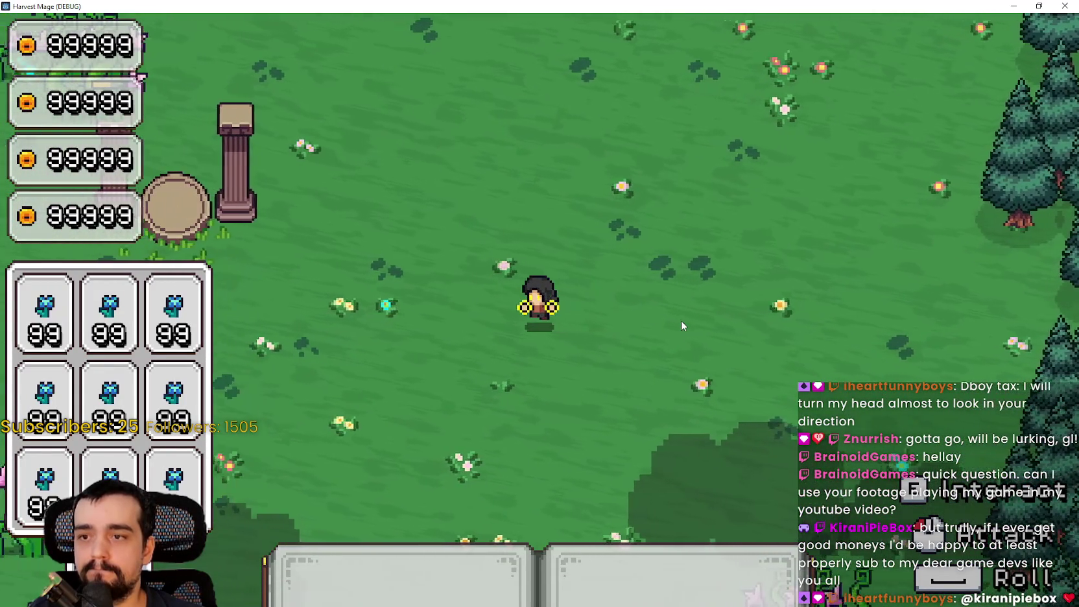
pyautogui.press('w')
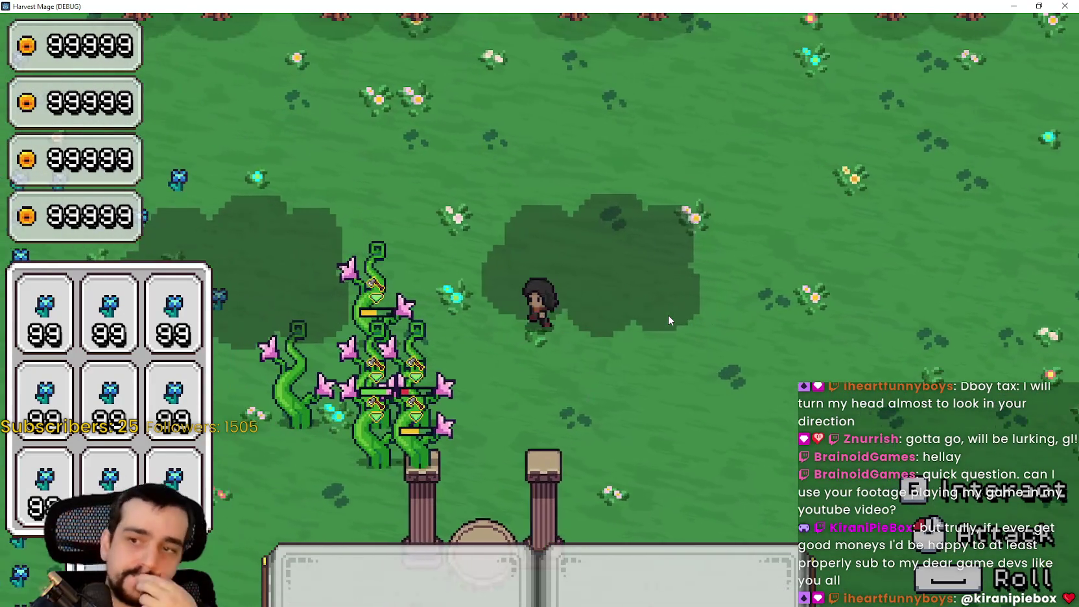
# Step: Swing an attack at the surrounding enemies and lead them around the field toward the crops
pyautogui.click(666, 367)
pyautogui.press('a')
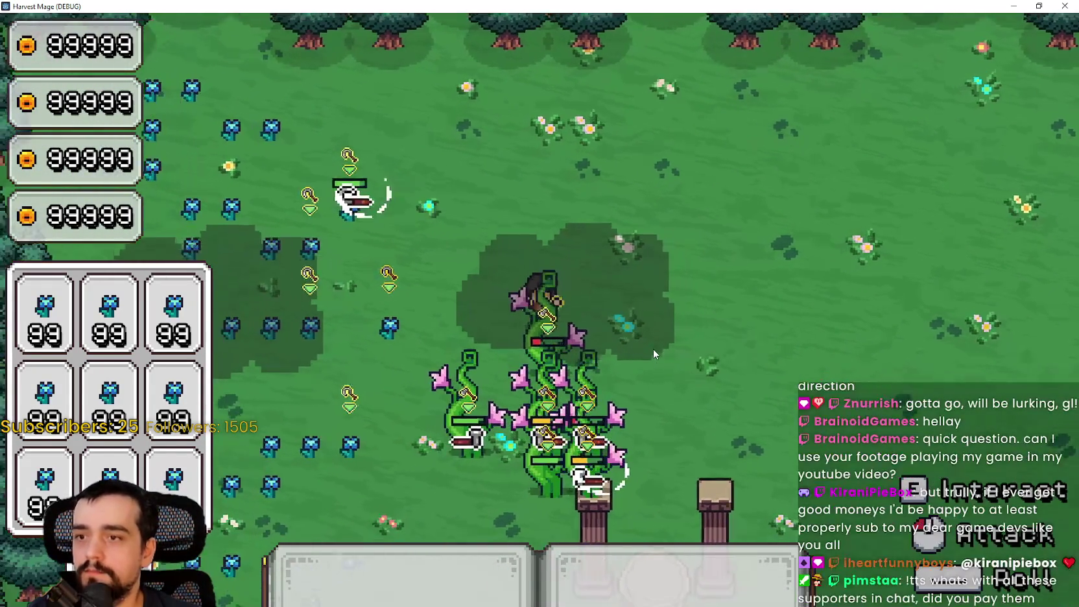
pyautogui.press('s')
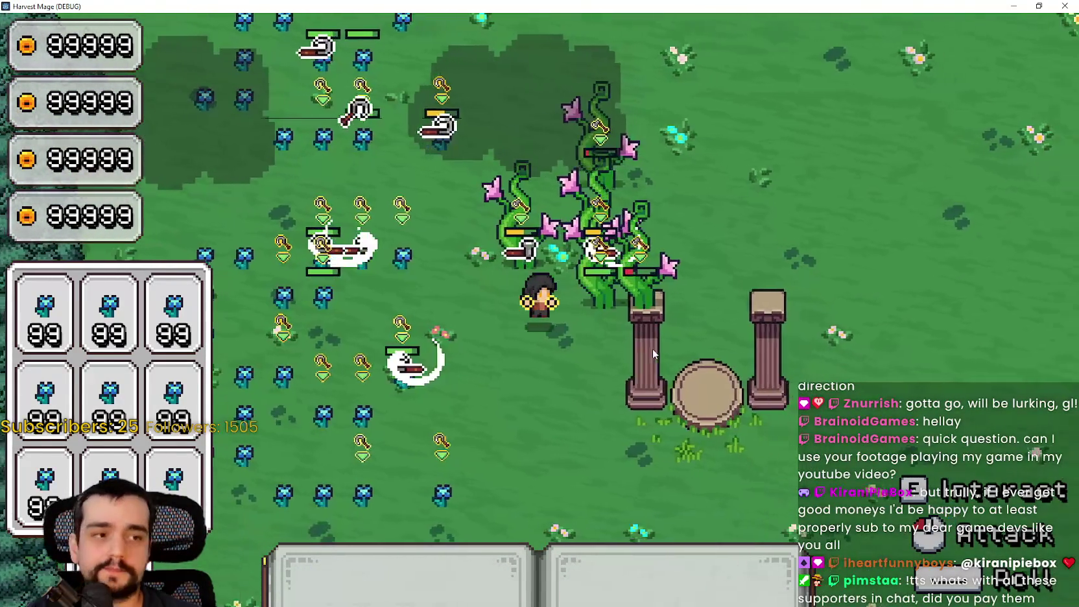
pyautogui.press('w')
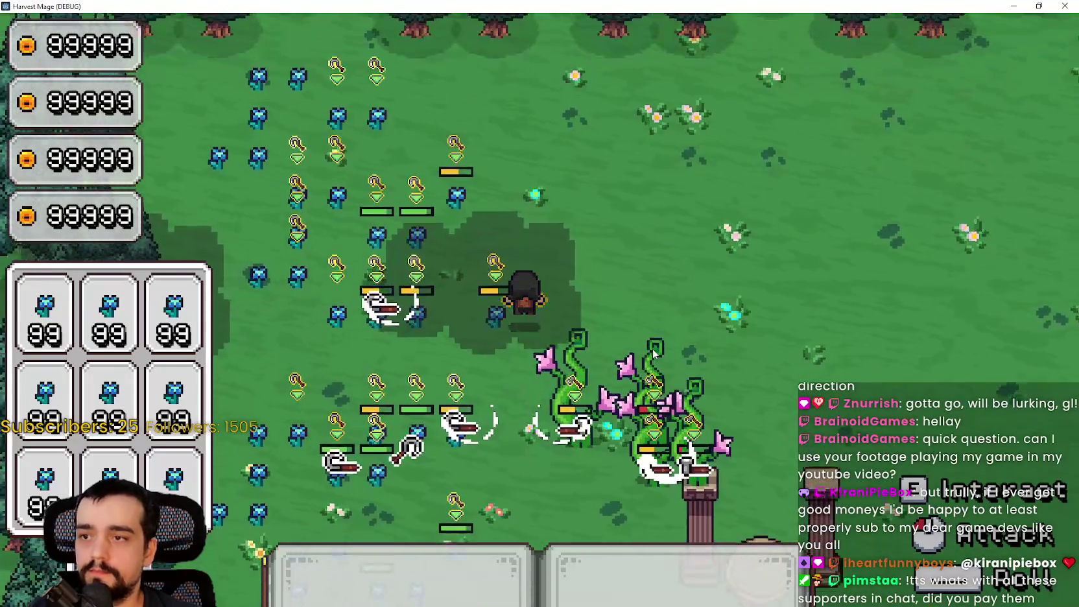
pyautogui.press('w')
pyautogui.press('d')
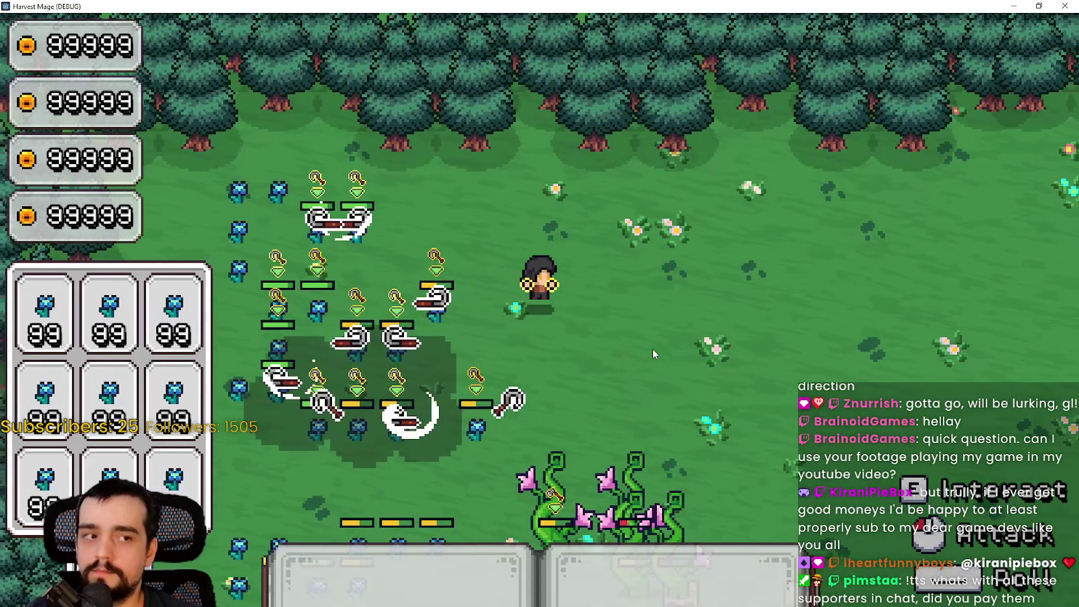
pyautogui.press('s')
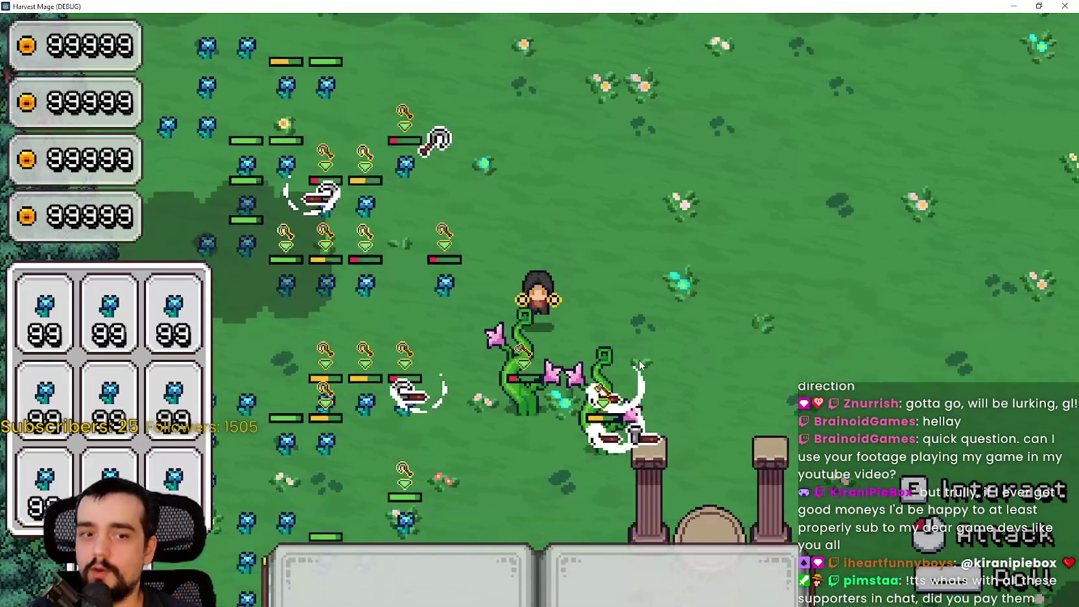
pyautogui.press('a')
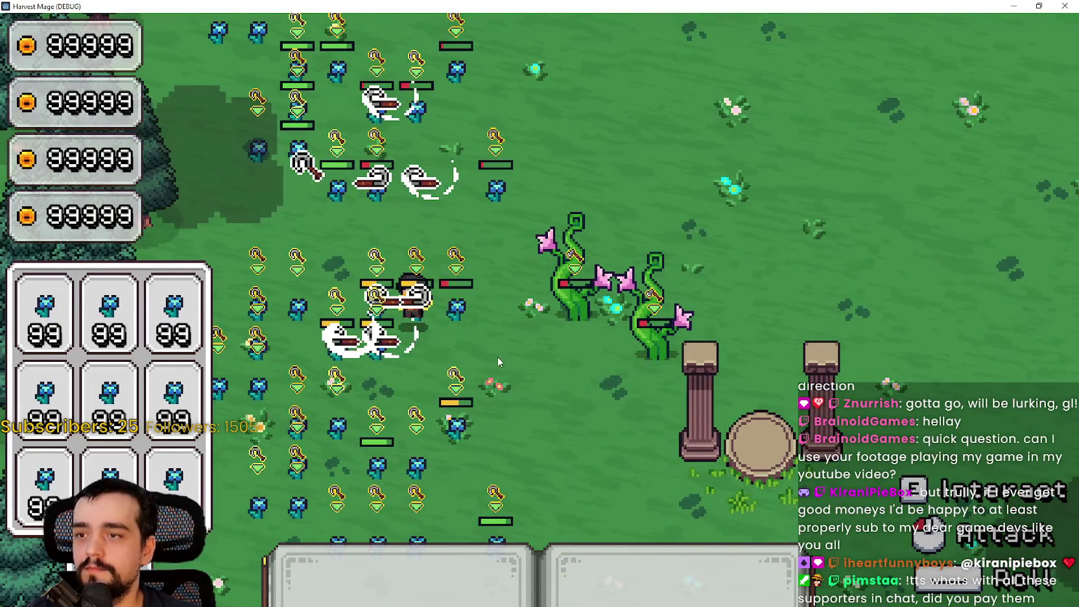
pyautogui.press('w')
pyautogui.press('d')
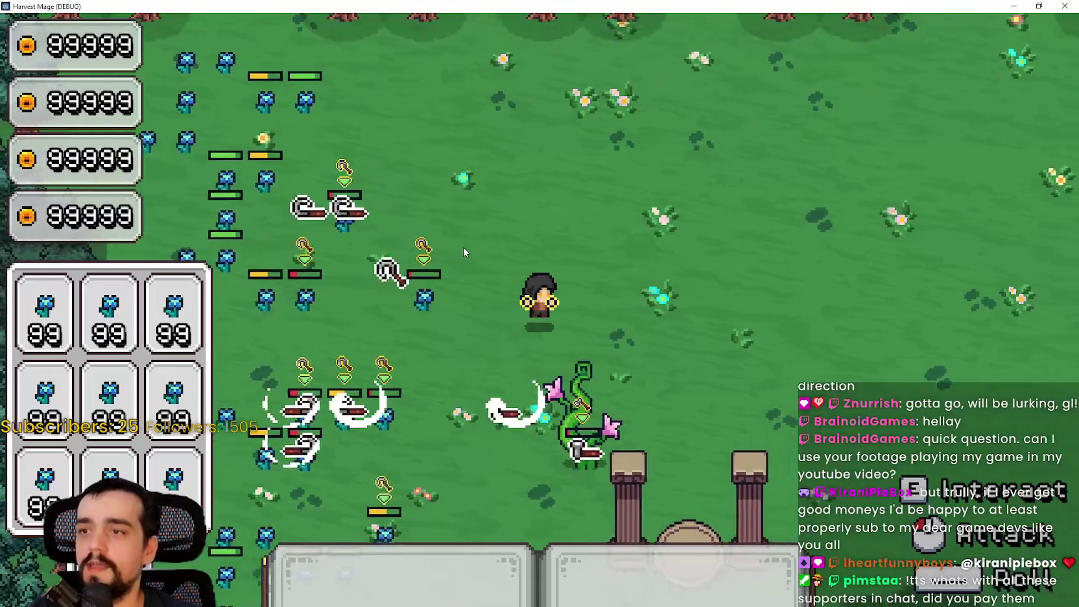
pyautogui.press('s')
pyautogui.press('a')
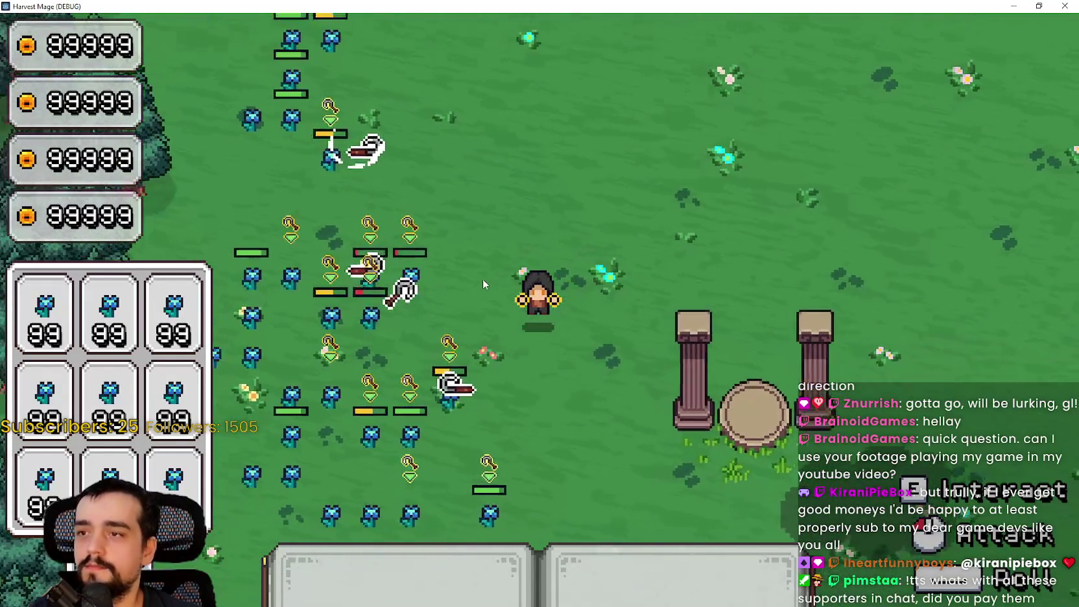
pyautogui.press('s')
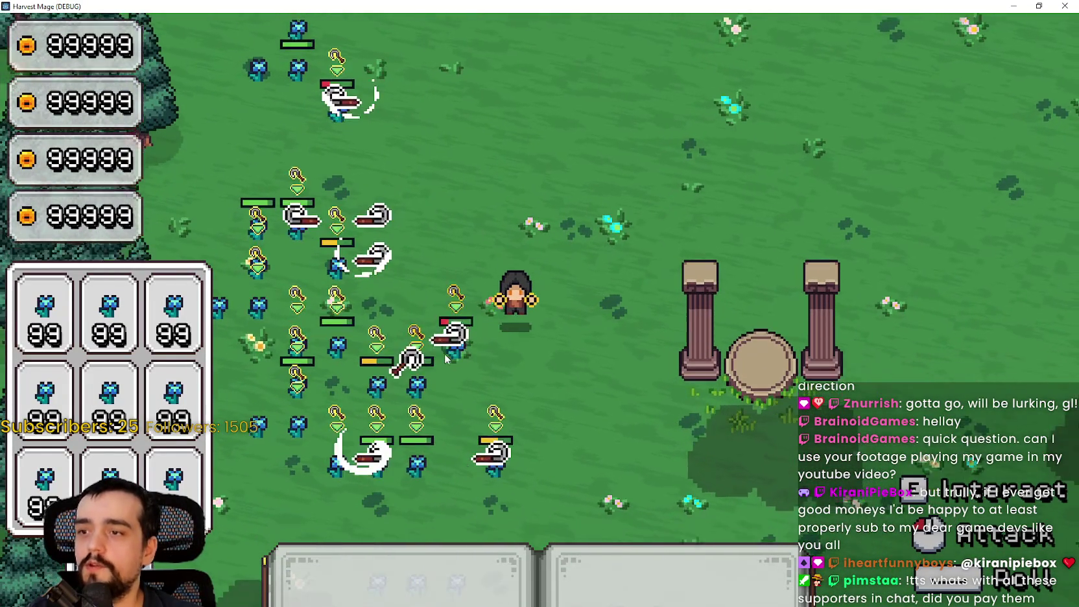
pyautogui.press('a')
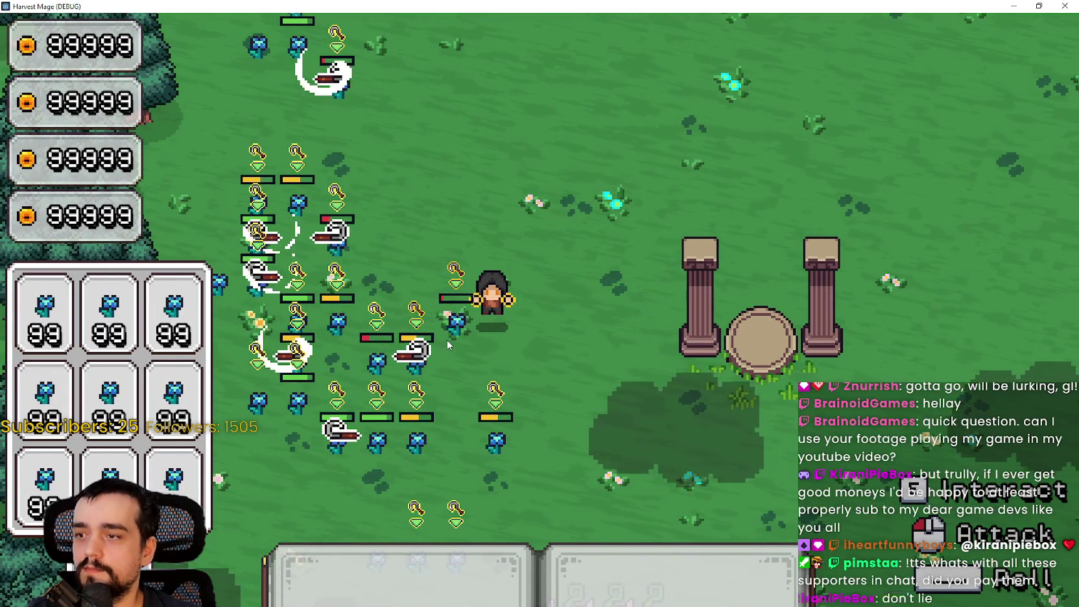
# Step: Pause the game and turn on fullscreen in the video settings
pyautogui.press('Escape')
pyautogui.click(286, 320)
pyautogui.click(758, 46)
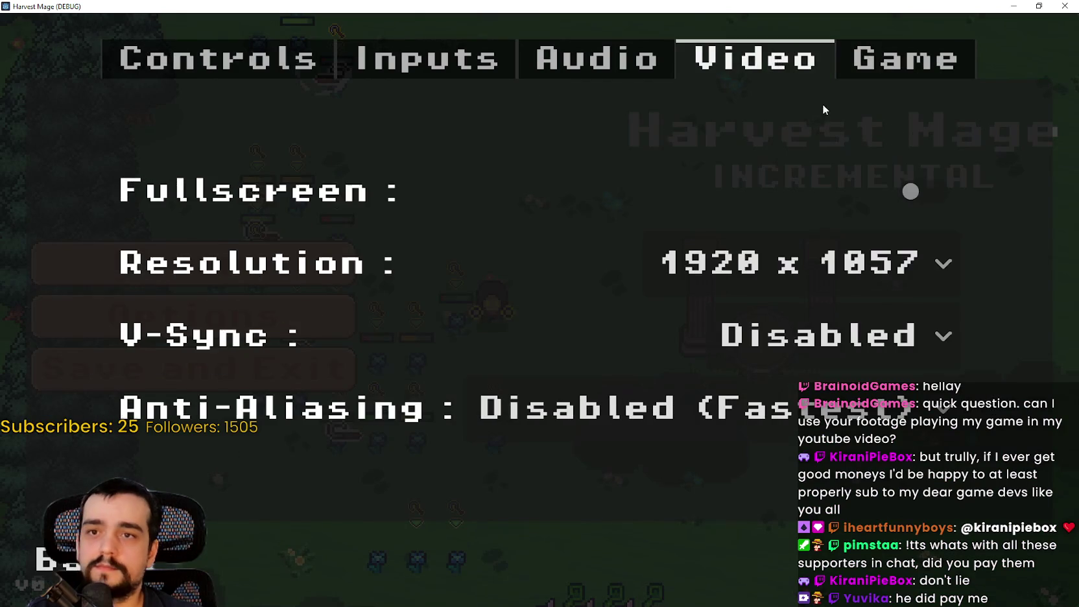
pyautogui.click(908, 180)
pyautogui.press('Escape')
pyautogui.press('Escape')
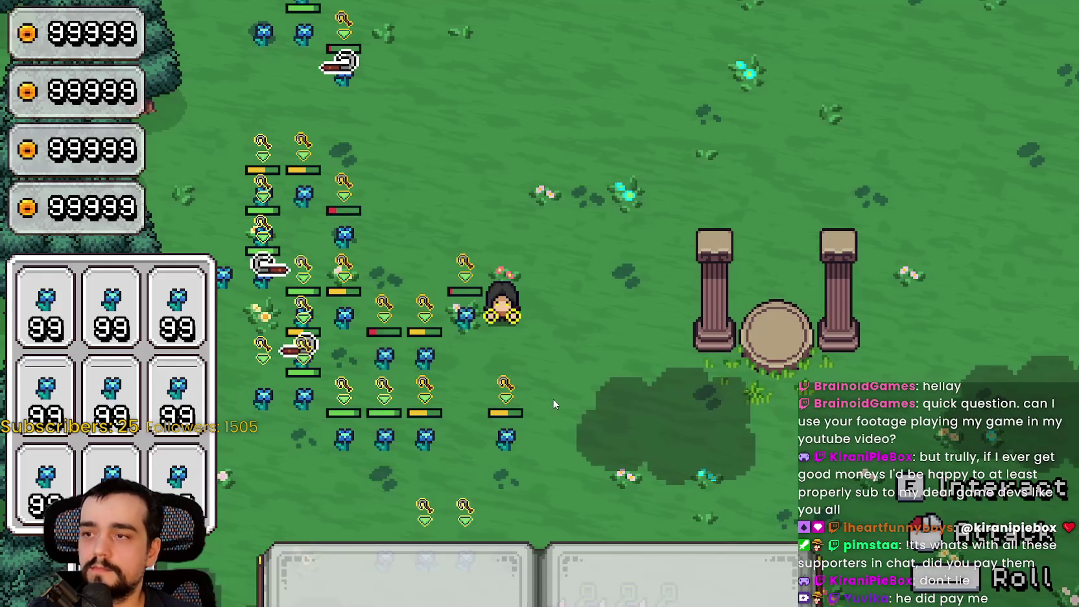
# Step: Push into the plant clusters, slashing until the remaining plant enemies are destroyed
pyautogui.press('w')
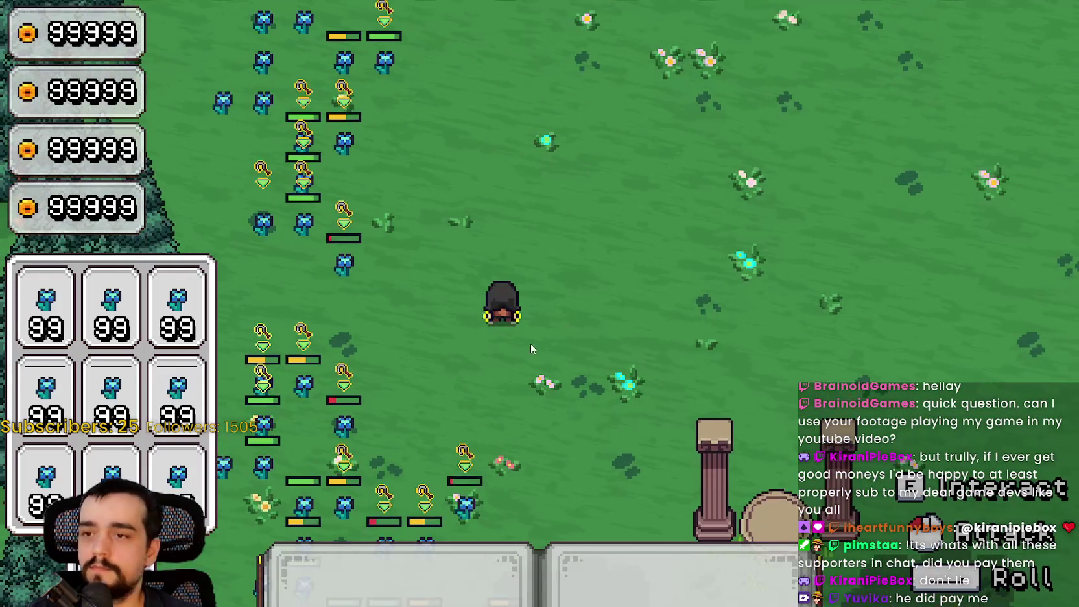
pyautogui.press('a')
pyautogui.press('s')
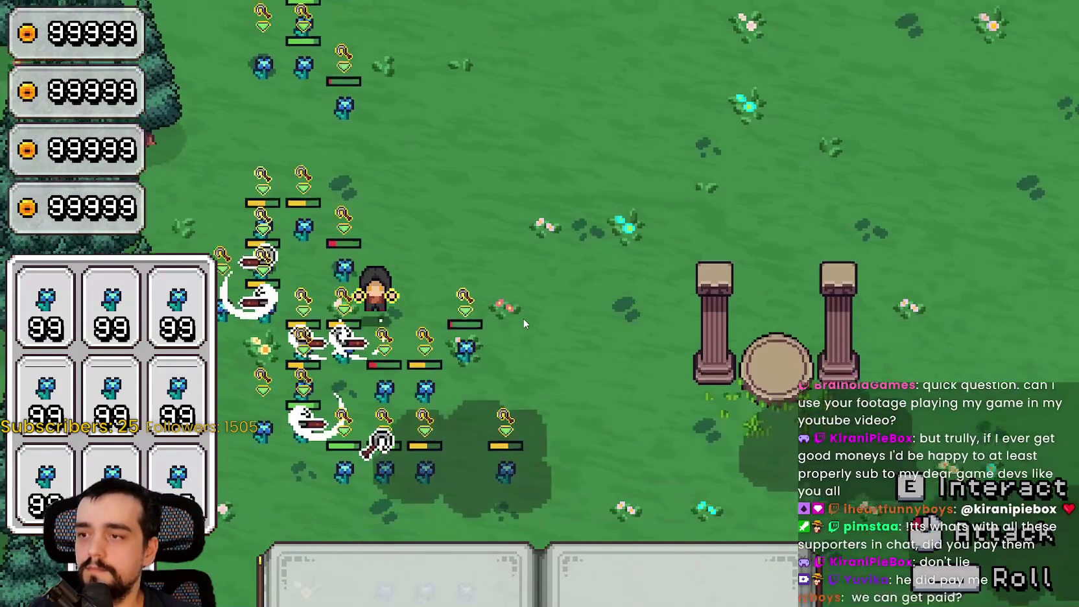
pyautogui.press('d')
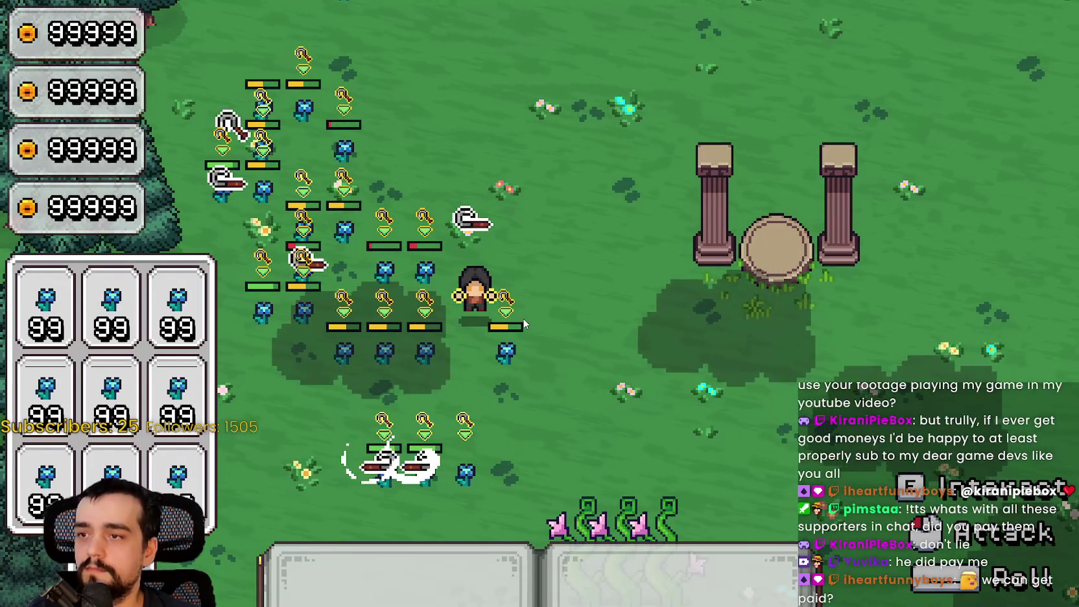
pyautogui.press('a')
pyautogui.press('s')
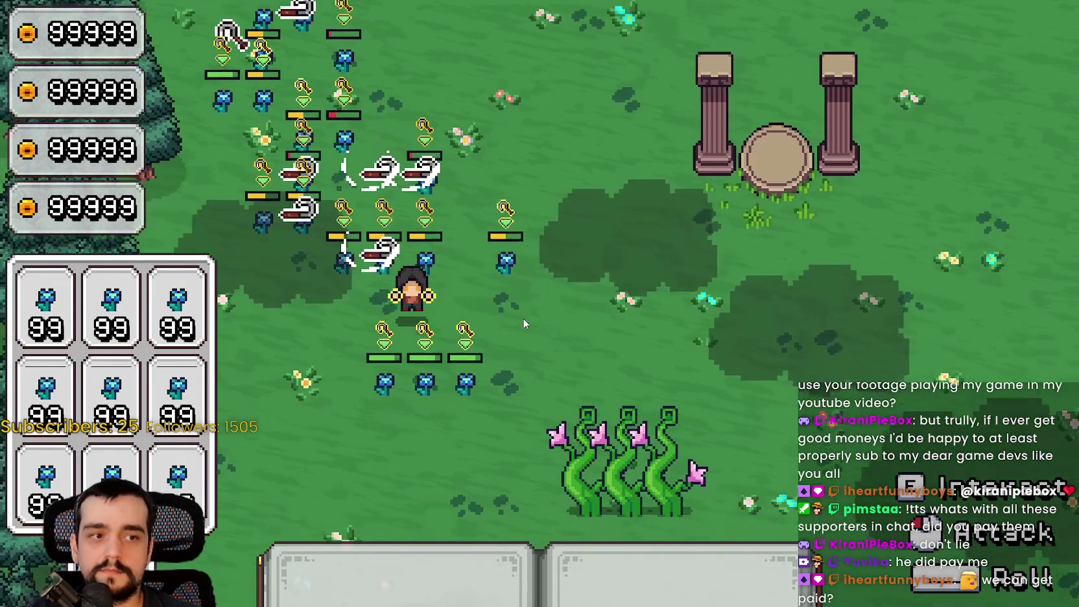
pyautogui.press('w')
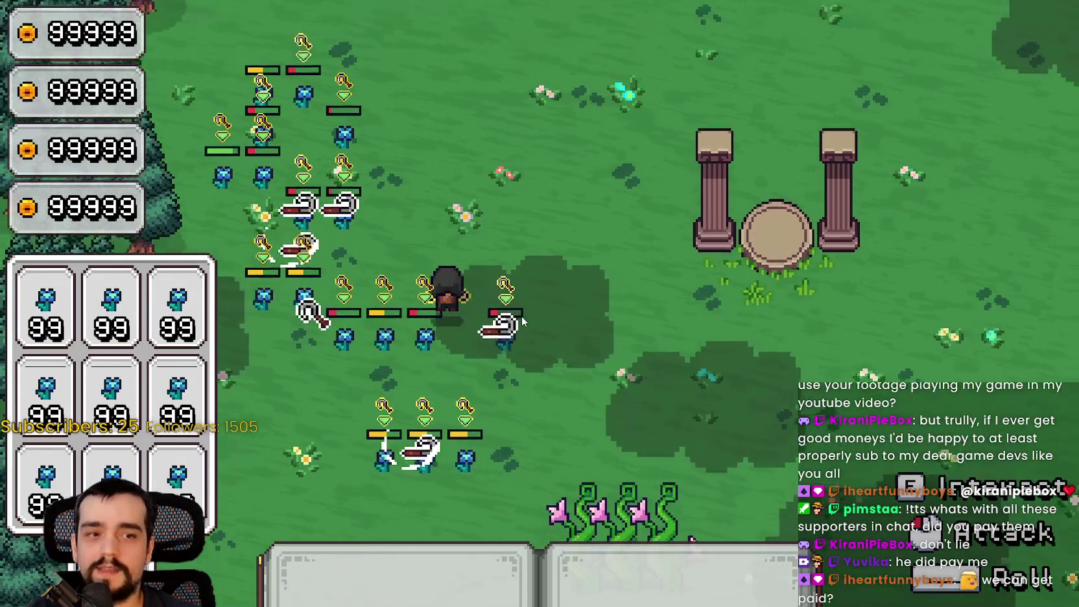
pyautogui.press('s')
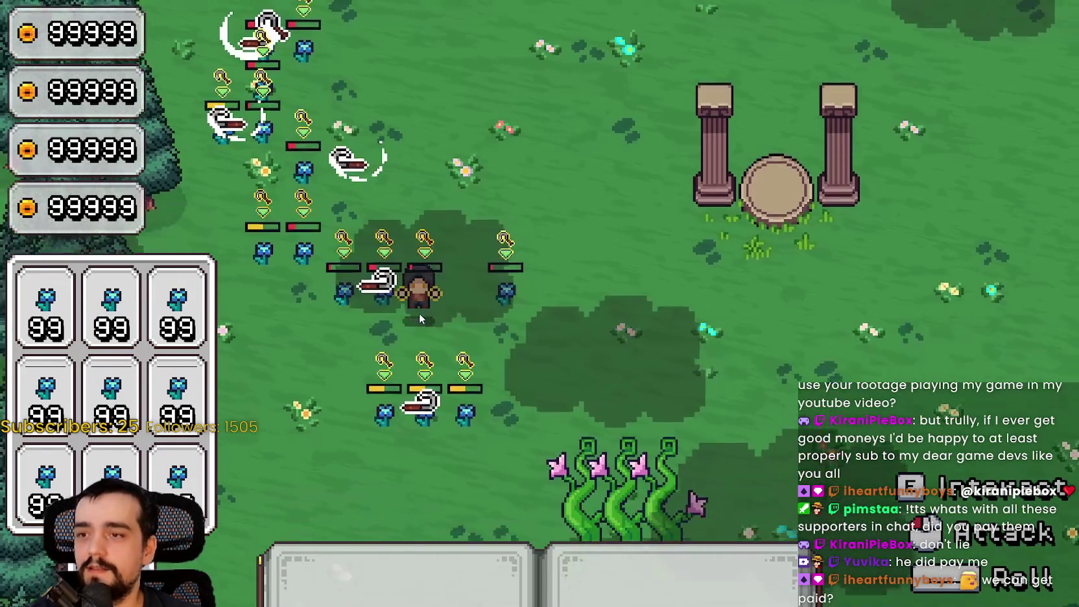
pyautogui.press('d')
pyautogui.press('s')
pyautogui.press('d')
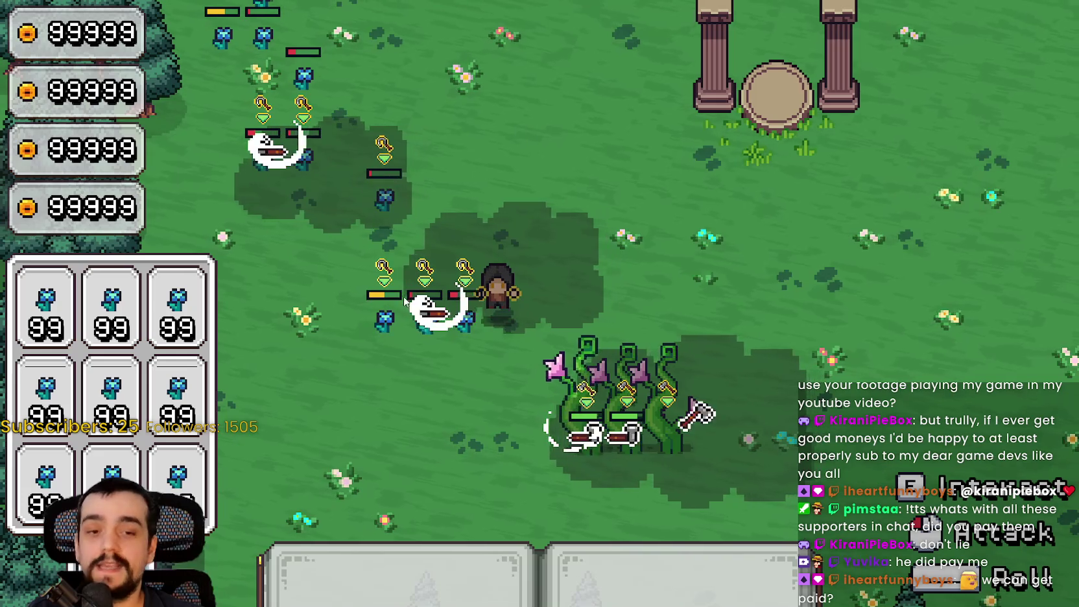
pyautogui.press('s')
pyautogui.press('d')
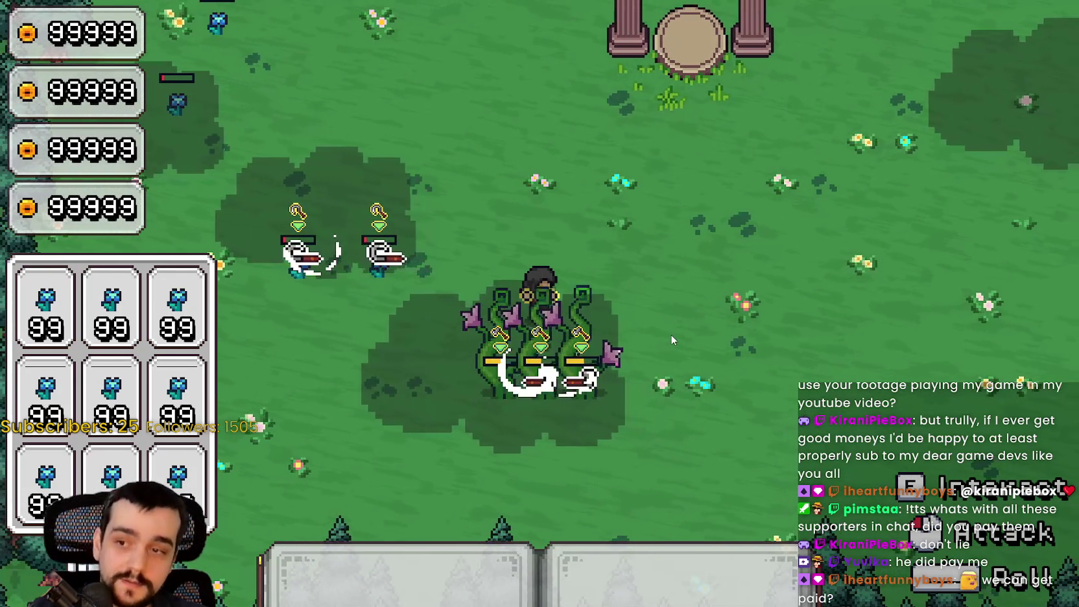
pyautogui.press('a')
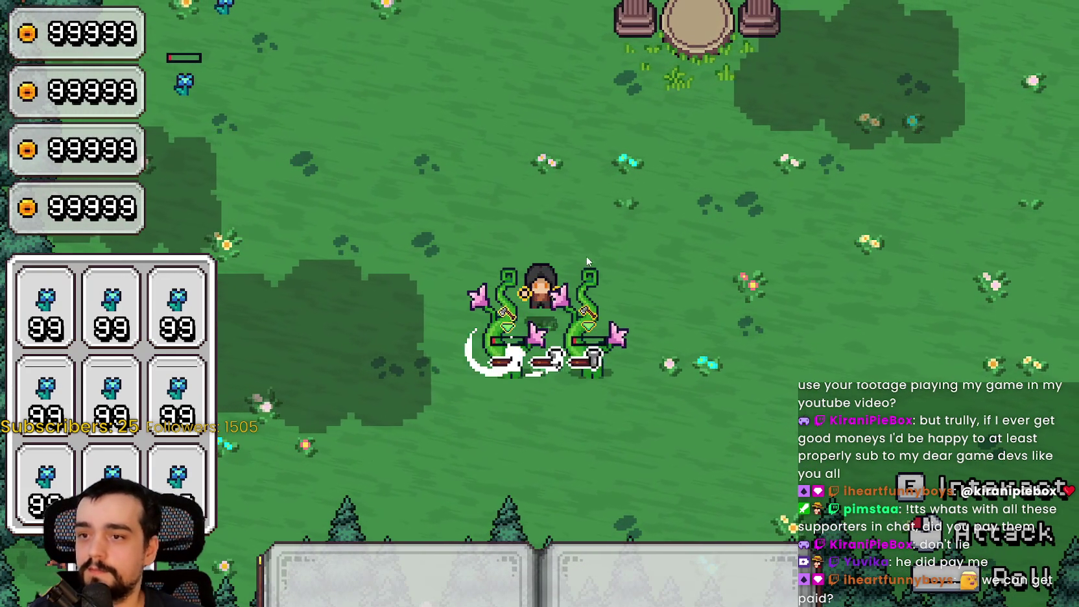
pyautogui.press('w')
pyautogui.press('w')
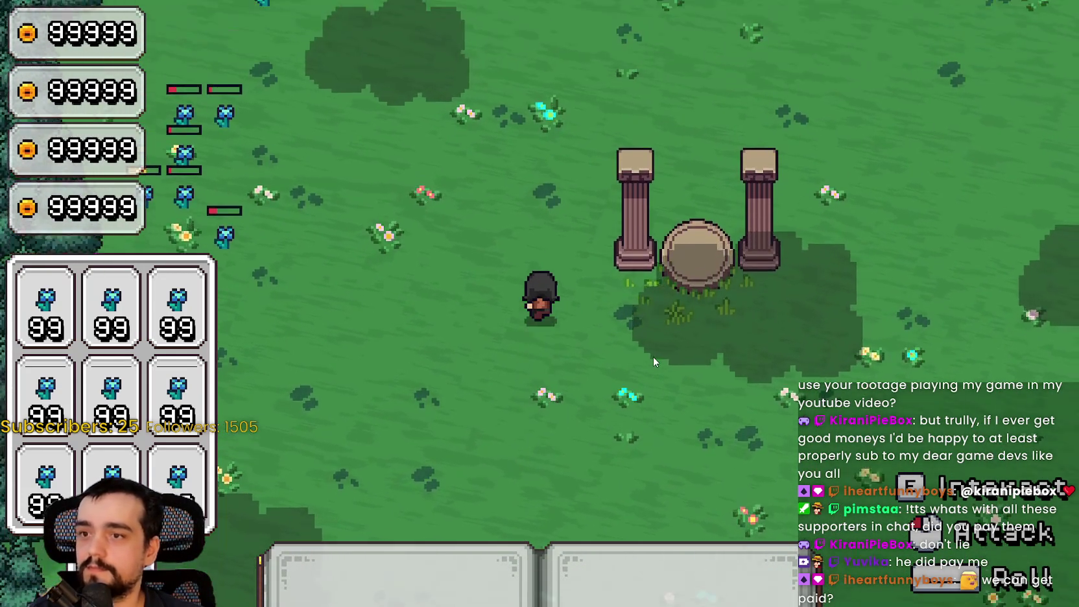
pyautogui.press('w')
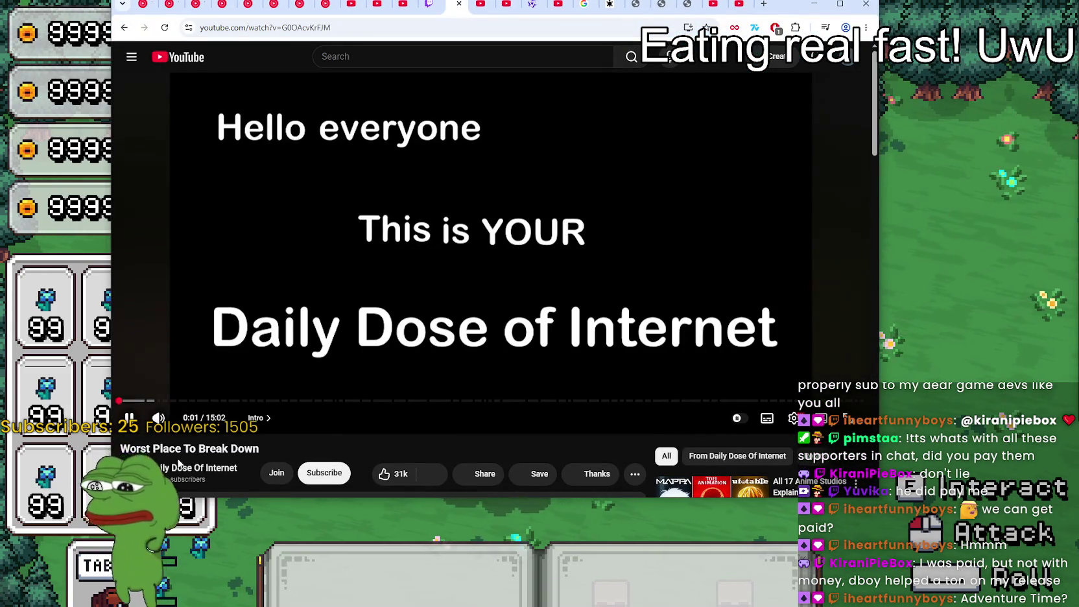
pyautogui.click(179, 462)
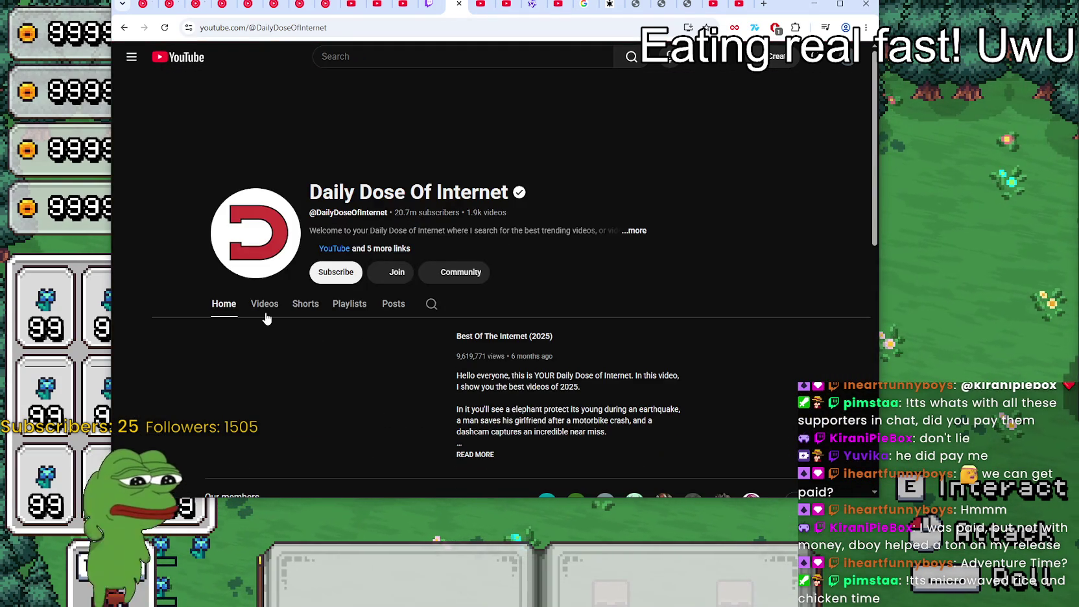
pyautogui.click(266, 313)
pyautogui.scroll(-1, 318, 383)
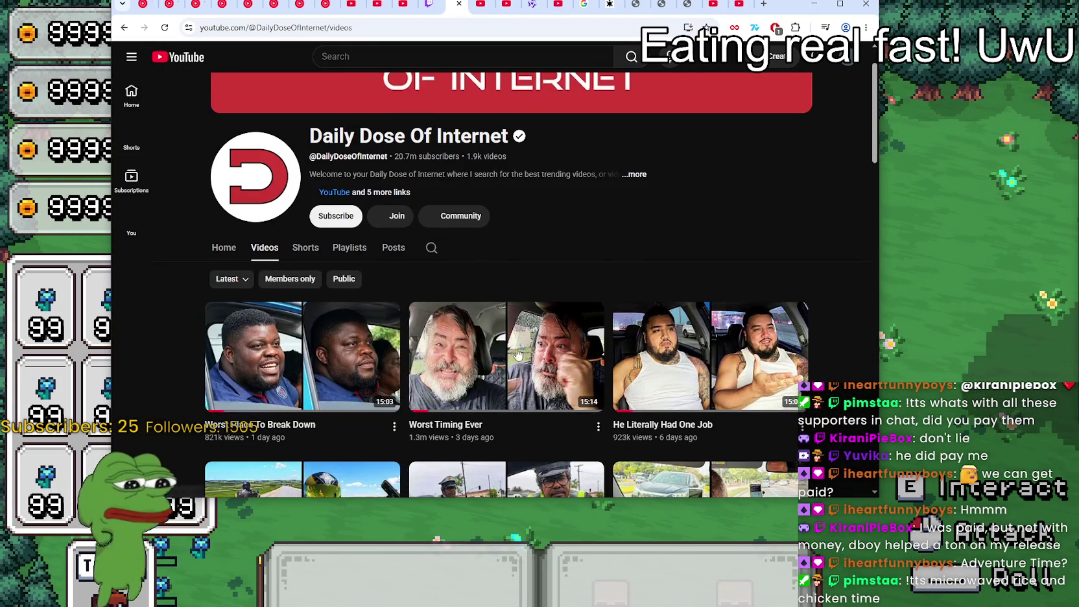
pyautogui.click(318, 383)
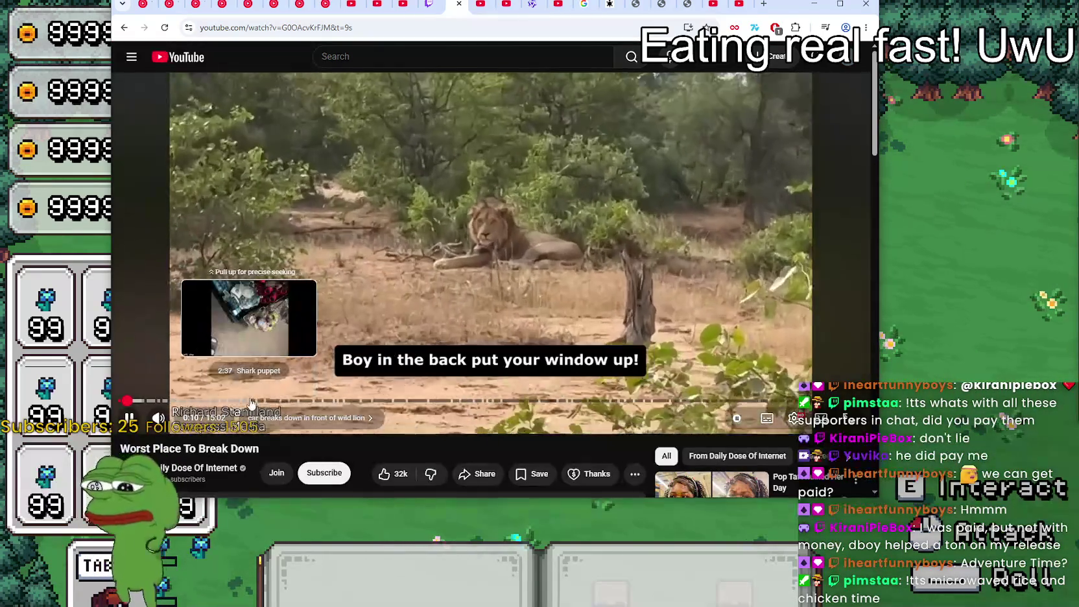
pyautogui.click(250, 400)
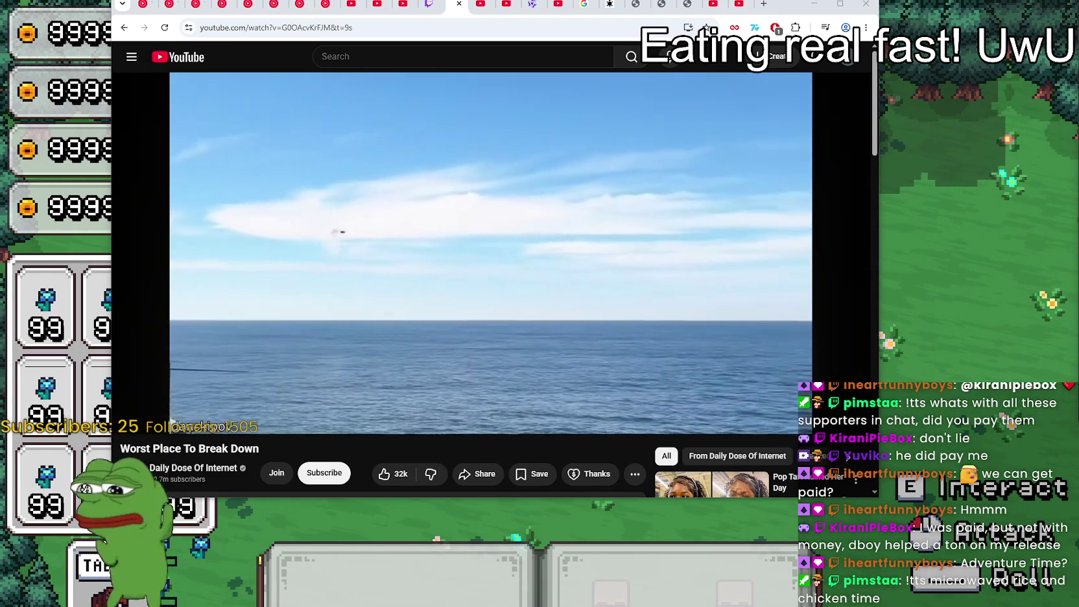
# Step: Move the browser window slightly right, then pause the video
pyautogui.moveTo(792, 9); pyautogui.dragTo(836, 13)
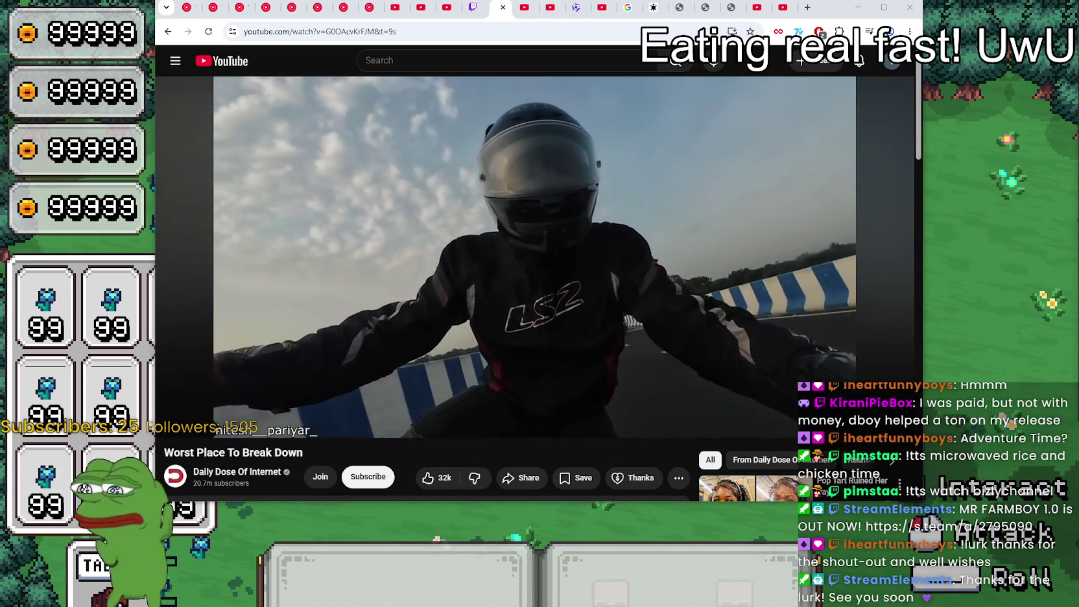
pyautogui.click(598, 253)
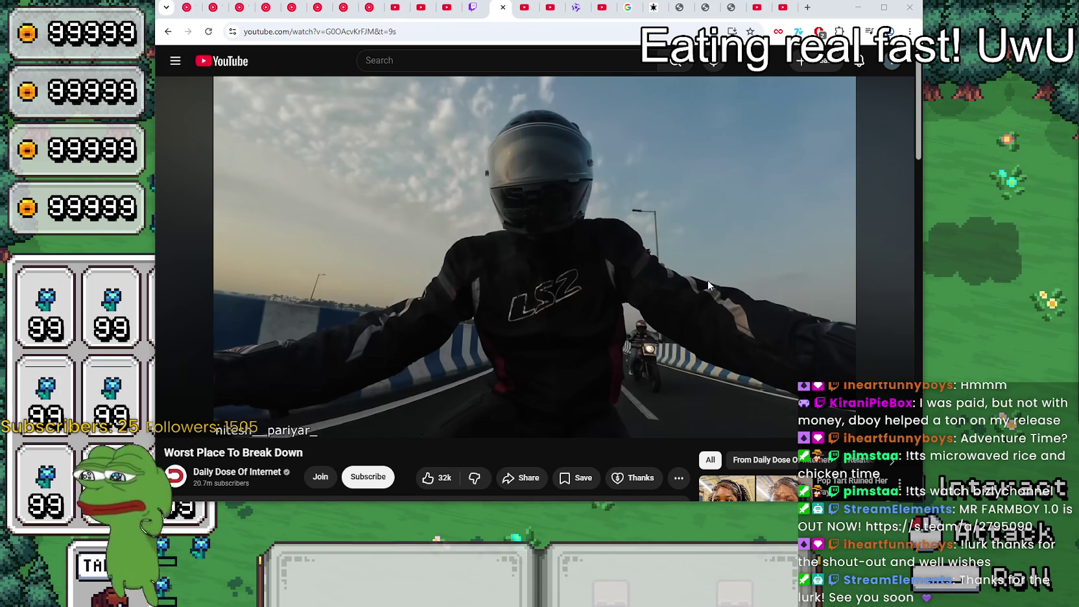
# Step: Resume the video, pause it at the hotel room scene, and shift the browser down and right
pyautogui.press('space')
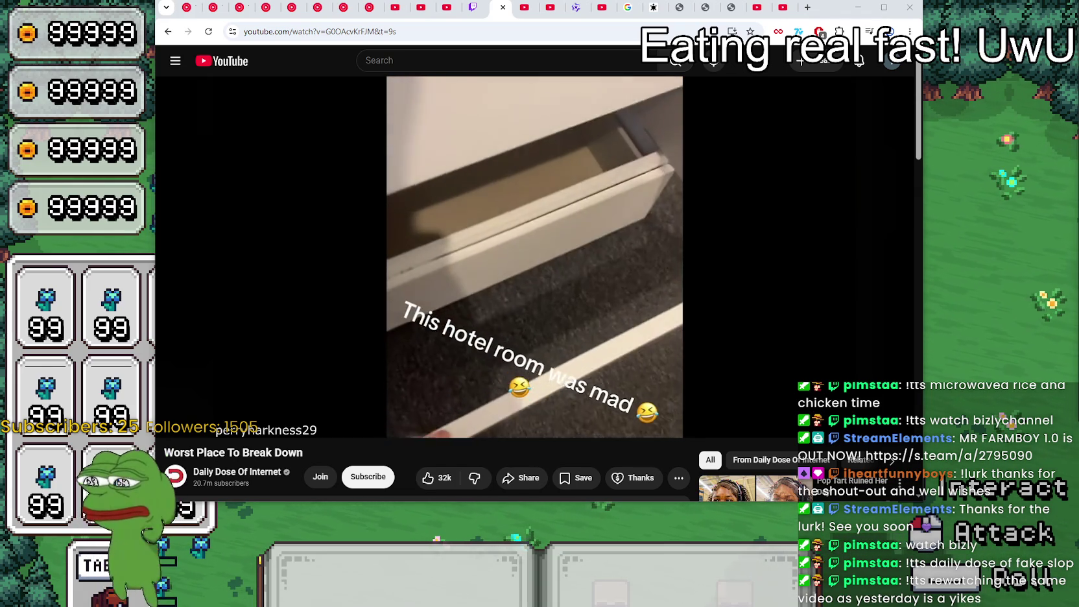
pyautogui.click(471, 280)
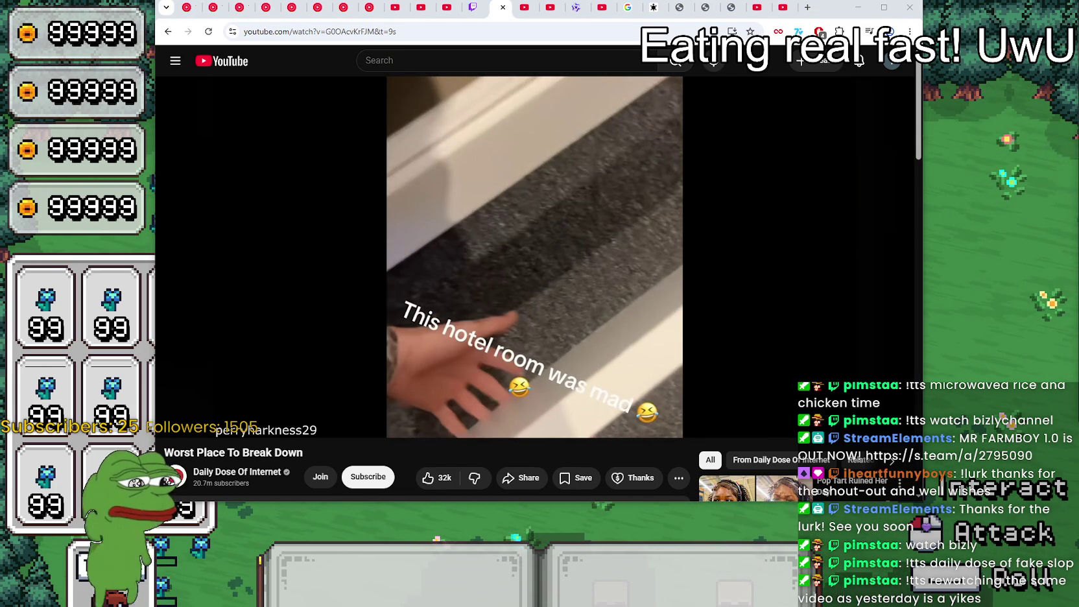
pyautogui.moveTo(854, 6); pyautogui.dragTo(873, 65)
# Step: Switch to the YouTube Music tab playing 'Broken Wings' and minimize the browser to reveal the game
pyautogui.click(202, 68)
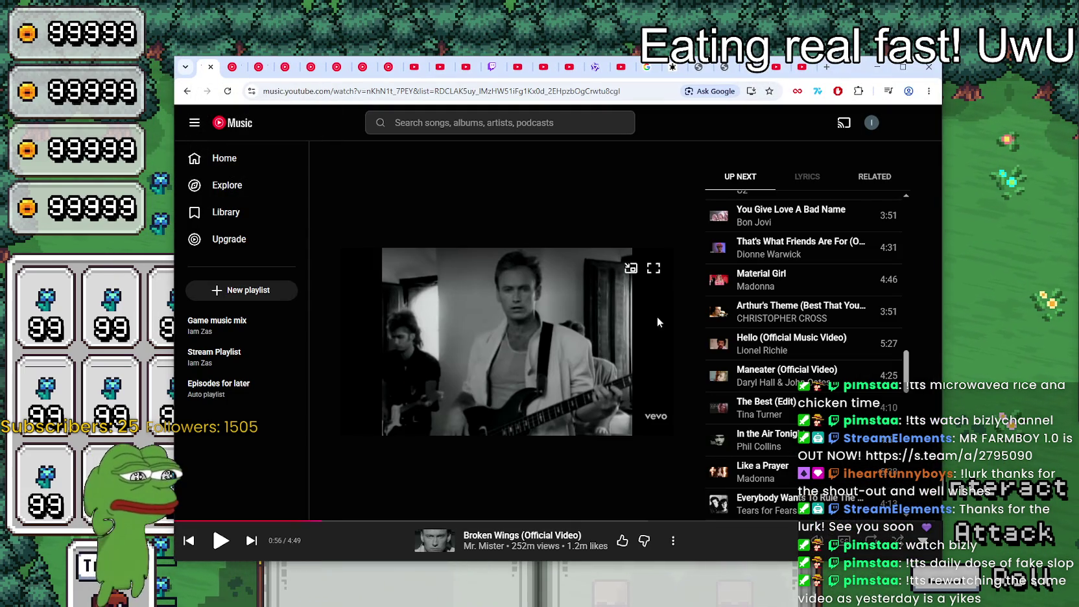
pyautogui.click(877, 67)
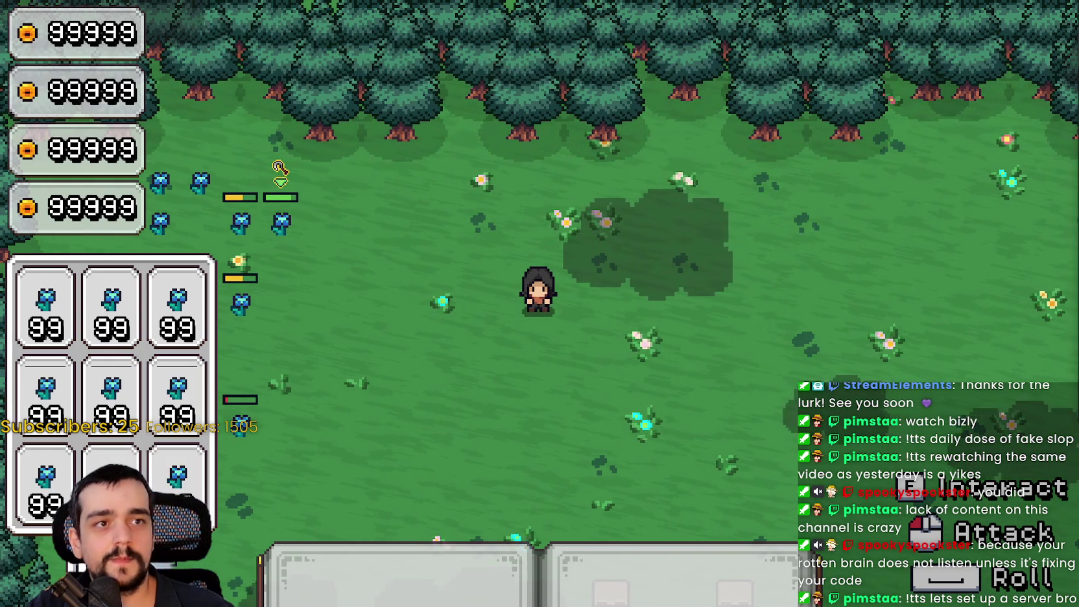
# Step: Walk the mage left, up, then right and down to the vine plant, then Alt+Tab to Aseprite
pyautogui.press('a')
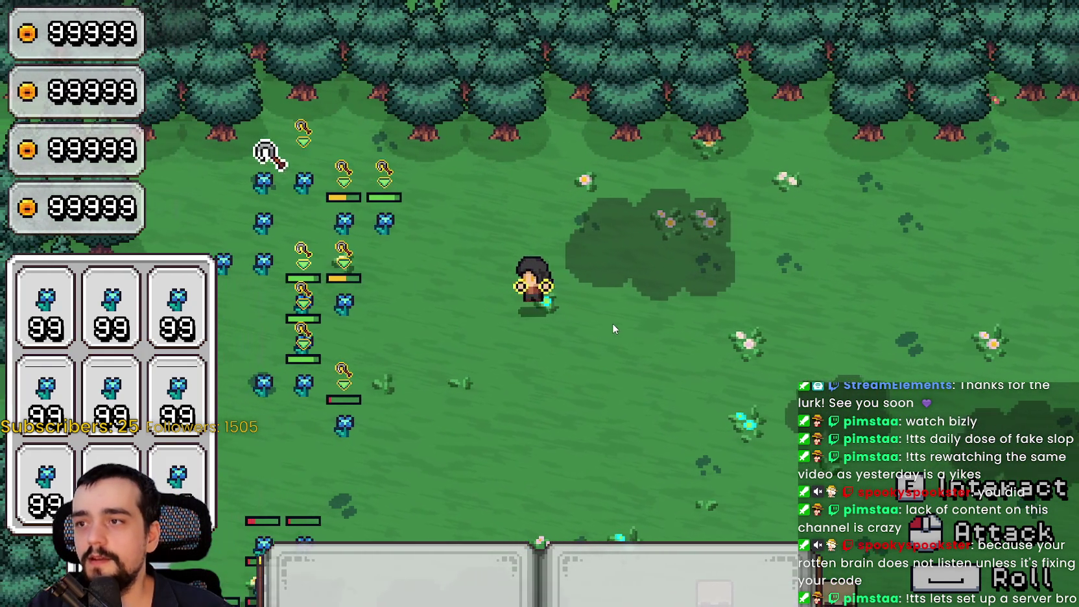
pyautogui.press('s')
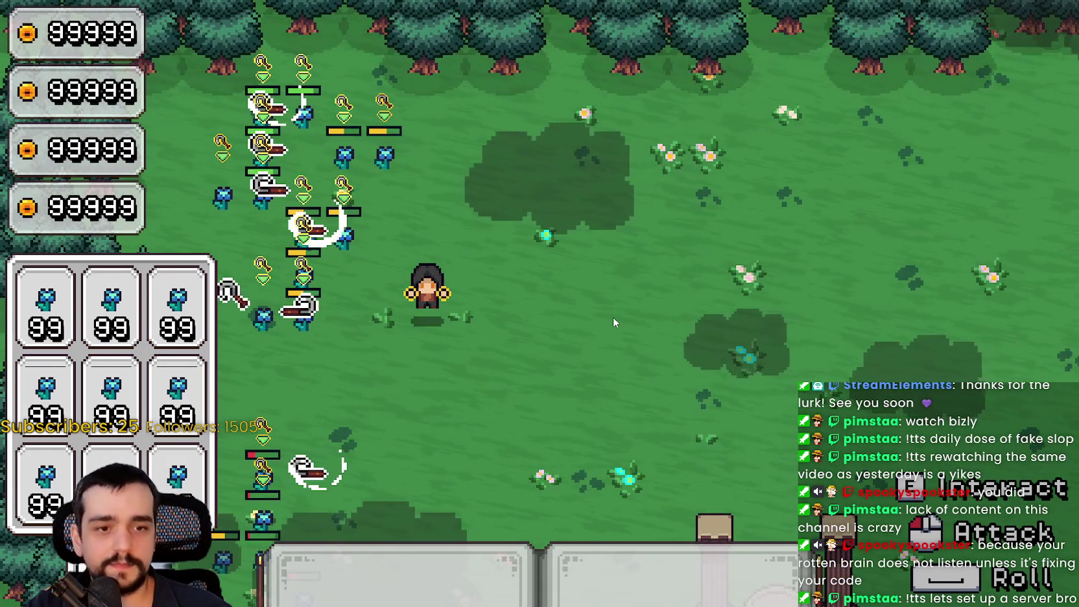
pyautogui.press('a')
pyautogui.press('w')
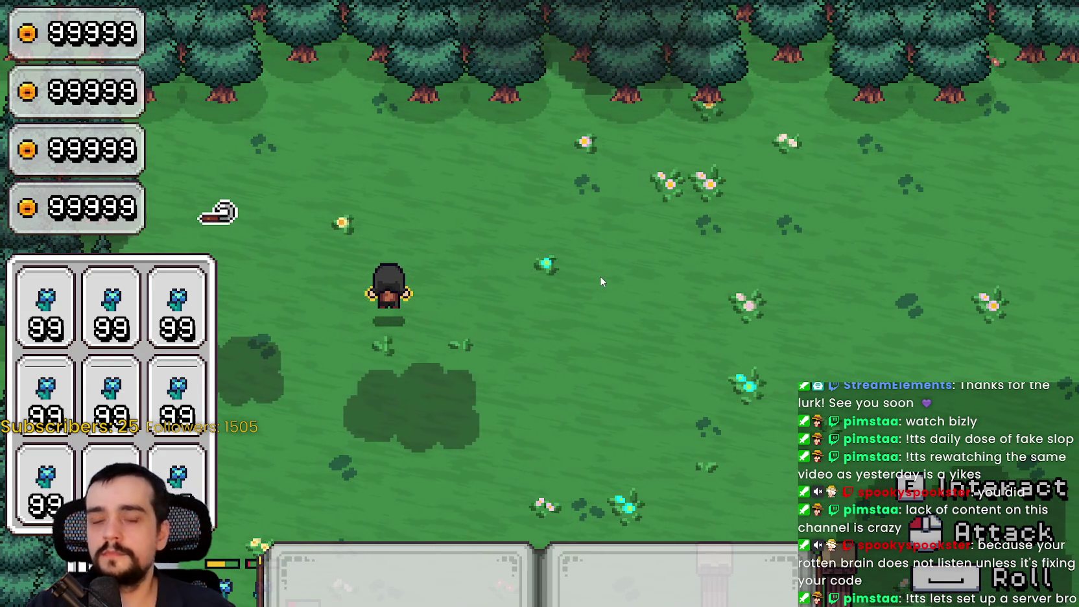
pyautogui.press('d')
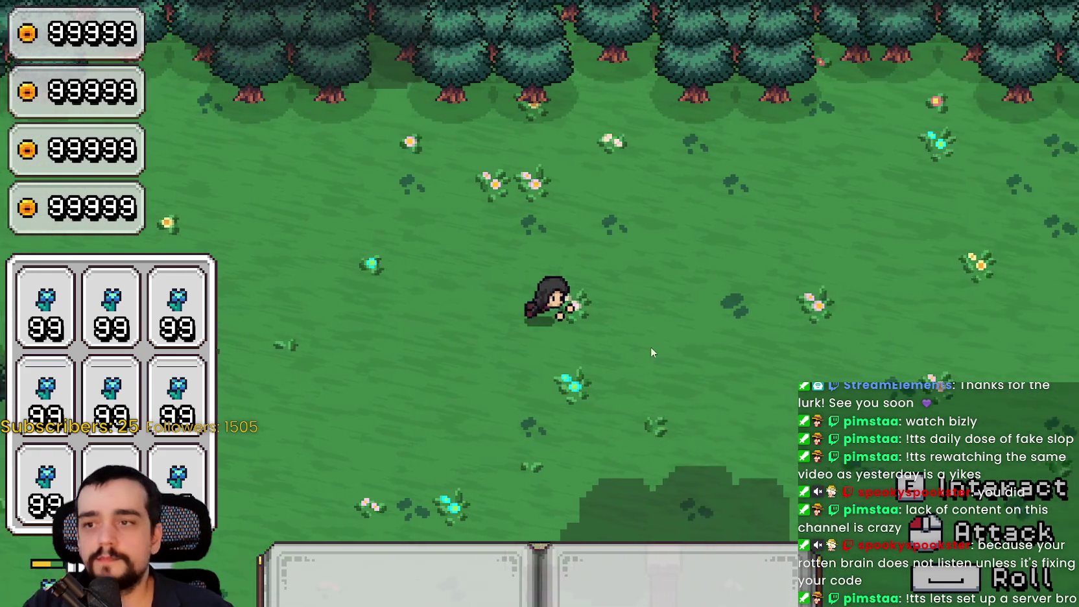
pyautogui.press('s')
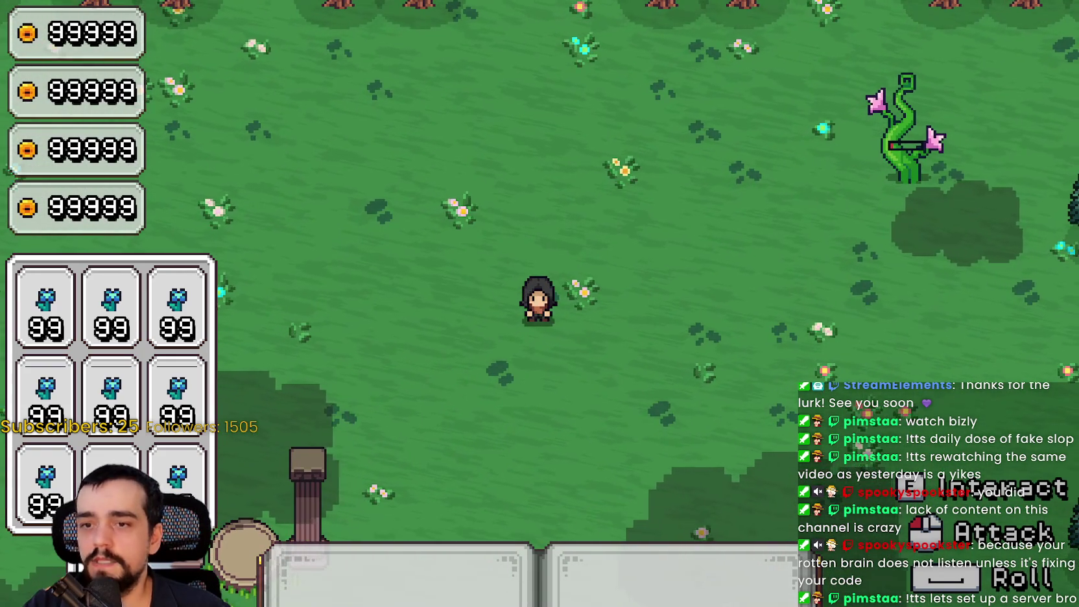
pyautogui.hotkey('alt', 'Tab')
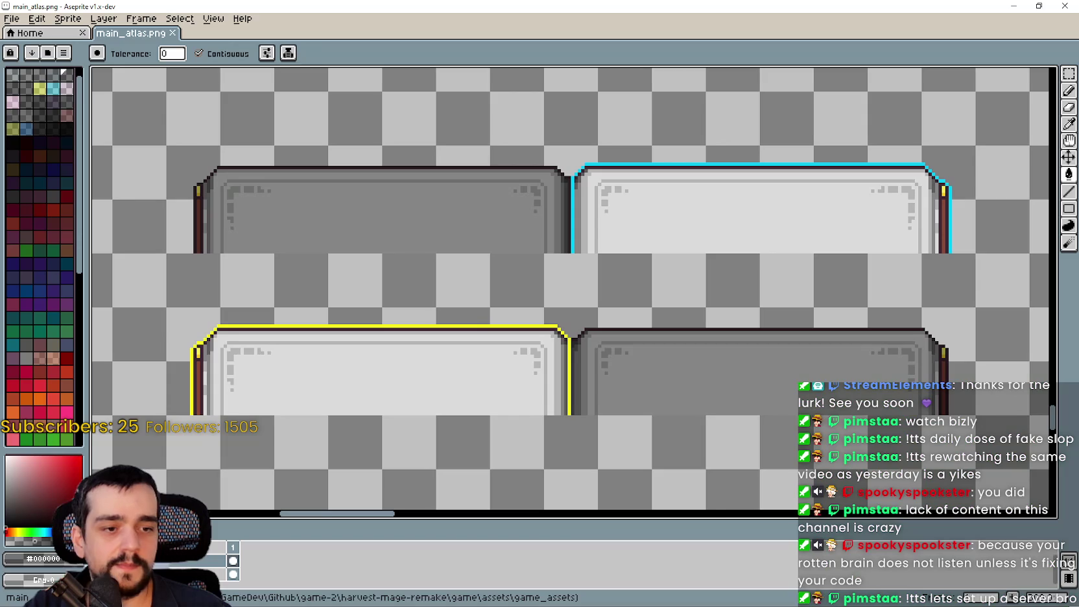
# Step: Zoom and pan main_atlas.png to the panel sprites, trying a paste and cancelling it
pyautogui.scroll(2, 454, 352)
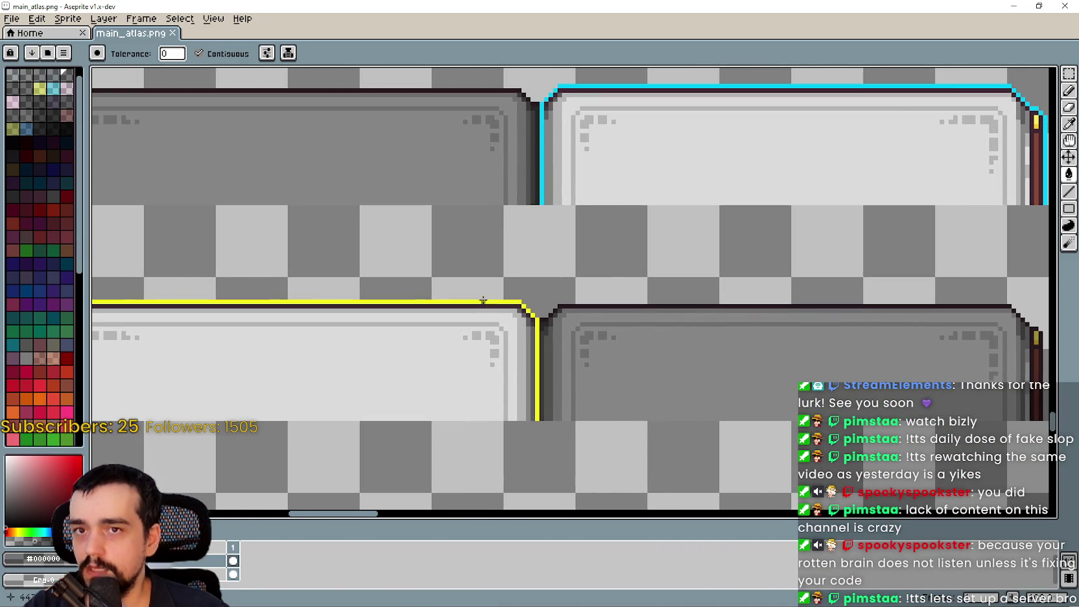
pyautogui.scroll(-2, 780, 181)
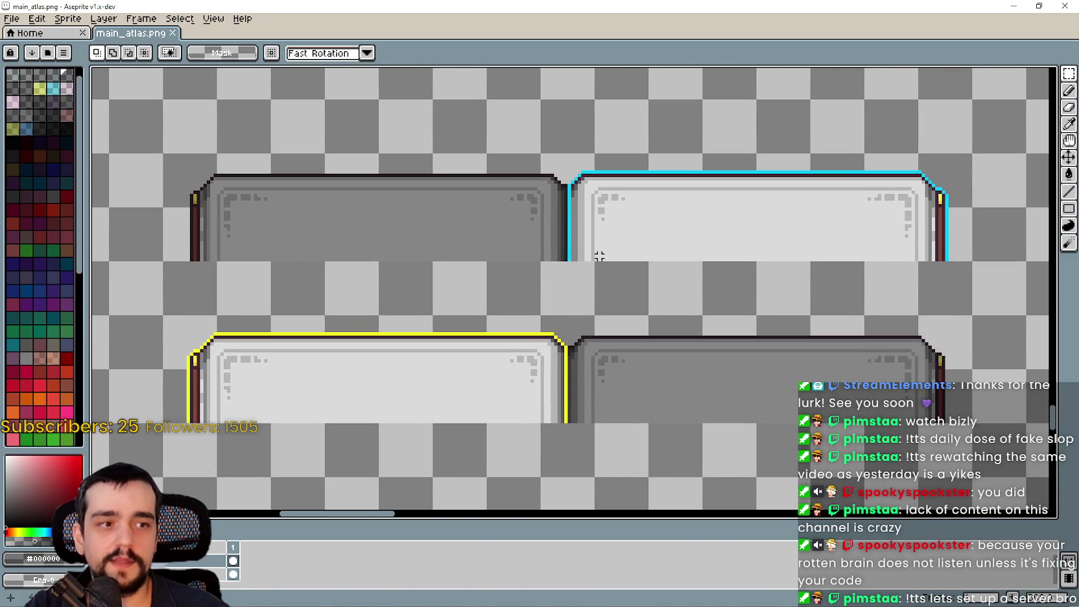
pyautogui.scroll(-2, 599, 259)
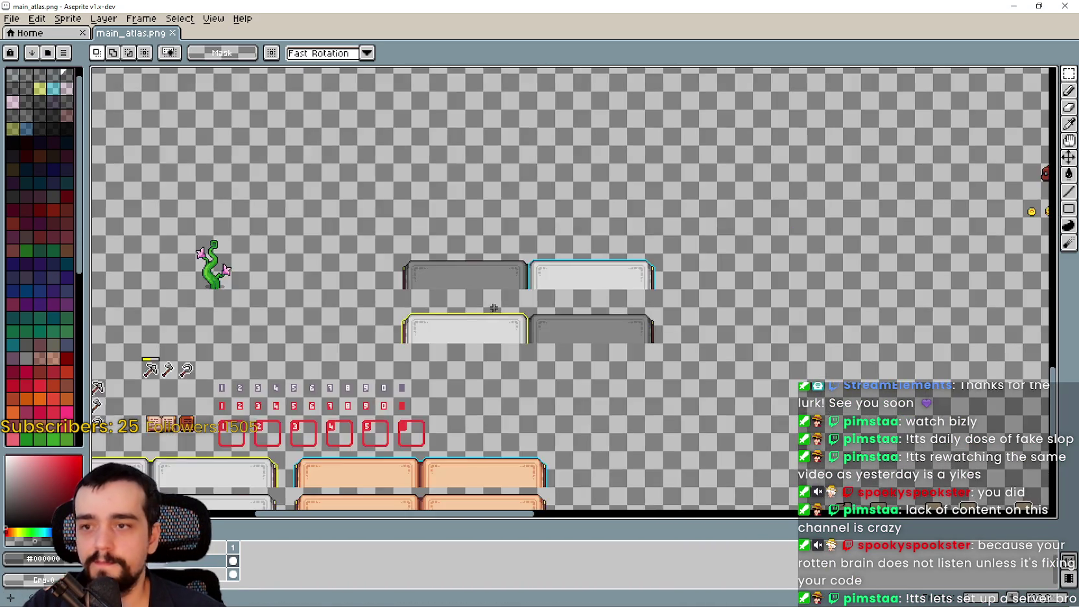
pyautogui.scroll(1, 531, 288)
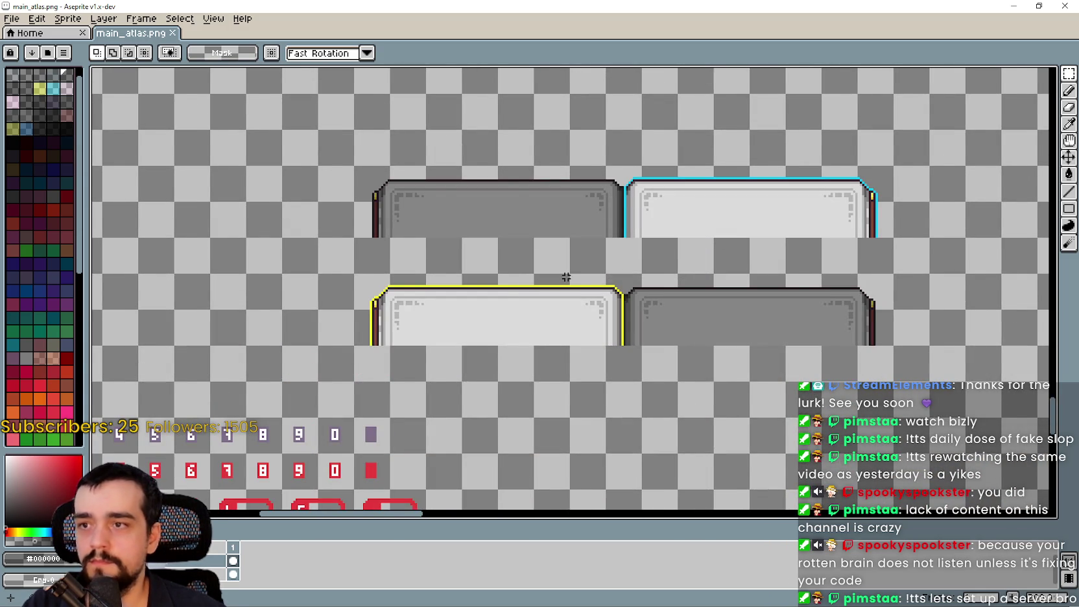
pyautogui.scroll(-1, 566, 278)
pyautogui.scroll(1, 328, 391)
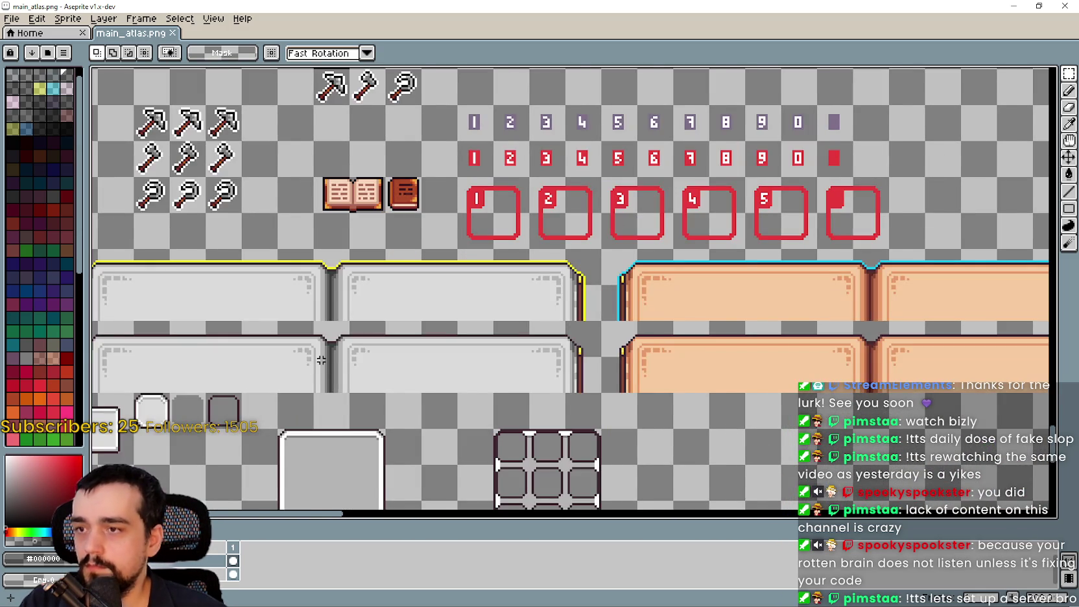
pyautogui.scroll(-1, 321, 360)
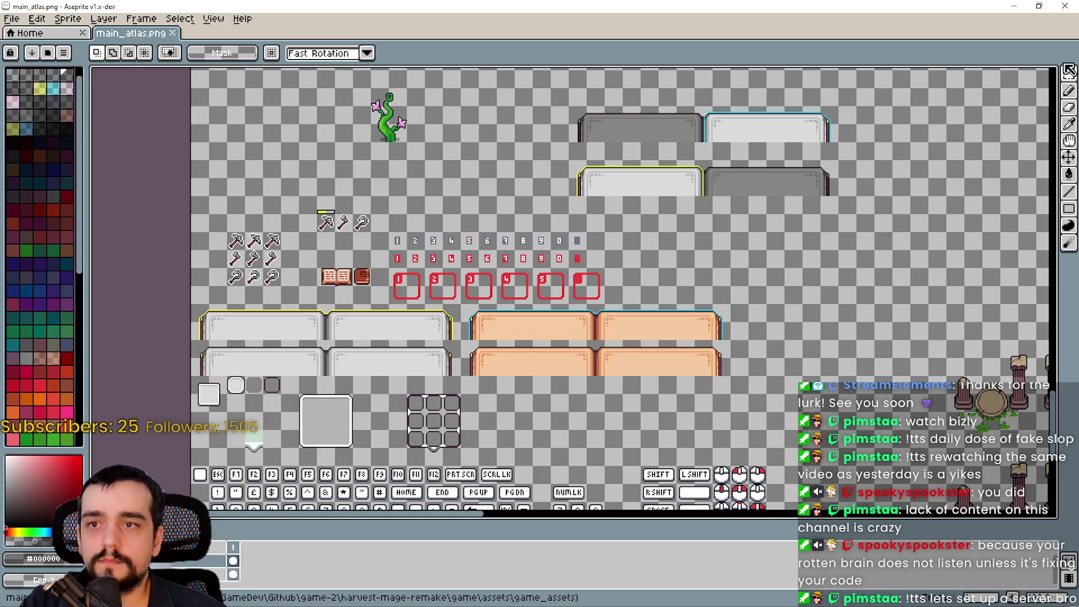
pyautogui.scroll(1, 334, 392)
pyautogui.scroll(1, 525, 315)
pyautogui.scroll(-1, 357, 331)
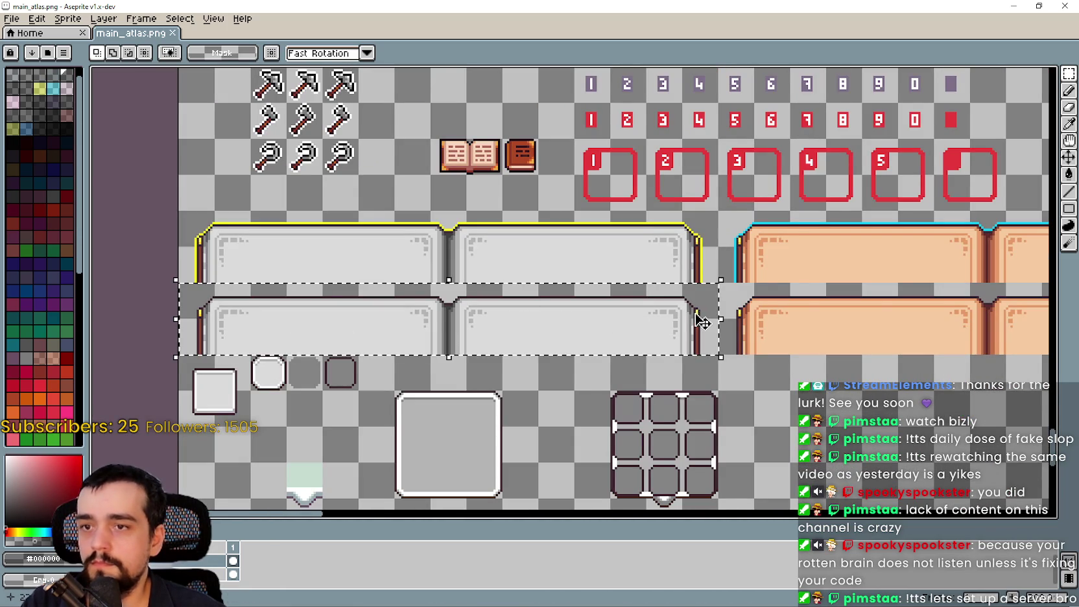
pyautogui.scroll(-2, 699, 319)
pyautogui.scroll(3, 608, 327)
pyautogui.moveTo(608, 328); pyautogui.dragTo(558, 222)
pyautogui.hotkey('ctrl', 'v')
pyautogui.press('Escape')
# Step: Place a copy of the light two-panel row in empty space above the dark/blue row
pyautogui.scroll(-3, 512, 271)
pyautogui.scroll(2, 300, 410)
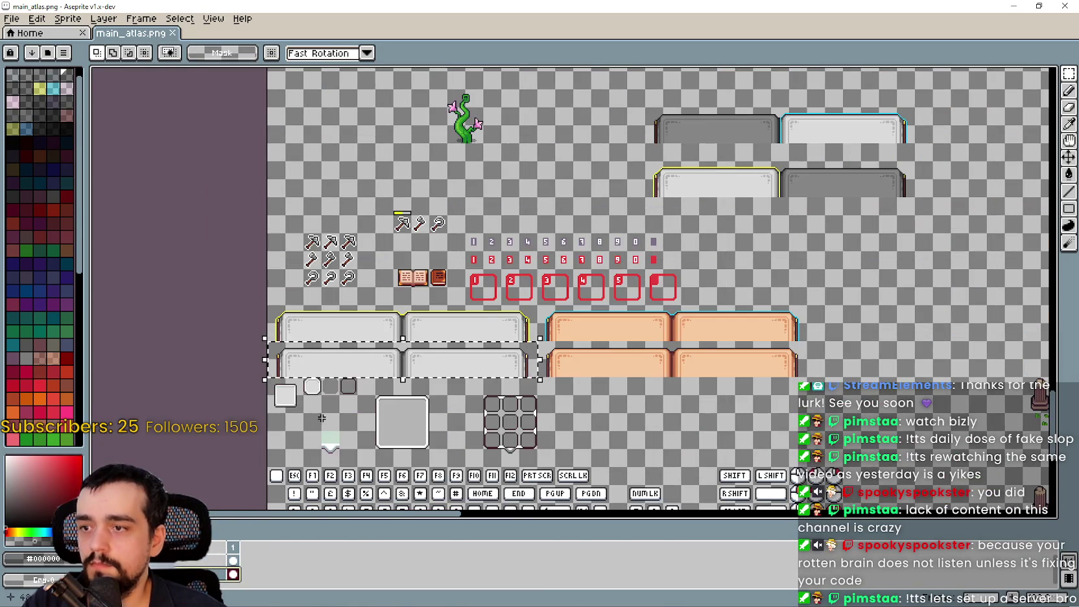
pyautogui.scroll(1, 321, 418)
pyautogui.scroll(-3, 321, 418)
pyautogui.scroll(4, 491, 328)
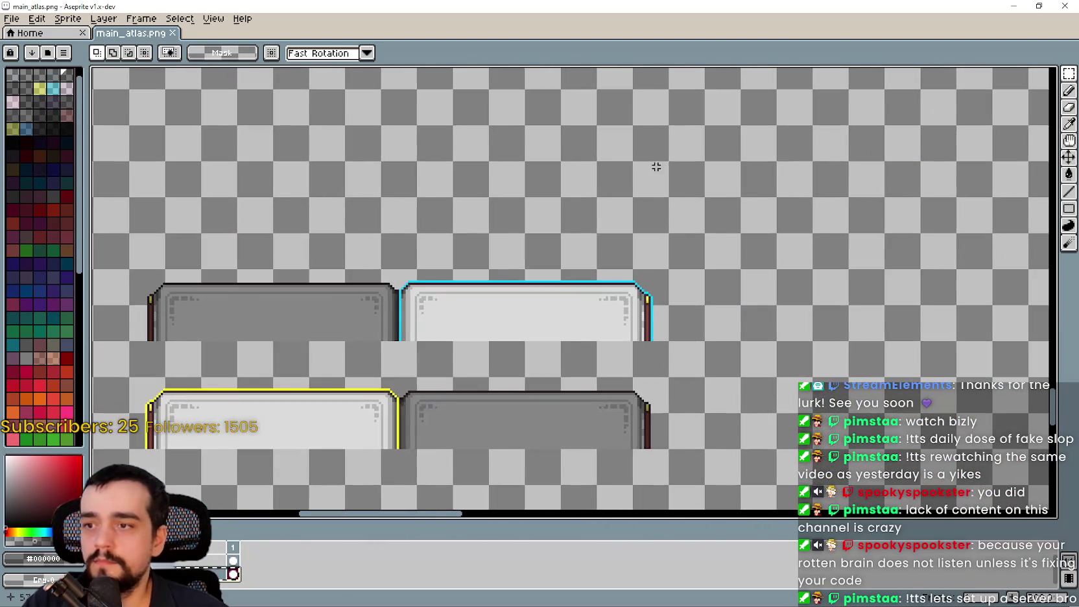
pyautogui.hotkey('ctrl', 'z')
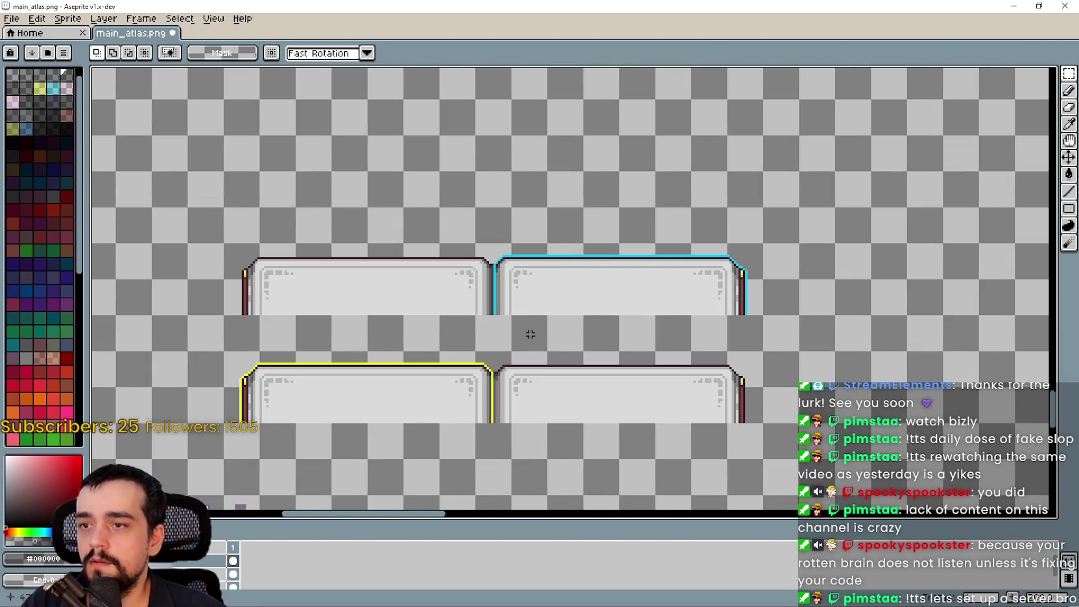
pyautogui.hotkey('ctrl', 'y')
pyautogui.scroll(-3, 531, 334)
pyautogui.scroll(3, 584, 172)
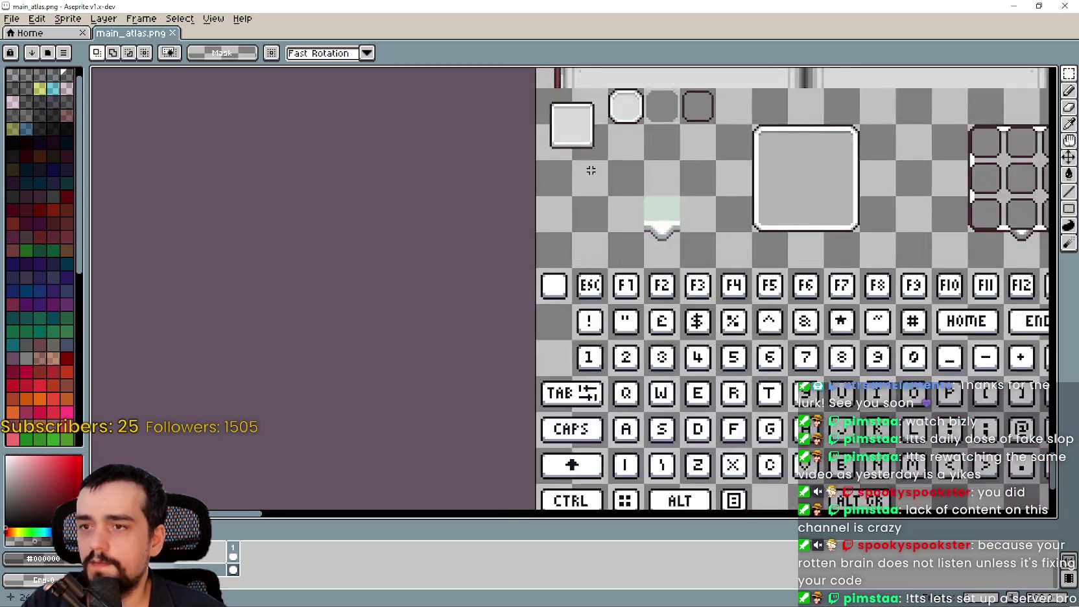
pyautogui.moveTo(584, 172); pyautogui.dragTo(453, 385)
pyautogui.moveTo(911, 242)
pyautogui.mouseDown()
pyautogui.moveTo(570, 241)
pyautogui.moveTo(422, 446)
pyautogui.moveTo(519, 363)
pyautogui.moveTo(462, 307)
pyautogui.moveTo(445, 333)
pyautogui.moveTo(554, 229)
pyautogui.mouseUp()
pyautogui.scroll(-4, 571, 240)
pyautogui.scroll(4, 519, 363)
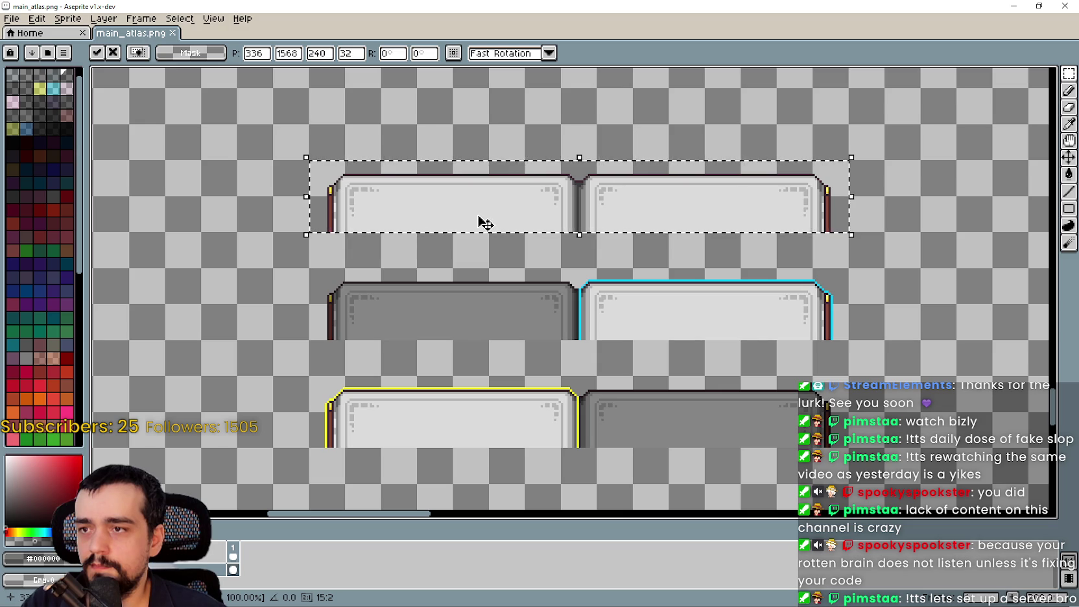
# Step: Nudge the copied row and the two-row panel block down 16 pixels, committing each move
pyautogui.moveTo(485, 222); pyautogui.dragTo(494, 252)
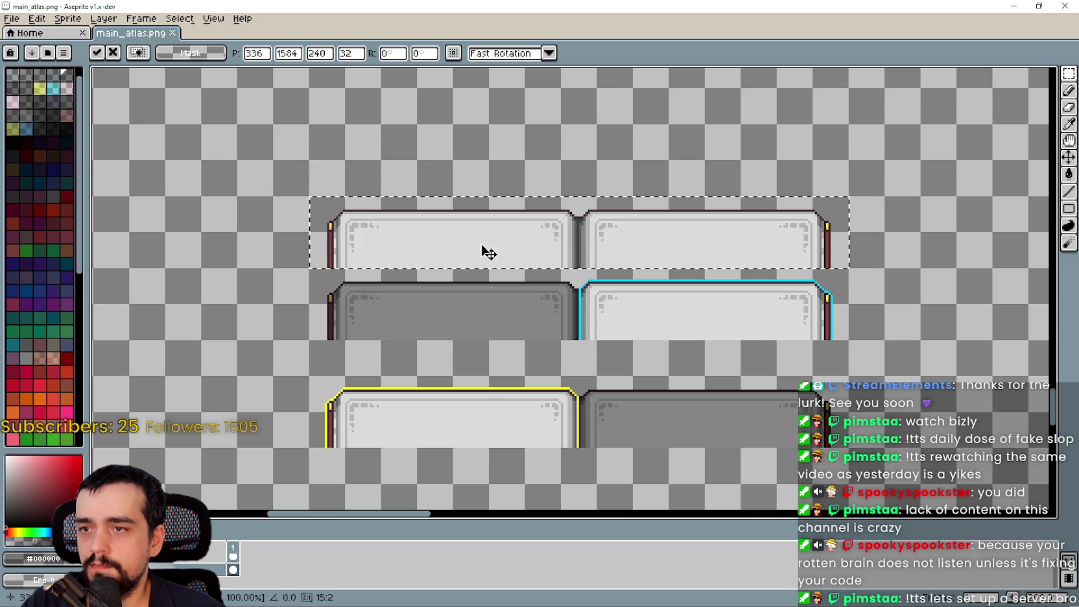
pyautogui.click(314, 316)
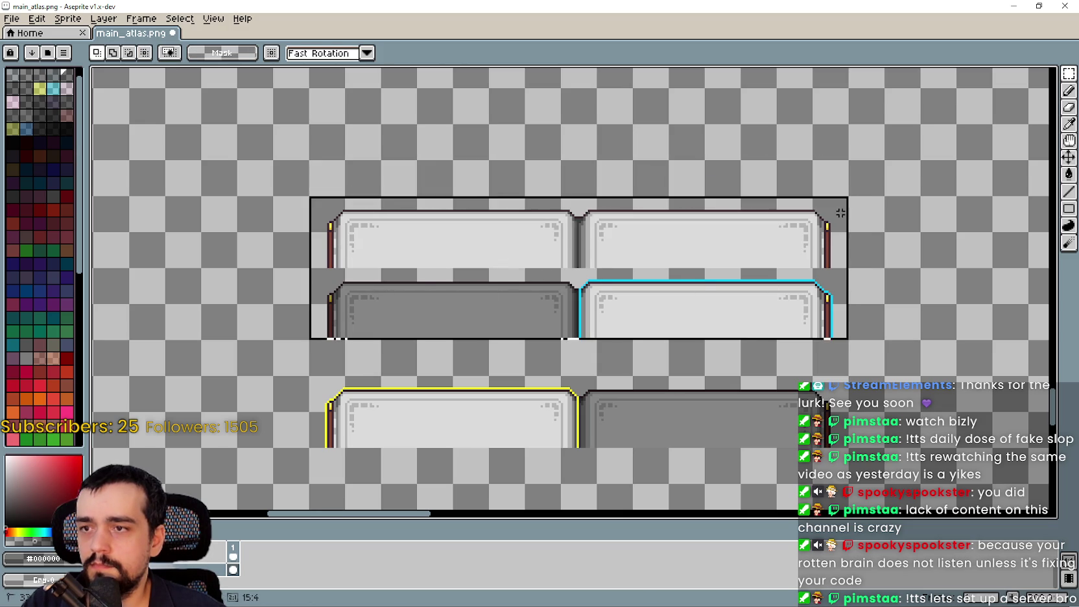
pyautogui.moveTo(710, 250)
pyautogui.mouseDown()
pyautogui.moveTo(657, 298)
pyautogui.moveTo(653, 265)
pyautogui.mouseUp()
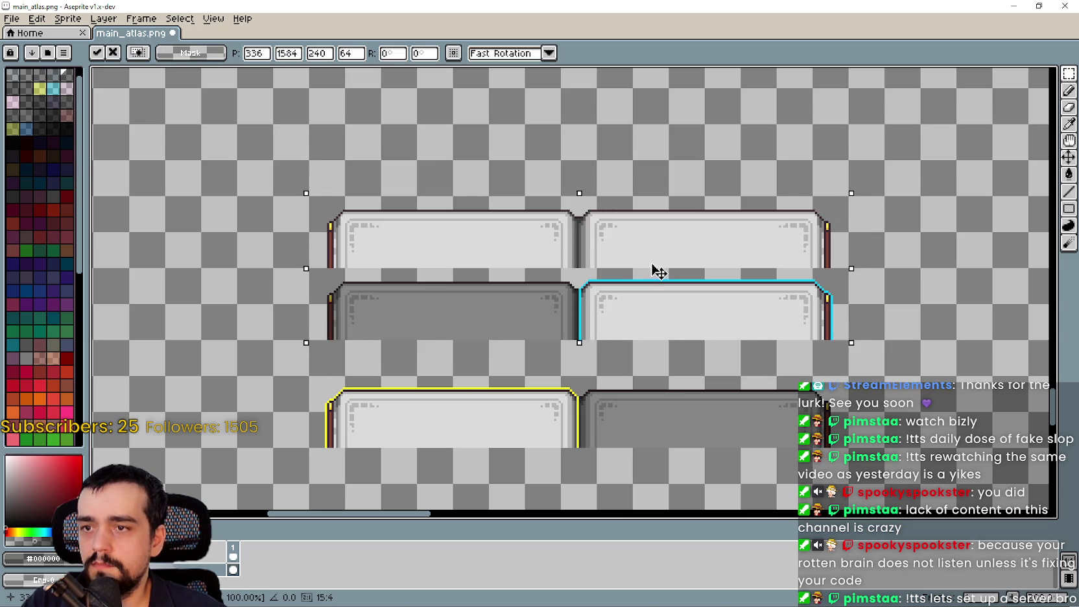
pyautogui.click(544, 428)
pyautogui.scroll(2, 543, 429)
pyautogui.scroll(-2, 799, 322)
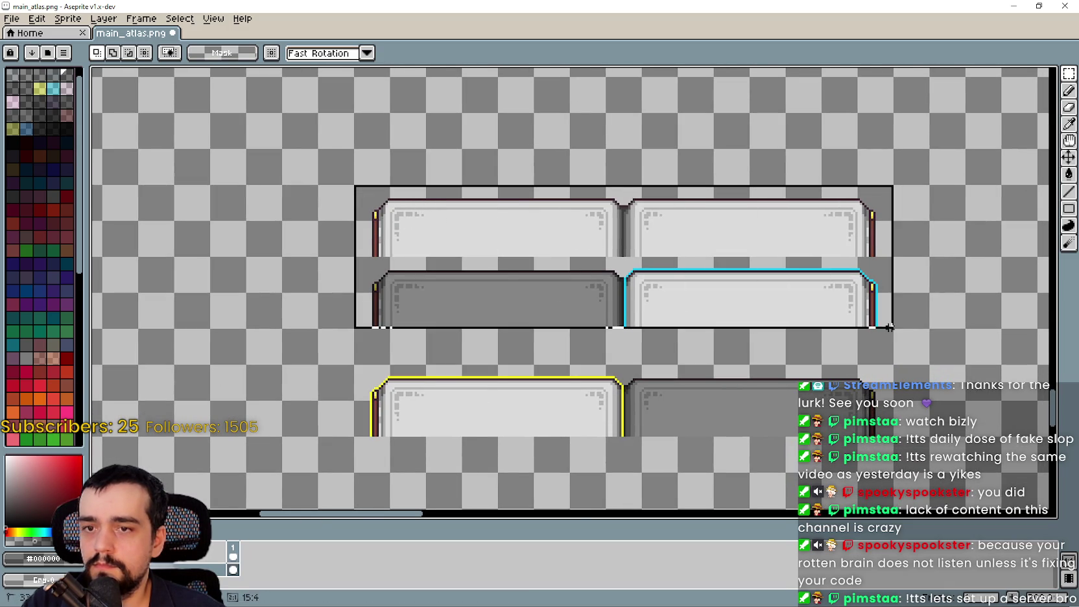
pyautogui.moveTo(650, 263); pyautogui.dragTo(653, 304)
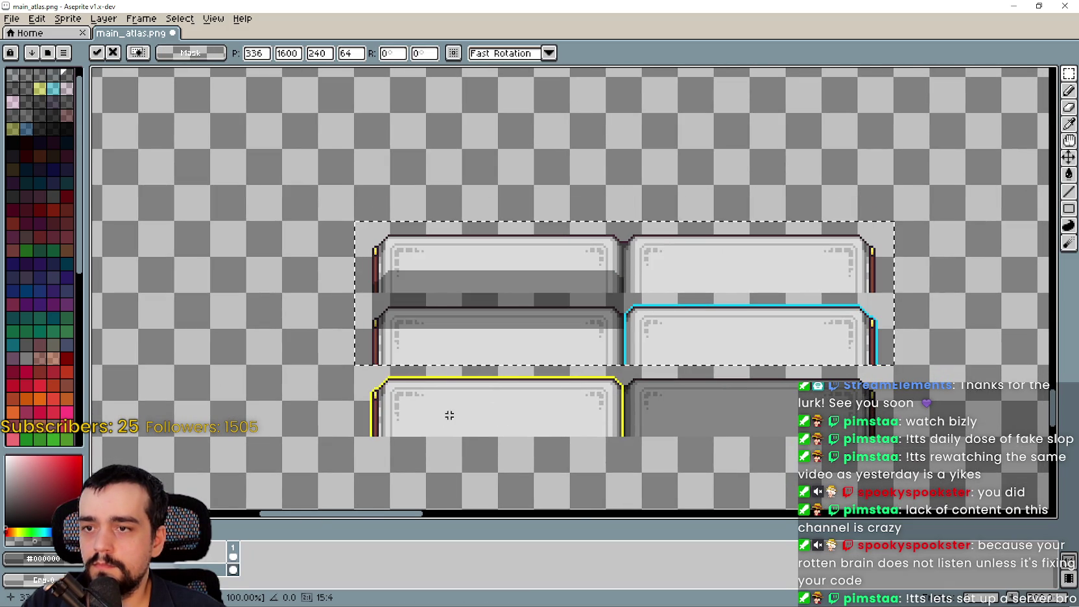
pyautogui.click(319, 384)
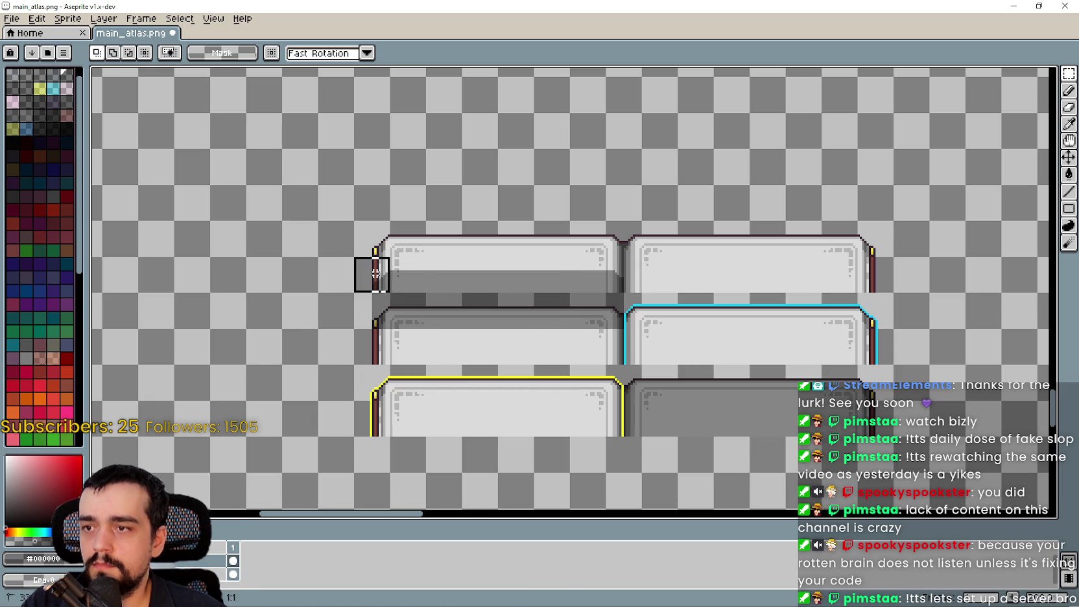
# Step: Paste dark panels over both top-row slots and commit each
pyautogui.moveTo(570, 303); pyautogui.dragTo(573, 338)
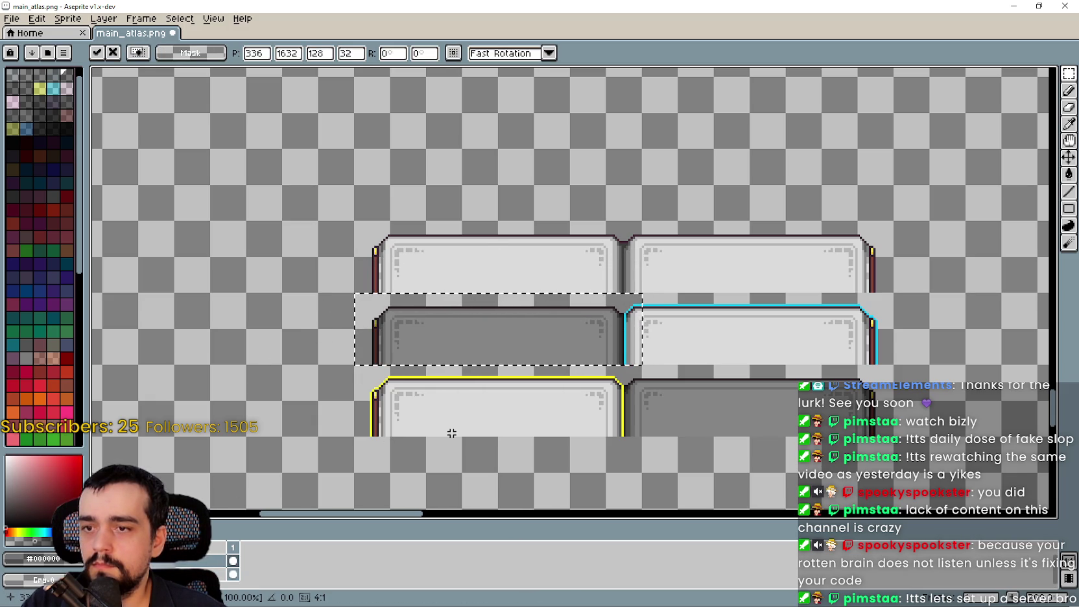
pyautogui.hotkey('ctrl', 'v')
pyautogui.moveTo(550, 335); pyautogui.dragTo(546, 263)
pyautogui.scroll(-2, 712, 345)
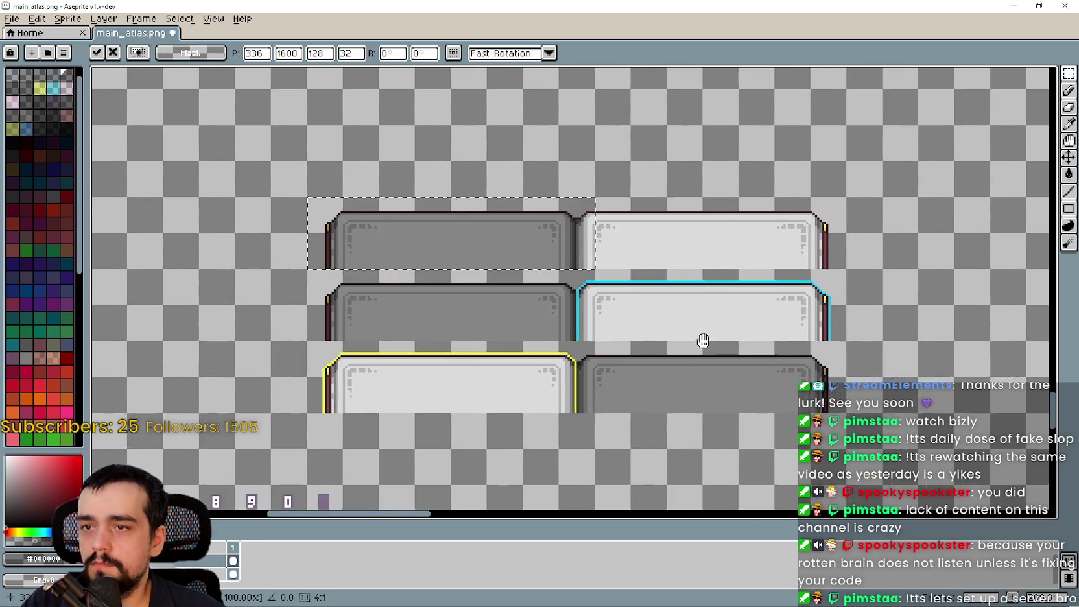
pyautogui.press('Return')
pyautogui.moveTo(566, 387); pyautogui.dragTo(802, 350)
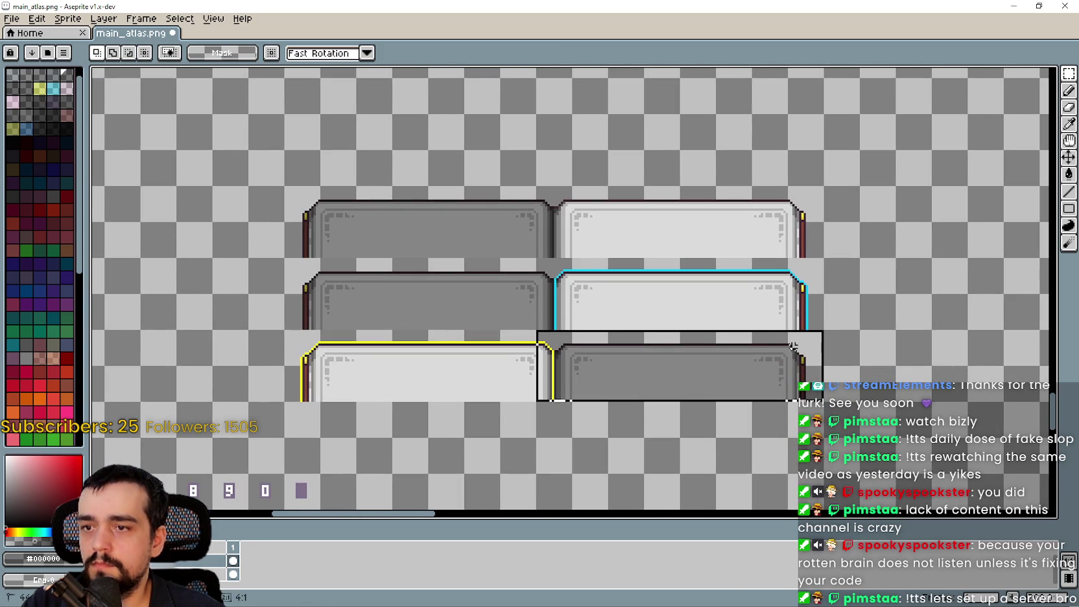
pyautogui.moveTo(699, 367)
pyautogui.mouseDown()
pyautogui.moveTo(741, 324)
pyautogui.moveTo(691, 228)
pyautogui.mouseUp()
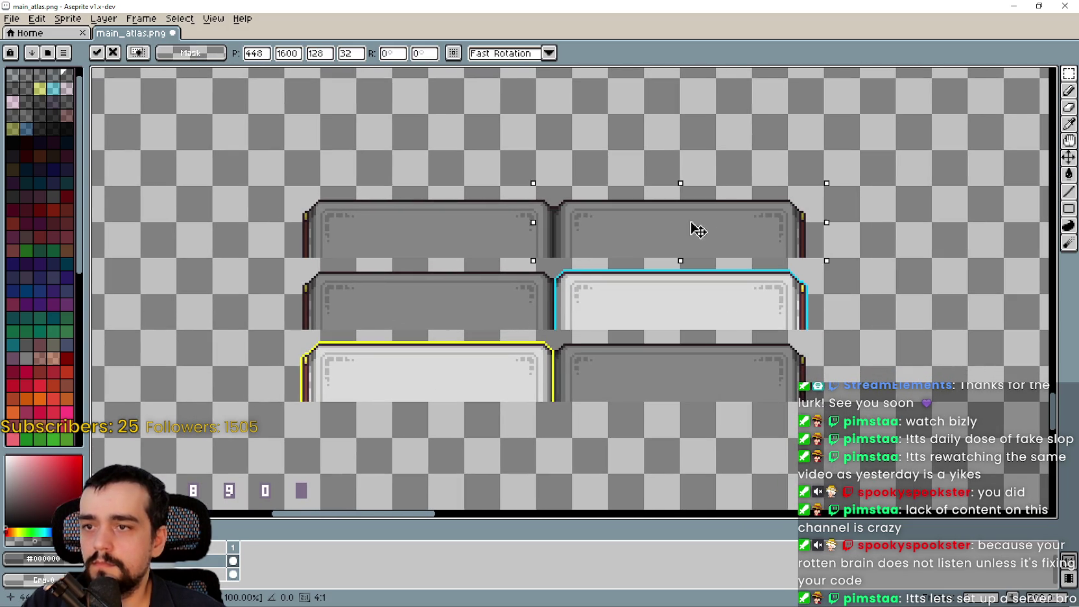
pyautogui.press('Return')
# Step: Bring all panel rows into view and save main_atlas.png with Ctrl+S
pyautogui.scroll(1, 513, 361)
pyautogui.scroll(2, 583, 179)
pyautogui.scroll(-4, 634, 179)
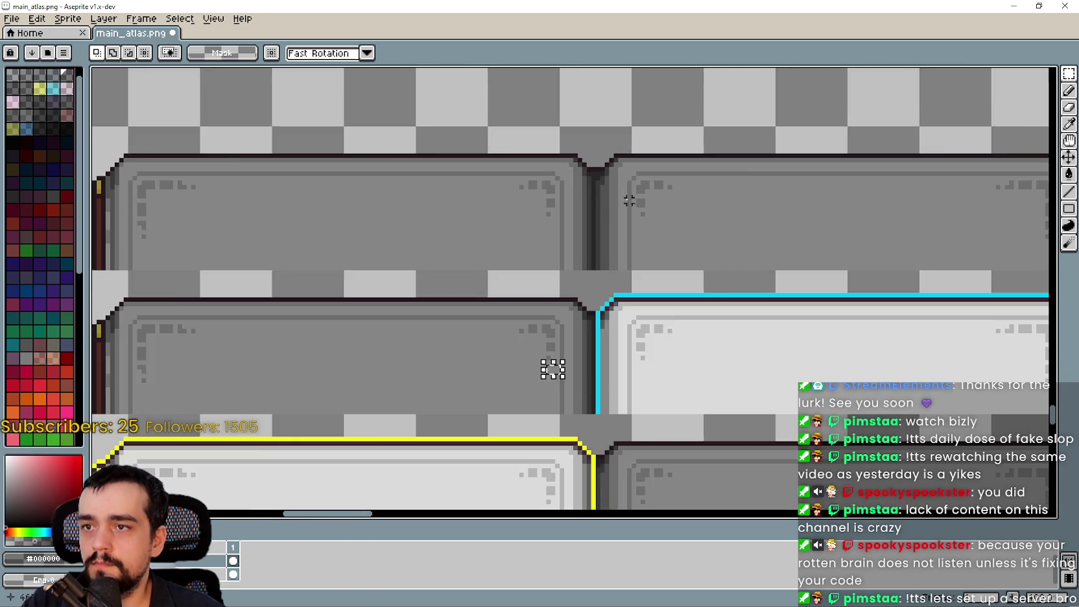
pyautogui.moveTo(691, 291)
pyautogui.mouseDown()
pyautogui.moveTo(657, 320)
pyautogui.moveTo(668, 322)
pyautogui.mouseUp()
pyautogui.hotkey('ctrl', 's')
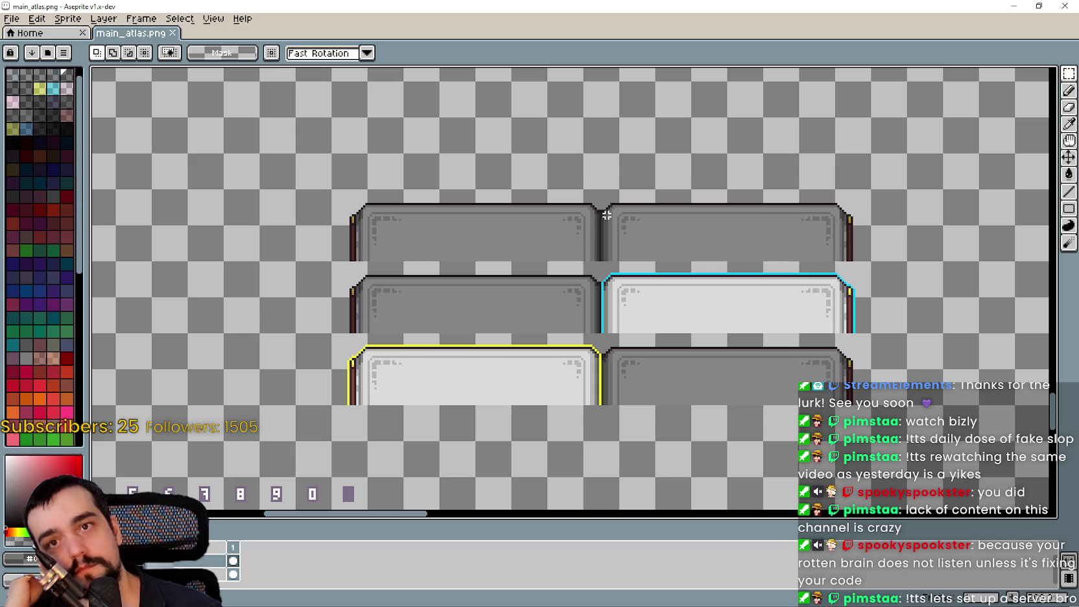
pyautogui.moveTo(601, 228); pyautogui.dragTo(644, 266)
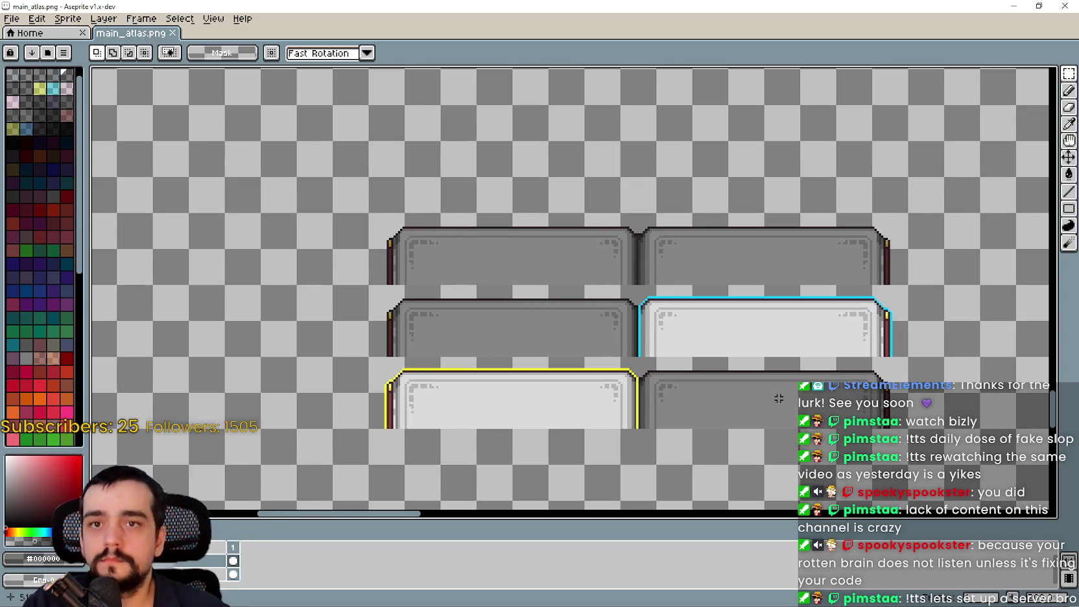
pyautogui.hotkey('ctrl', 's')
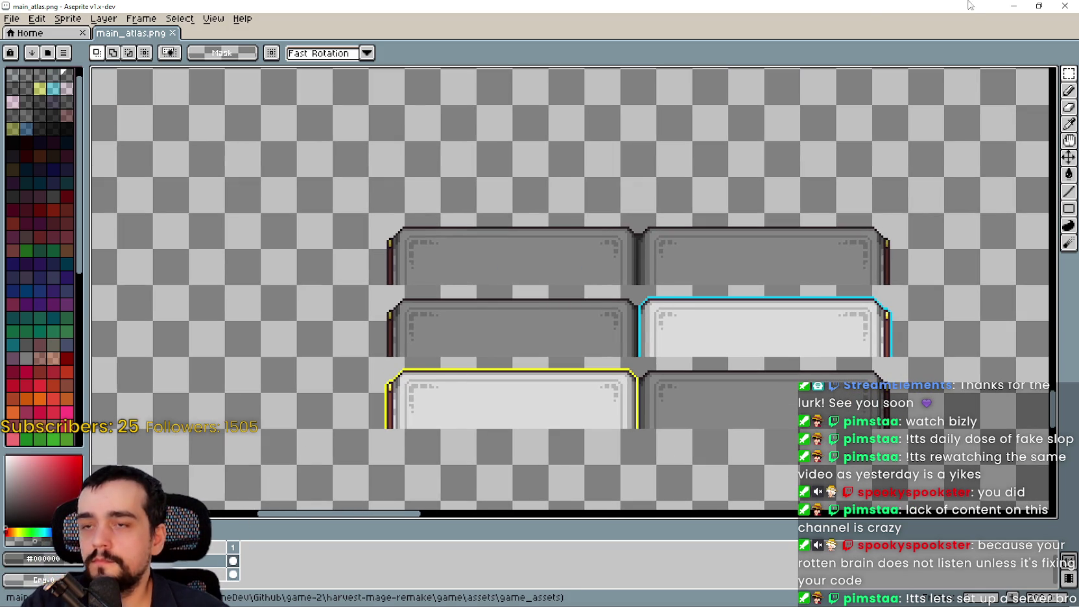
# Step: Back in the editor, filter the FileSystem dock with 'game_' and open game_ui_layer.tscn
pyautogui.hotkey('alt', 'Tab')
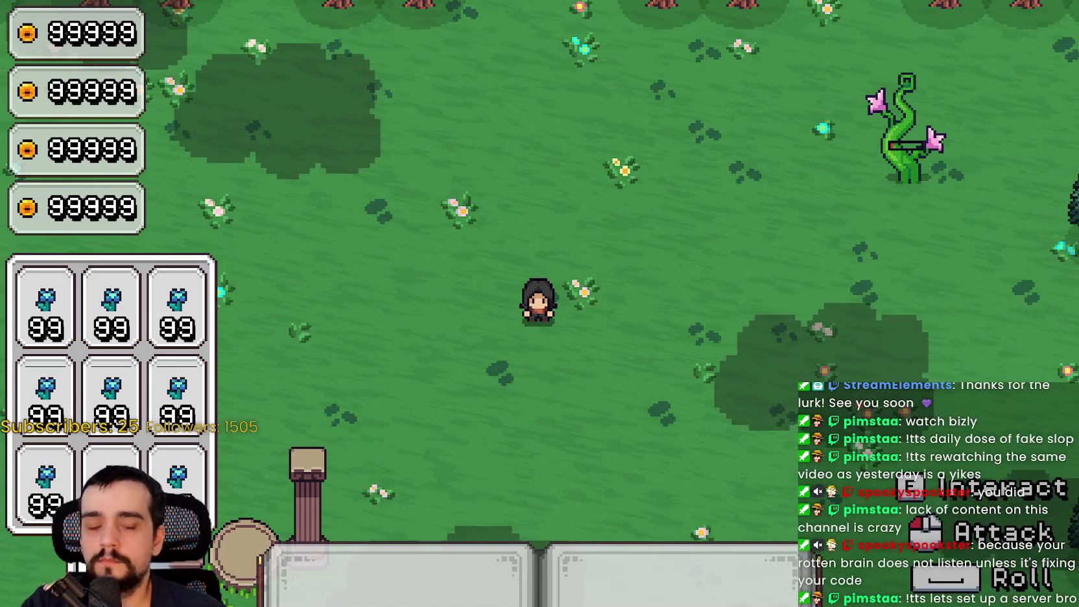
pyautogui.hotkey('alt', 'Tab')
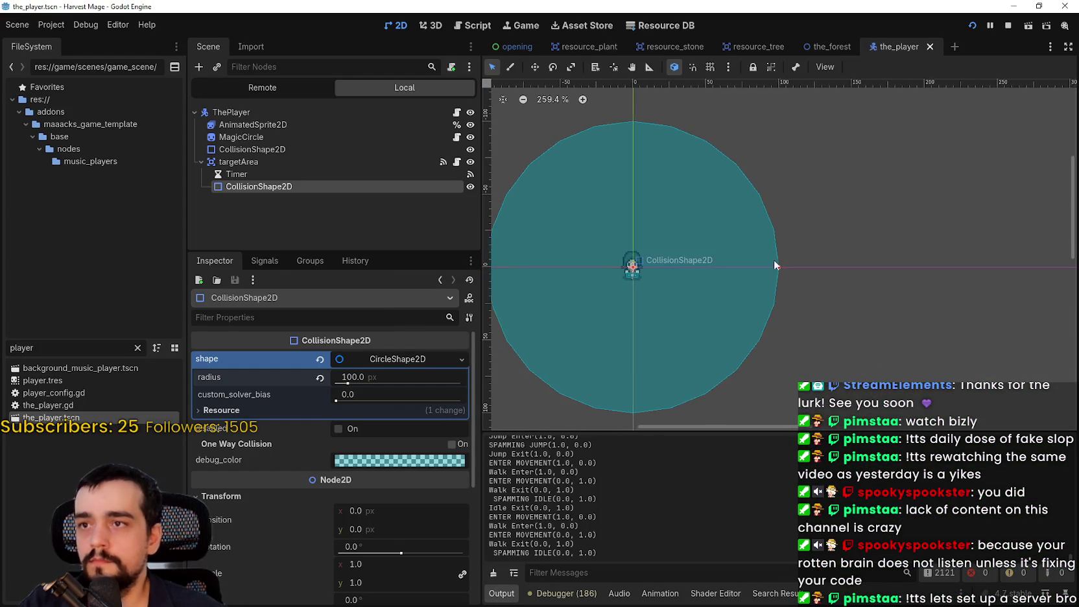
pyautogui.hotkey('ctrl', 'a')
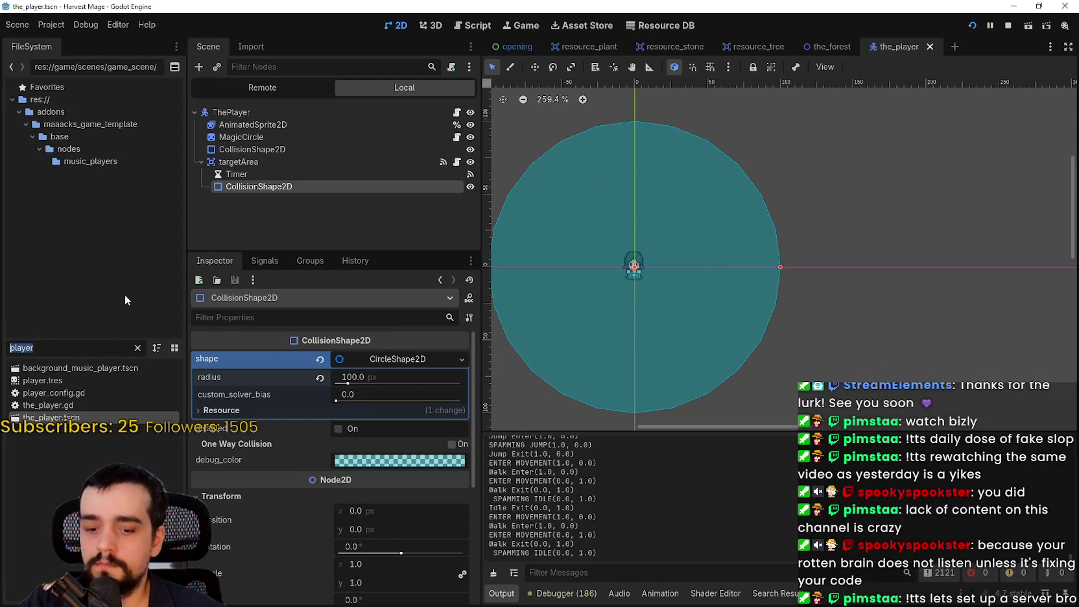
pyautogui.write('game_')
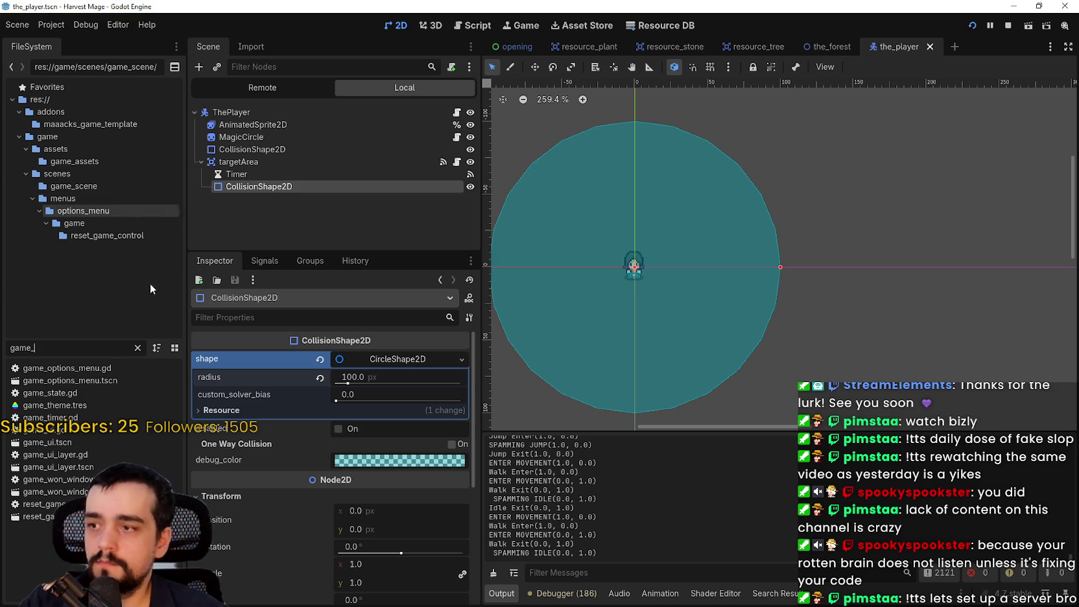
pyautogui.doubleClick(52, 467)
pyautogui.scroll(-1, 343, 206)
pyautogui.scroll(-5, 301, 197)
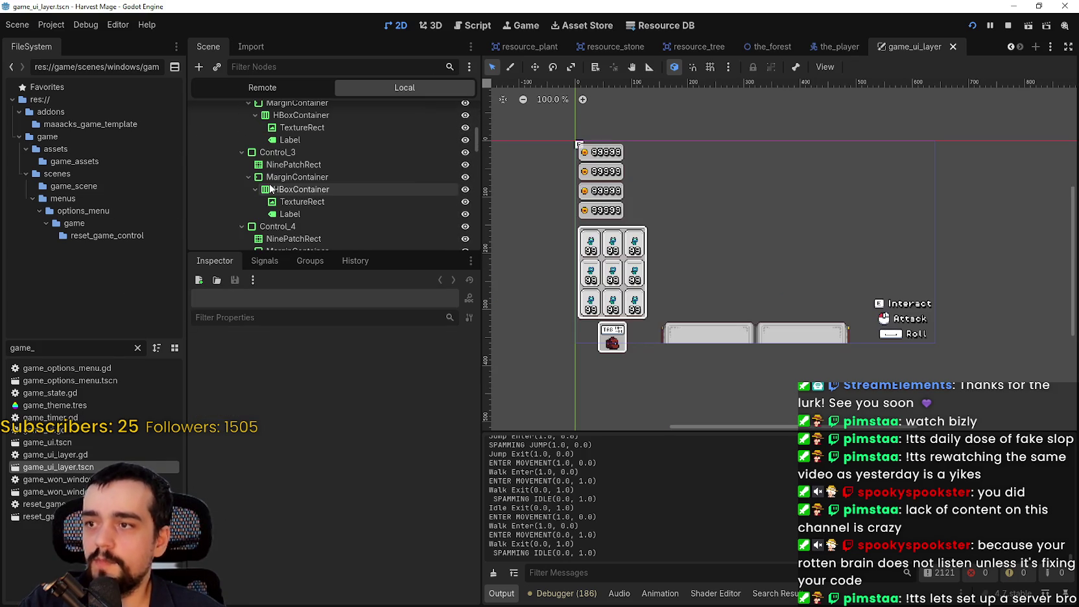
# Step: Select the TextureRect under InTheForest and open its texture's atlas region editor
pyautogui.scroll(1, 688, 343)
pyautogui.click(718, 342)
pyautogui.scroll(3, 719, 341)
pyautogui.click(399, 370)
pyautogui.scroll(-3, 379, 505)
pyautogui.click(332, 499)
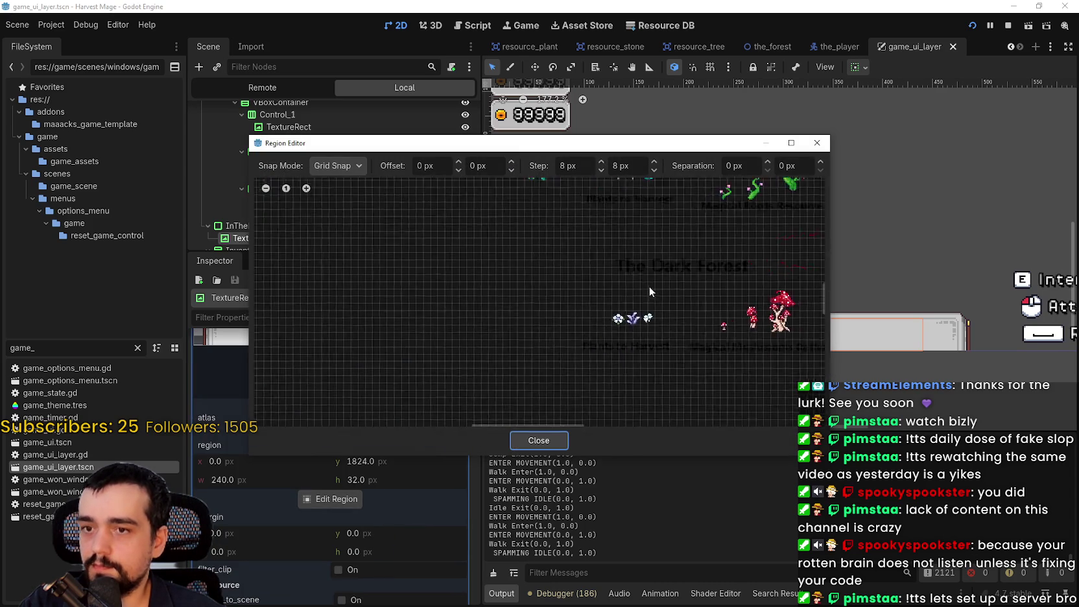
# Step: Mark out the top grey panel tile as the texture's atlas region
pyautogui.scroll(-5, 503, 320)
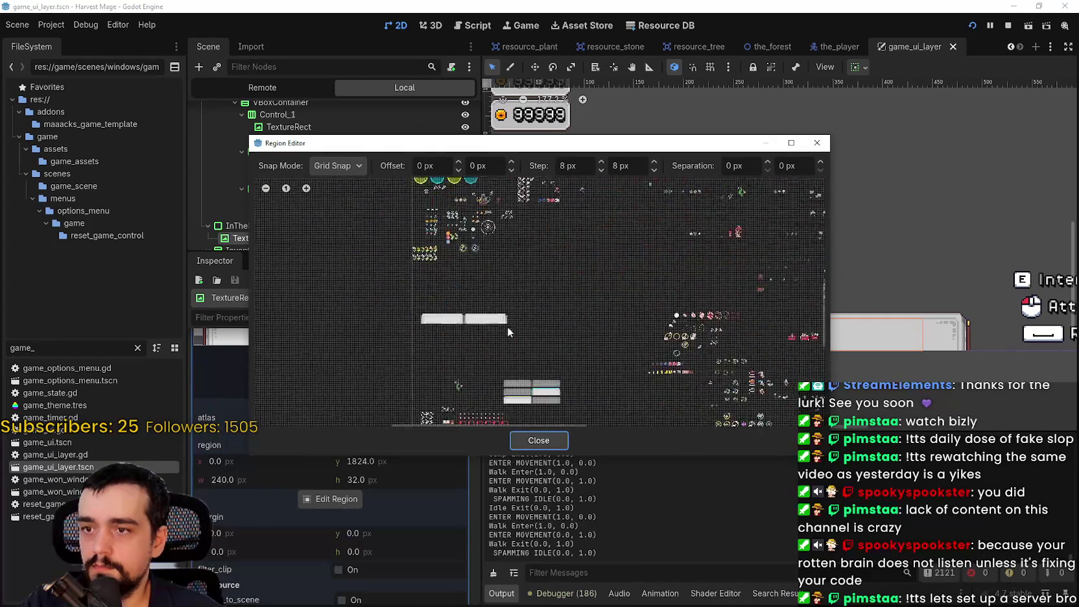
pyautogui.scroll(8, 511, 324)
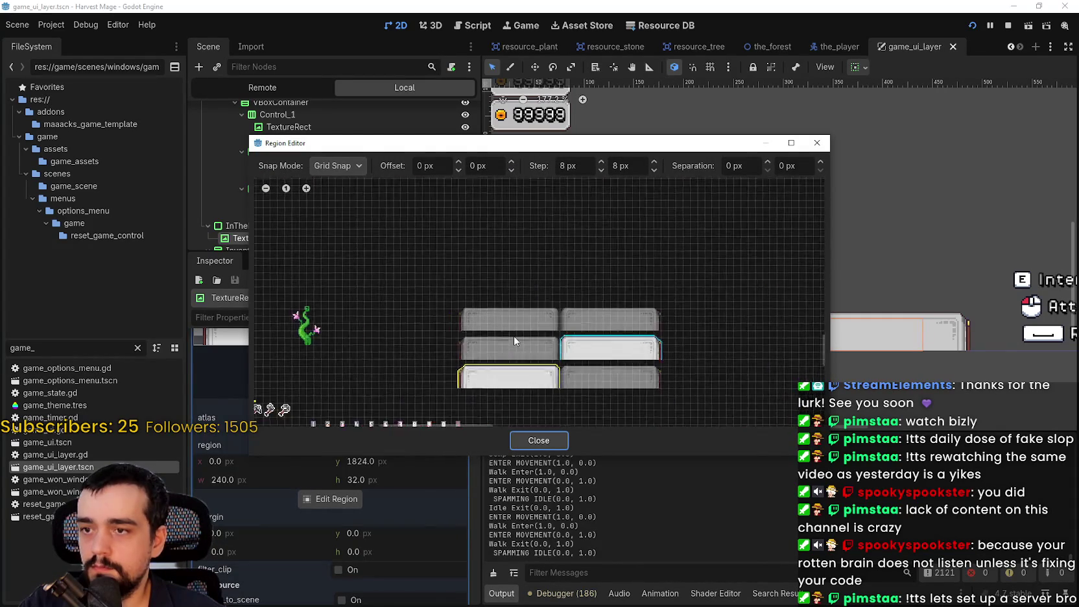
pyautogui.scroll(3, 470, 292)
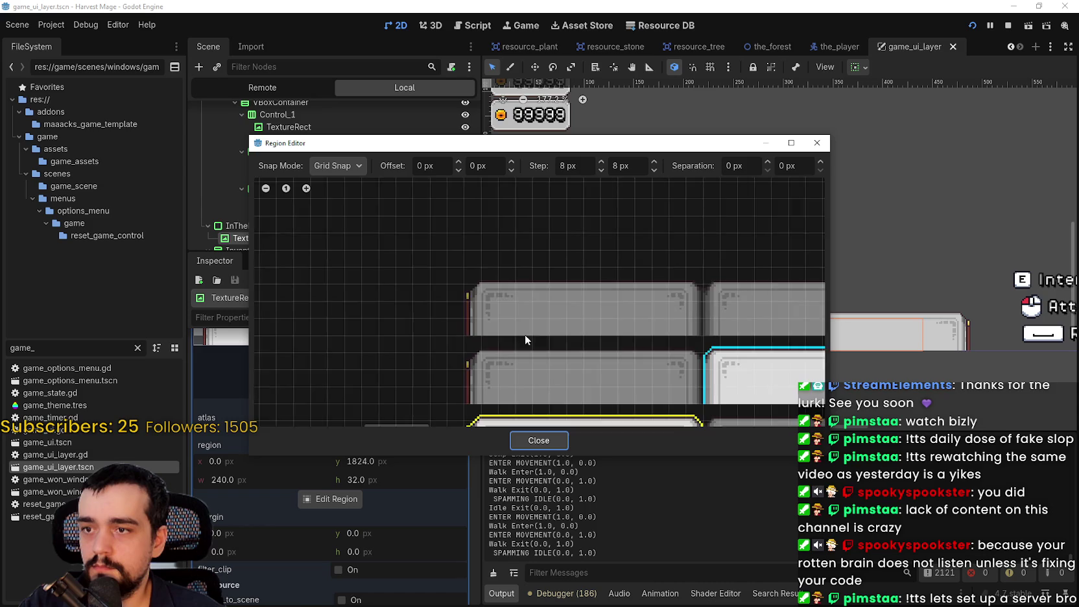
pyautogui.moveTo(353, 317)
pyautogui.mouseDown()
pyautogui.moveTo(404, 282)
pyautogui.moveTo(901, 254)
pyautogui.mouseUp()
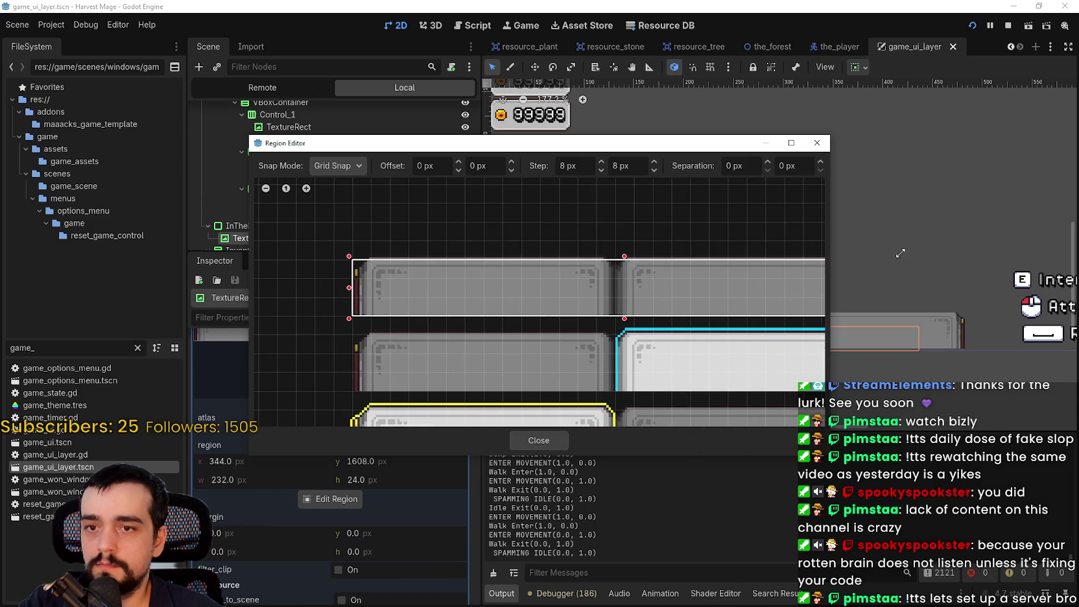
pyautogui.scroll(3, 553, 308)
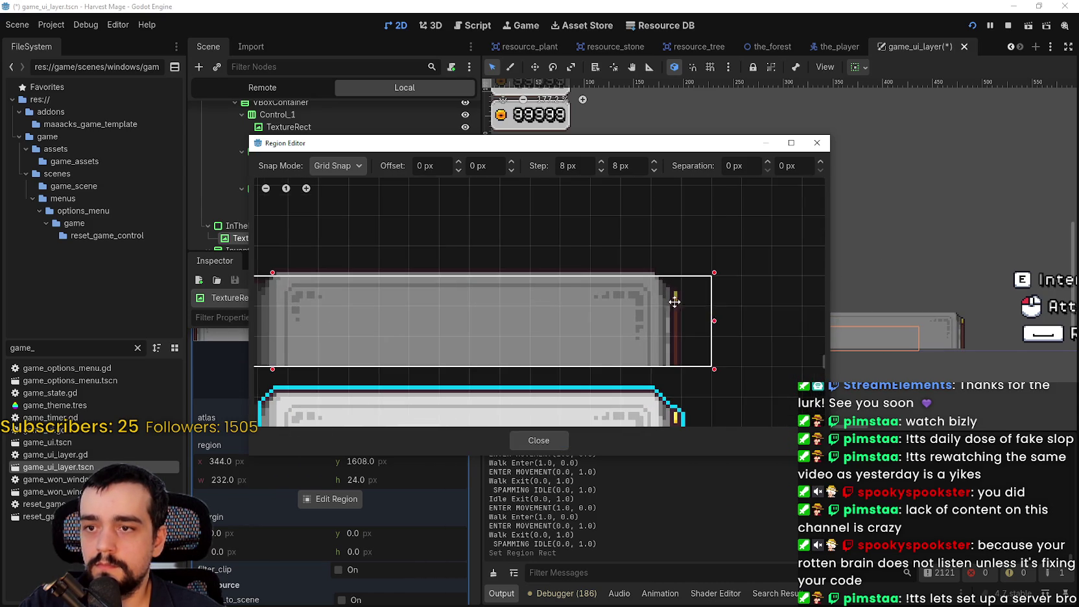
pyautogui.moveTo(713, 320); pyautogui.dragTo(681, 320)
pyautogui.scroll(-3, 576, 403)
pyautogui.scroll(3, 575, 403)
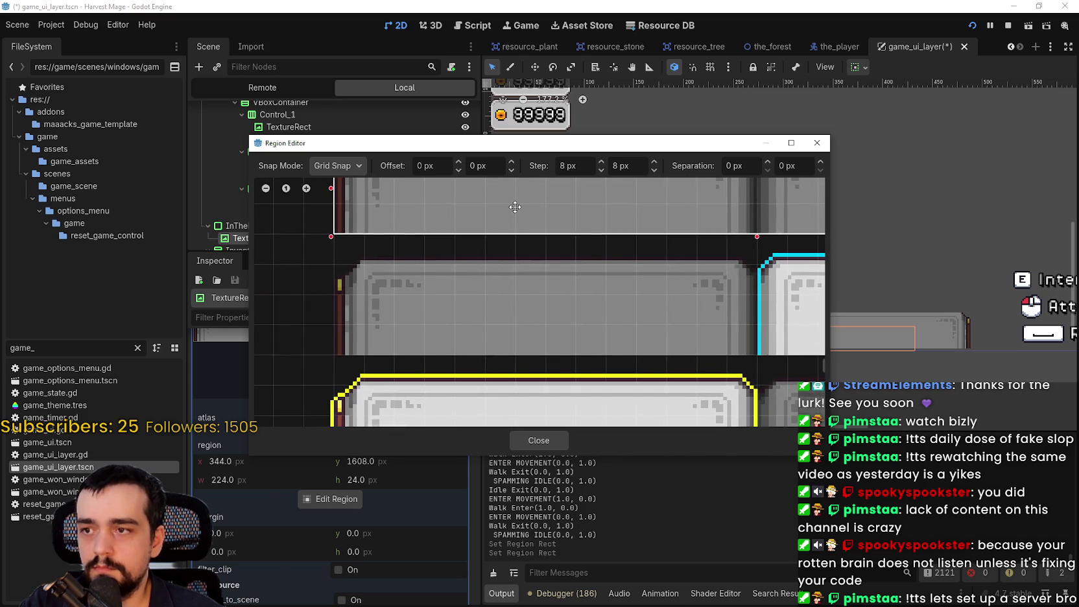
pyautogui.scroll(-3, 663, 387)
pyautogui.scroll(3, 645, 310)
pyautogui.scroll(-3, 645, 310)
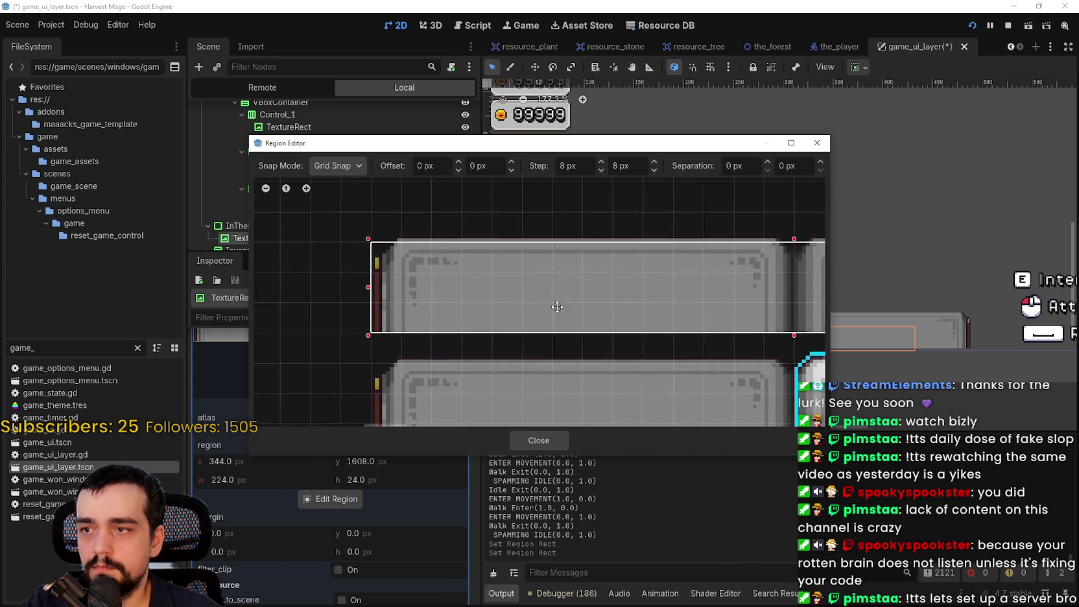
# Step: Adjust the region edges to 336, 1600 at 240×32, close the editor and save the scene
pyautogui.moveTo(362, 286); pyautogui.dragTo(332, 285)
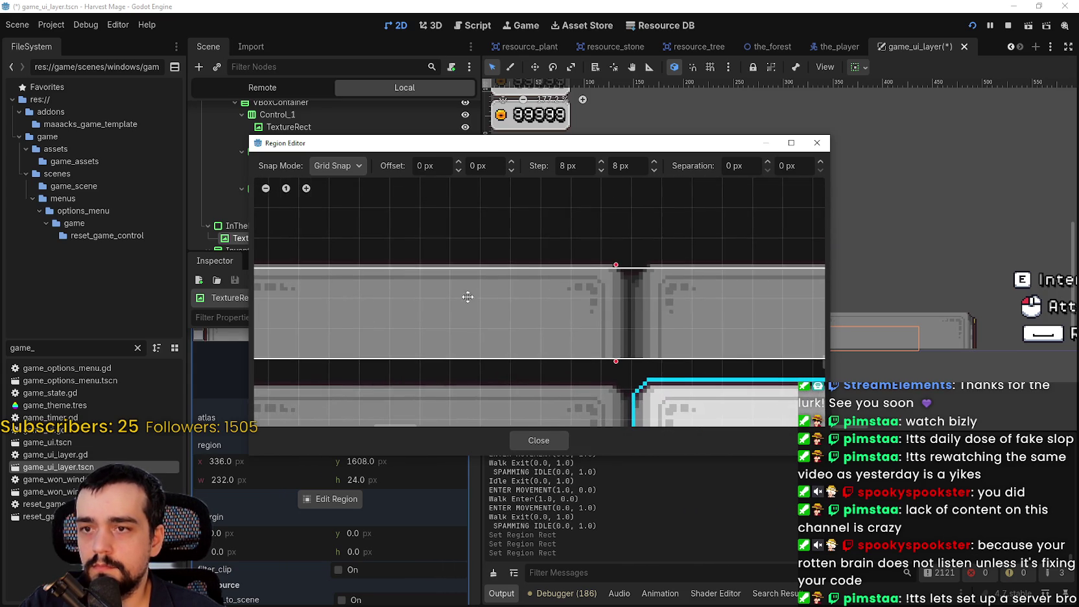
pyautogui.moveTo(619, 262); pyautogui.dragTo(619, 235)
pyautogui.hscroll(5, 623, 285)
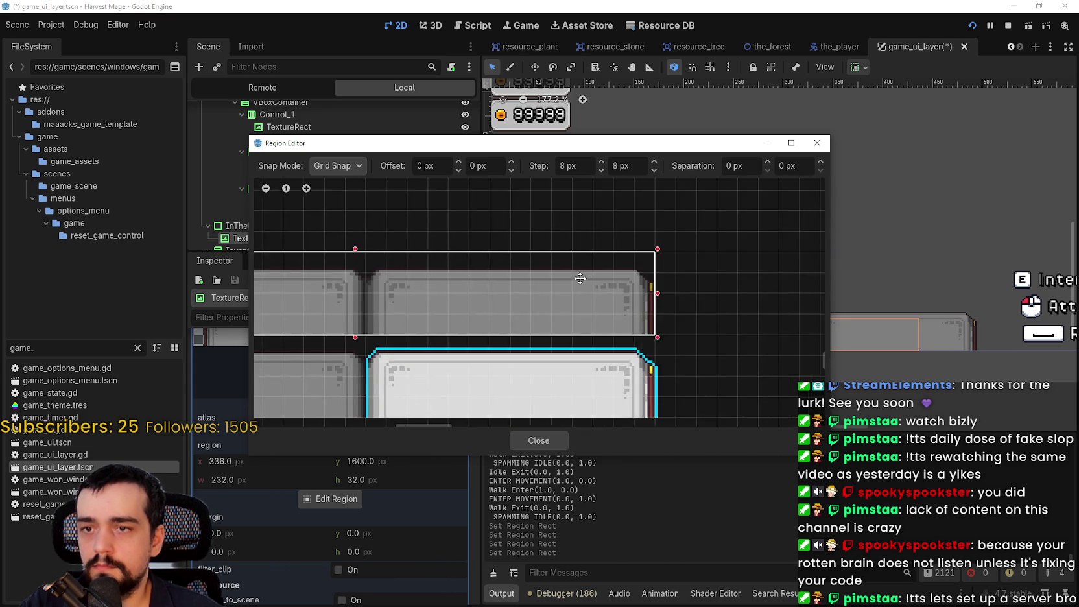
pyautogui.moveTo(587, 303); pyautogui.dragTo(600, 299)
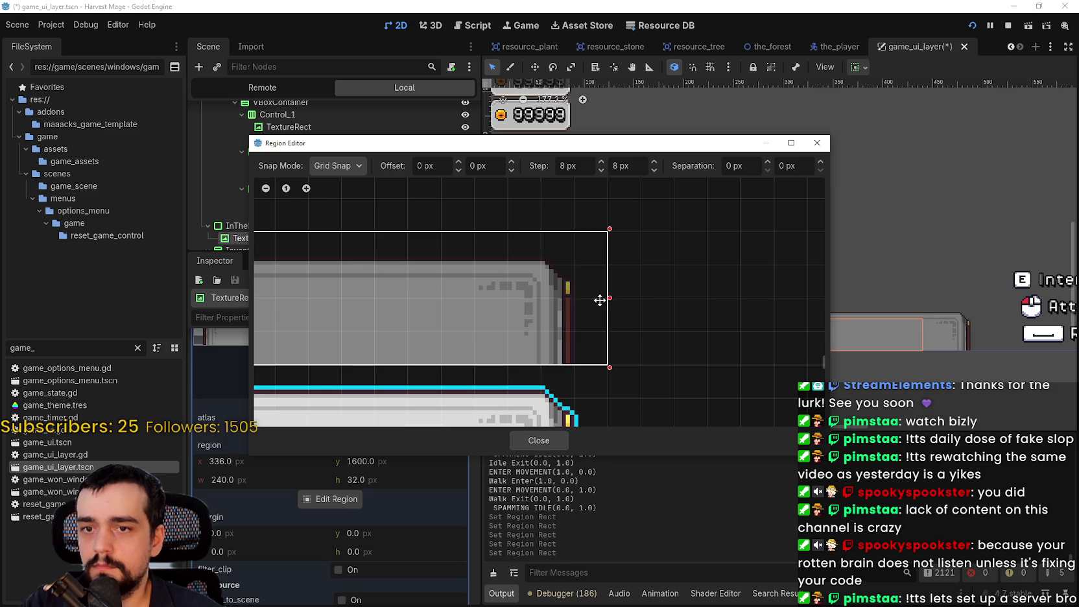
pyautogui.scroll(-1, 558, 305)
pyautogui.scroll(-2, 512, 315)
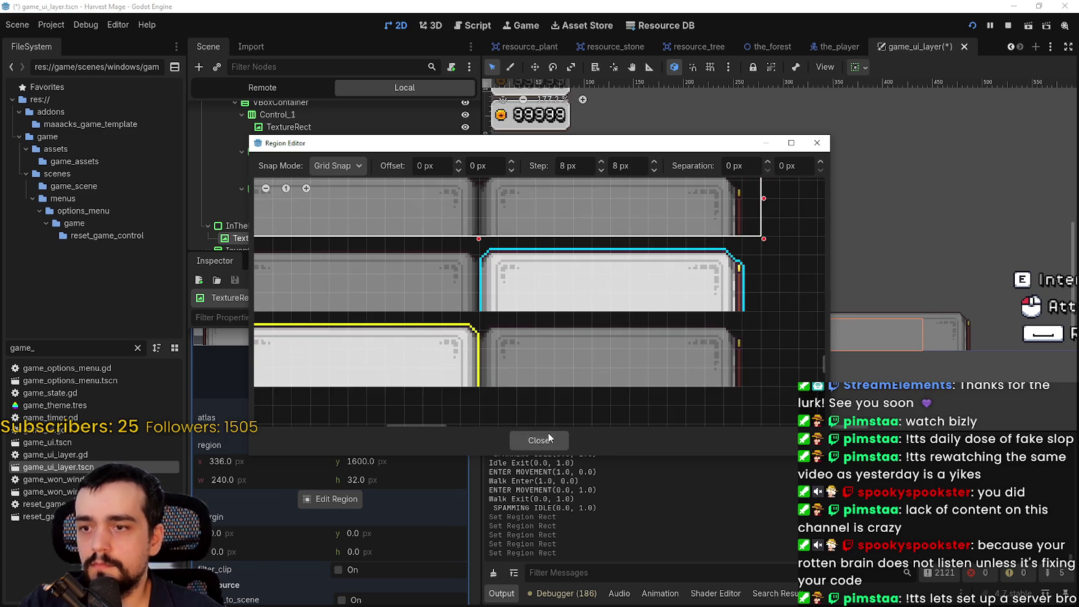
pyautogui.click(548, 439)
pyautogui.hotkey('ctrl', 's')
pyautogui.scroll(4, 394, 498)
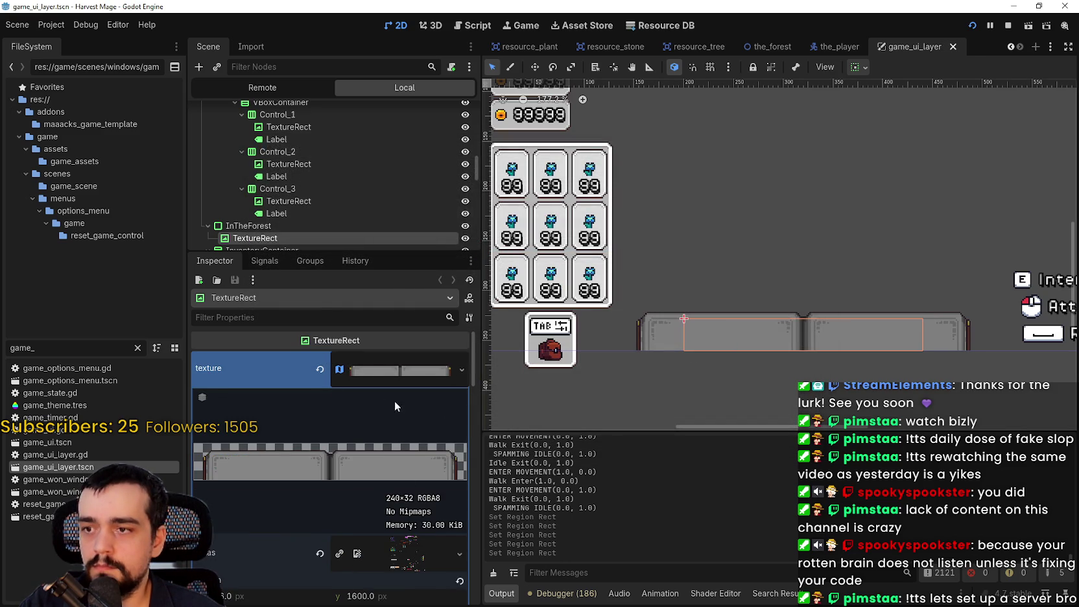
pyautogui.scroll(-5, 397, 395)
pyautogui.scroll(-2, 404, 422)
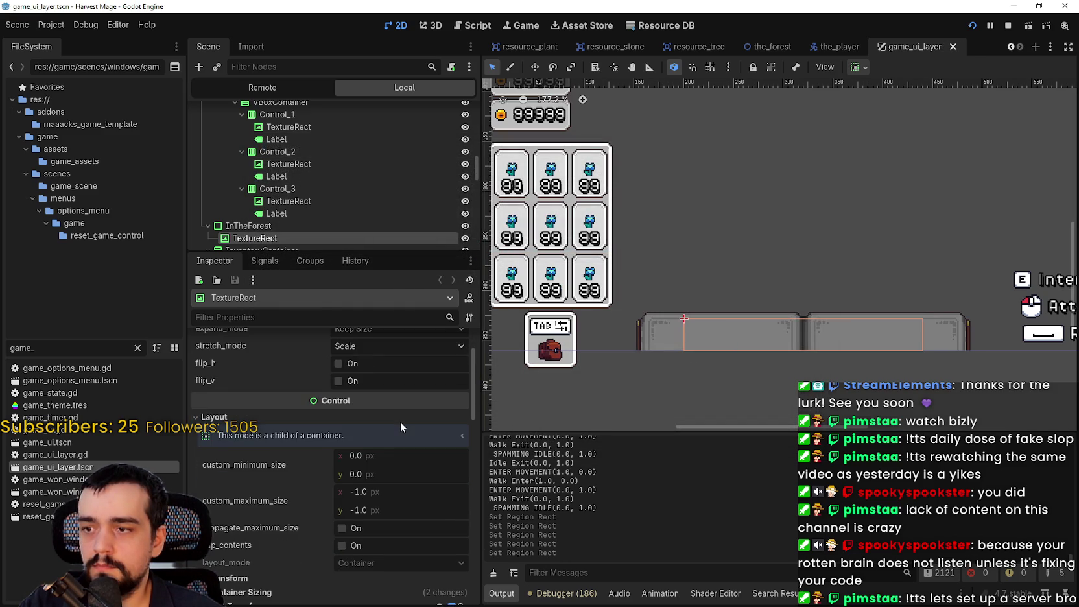
pyautogui.scroll(-2, 401, 422)
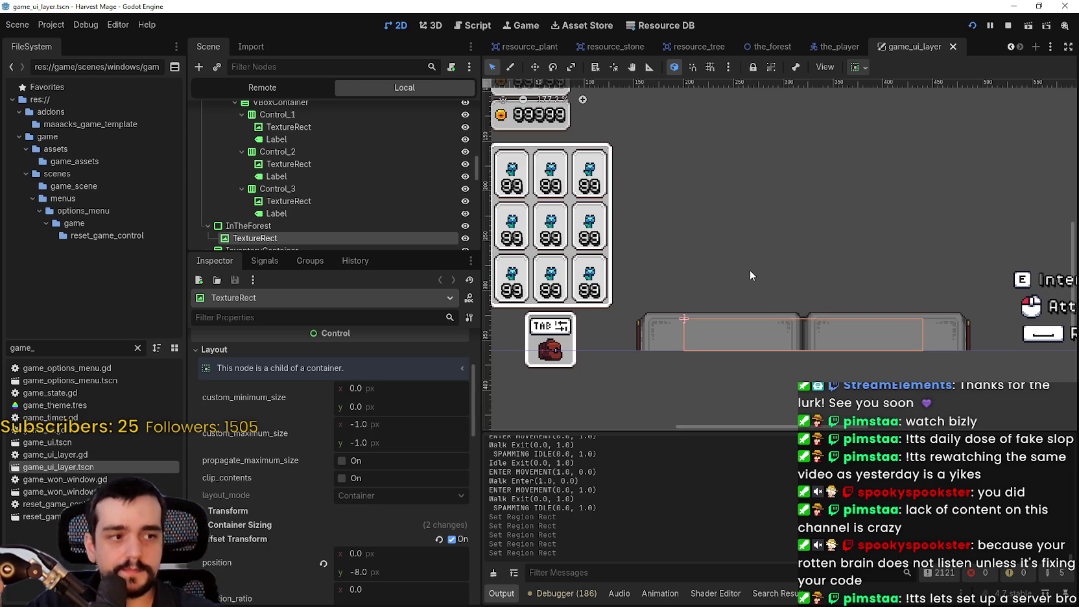
pyautogui.moveTo(909, 227); pyautogui.dragTo(883, 234)
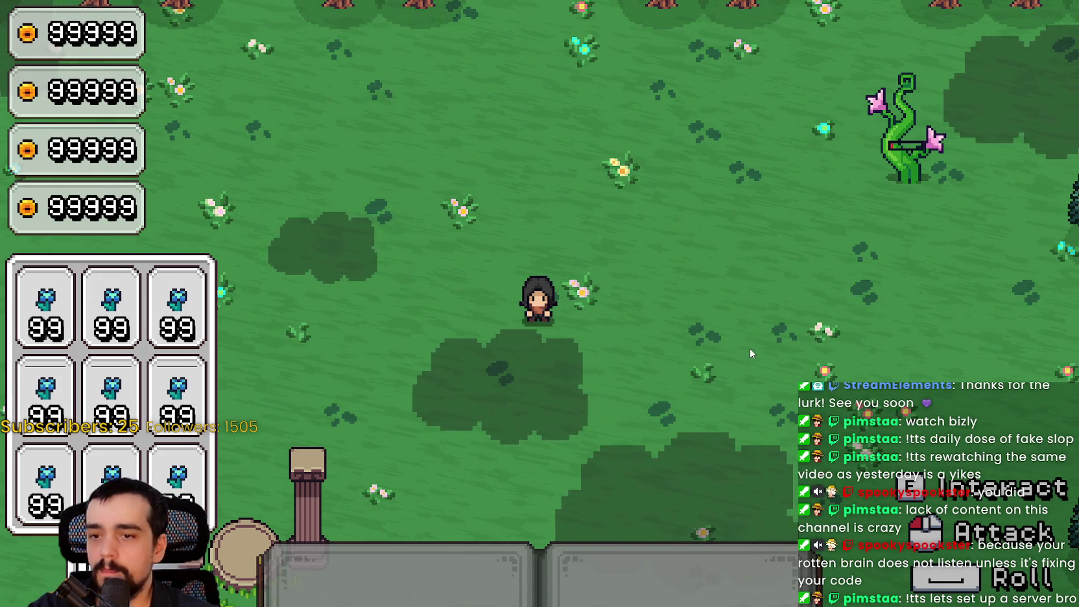
pyautogui.press('d')
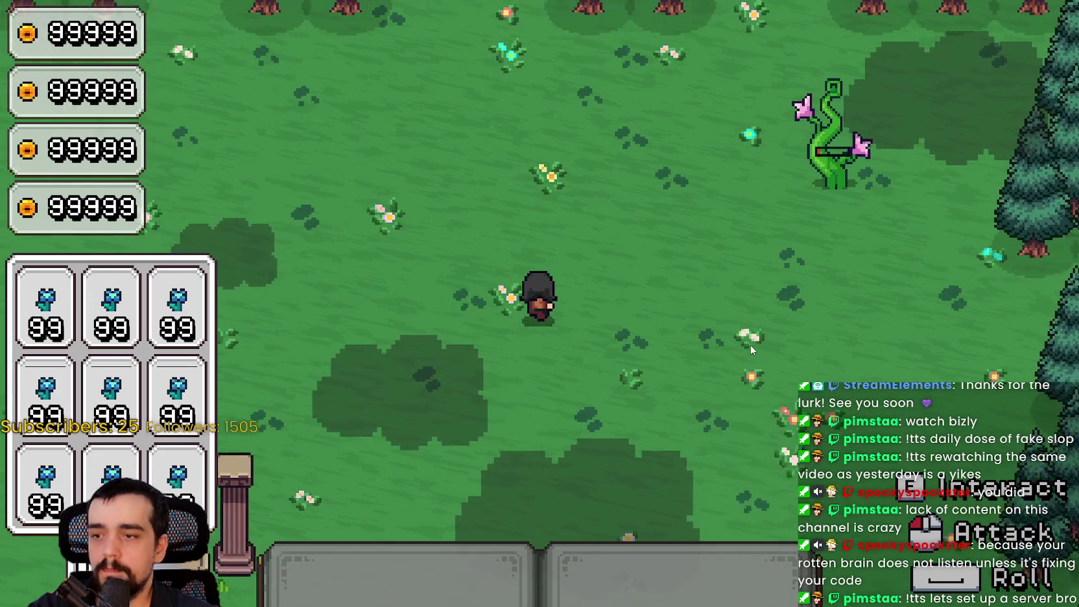
pyautogui.press('w')
pyautogui.press('s')
pyautogui.press('a')
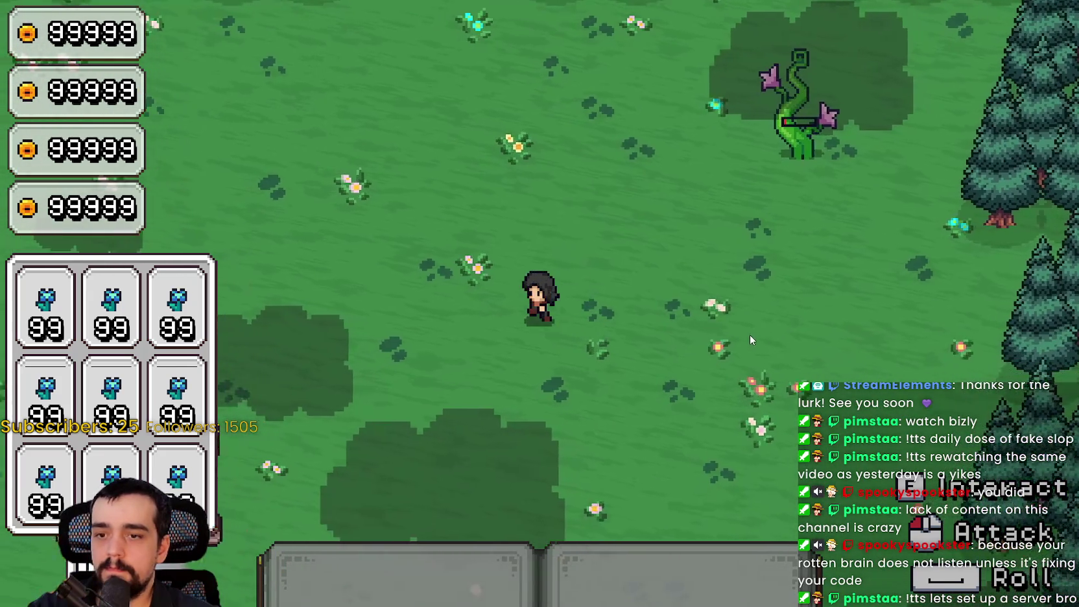
pyautogui.press('d')
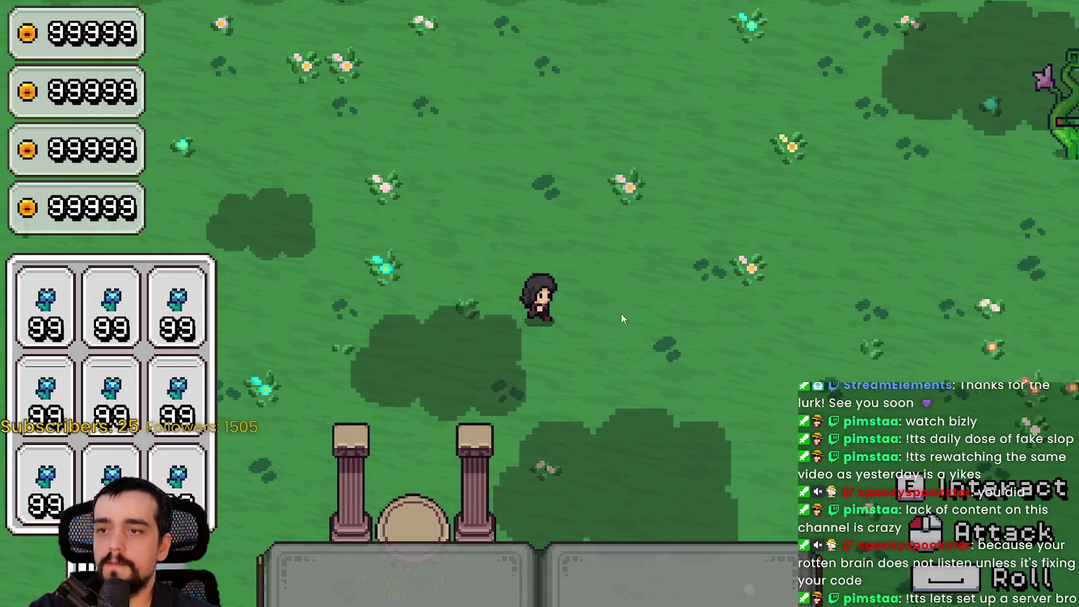
pyautogui.press('w')
pyautogui.press('s')
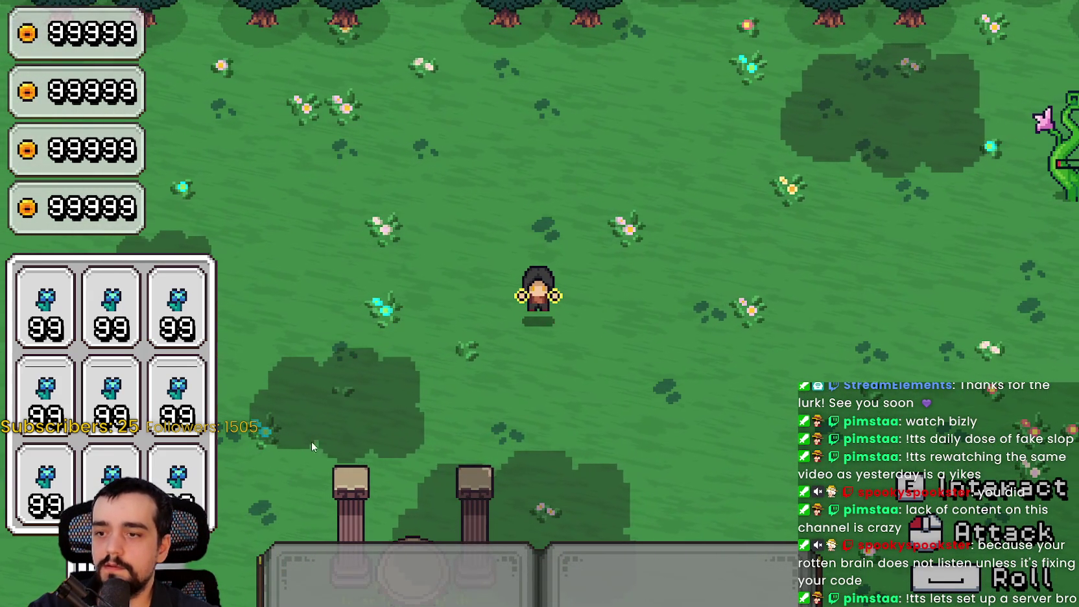
pyautogui.press('d')
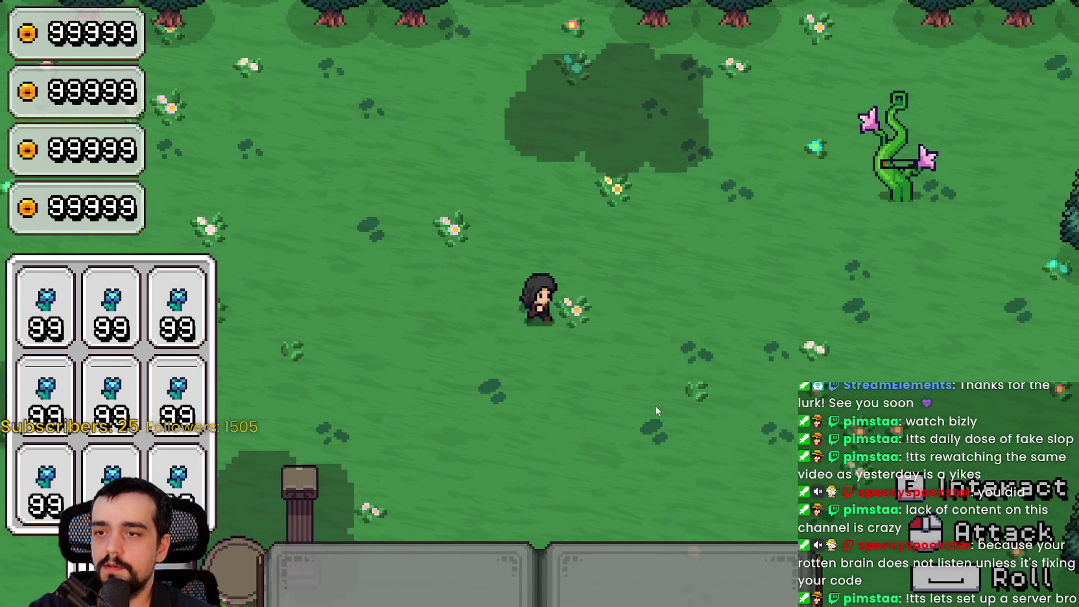
pyautogui.click(653, 403)
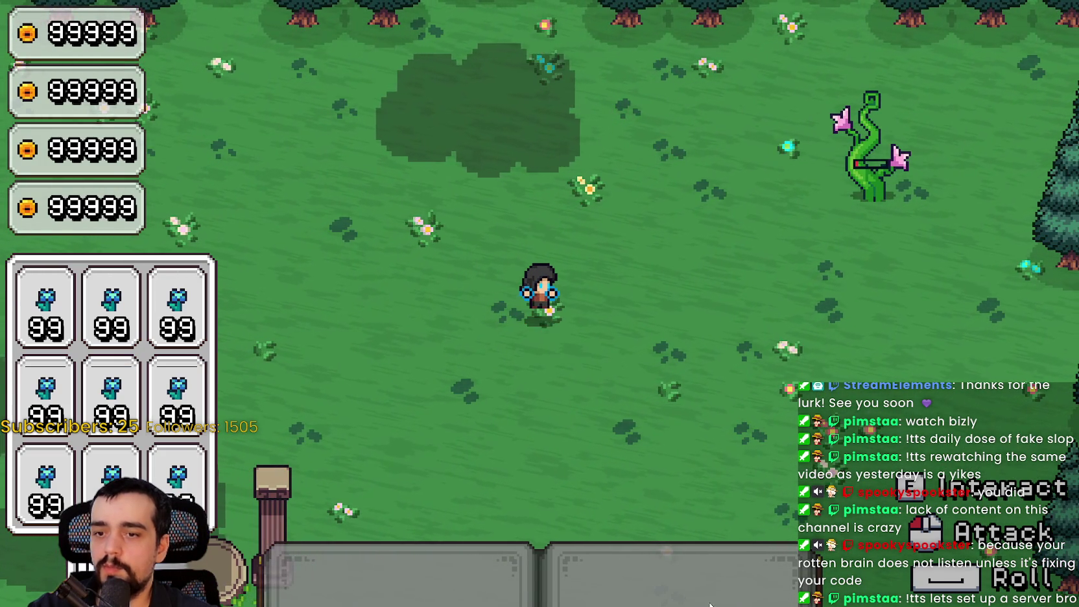
pyautogui.press('w')
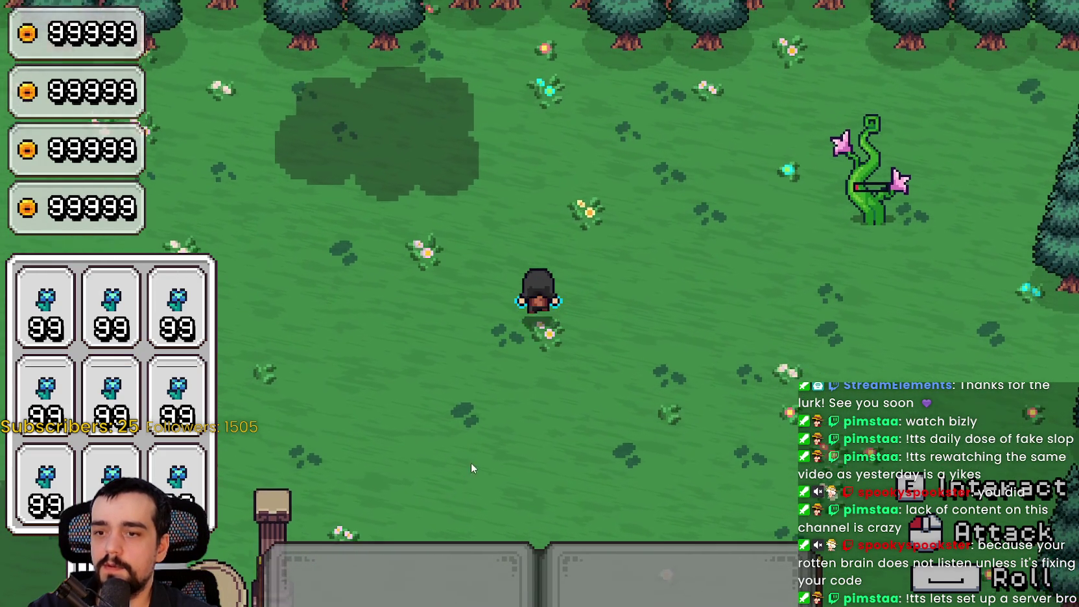
pyautogui.press('a')
pyautogui.press('s')
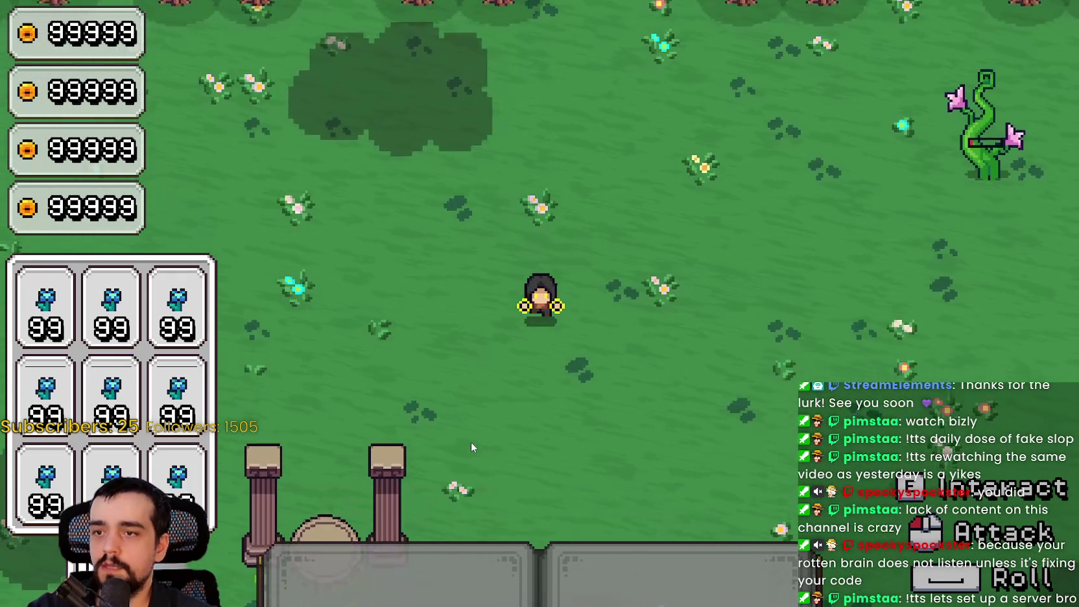
pyautogui.press('d')
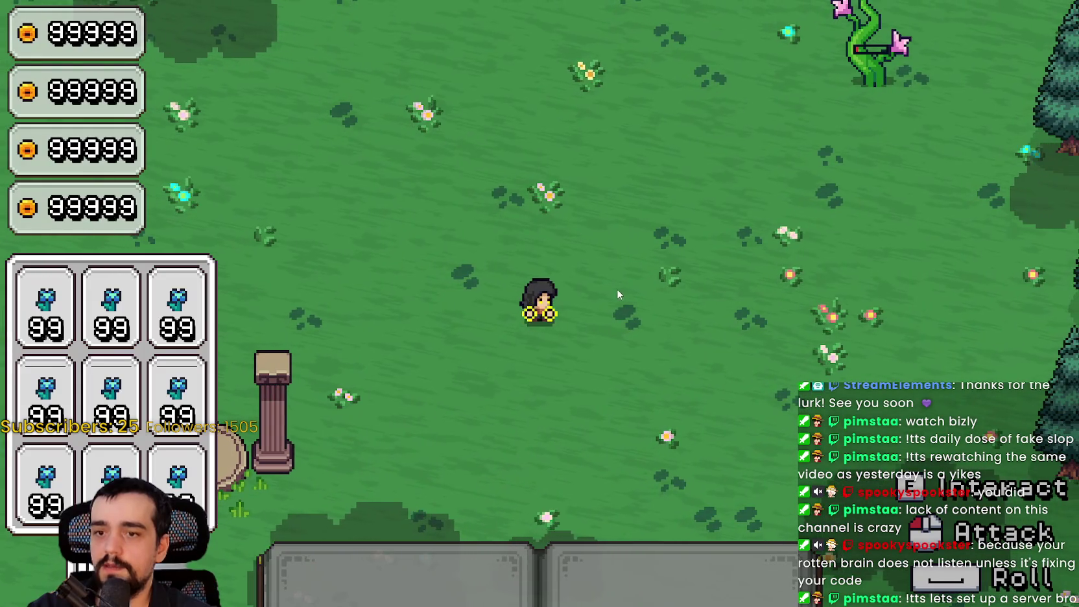
pyautogui.press('F8')
pyautogui.scroll(1, 666, 274)
pyautogui.scroll(4, 423, 438)
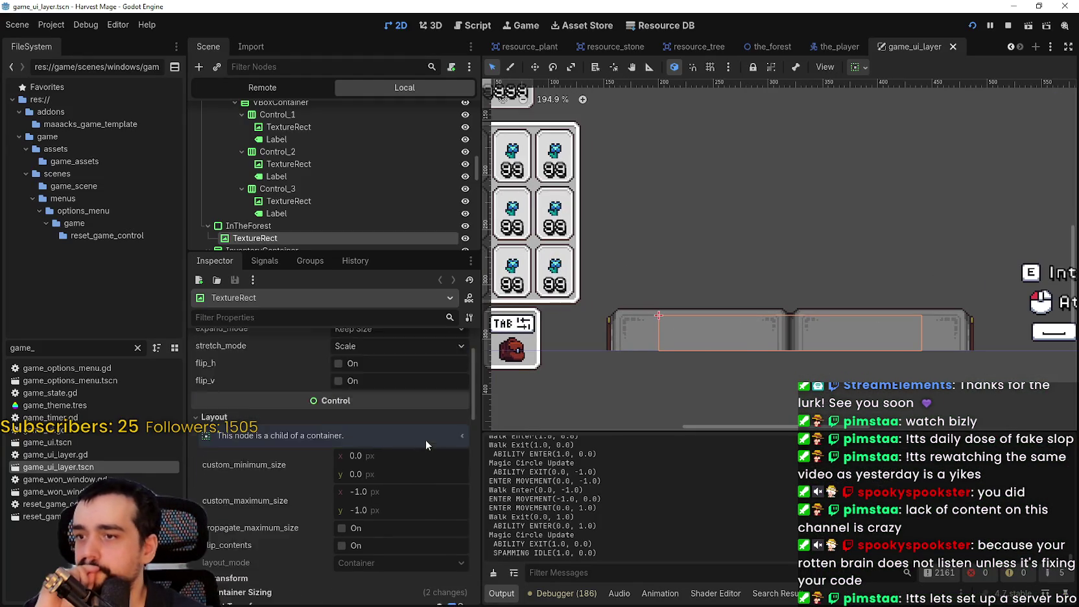
# Step: Stop the running game and enlarge the Scene tree panel
pyautogui.scroll(-6, 415, 454)
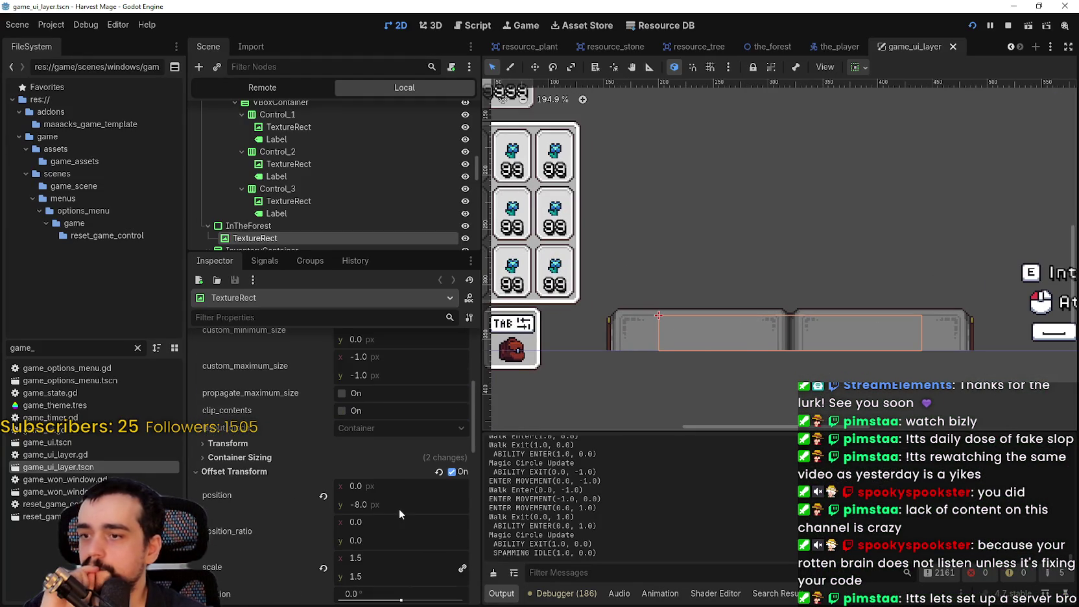
pyautogui.click(1007, 29)
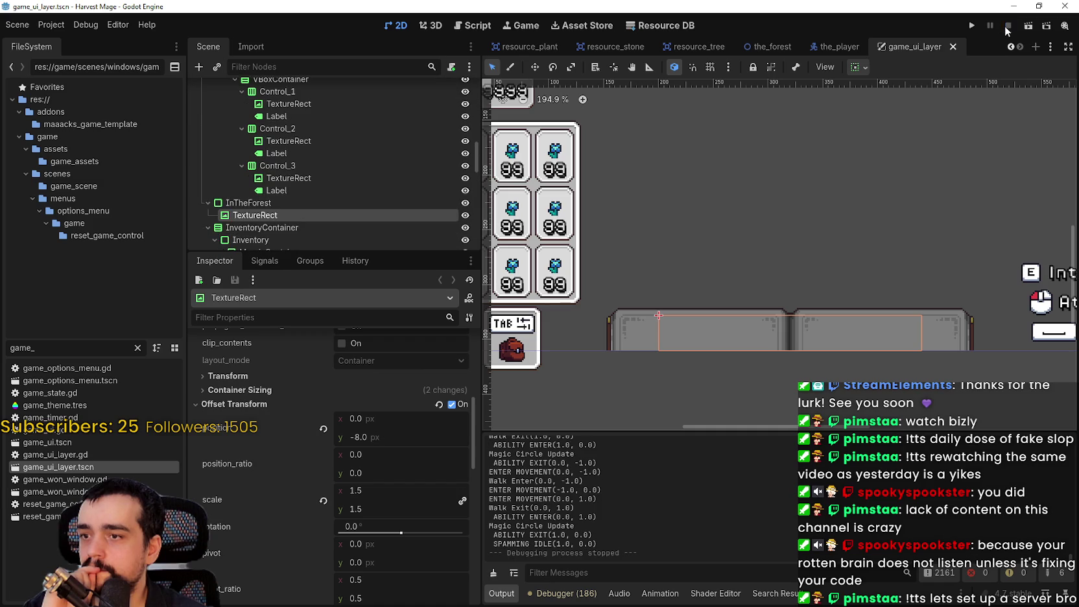
pyautogui.scroll(-3, 365, 202)
pyautogui.scroll(4, 365, 200)
pyautogui.moveTo(370, 252); pyautogui.dragTo(351, 410)
pyautogui.scroll(10, 286, 300)
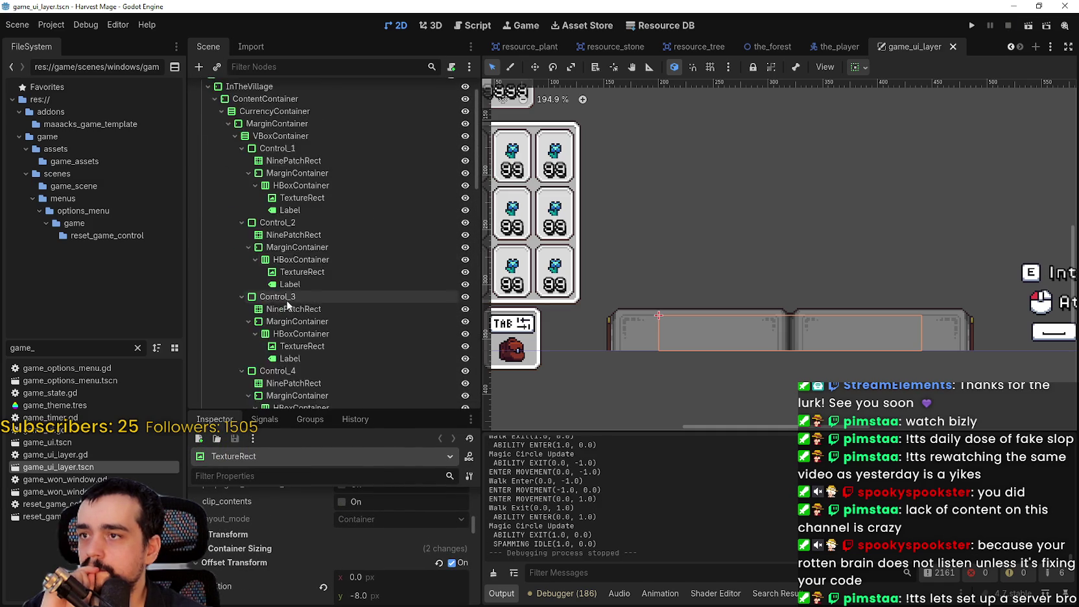
pyautogui.click(197, 114)
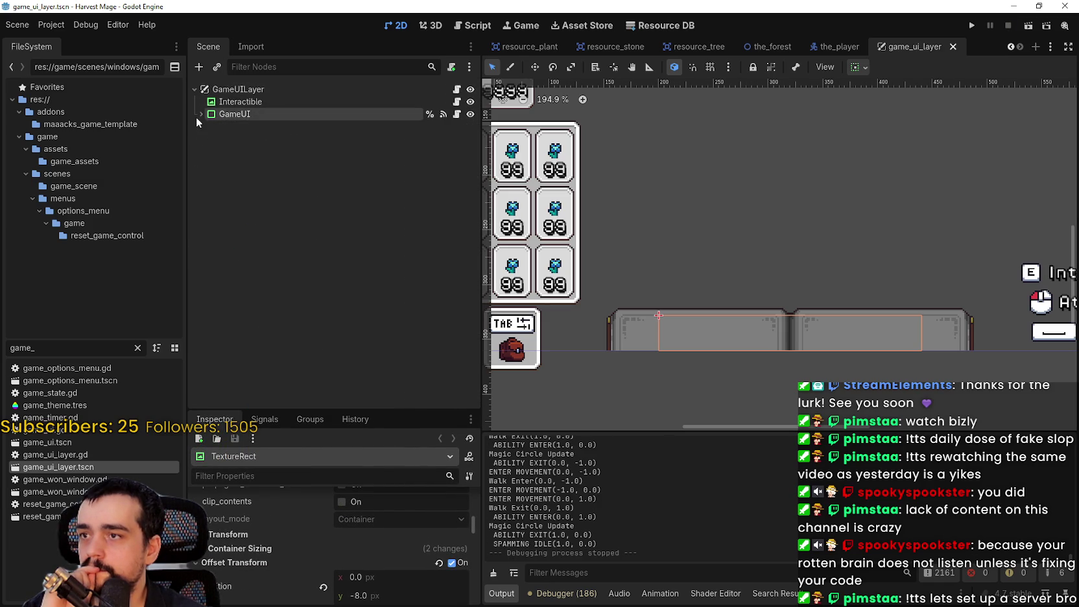
pyautogui.click(195, 115)
# Step: List GameUI's signals in the Node dock and fold away the InTheVillage branch
pyautogui.click(318, 114)
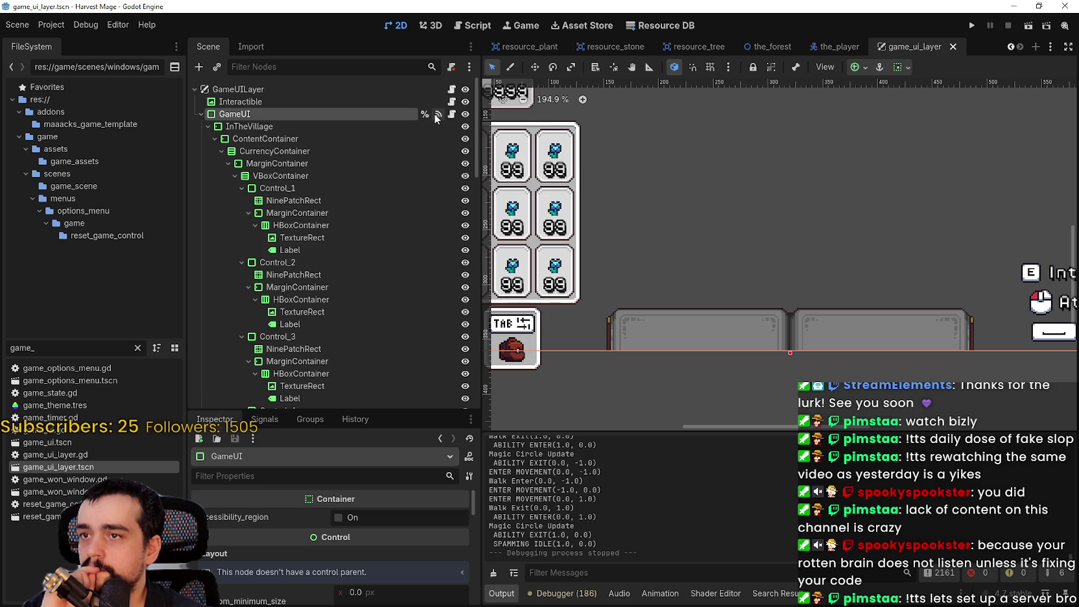
pyautogui.click(275, 420)
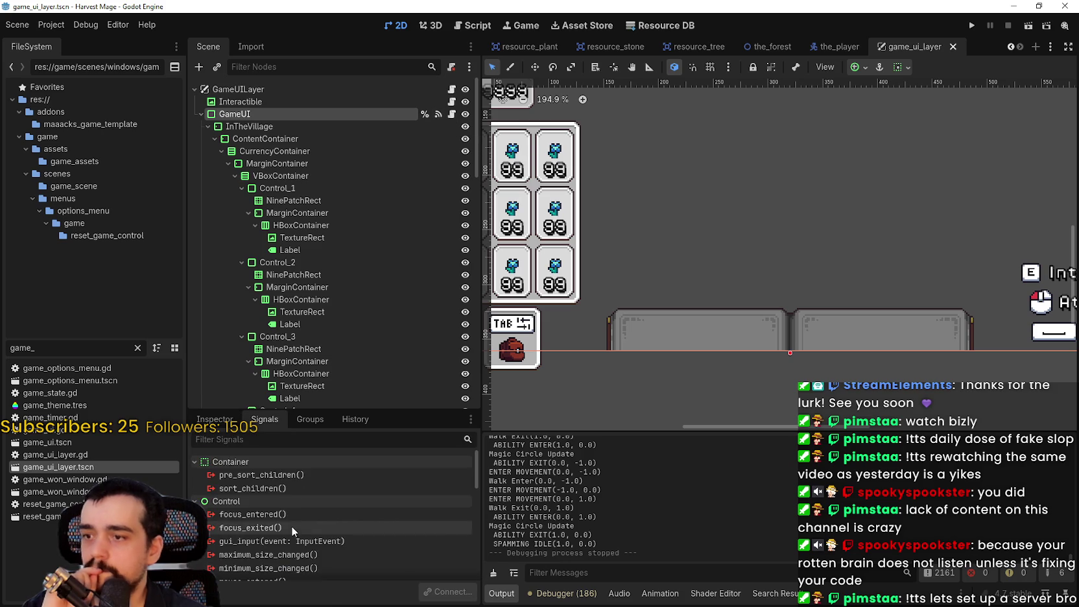
pyautogui.scroll(-5, 290, 527)
pyautogui.scroll(-3, 348, 531)
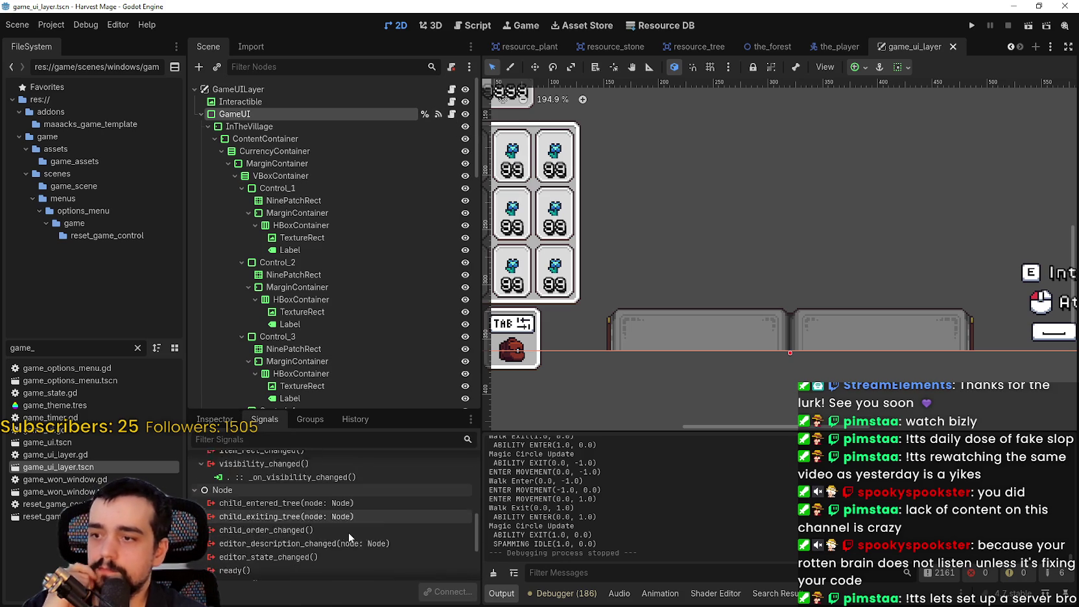
pyautogui.scroll(-1, 348, 529)
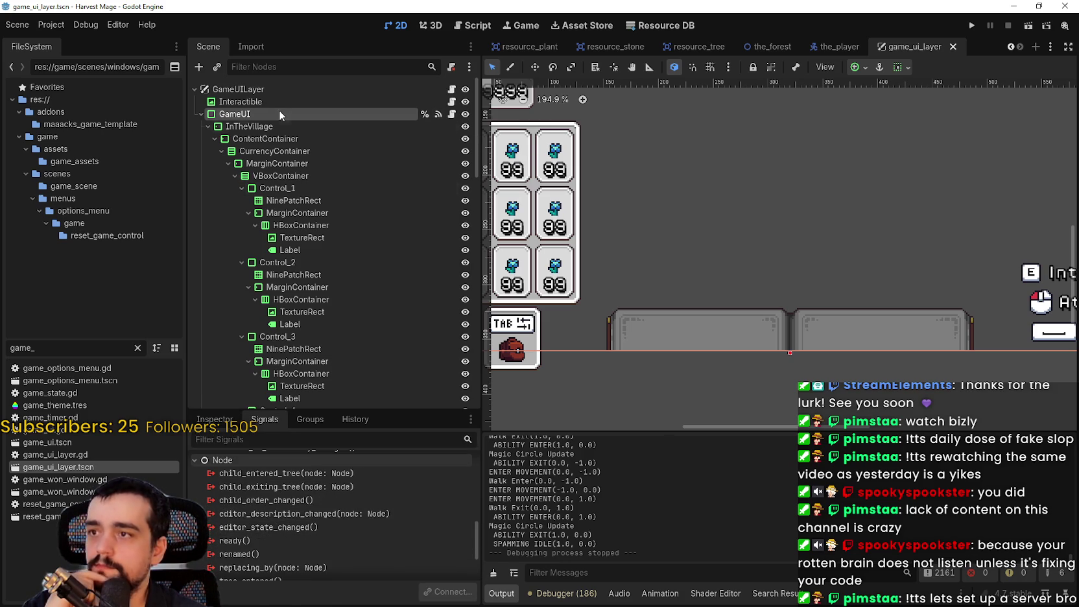
pyautogui.click(207, 127)
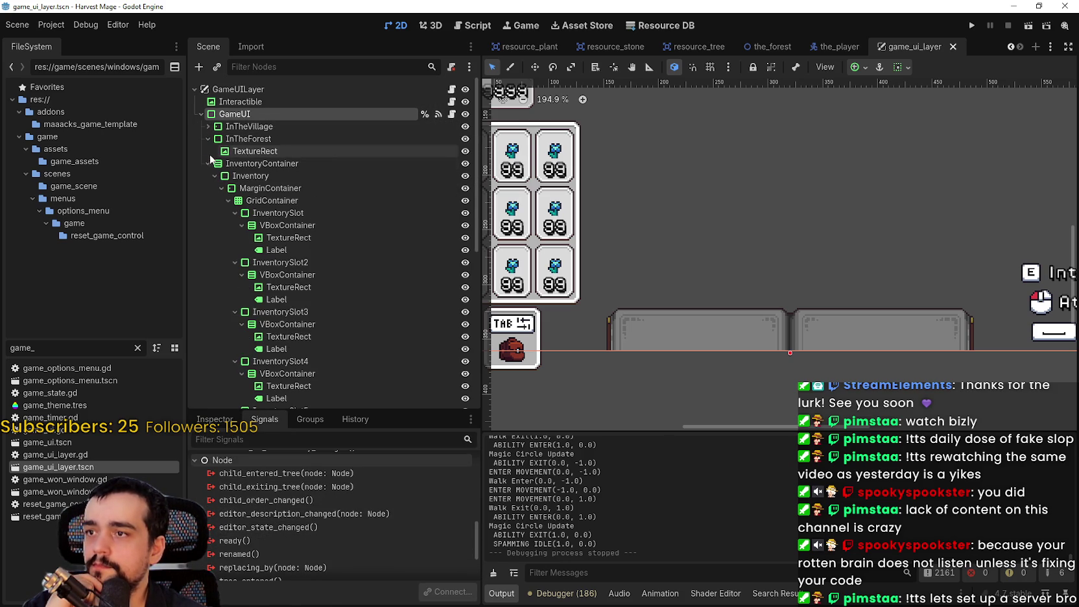
# Step: Rename the TextureRect under InTheForest to AbilityBook
pyautogui.click(207, 163)
pyautogui.doubleClick(240, 150)
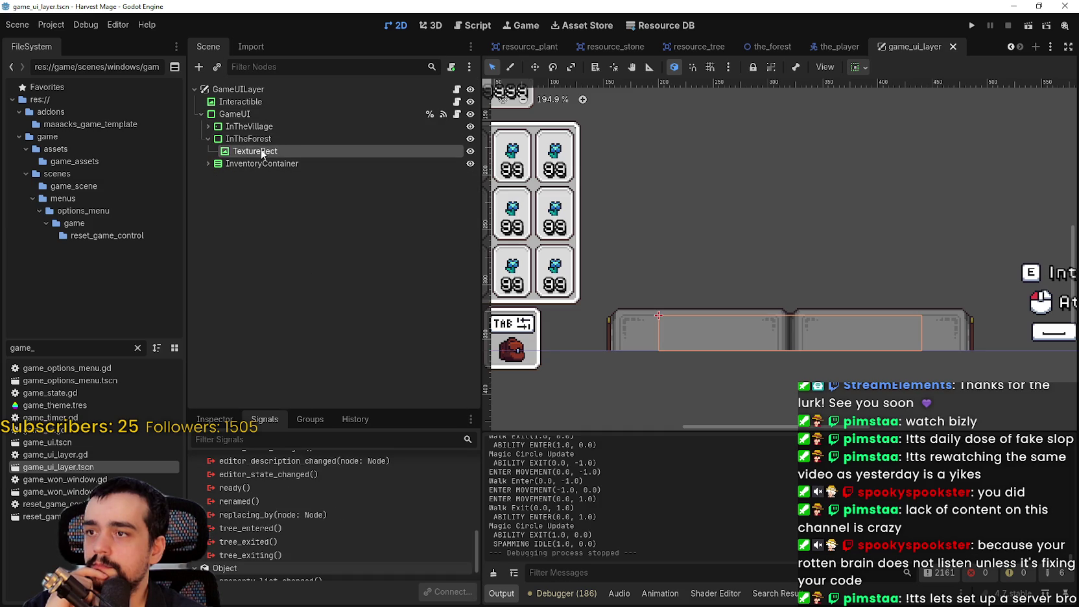
pyautogui.write('abilityB')
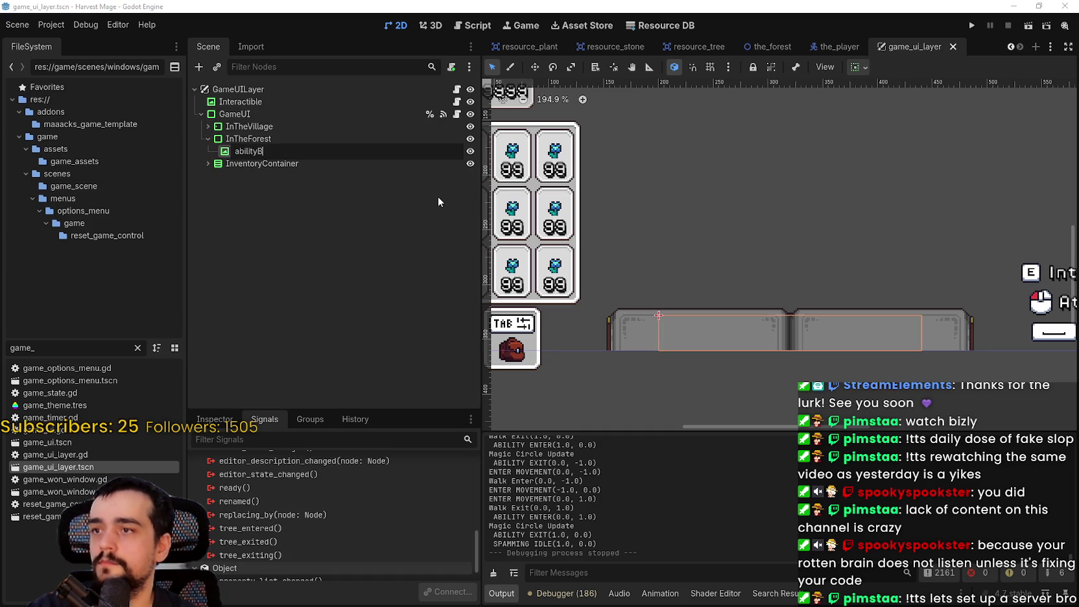
pyautogui.write('ar')
pyautogui.press('Return')
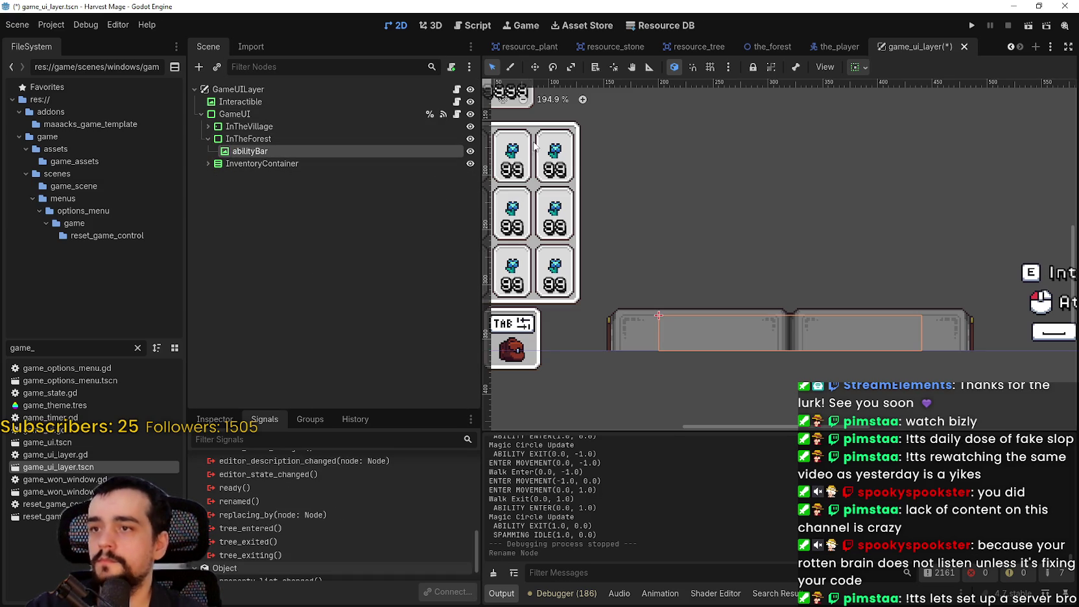
pyautogui.hotkey('ctrl', 'z')
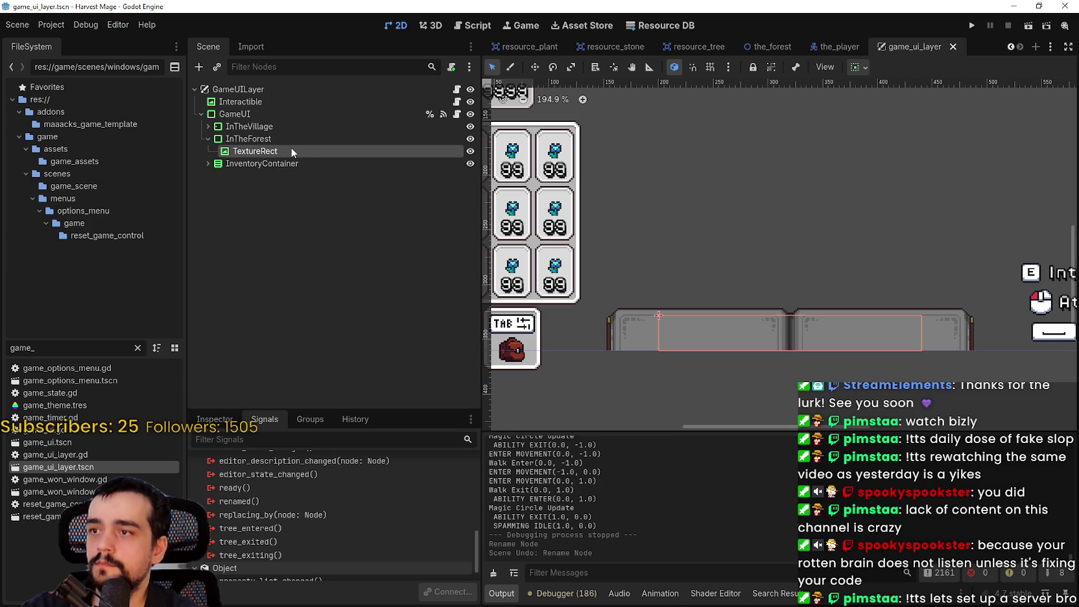
pyautogui.doubleClick(310, 153)
pyautogui.write('AbilityBar')
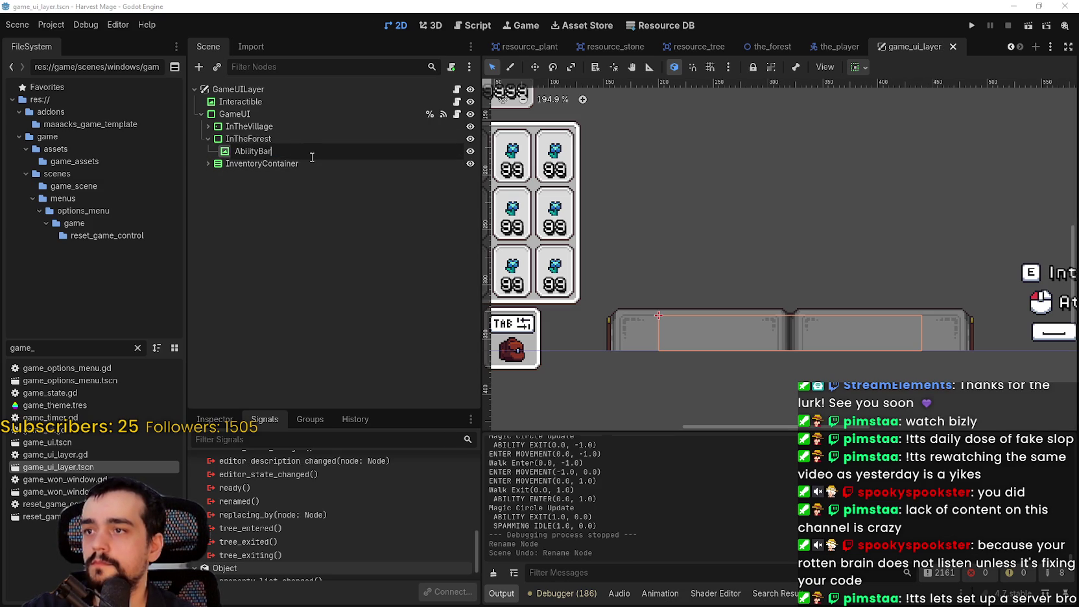
pyautogui.write('ok')
pyautogui.press('Return')
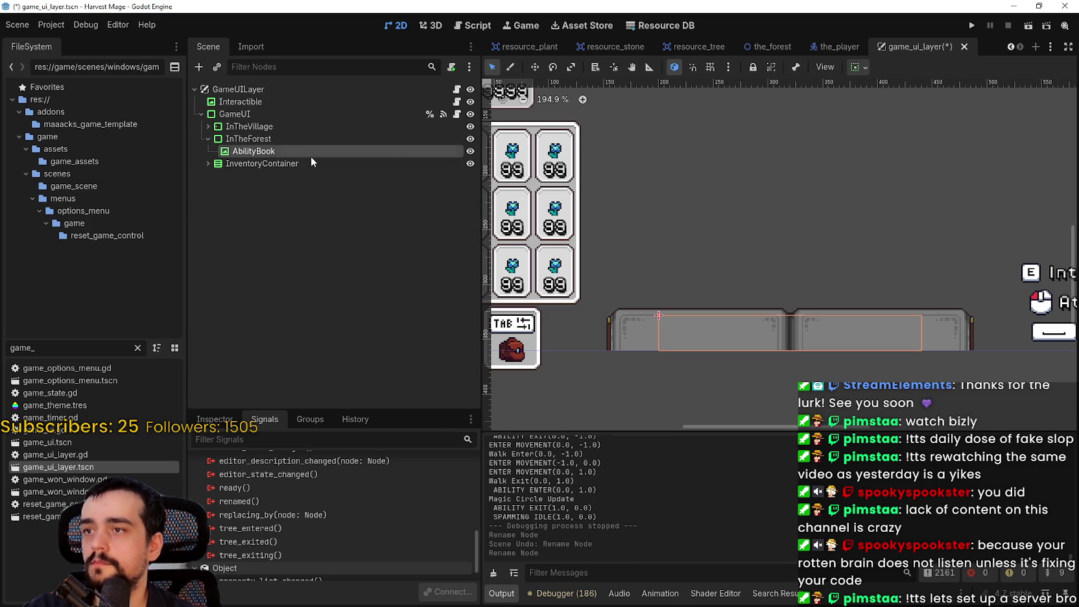
# Step: Collapse InTheForest and open GameUI's game_ui.gd script
pyautogui.click(280, 138)
pyautogui.click(207, 139)
pyautogui.rightClick(256, 142)
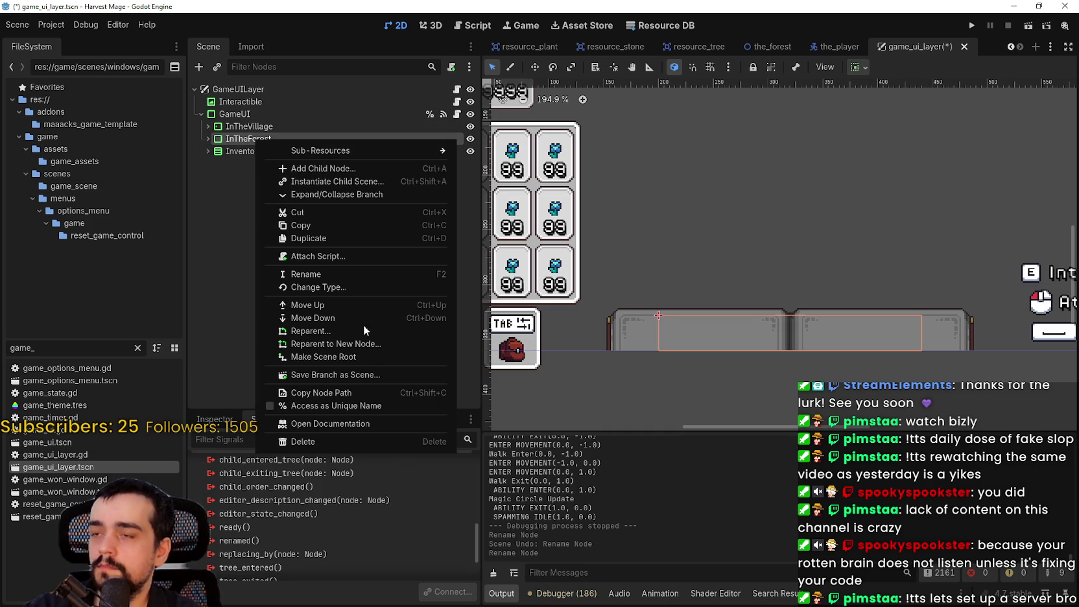
pyautogui.click(237, 140)
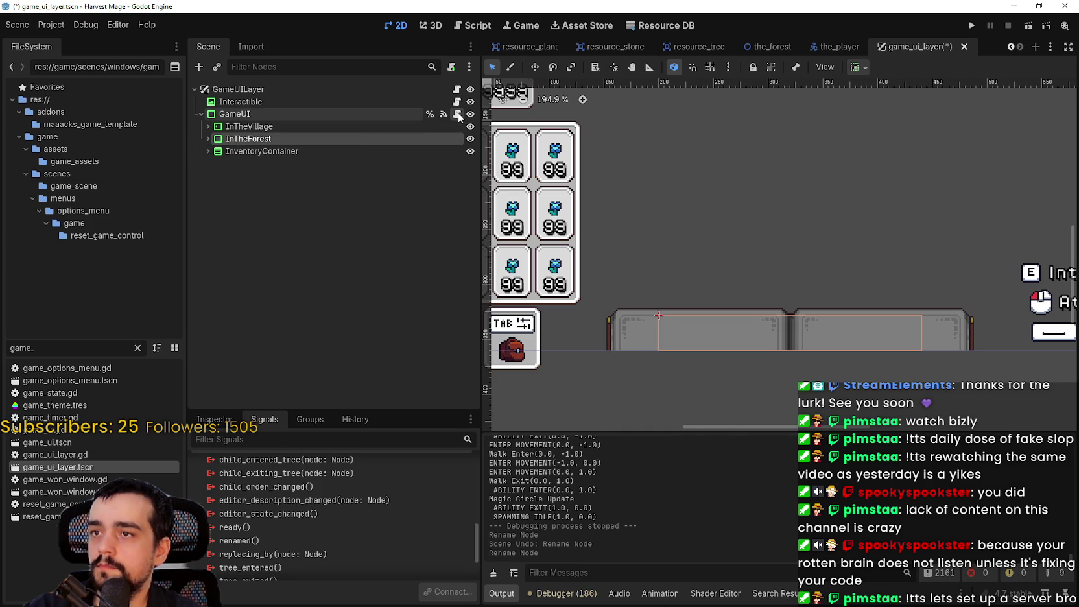
pyautogui.click(456, 115)
pyautogui.click(775, 108)
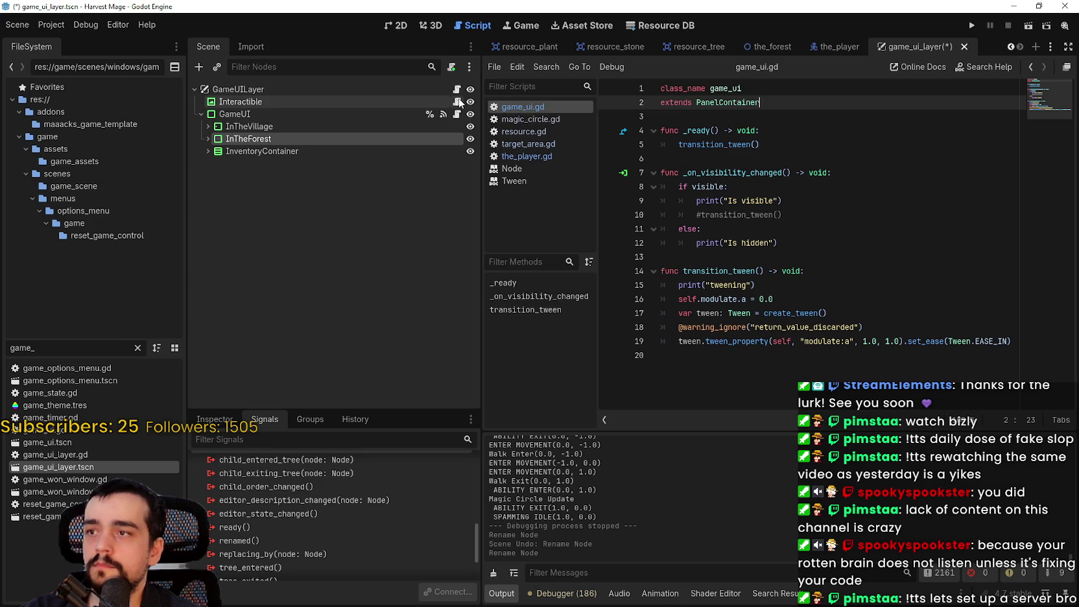
# Step: Open the Interactible node's script, interactible.gd
pyautogui.click(208, 126)
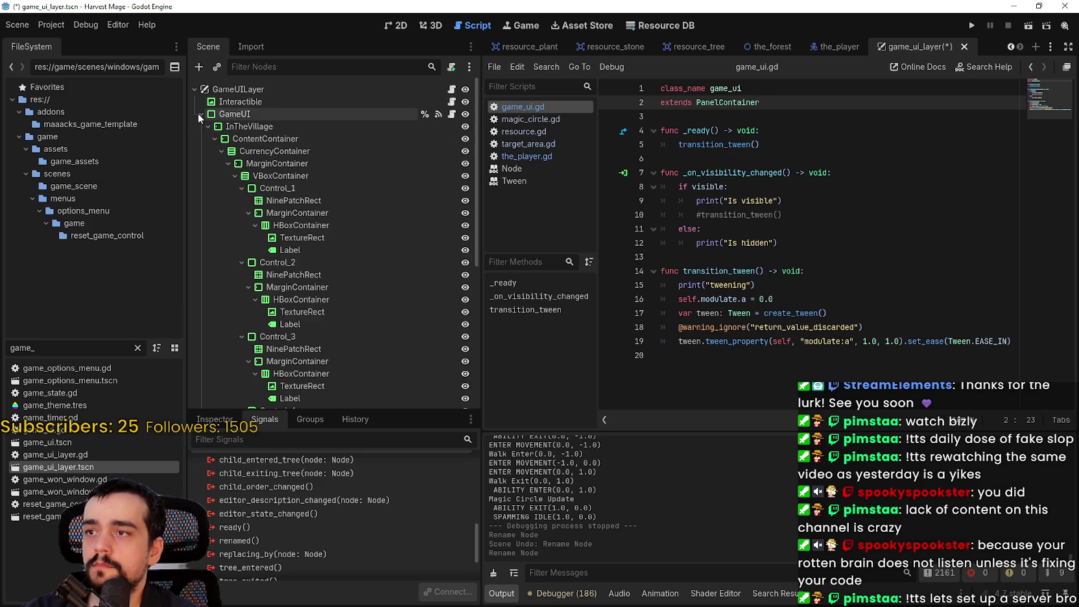
pyautogui.click(201, 113)
pyautogui.click(315, 98)
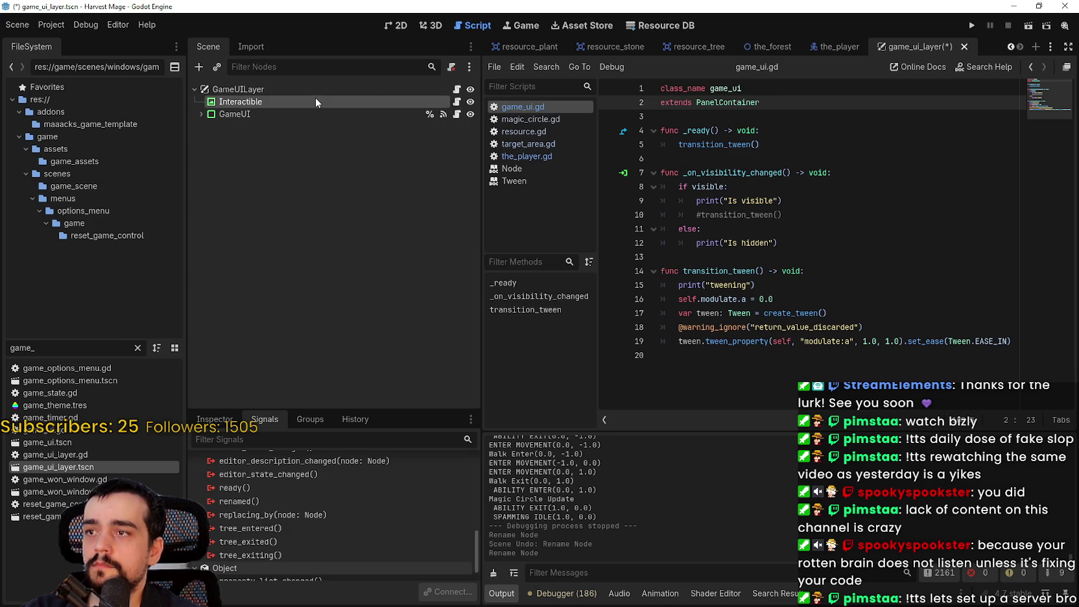
pyautogui.click(457, 102)
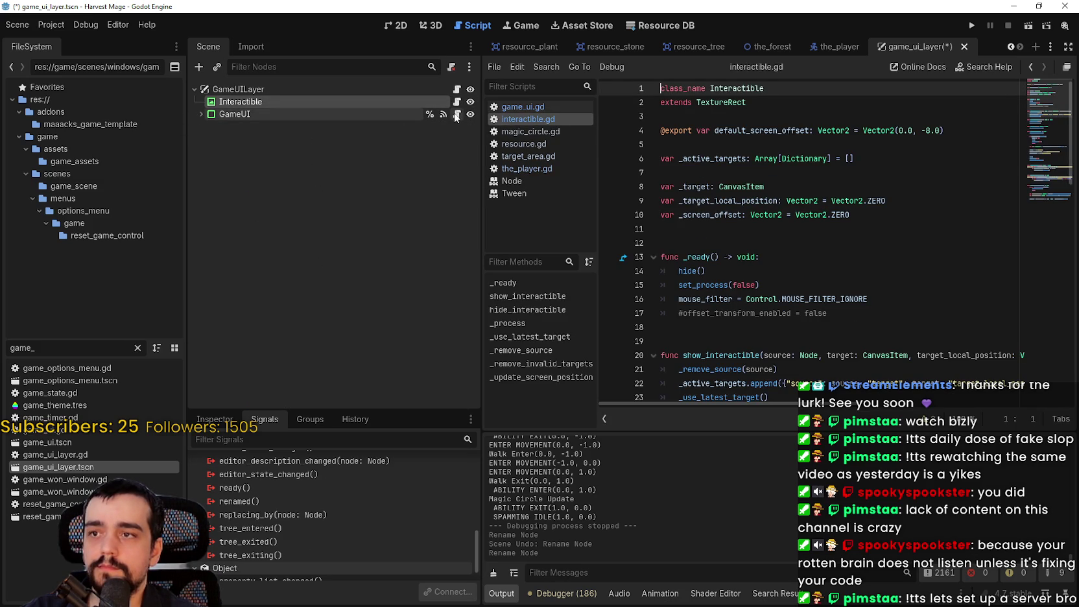
# Step: Return to game_ui.gd and add a new empty line at the end
pyautogui.click(456, 114)
pyautogui.click(751, 144)
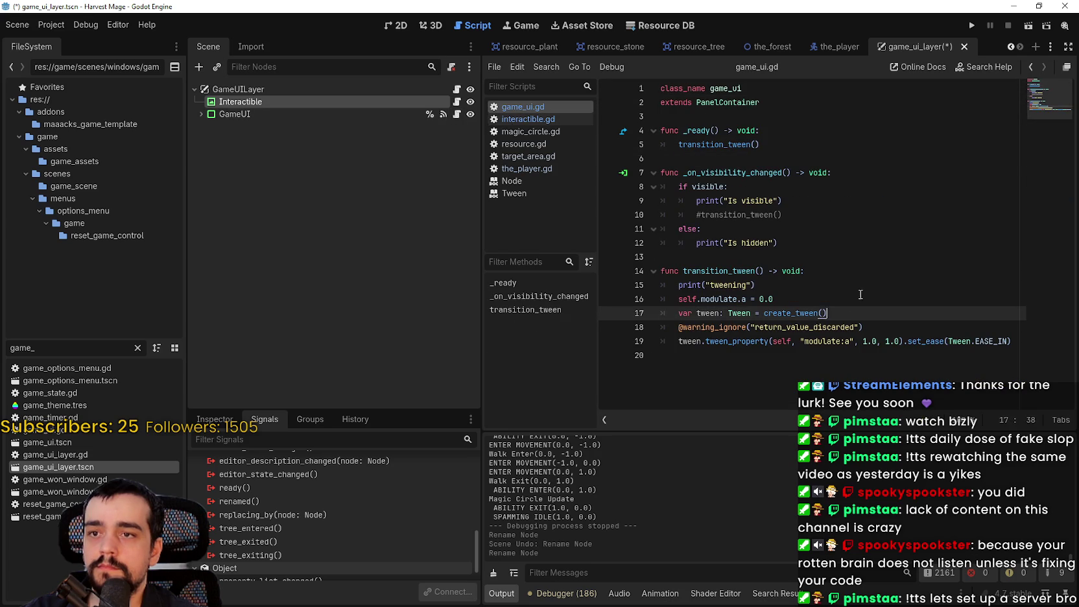
pyautogui.click(841, 377)
pyautogui.press('Return')
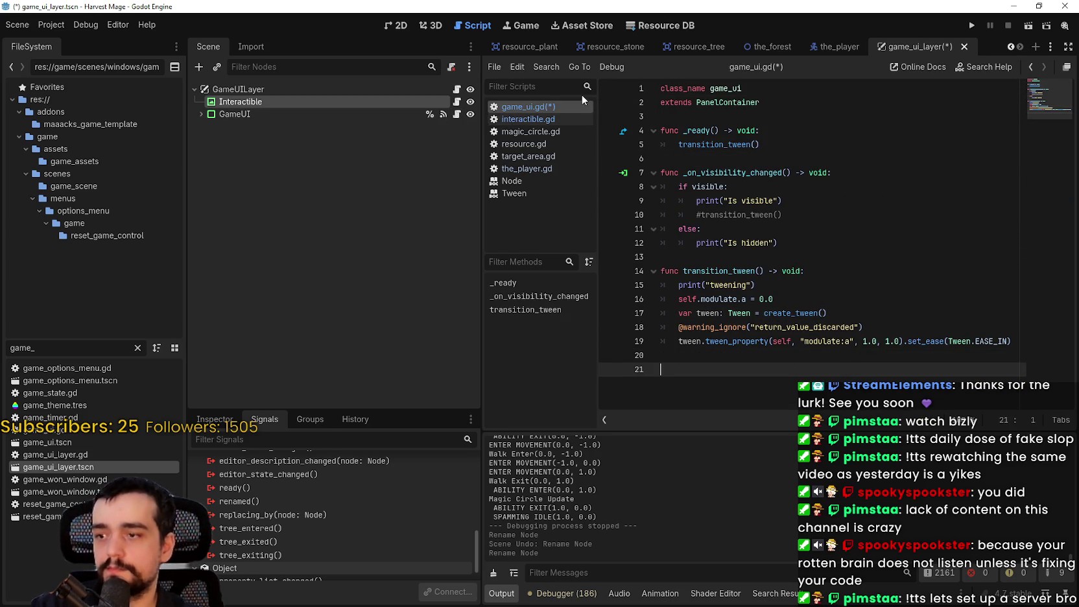
pyautogui.click(198, 114)
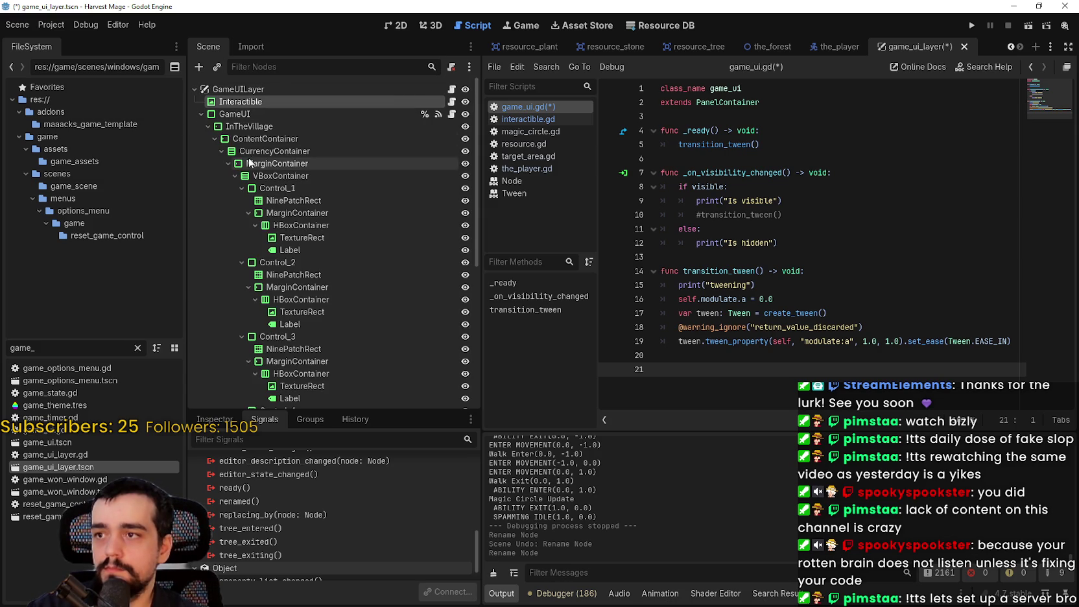
pyautogui.click(206, 127)
pyautogui.moveTo(247, 138)
pyautogui.mouseDown()
pyautogui.moveTo(341, 132)
pyautogui.moveTo(799, 222)
pyautogui.moveTo(761, 116)
pyautogui.mouseUp()
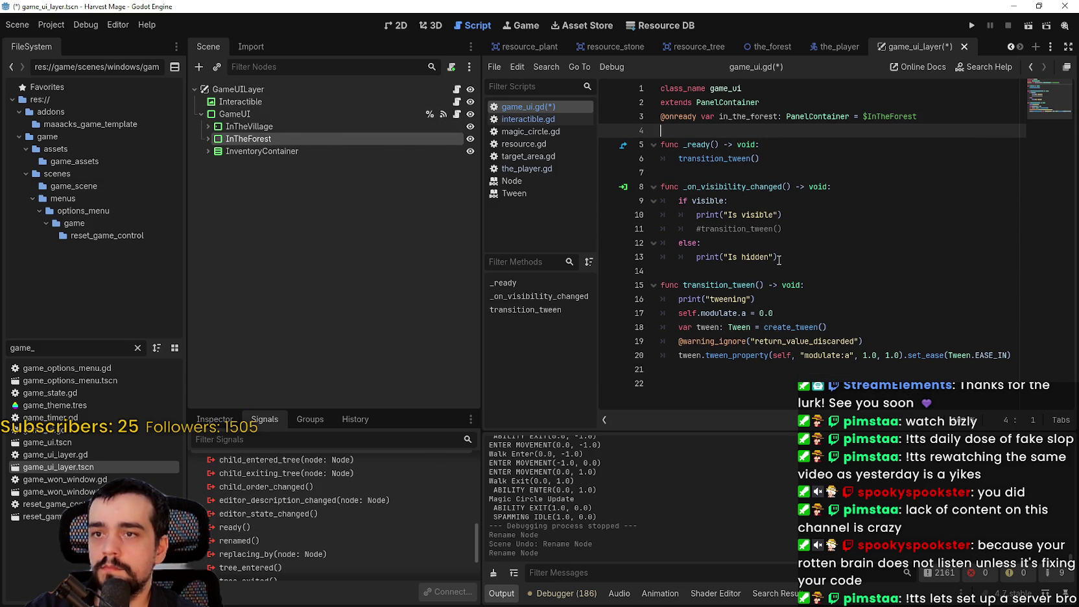
pyautogui.click(799, 101)
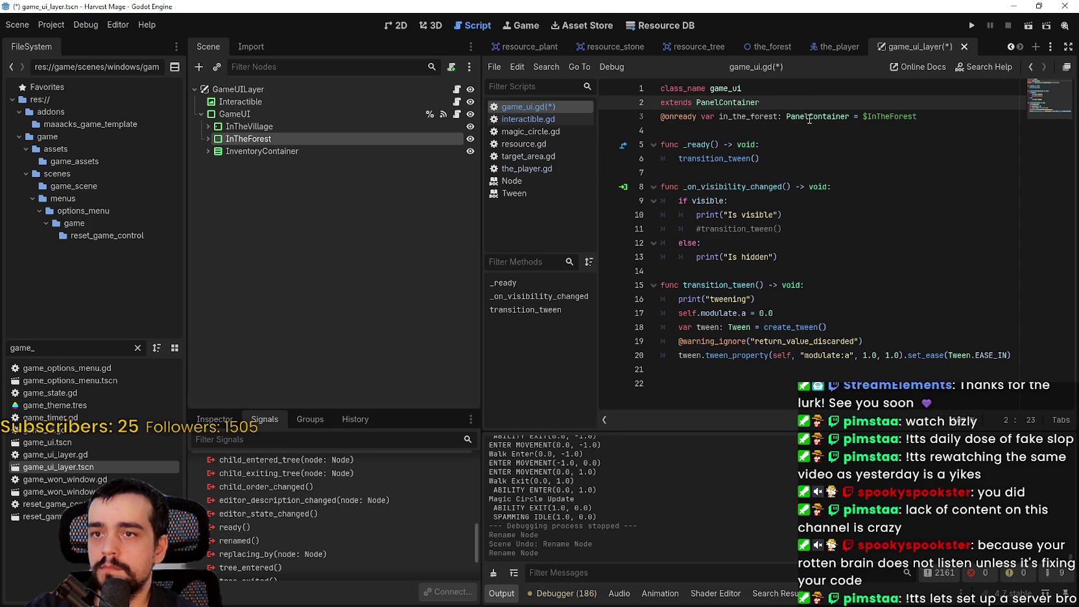
pyautogui.press('Return')
pyautogui.click(208, 139)
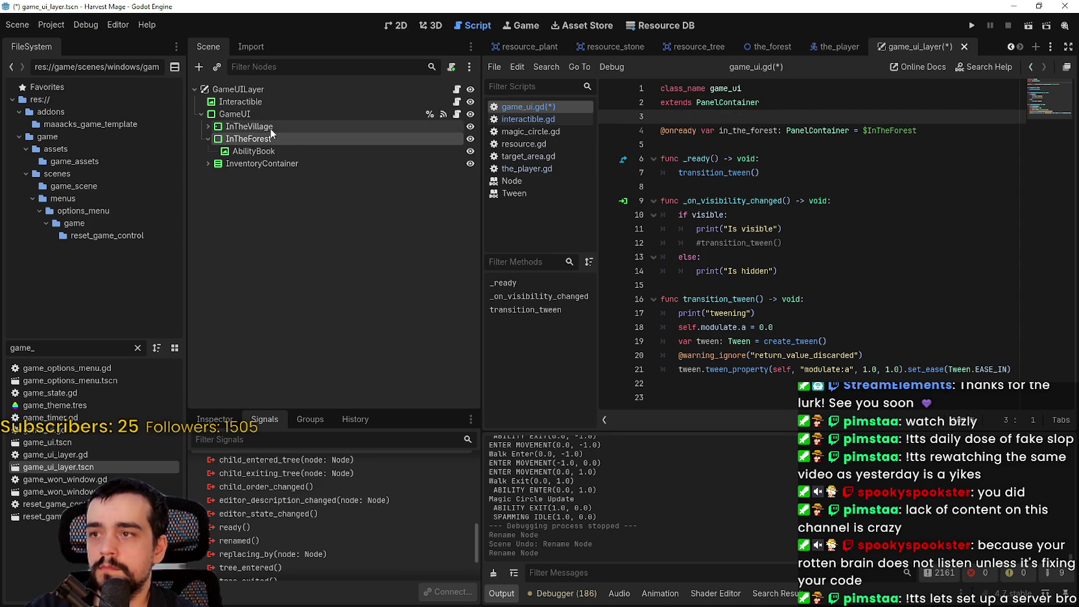
pyautogui.click(268, 148)
pyautogui.moveTo(232, 153)
pyautogui.mouseDown()
pyautogui.moveTo(758, 179)
pyautogui.moveTo(758, 144)
pyautogui.mouseUp()
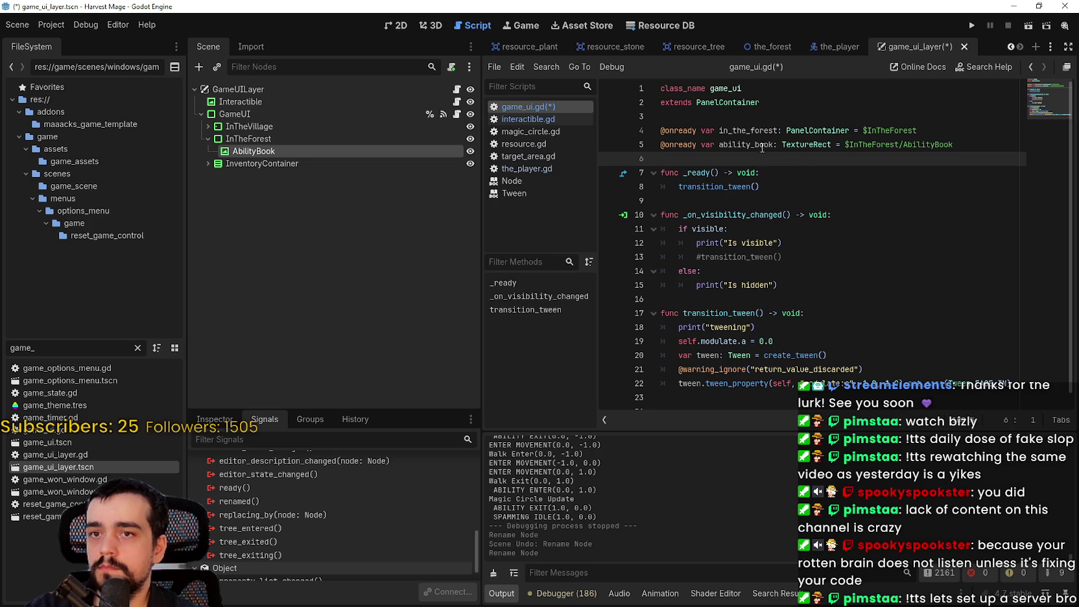
pyautogui.hotkey('ctrl', 's')
pyautogui.doubleClick(746, 129)
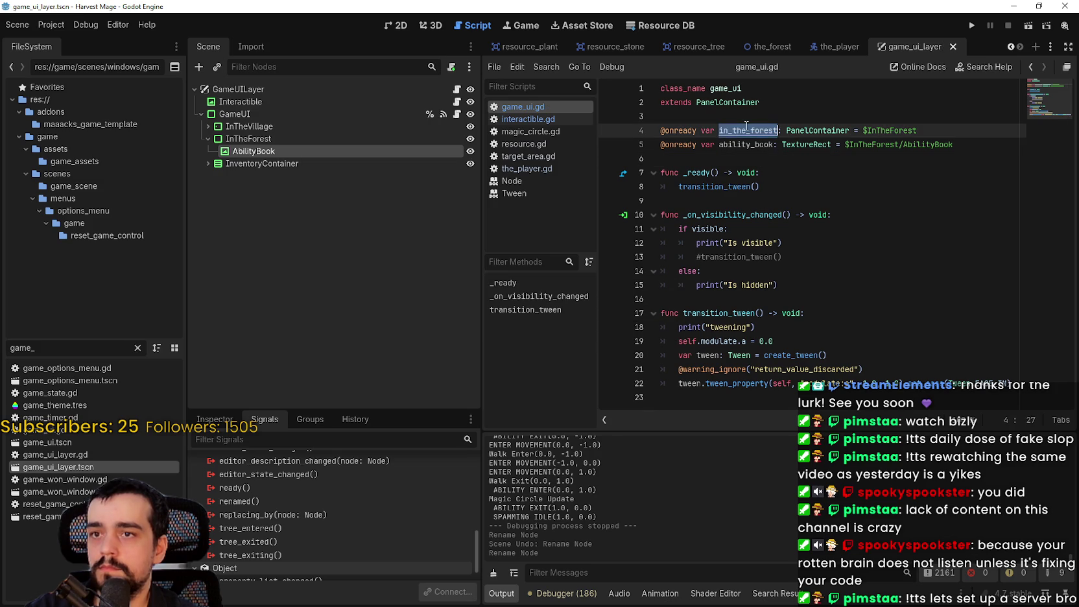
# Step: Look over game_ui.gd, including the transition_tween call on line 8
pyautogui.click(751, 158)
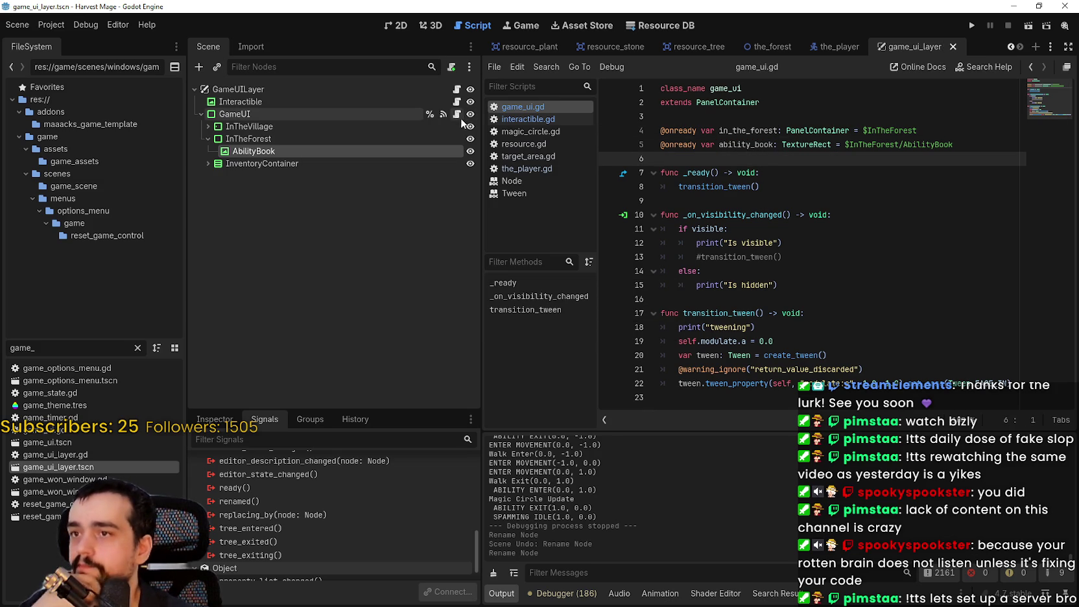
pyautogui.click(833, 298)
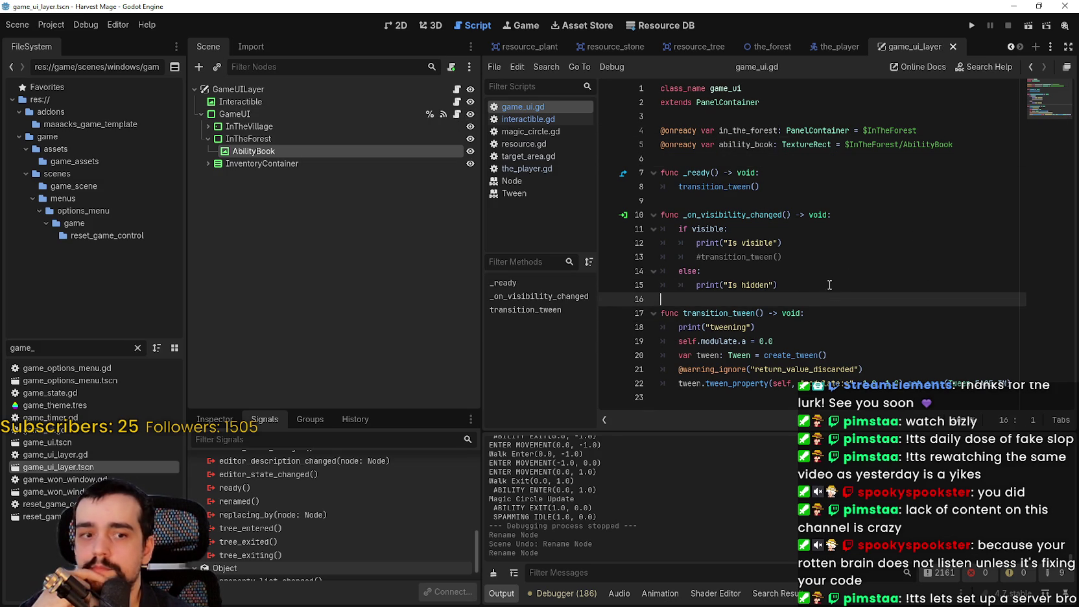
pyautogui.click(767, 198)
pyautogui.click(746, 184)
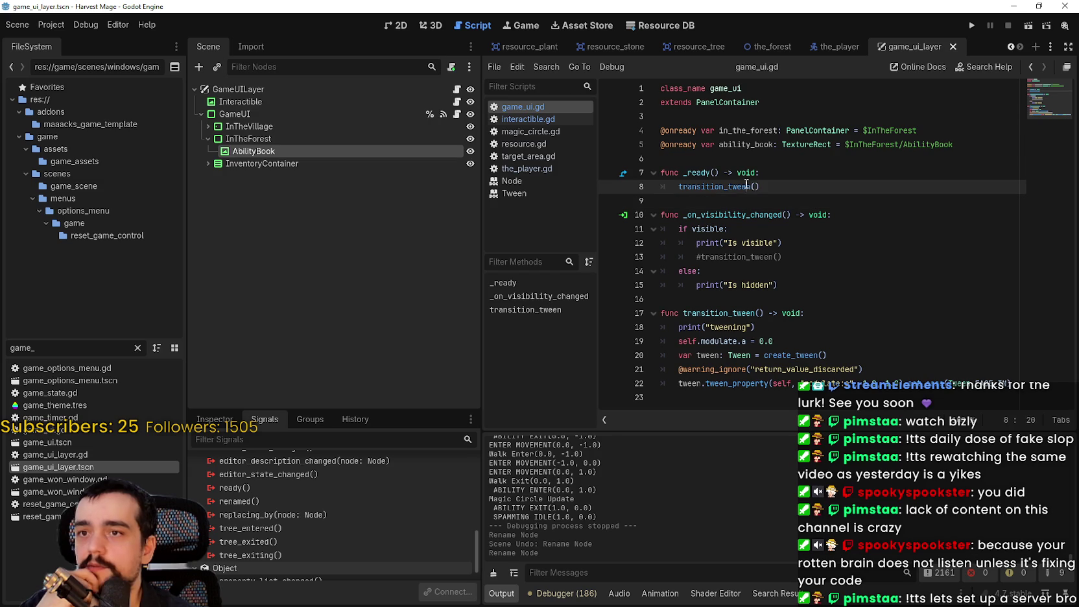
pyautogui.doubleClick(729, 185)
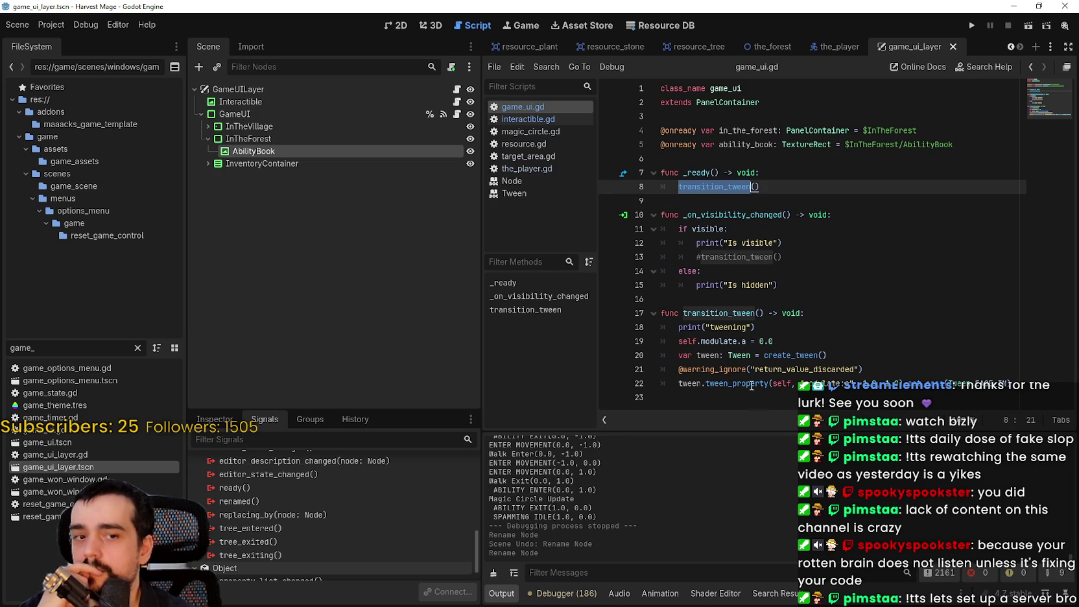
pyautogui.click(729, 295)
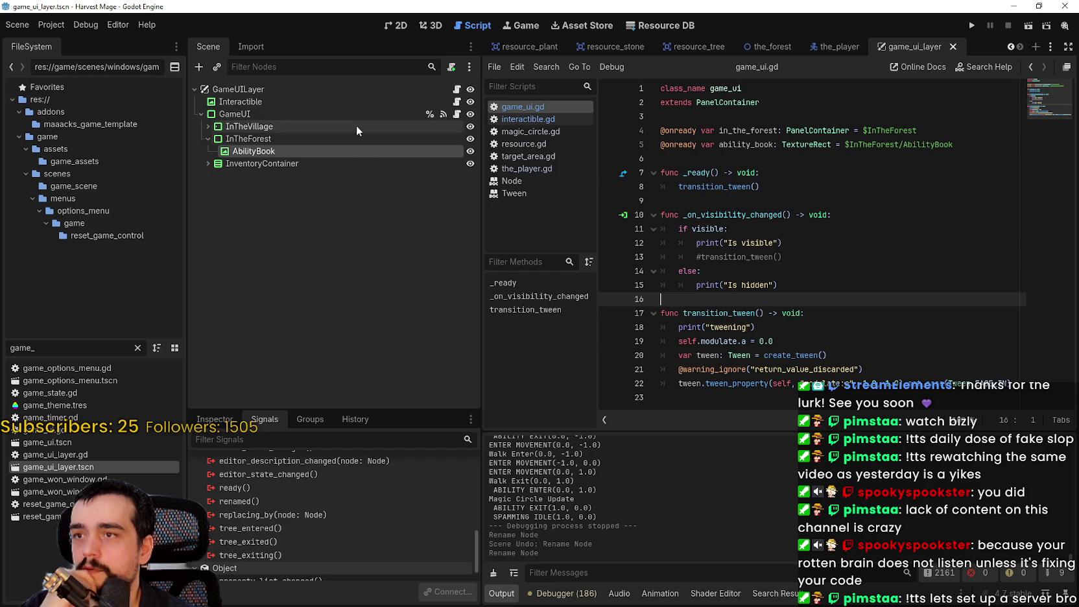
# Step: Select GameUI and expand InTheVillage to show its ContentContainer child
pyautogui.click(344, 113)
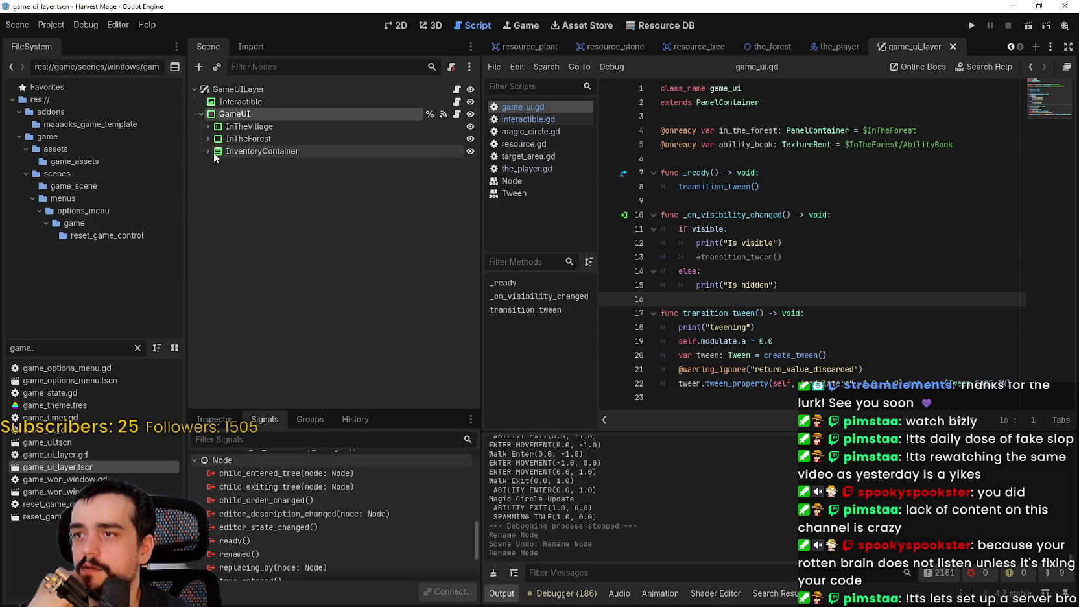
pyautogui.keyDown('shift'); pyautogui.click(207, 126); pyautogui.keyUp('shift')
pyautogui.click(214, 139)
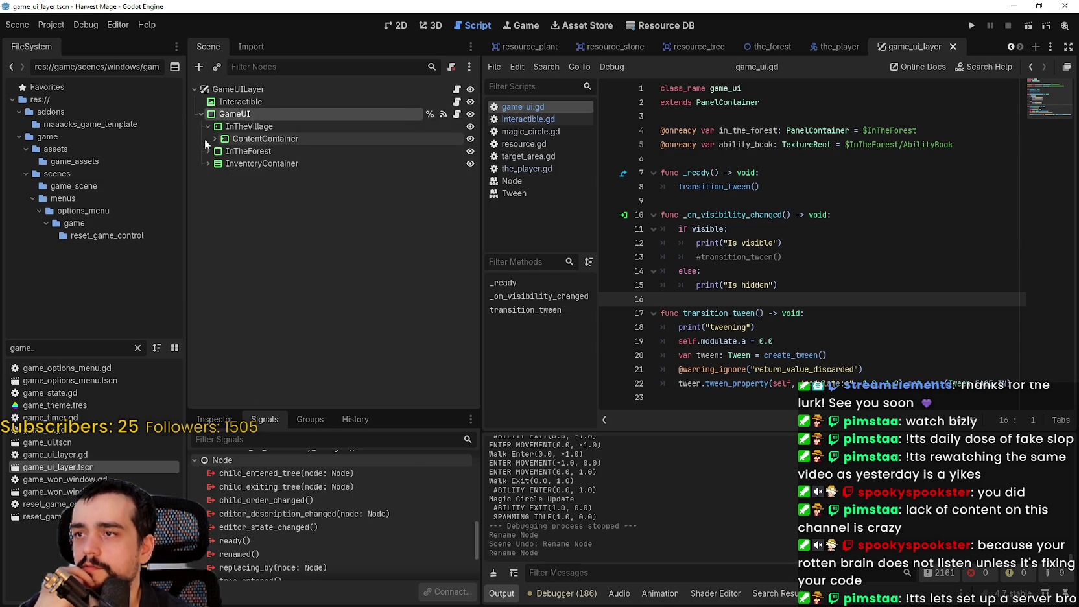
# Step: Review _ready, transition_tween and _on_visibility_changed in game_ui.gd, and save the scene
pyautogui.click(843, 215)
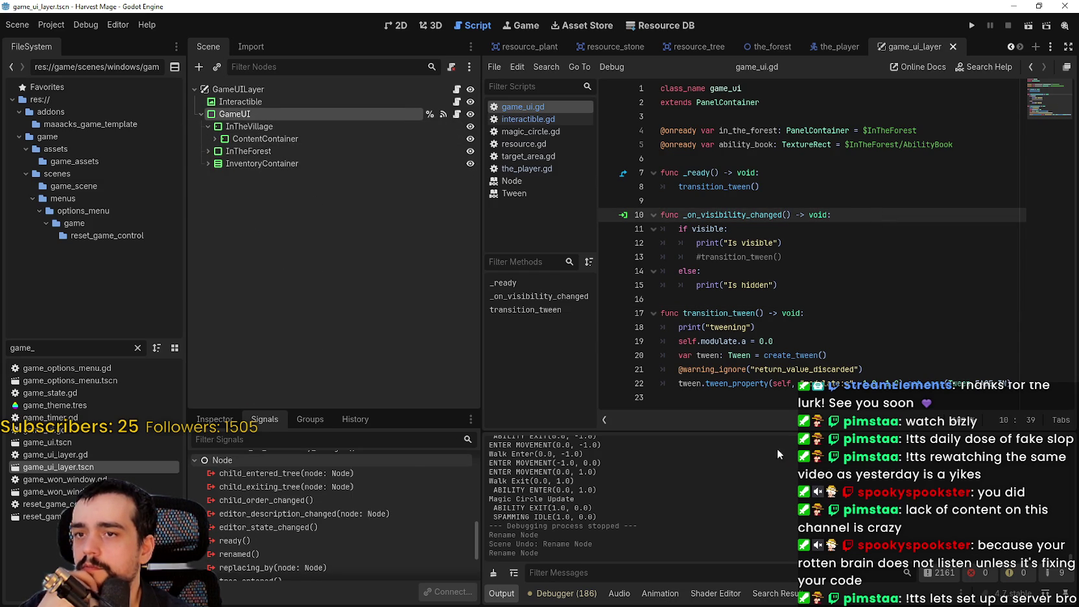
pyautogui.click(836, 191)
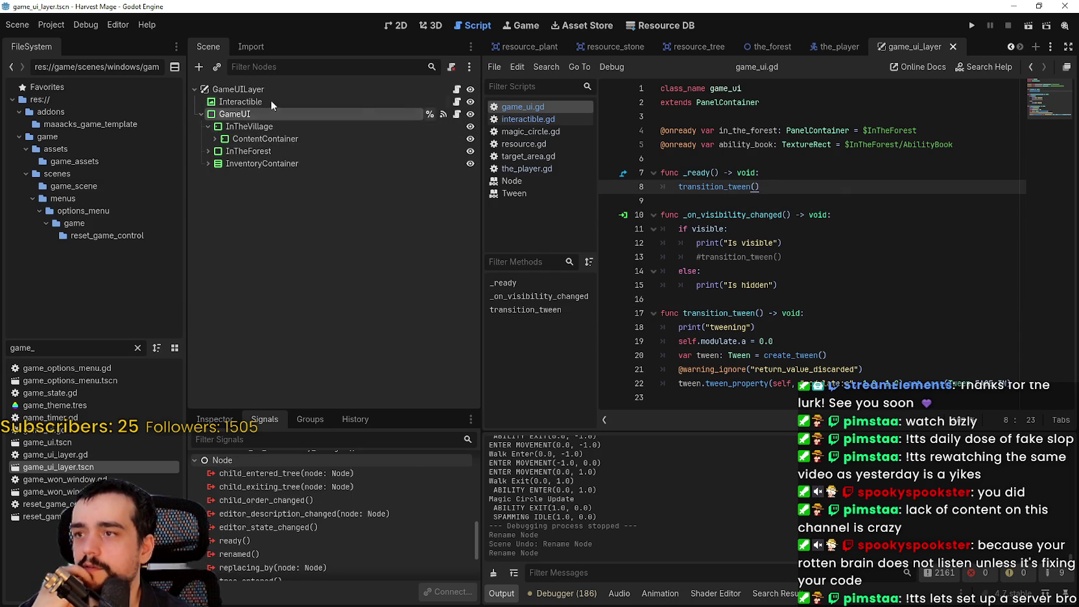
pyautogui.click(843, 347)
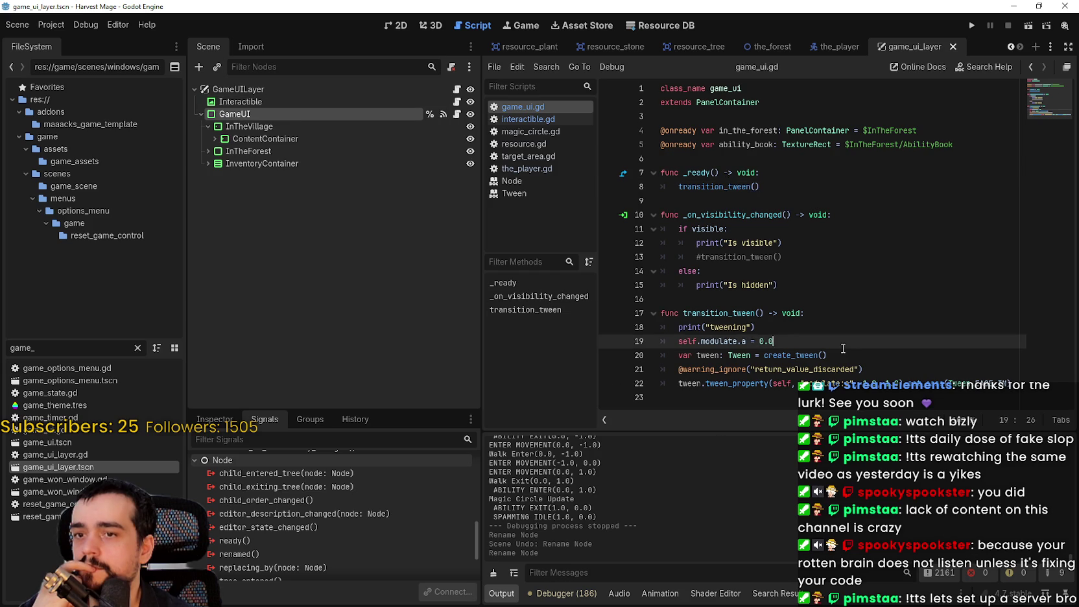
pyautogui.click(789, 175)
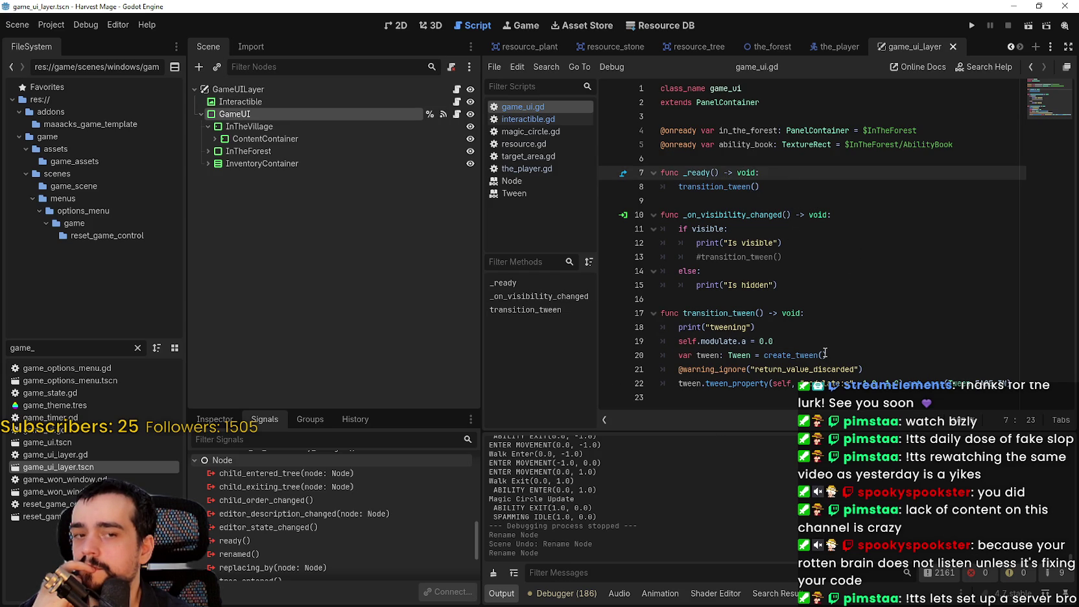
pyautogui.click(779, 184)
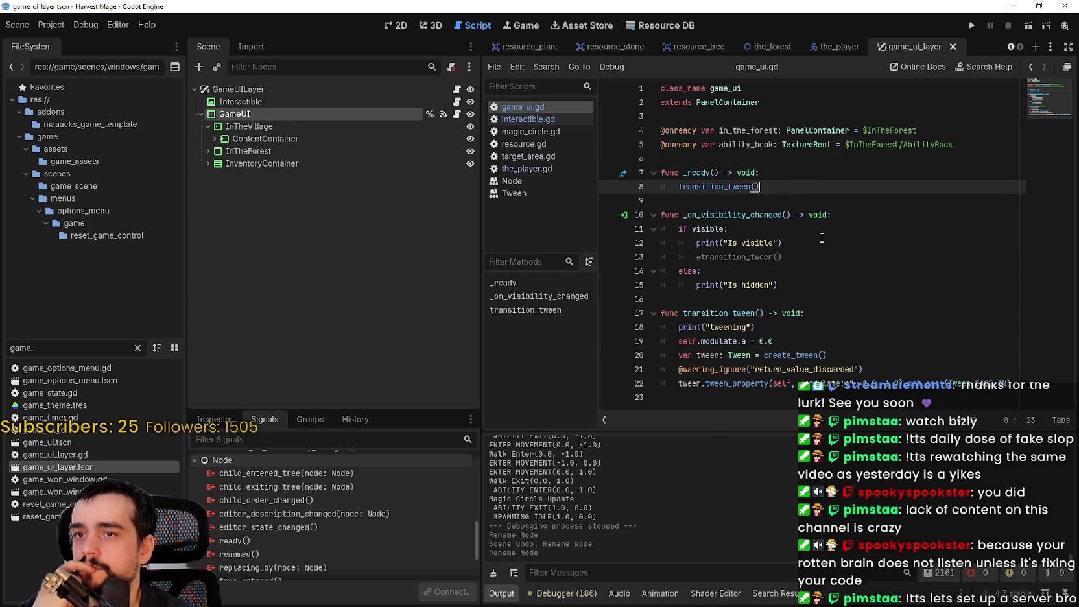
pyautogui.click(806, 178)
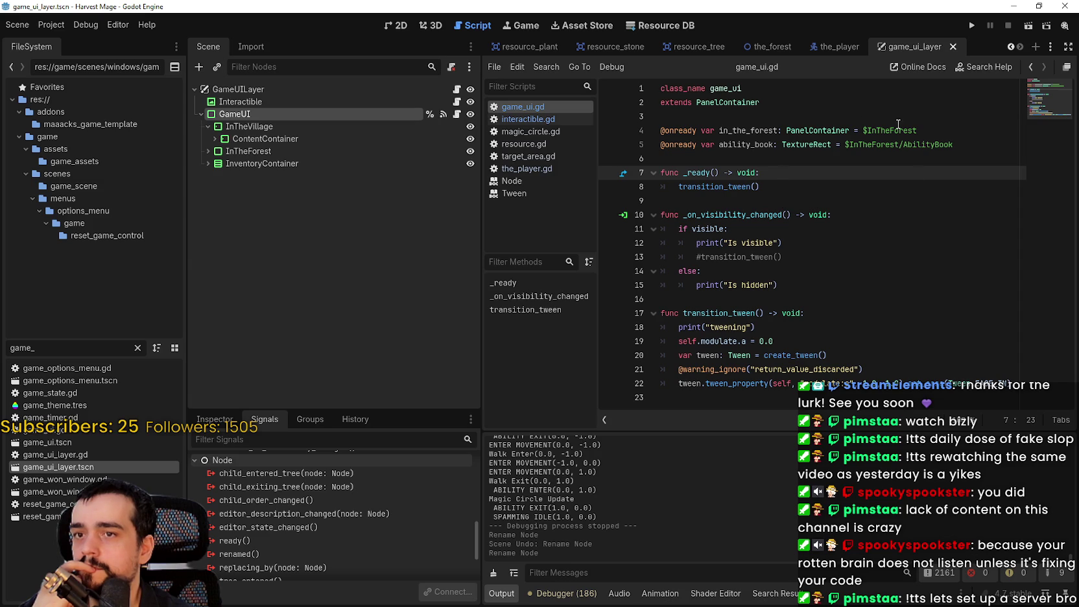
pyautogui.click(779, 184)
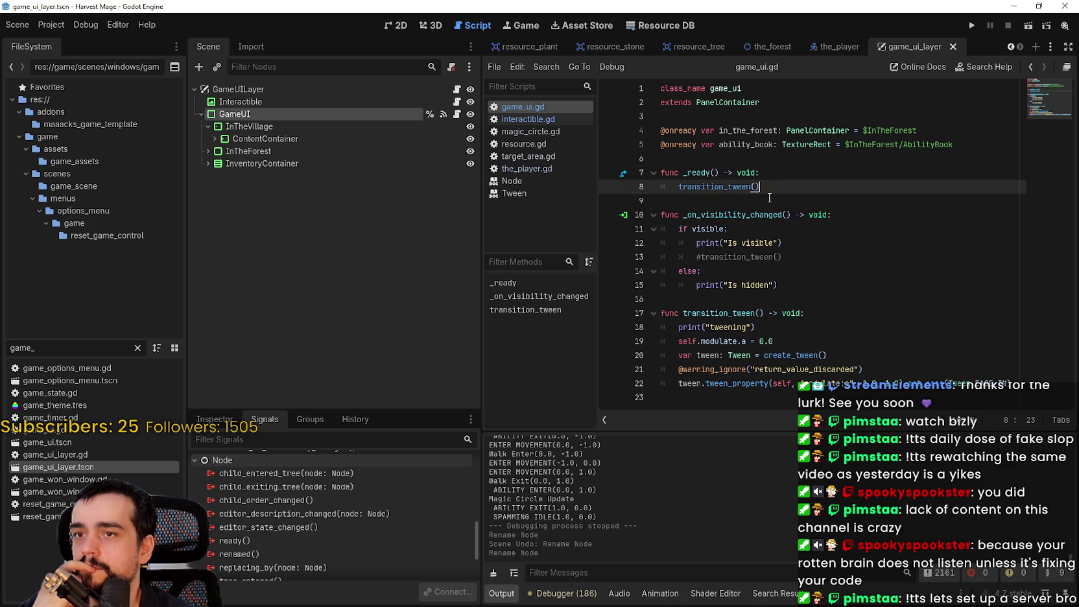
pyautogui.click(769, 197)
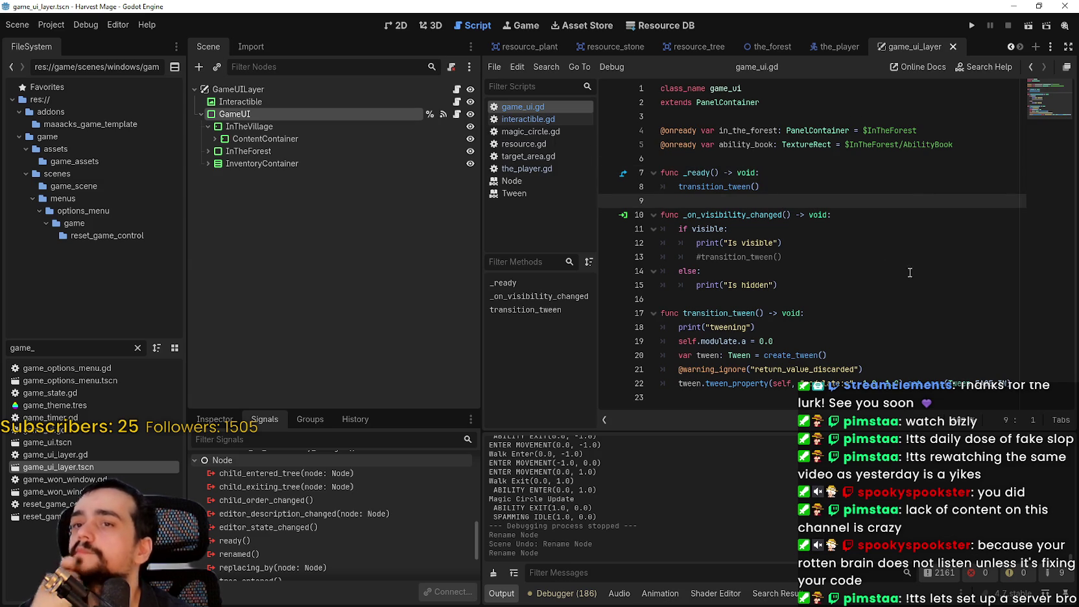
pyautogui.click(782, 161)
pyautogui.hotkey('ctrl', 's')
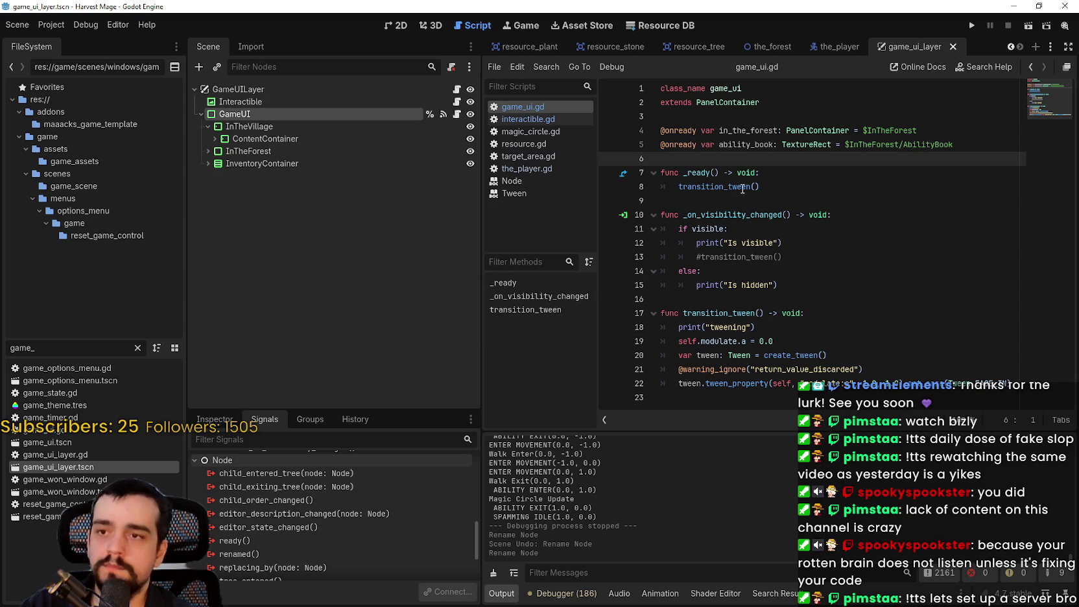
pyautogui.click(736, 201)
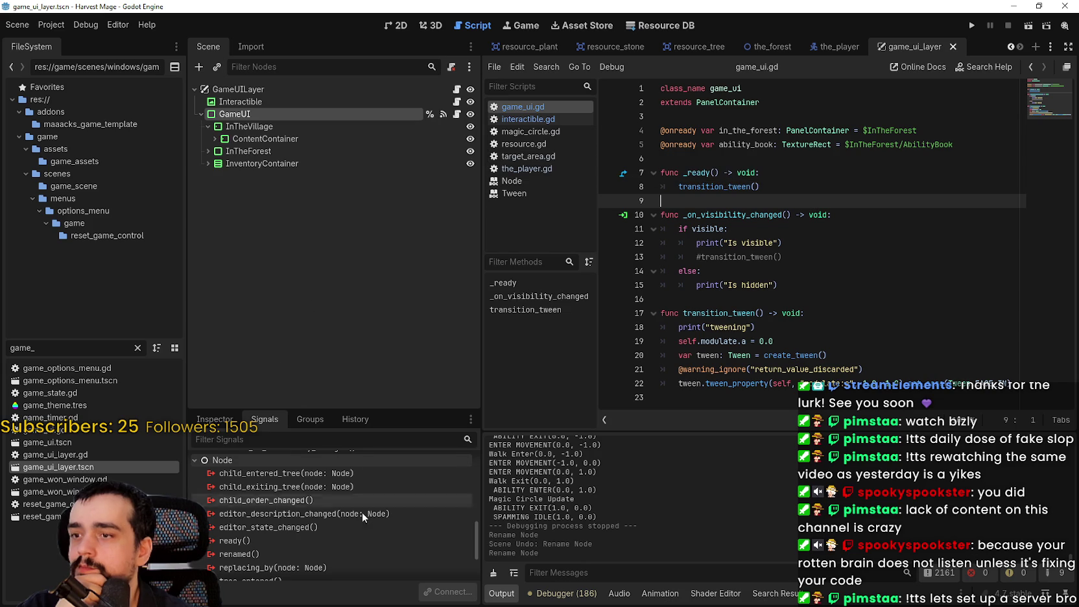
# Step: Select the GameUILayer root node in the Scene dock
pyautogui.scroll(2, 359, 548)
pyautogui.scroll(2, 362, 542)
pyautogui.scroll(4, 362, 539)
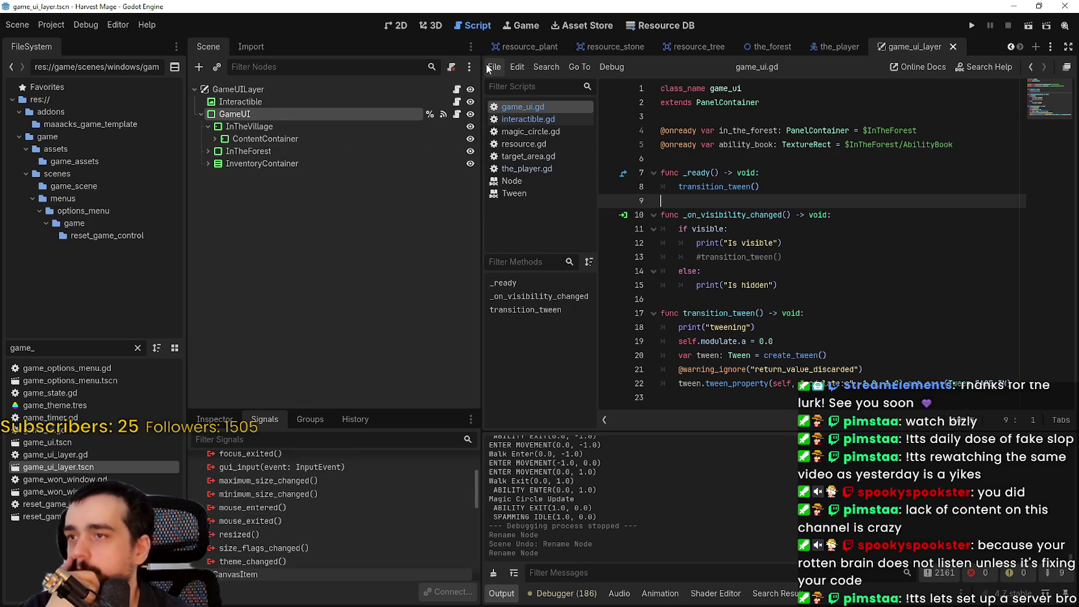
pyautogui.click(293, 88)
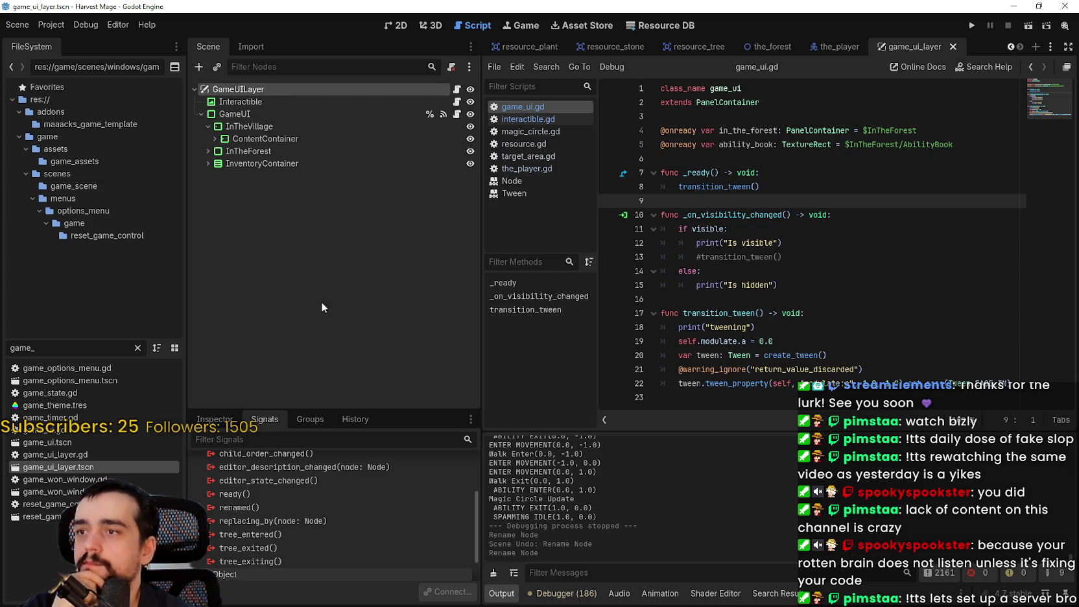
# Step: Open game_ui_layer.gd, then view interactible.gd and magic_circle.gd from the script list
pyautogui.click(457, 89)
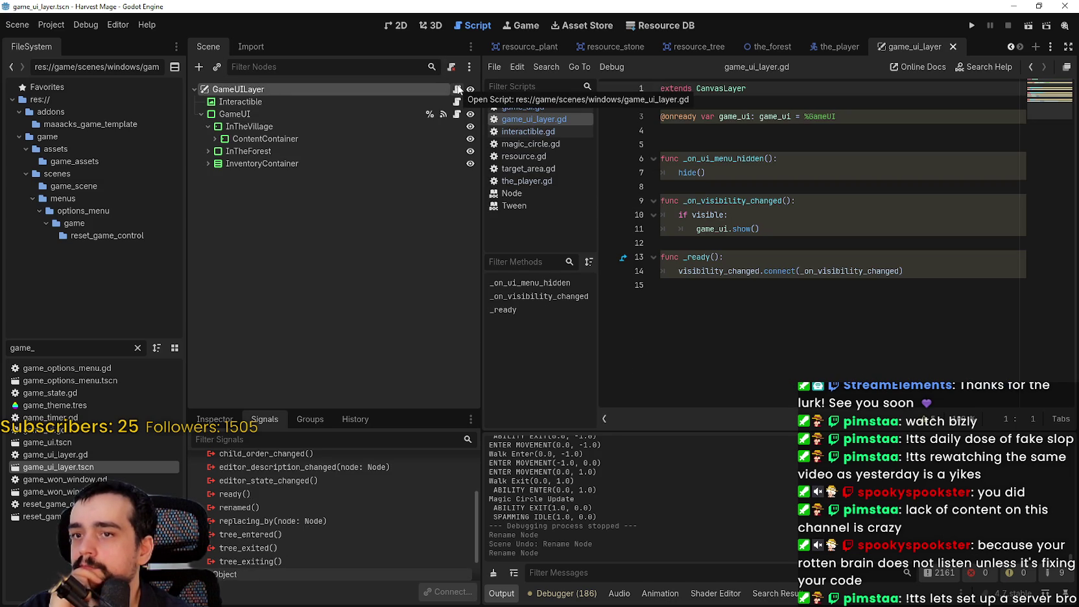
pyautogui.doubleClick(825, 271)
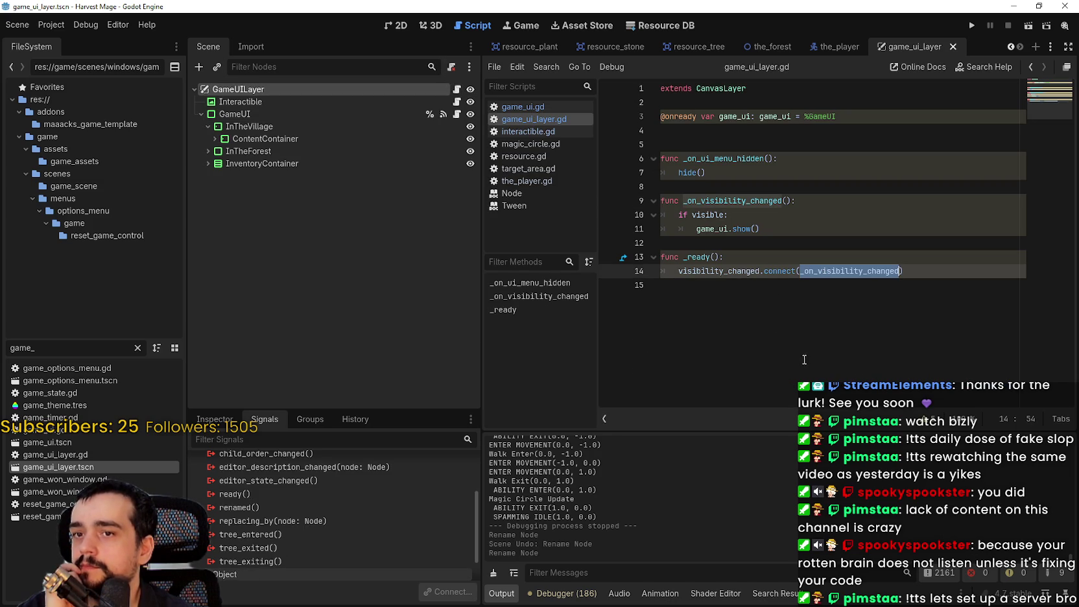
pyautogui.click(731, 138)
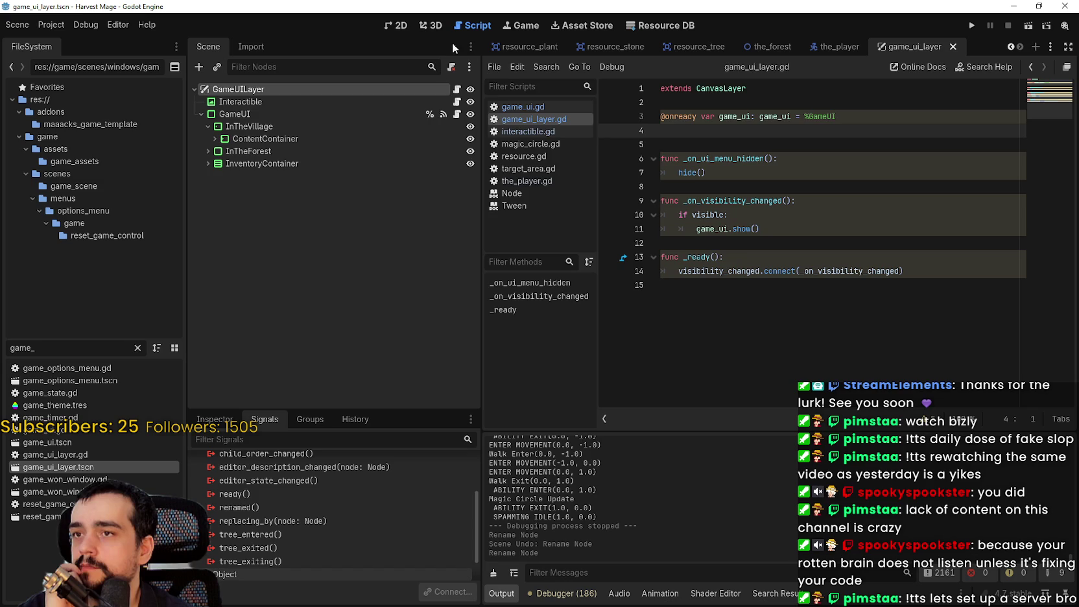
pyautogui.click(523, 131)
pyautogui.click(529, 144)
pyautogui.click(752, 200)
pyautogui.scroll(-4, 752, 201)
pyautogui.scroll(4, 610, 169)
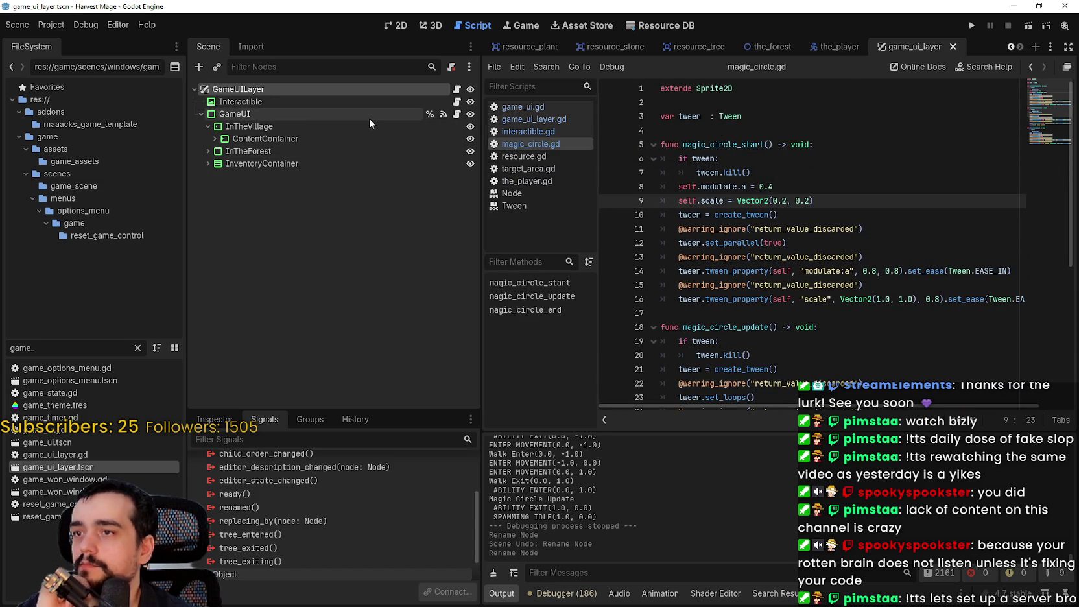
# Step: Run the project, start a New Game, and return to the editor
pyautogui.click(368, 116)
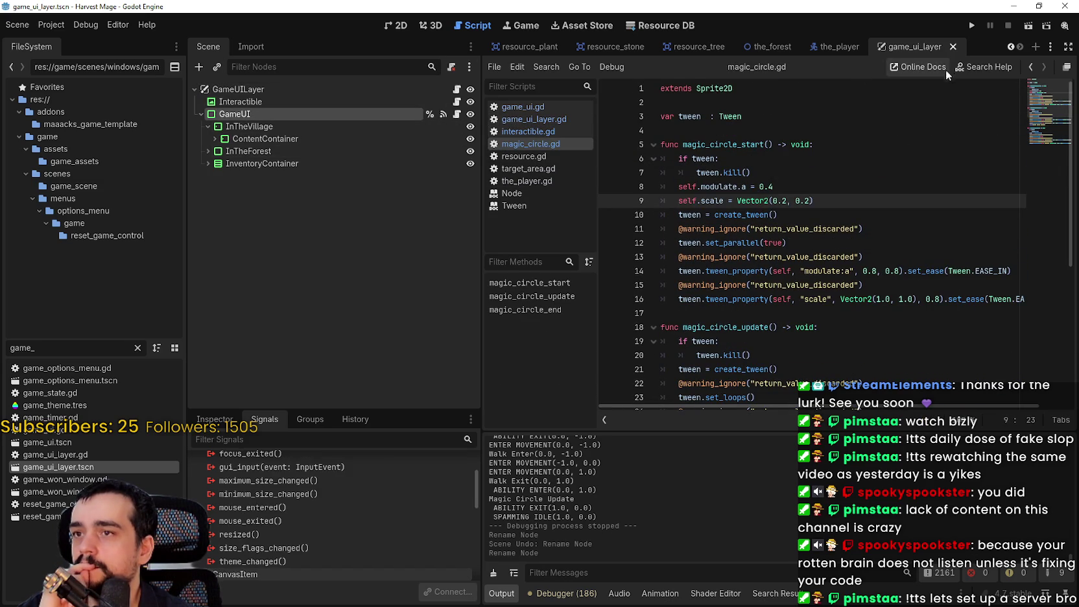
pyautogui.click(971, 25)
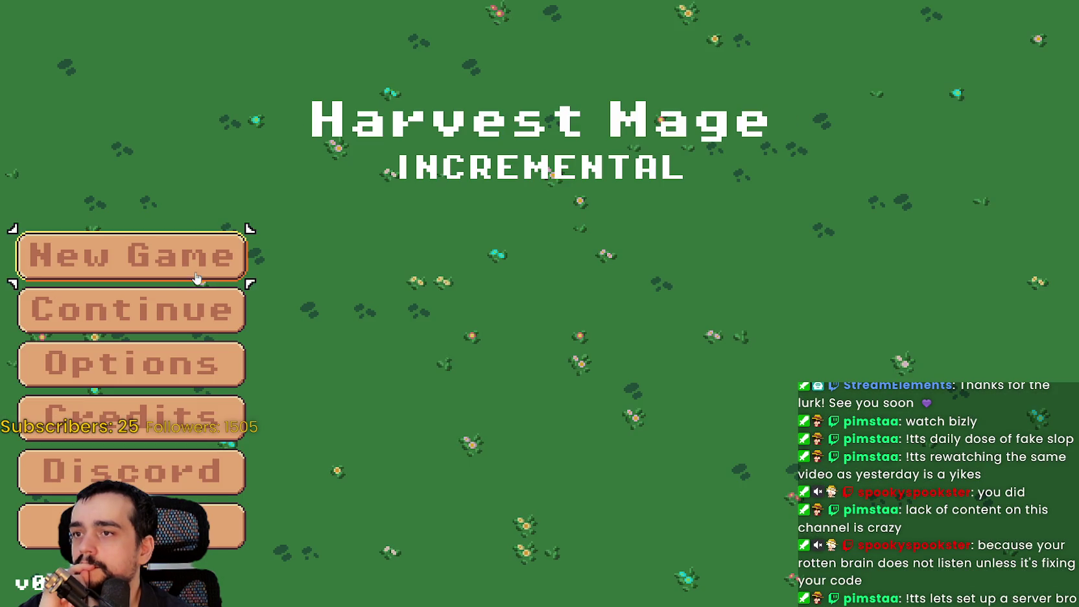
pyautogui.press('Return')
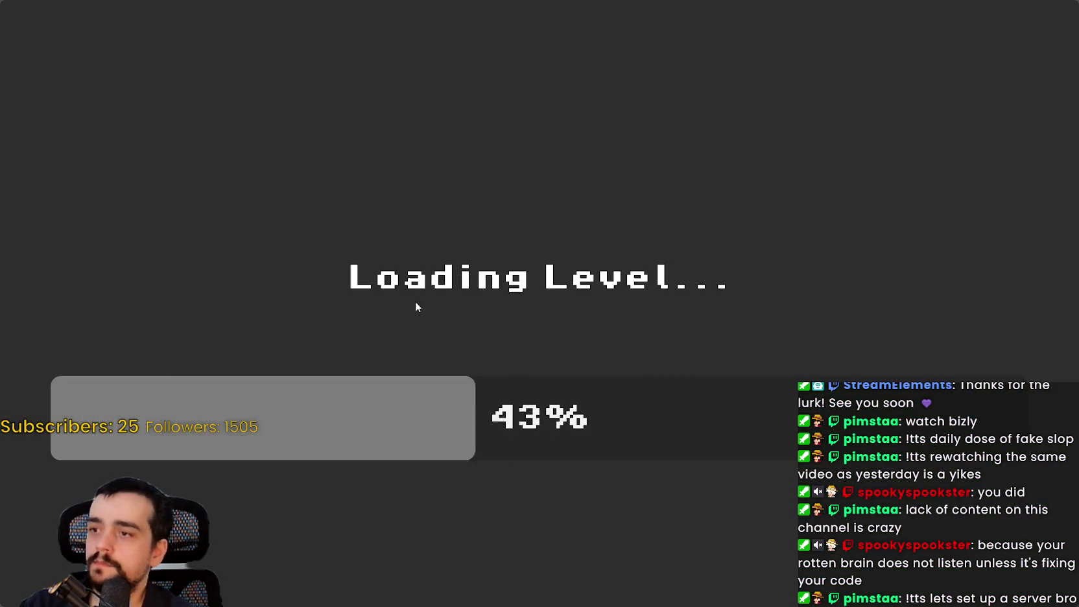
pyautogui.hotkey('alt', 'Tab')
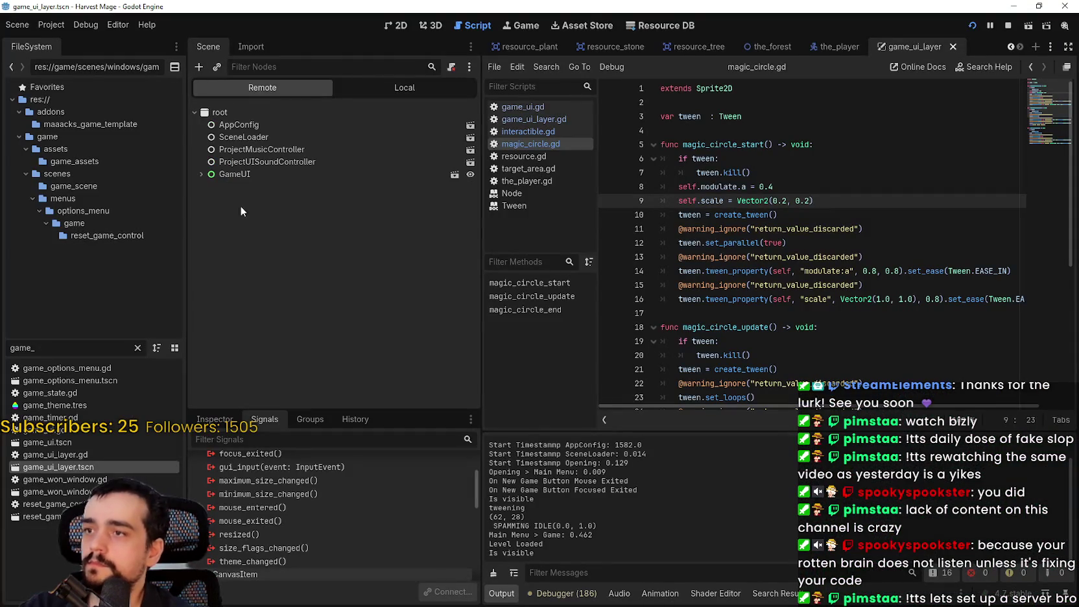
# Step: Expand GameUI and GameContainer in the Remote tree to reveal the_village level
pyautogui.click(201, 174)
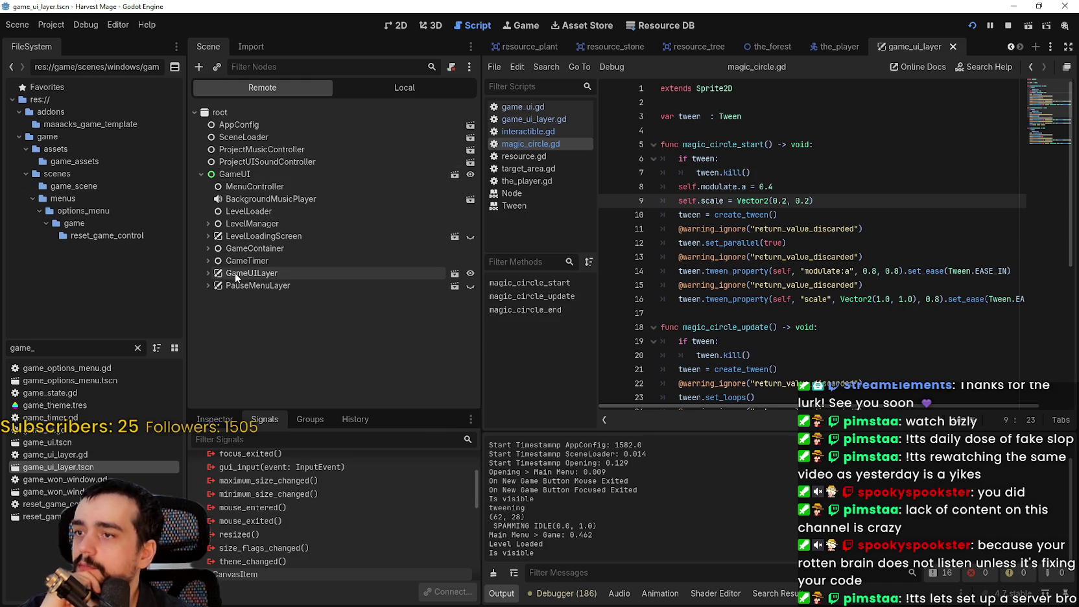
pyautogui.click(206, 246)
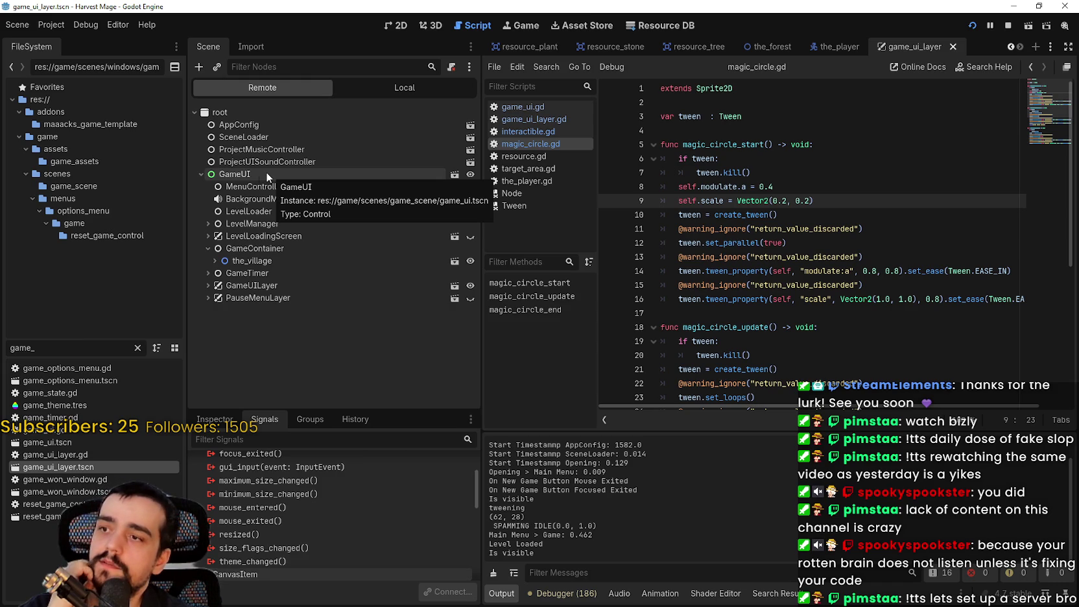
pyautogui.moveTo(3, 338); pyautogui.dragTo(2, 335)
pyautogui.doubleClick(2, 334)
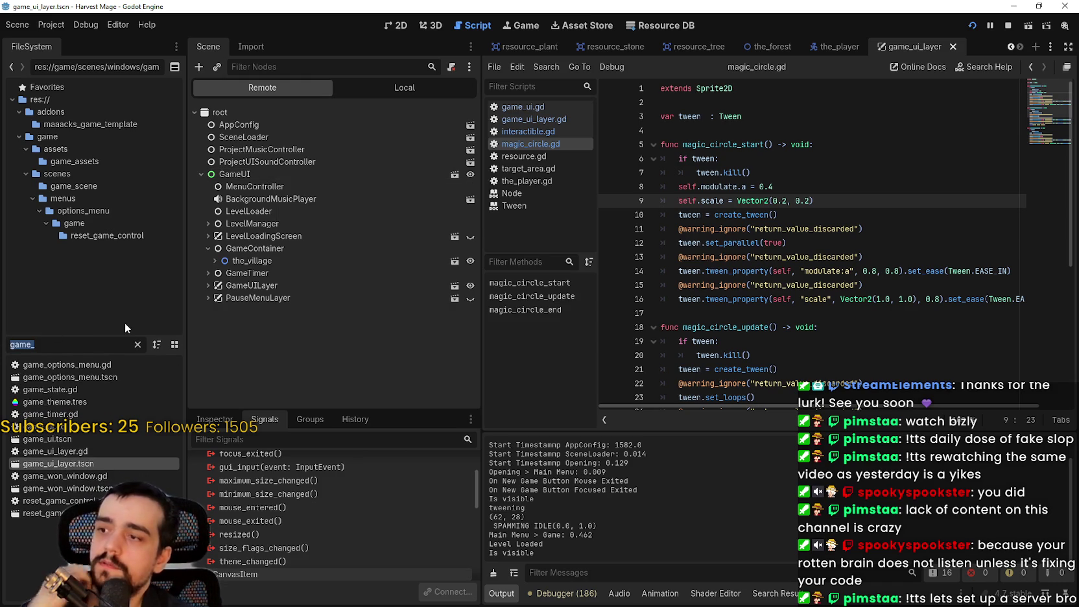
# Step: Filter the FileSystem dock by 'game_ui' and open game_ui.tscn
pyautogui.write('game_ui')
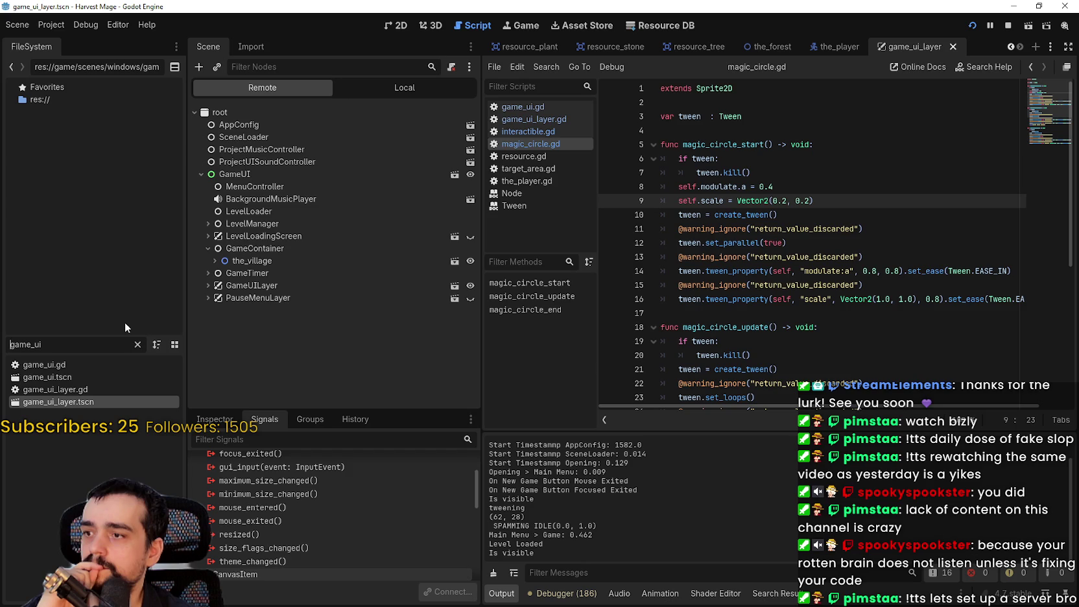
pyautogui.click(89, 376)
pyautogui.doubleClick(89, 376)
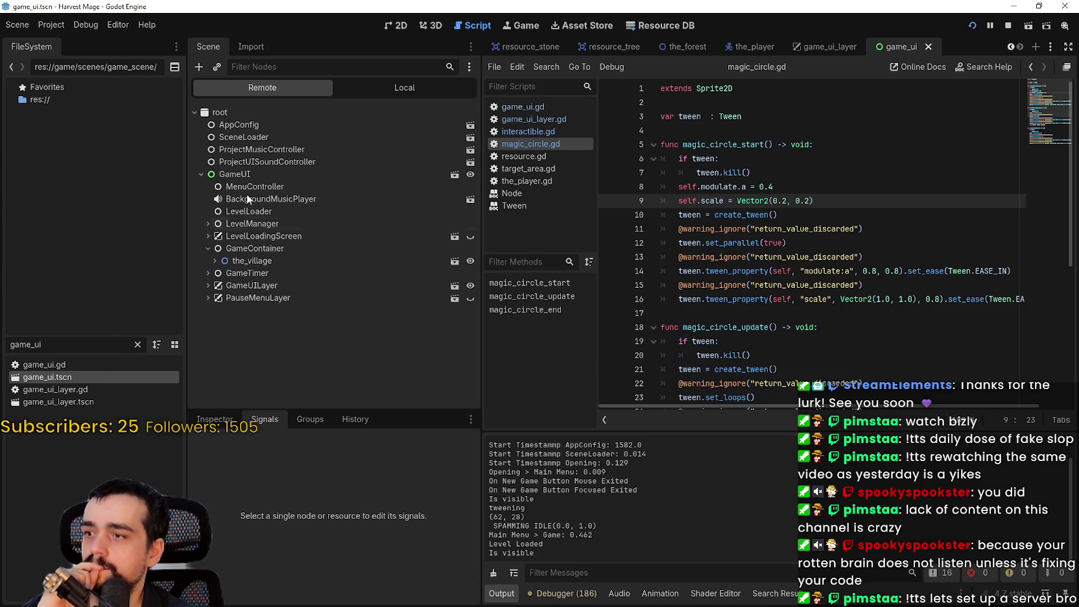
pyautogui.click(382, 89)
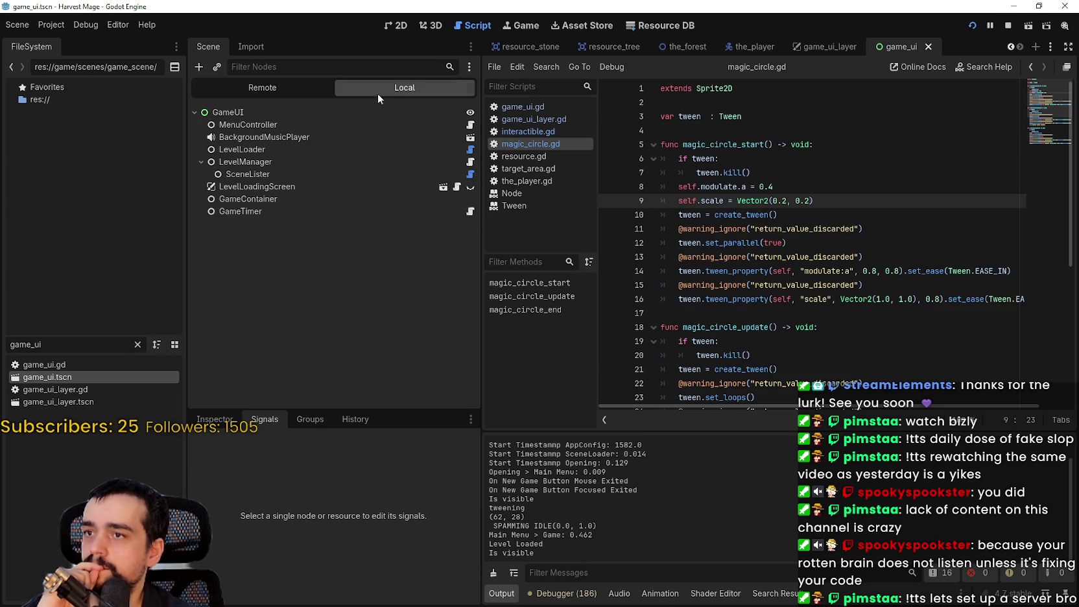
# Step: Expand LevelManager to show SceneLister and open its level_and_state_manager.gd script
pyautogui.click(201, 161)
pyautogui.click(214, 113)
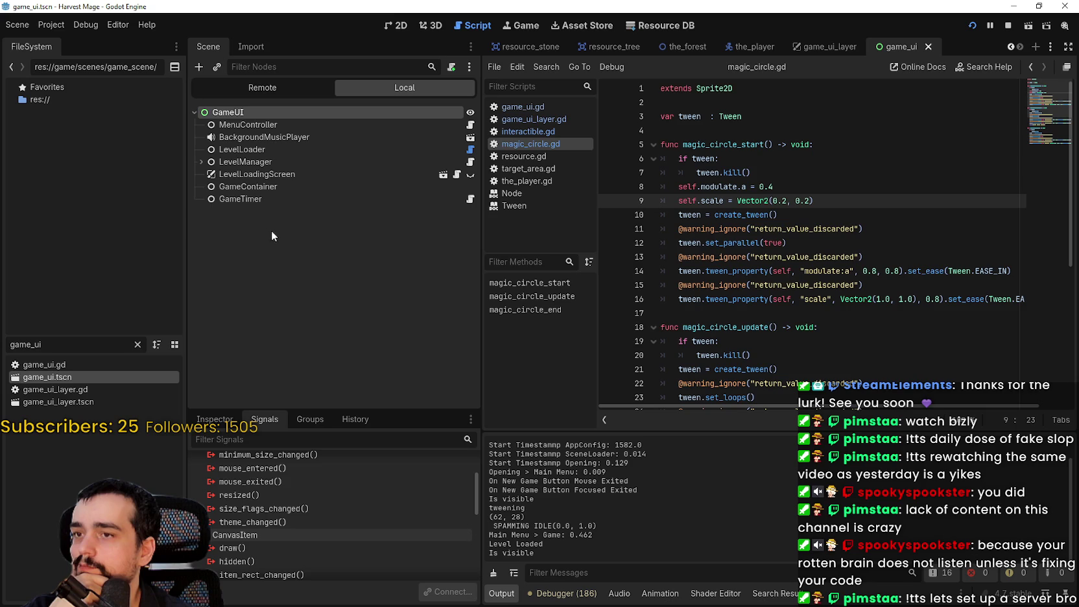
pyautogui.click(199, 161)
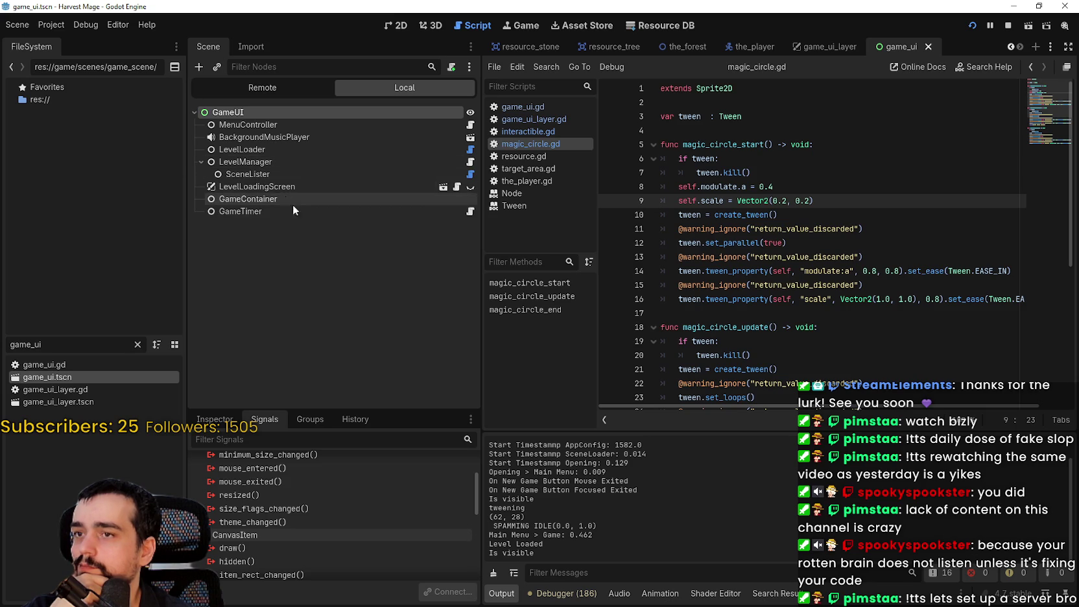
pyautogui.click(471, 162)
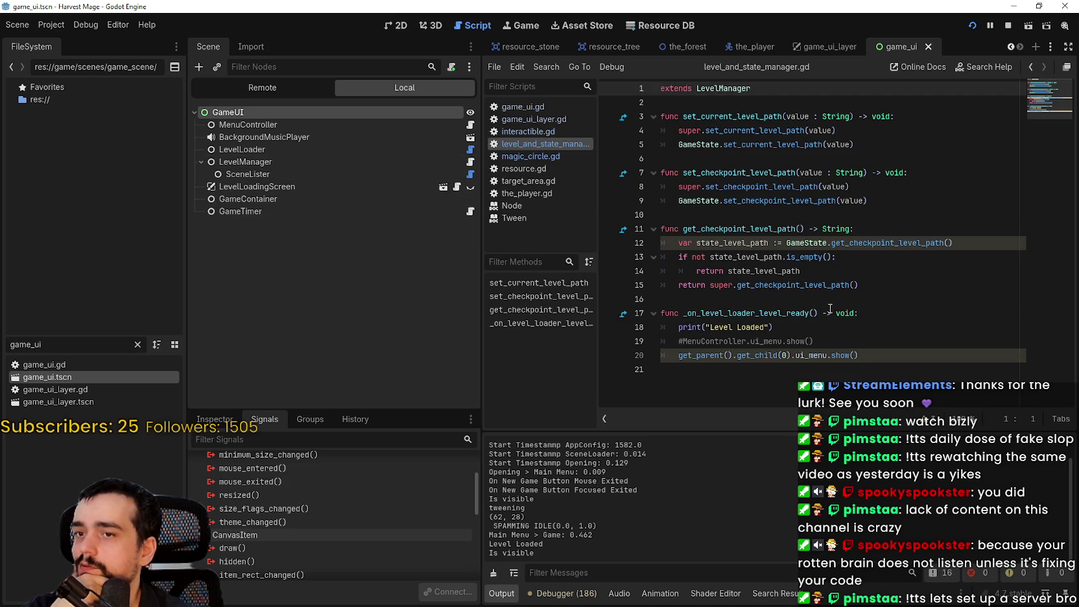
# Step: Read _on_level_loader_level_ready and its get_child(0).ui_menu.show() call on line 20, leaving the code unchanged
pyautogui.doubleClick(706, 355)
pyautogui.moveTo(706, 355); pyautogui.dragTo(820, 354)
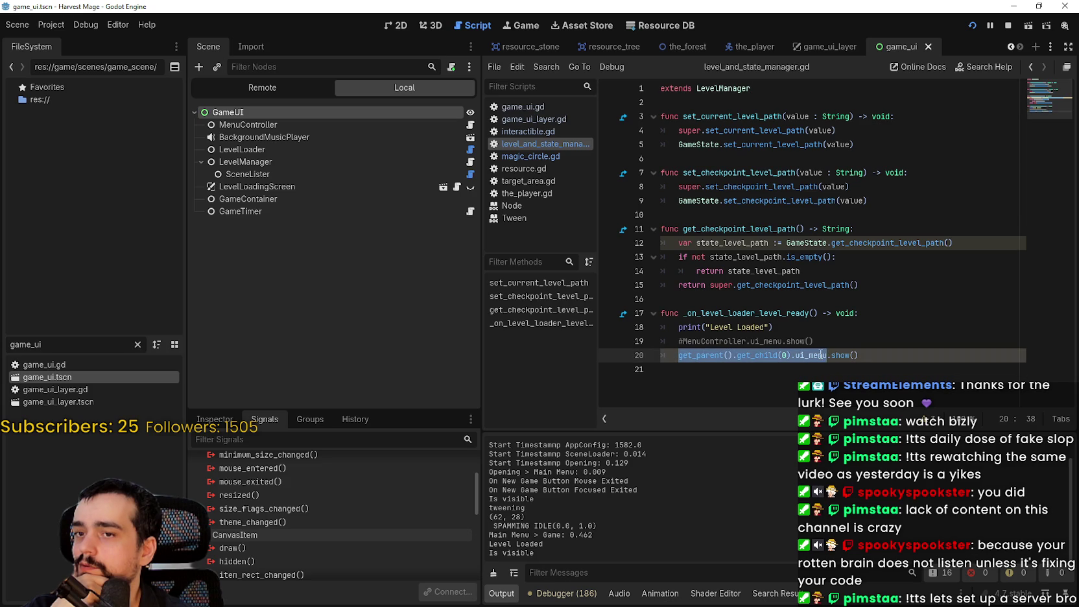
pyautogui.moveTo(865, 358); pyautogui.dragTo(811, 358)
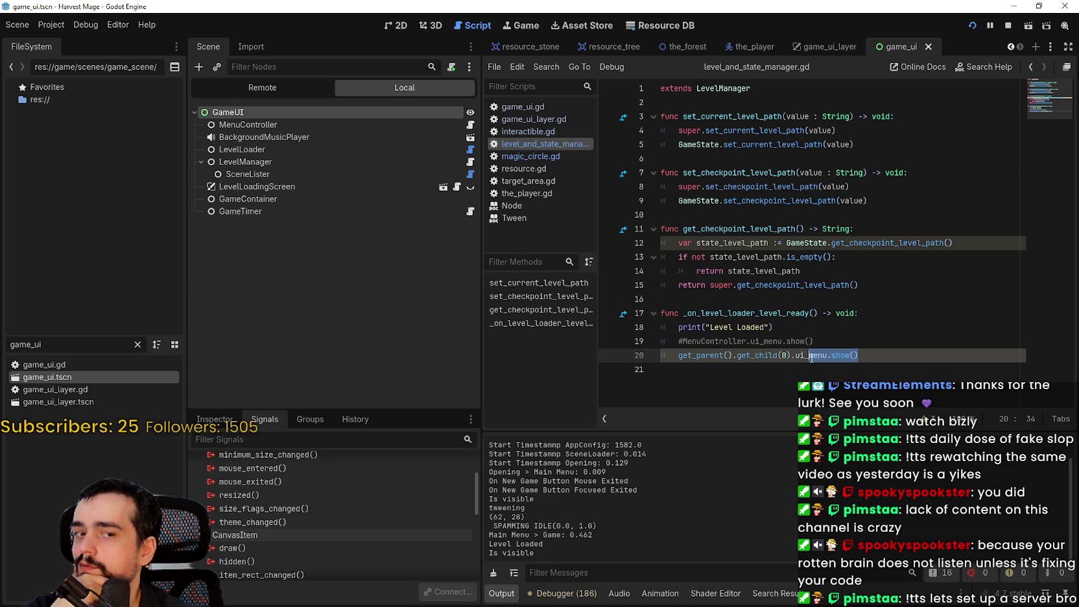
pyautogui.doubleClick(755, 313)
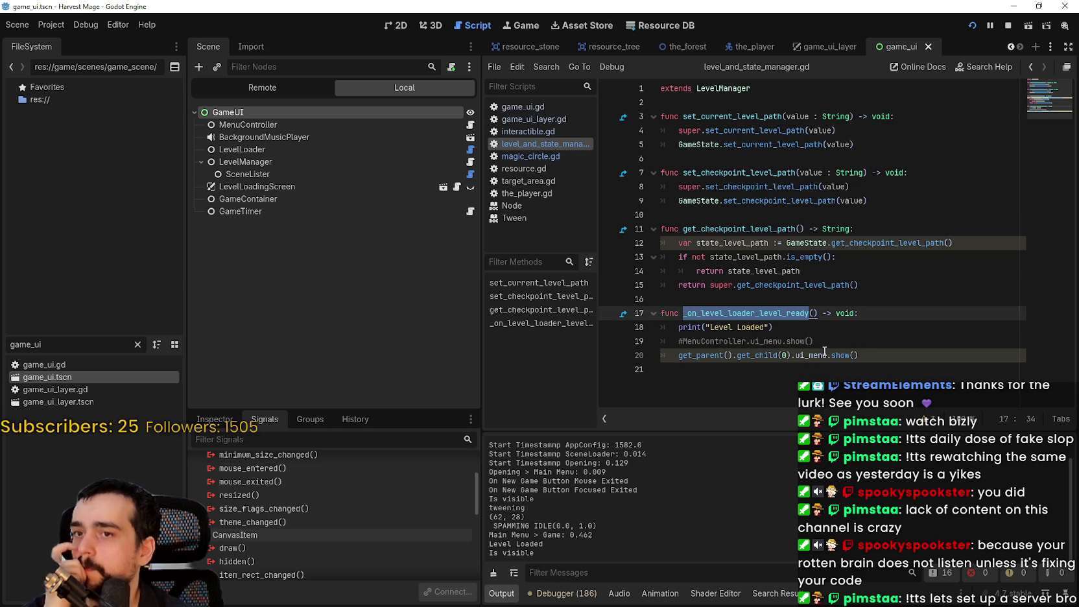
pyautogui.click(753, 209)
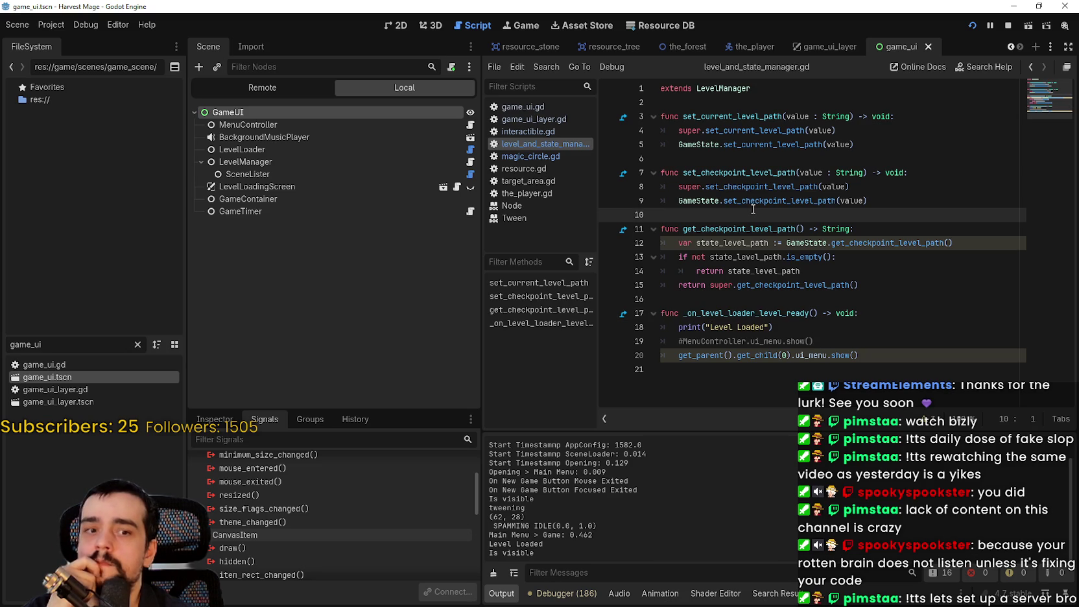
pyautogui.click(689, 158)
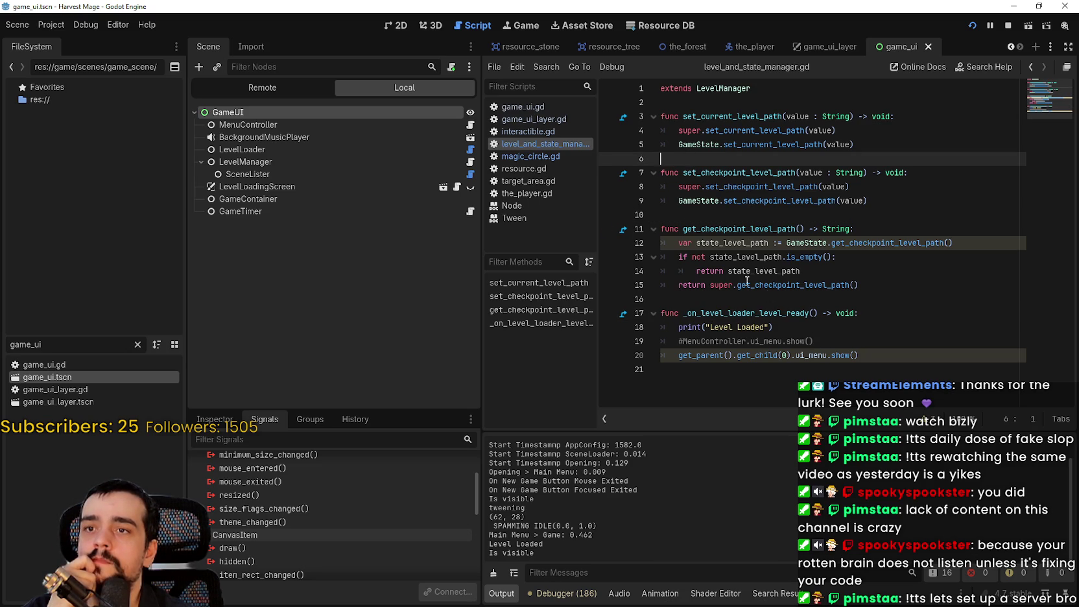
# Step: Collapse LevelManager in the Scene dock to hide SceneLister, then reselect LevelManager
pyautogui.click(201, 161)
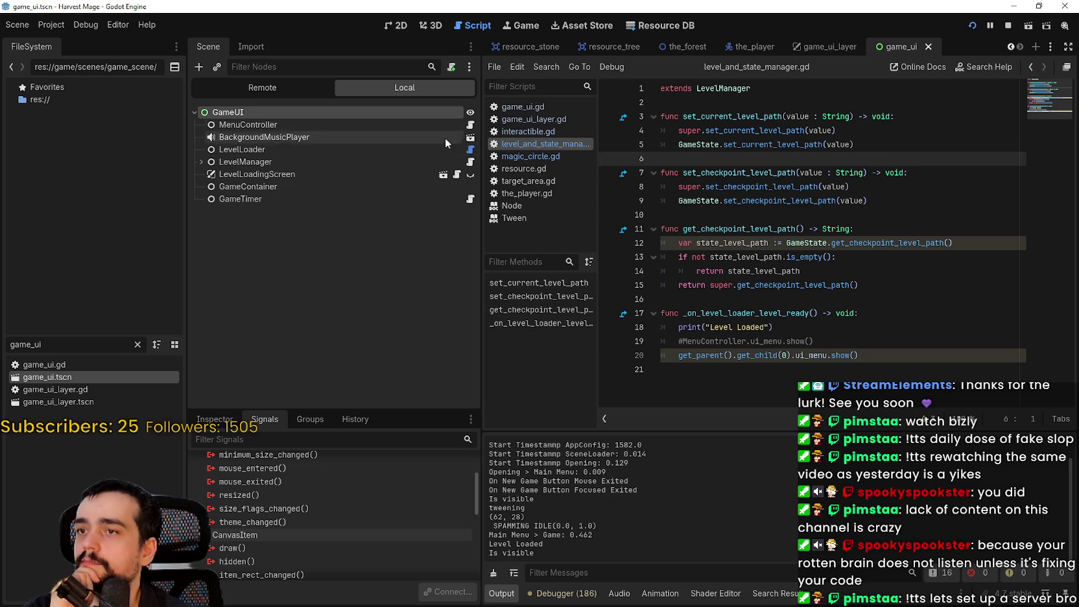
pyautogui.click(242, 199)
pyautogui.click(245, 162)
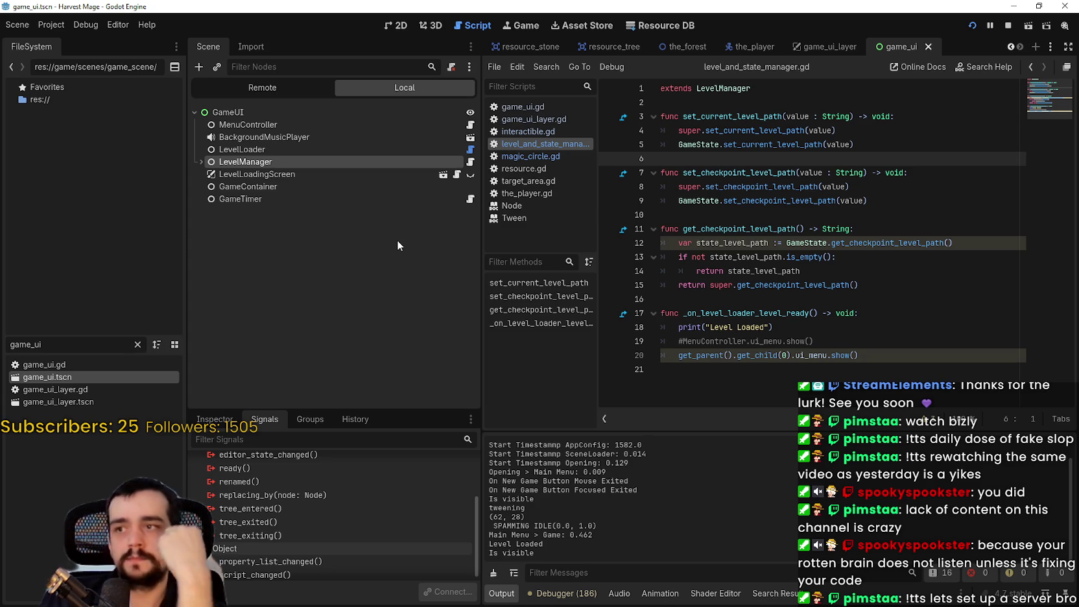
pyautogui.click(43, 26)
pyautogui.click(74, 40)
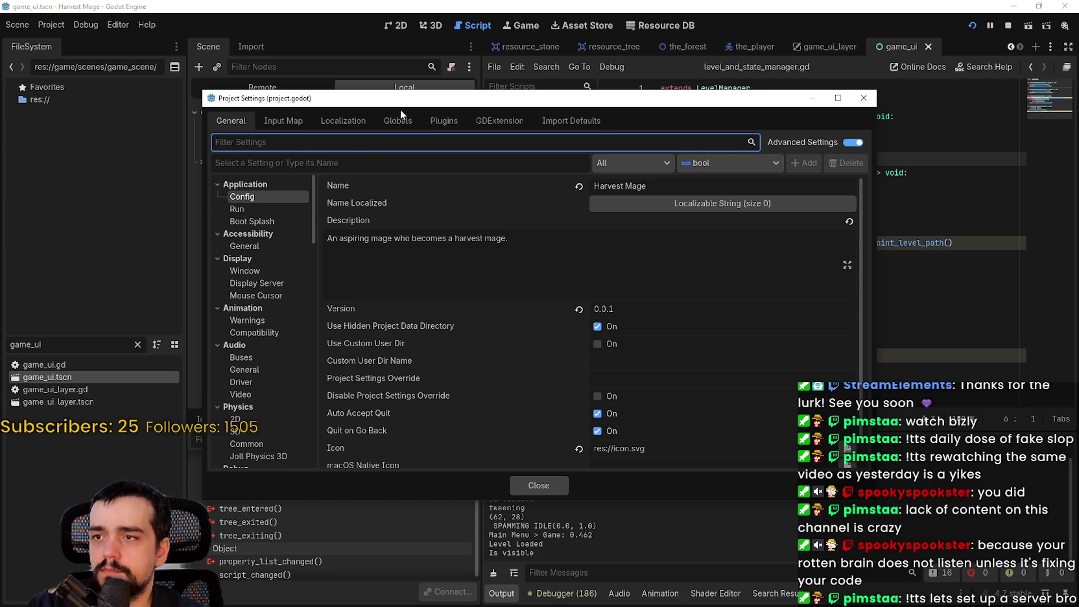
pyautogui.click(398, 120)
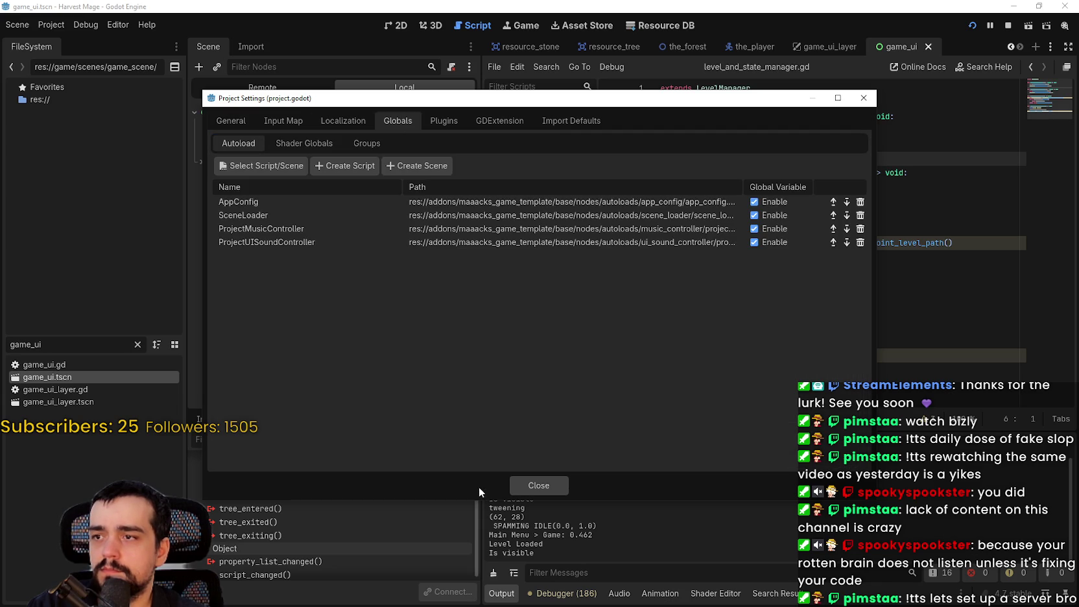
pyautogui.click(538, 485)
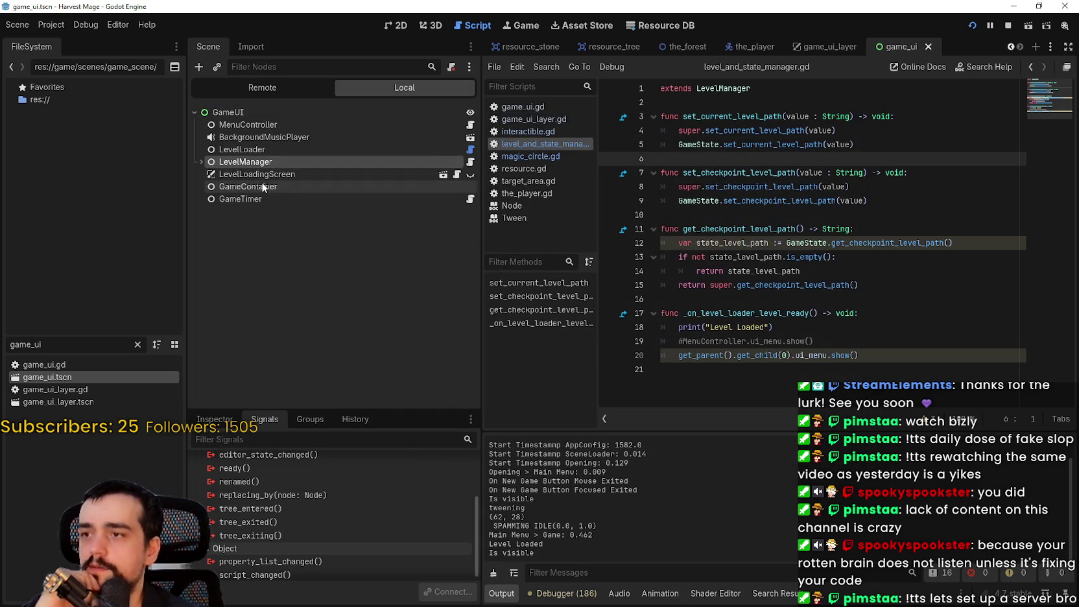
# Step: Expand LevelManager to show SceneLister, then select the GameTimer and GameContainer nodes
pyautogui.click(250, 150)
pyautogui.click(250, 165)
pyautogui.click(200, 162)
pyautogui.click(241, 211)
pyautogui.click(251, 199)
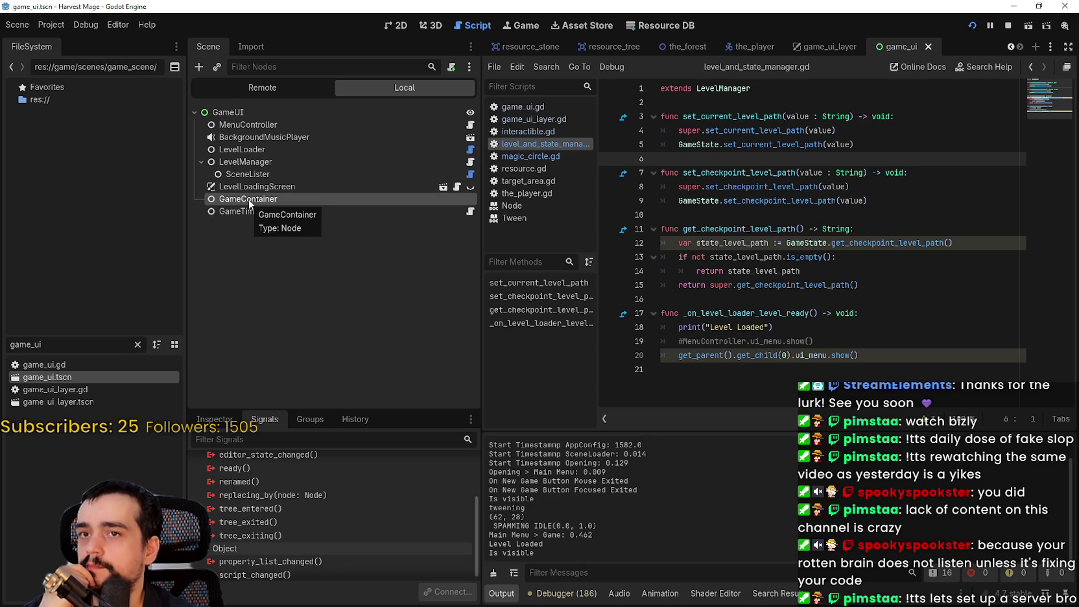
# Step: Inspect GameContainer in the running game's Remote tree, then return to the Local tree
pyautogui.click(256, 90)
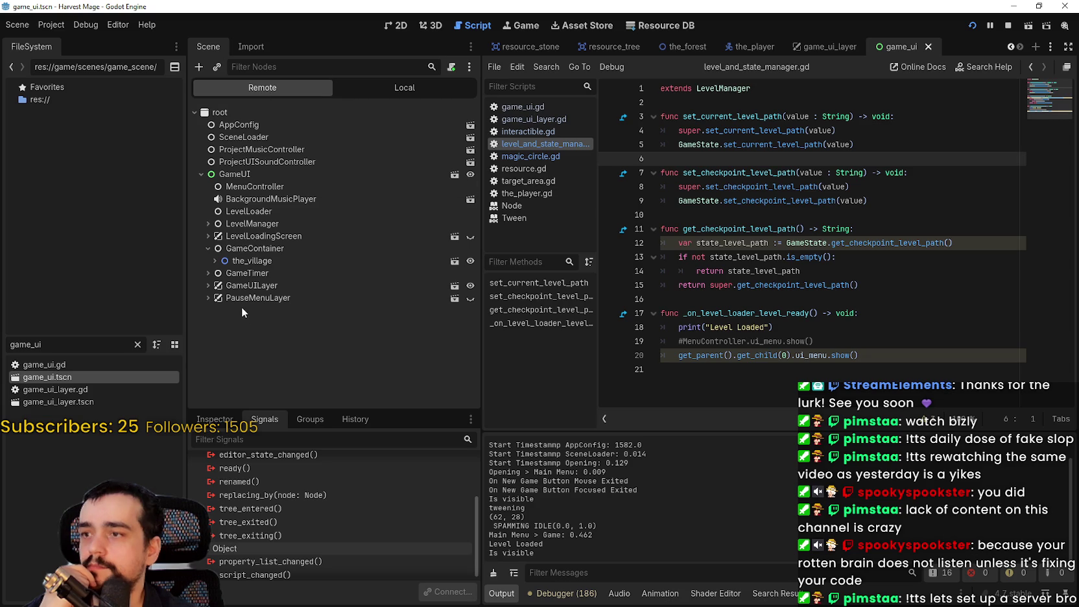
pyautogui.click(261, 248)
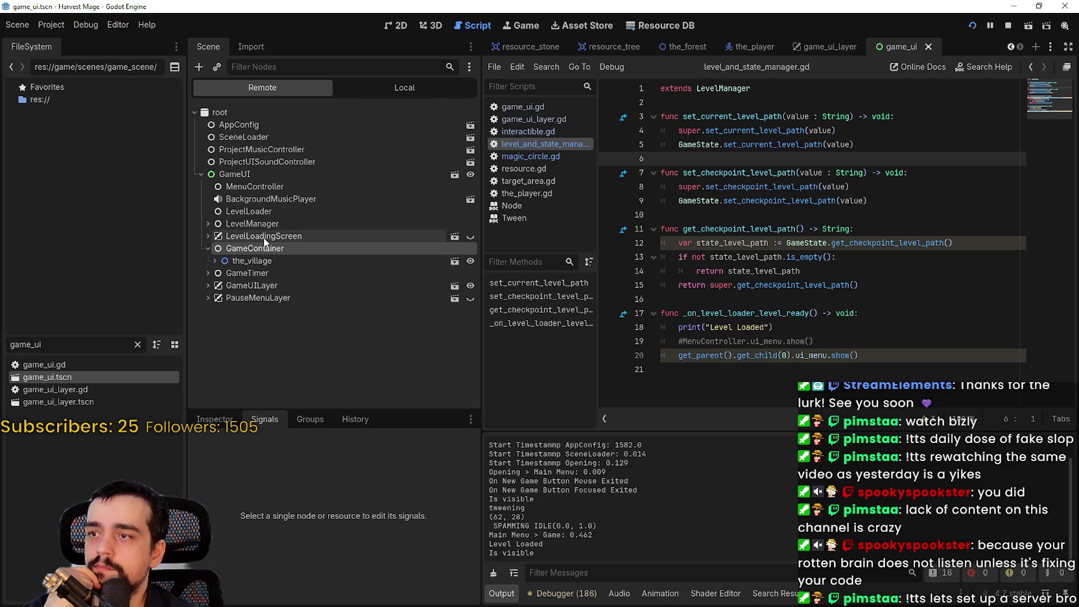
pyautogui.click(405, 87)
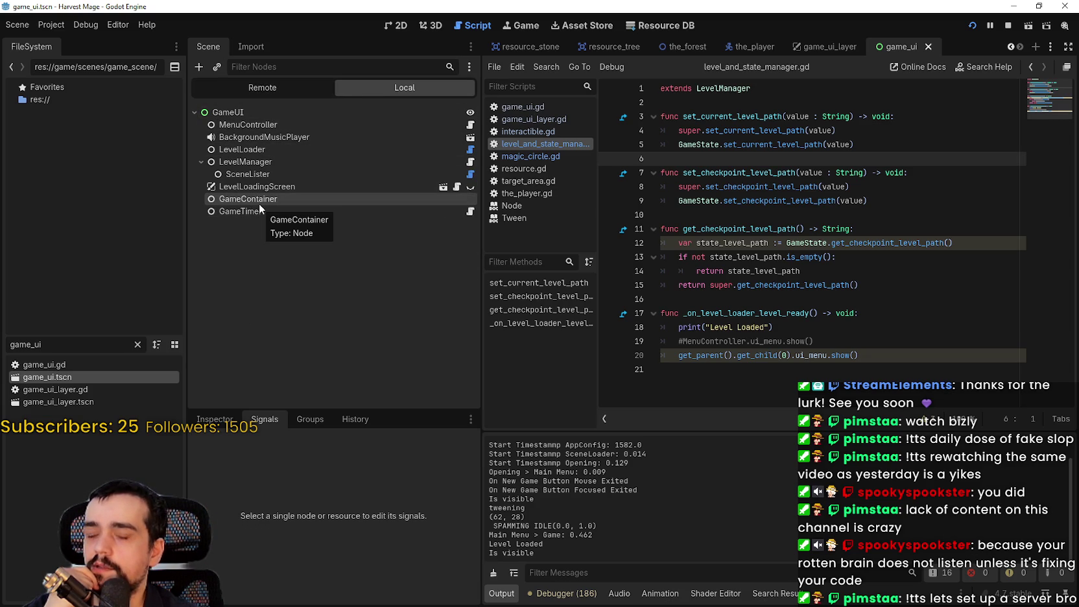
# Step: Select the GameUI root node and find its child_entered_tree signal
pyautogui.click(250, 114)
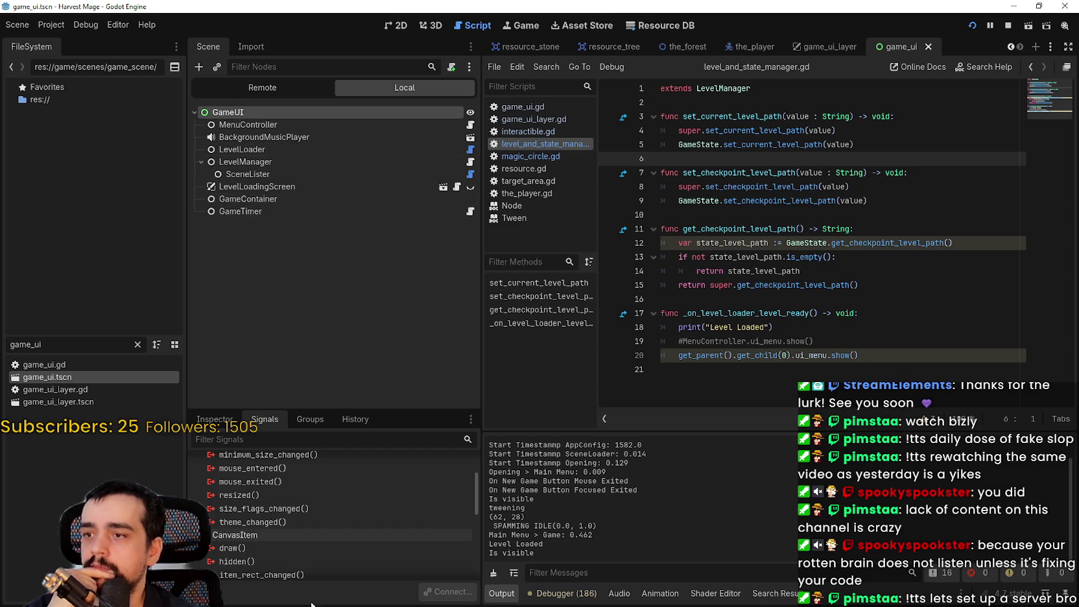
pyautogui.scroll(-4, 360, 545)
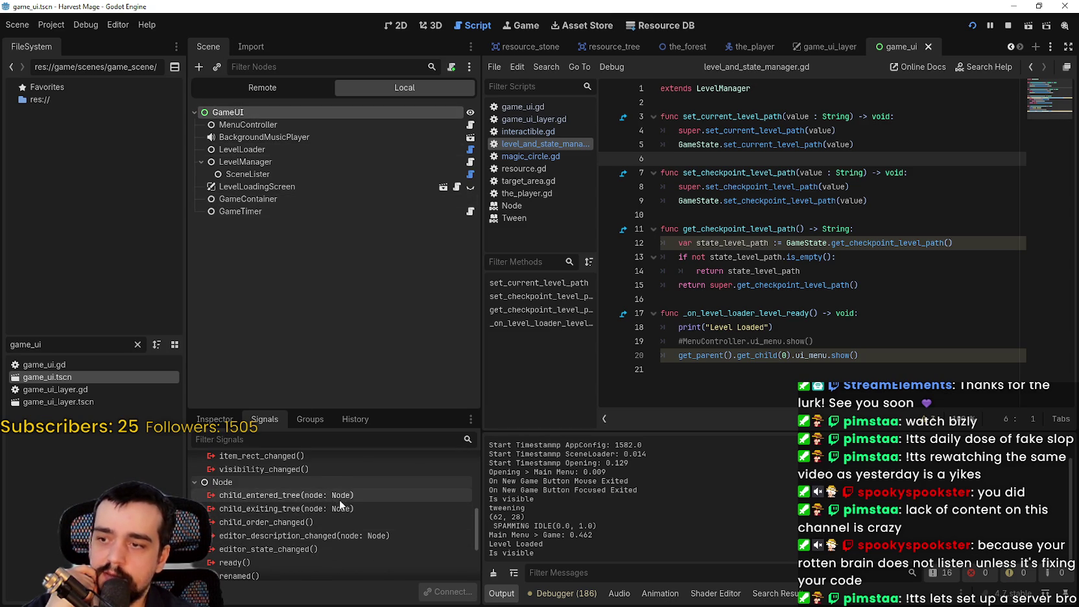
pyautogui.scroll(-1, 379, 524)
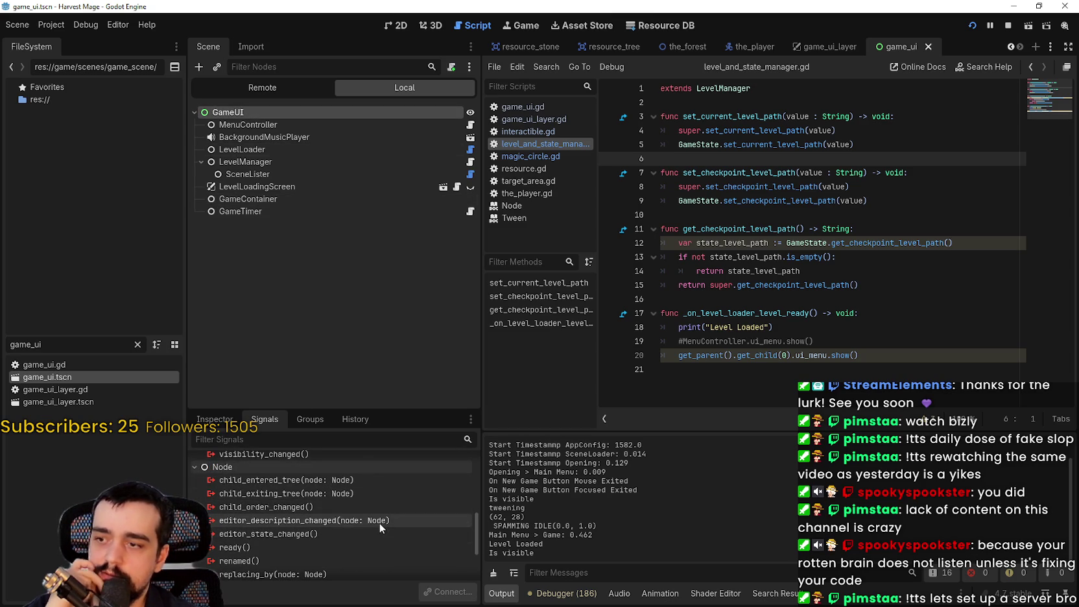
pyautogui.scroll(-1, 393, 522)
pyautogui.click(361, 467)
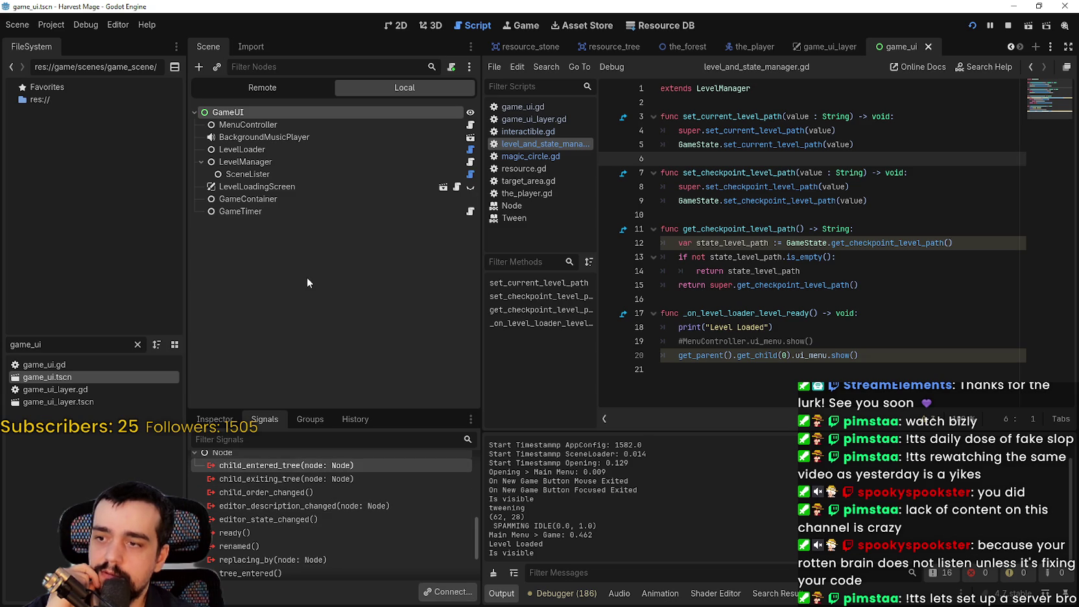
# Step: Expand GameUILayer in the Remote tree to see its Interactible and GameUI children, then return to Local
pyautogui.click(248, 87)
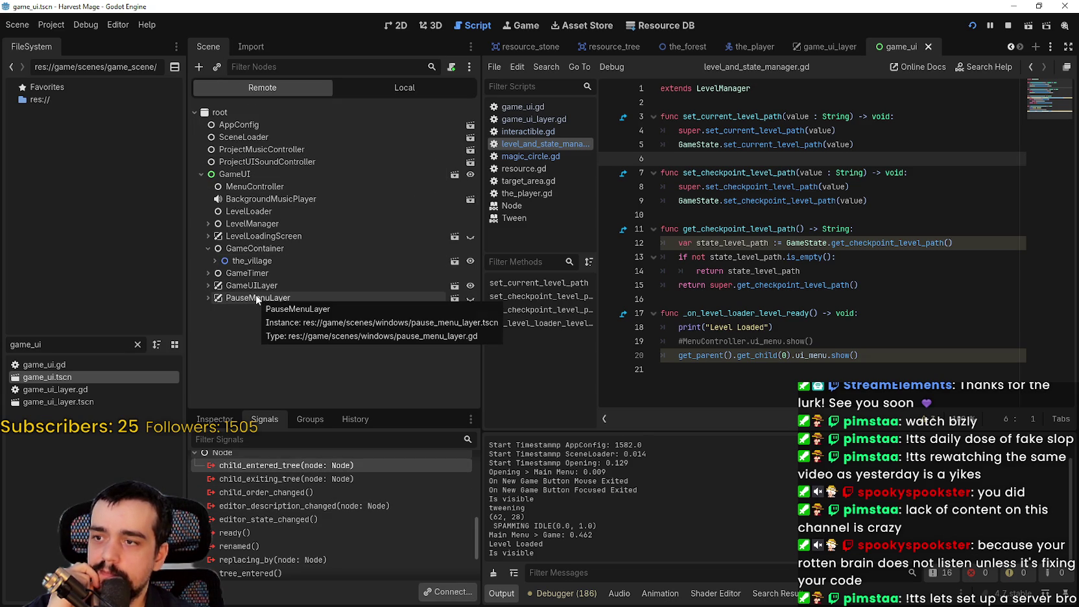
pyautogui.click(207, 285)
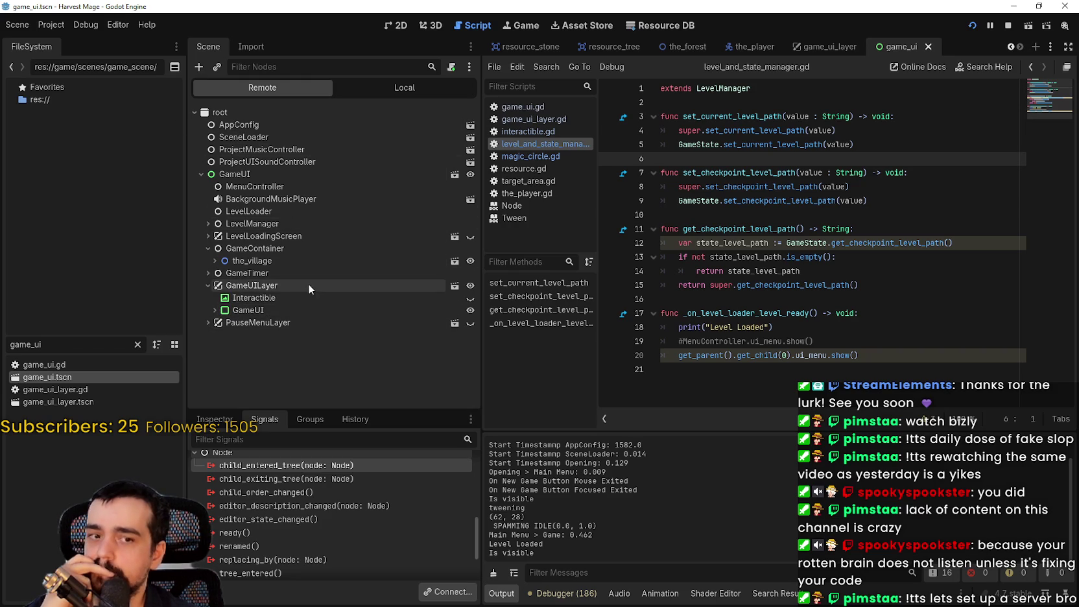
pyautogui.click(378, 87)
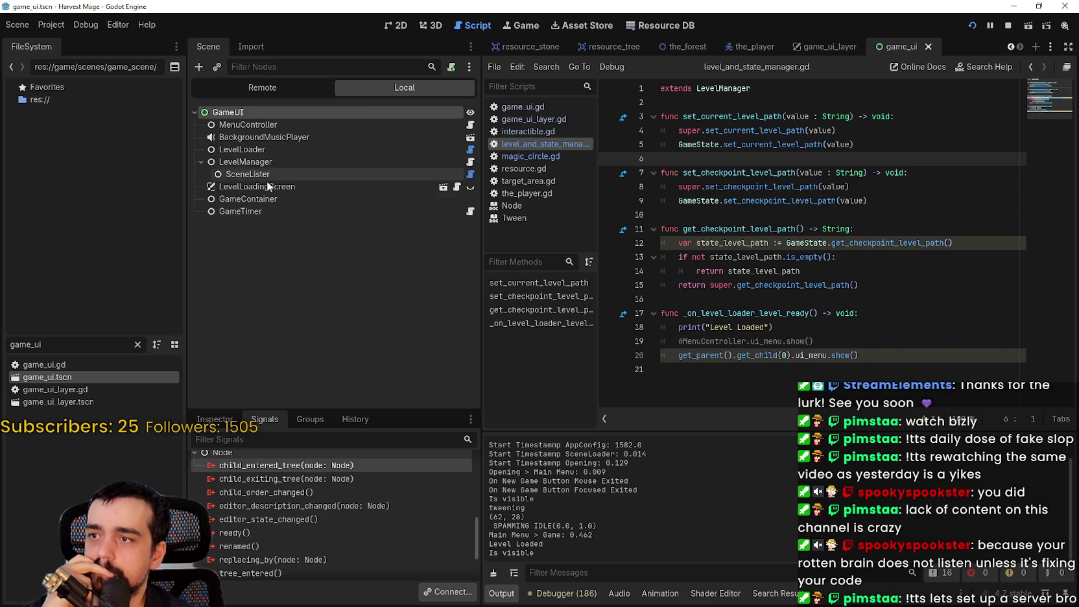
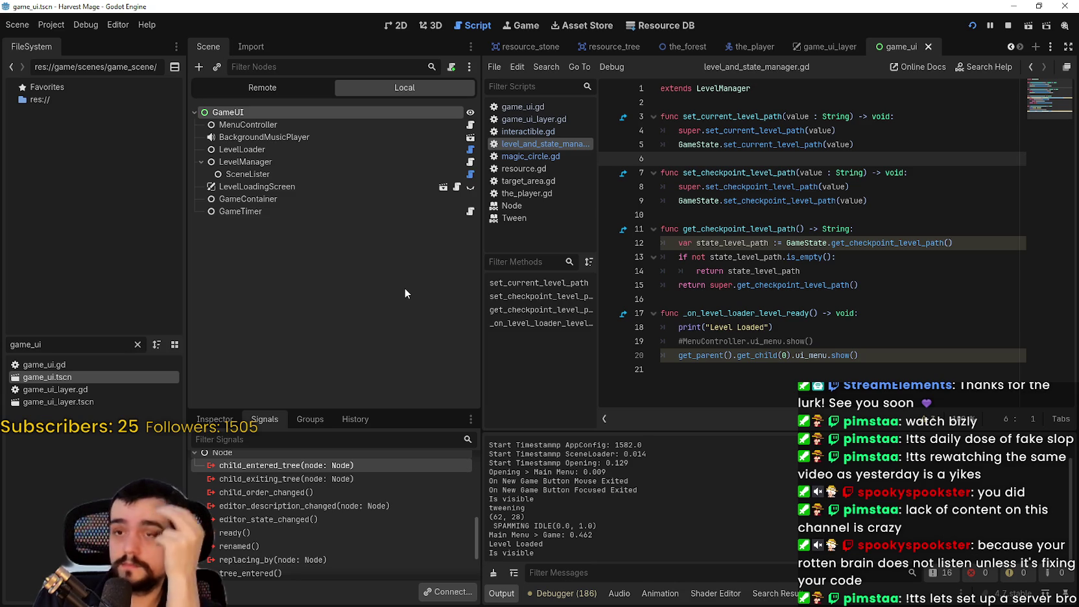
# Step: Switch to the game_ui_layer scene and open the GameUILayer node's script
pyautogui.click(824, 47)
pyautogui.click(259, 114)
pyautogui.scroll(5, 311, 505)
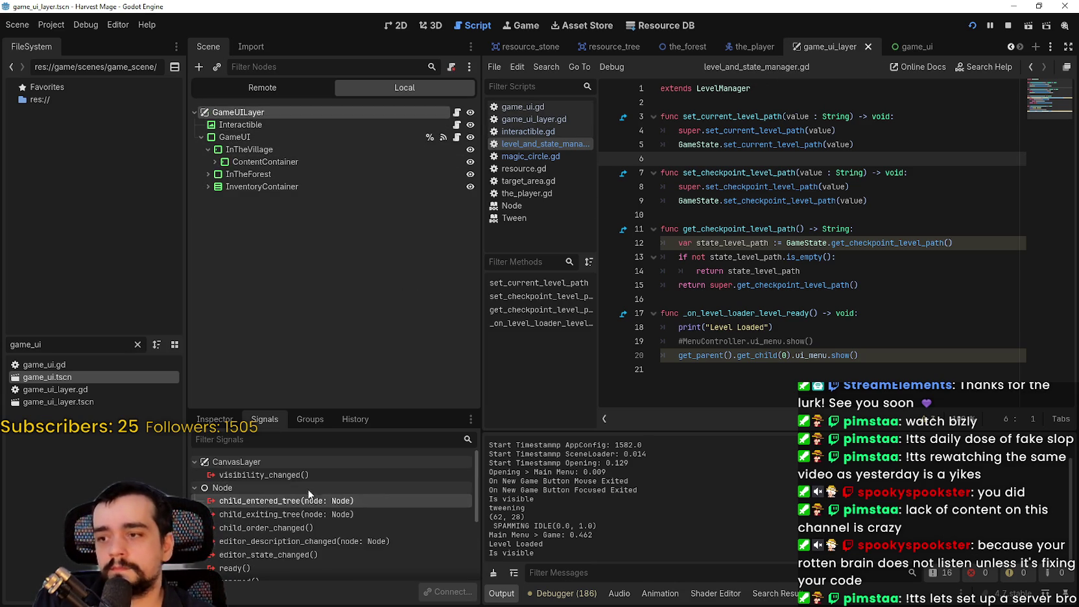
pyautogui.click(457, 113)
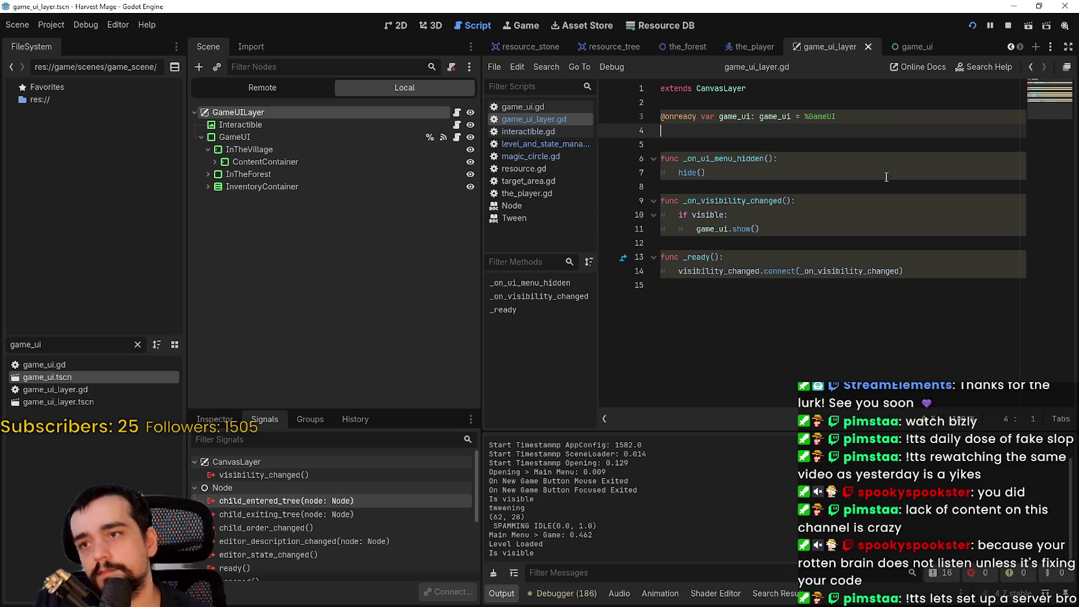
# Step: Open GameUI's visibility_changed handler, _on_visibility_changed, from the Signals dock
pyautogui.click(350, 136)
pyautogui.scroll(-2, 309, 469)
pyautogui.scroll(-5, 328, 525)
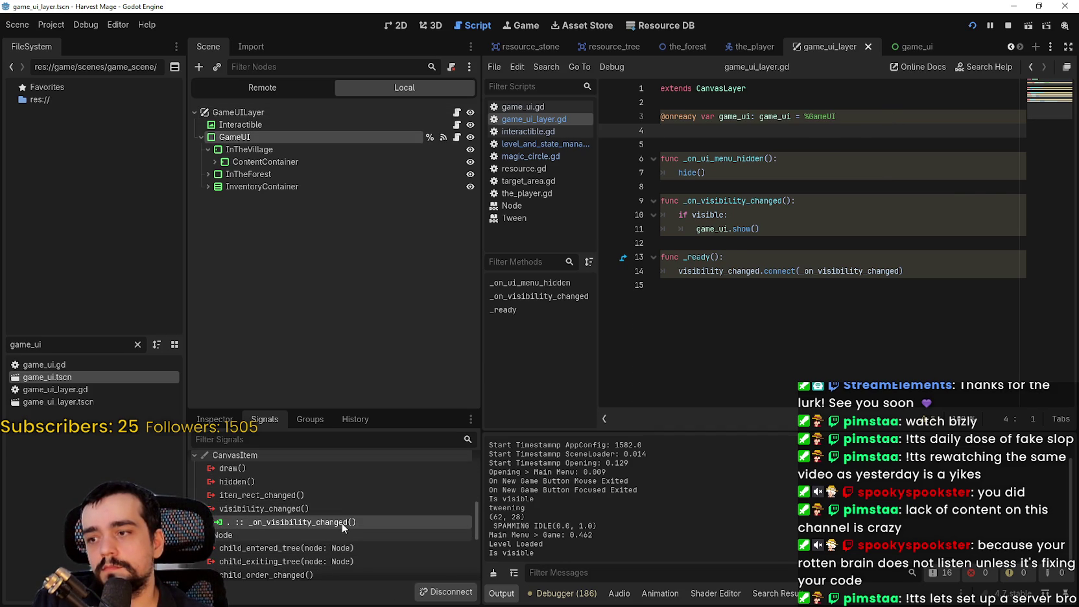
pyautogui.doubleClick(342, 523)
pyautogui.scroll(-3, 343, 521)
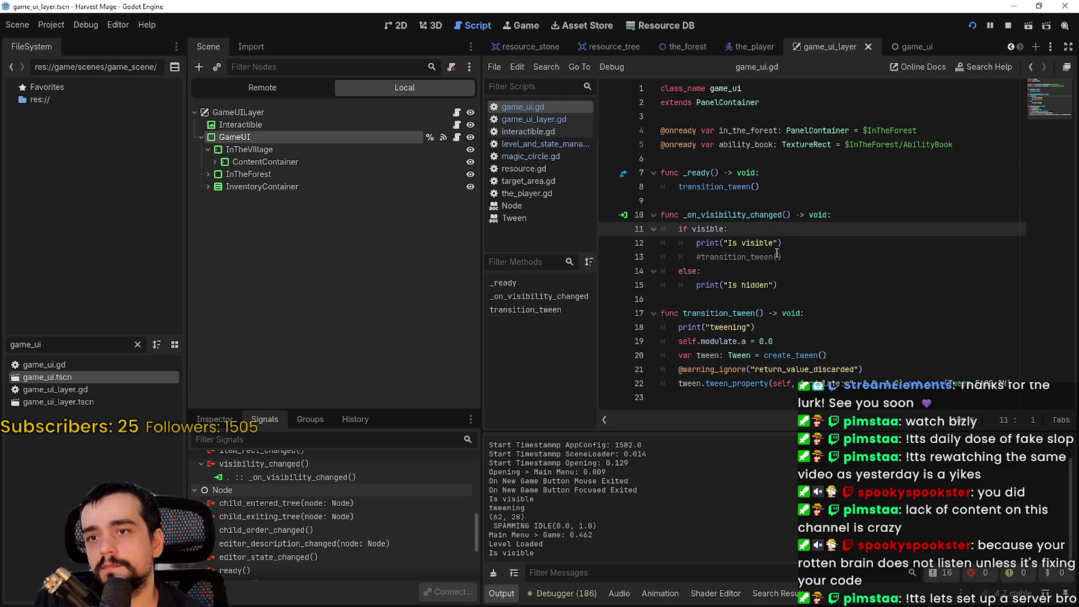
pyautogui.click(208, 149)
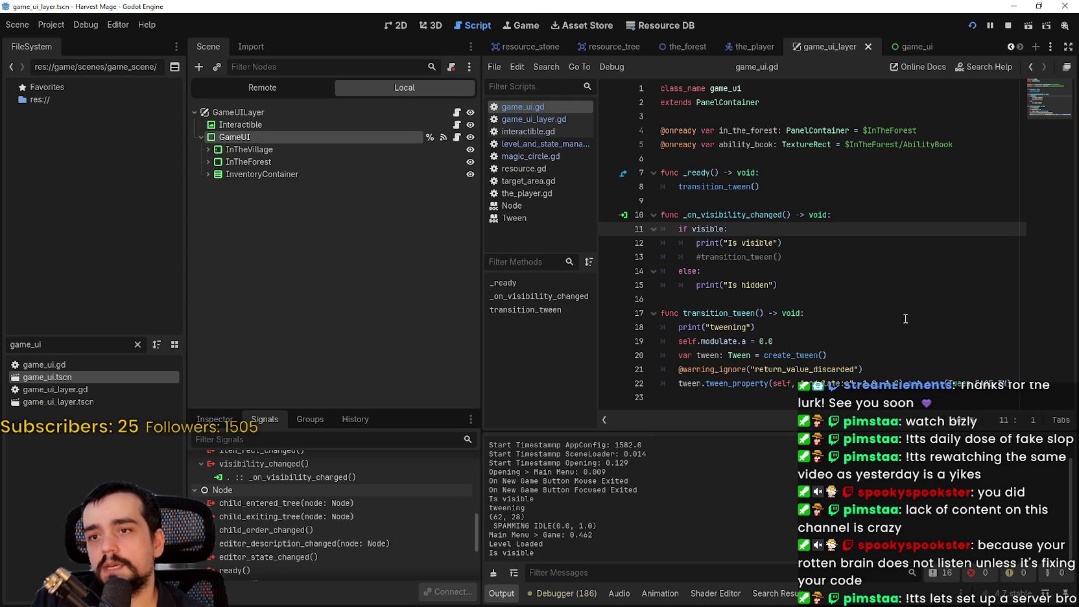
# Step: Add '#player_ability_trigger.connect(ability_book_display)' on a new line below transition_tween()
pyautogui.click(808, 187)
pyautogui.press('Return')
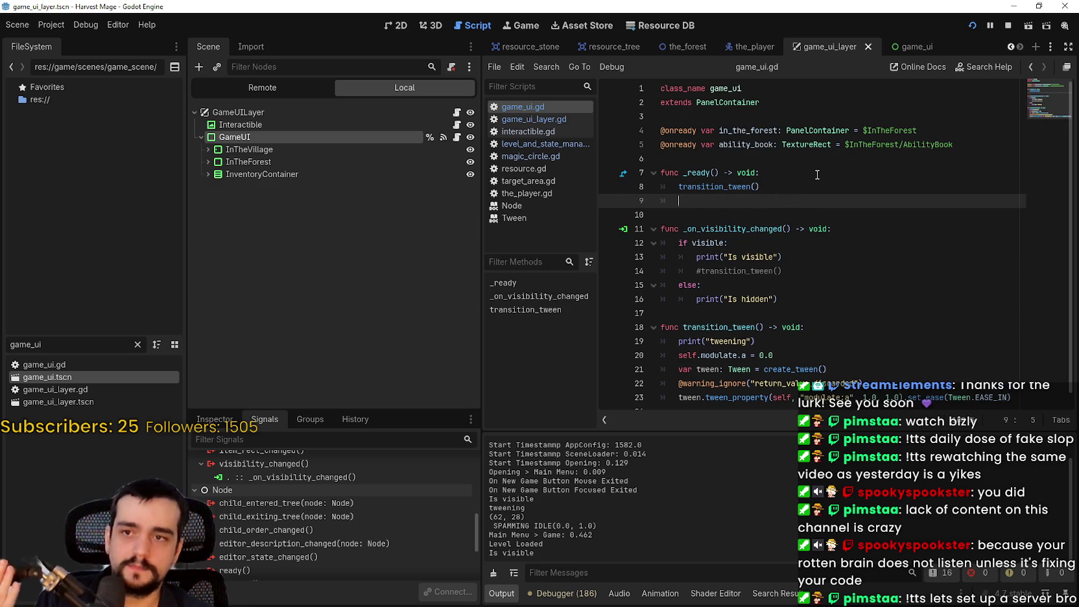
pyautogui.write('#')
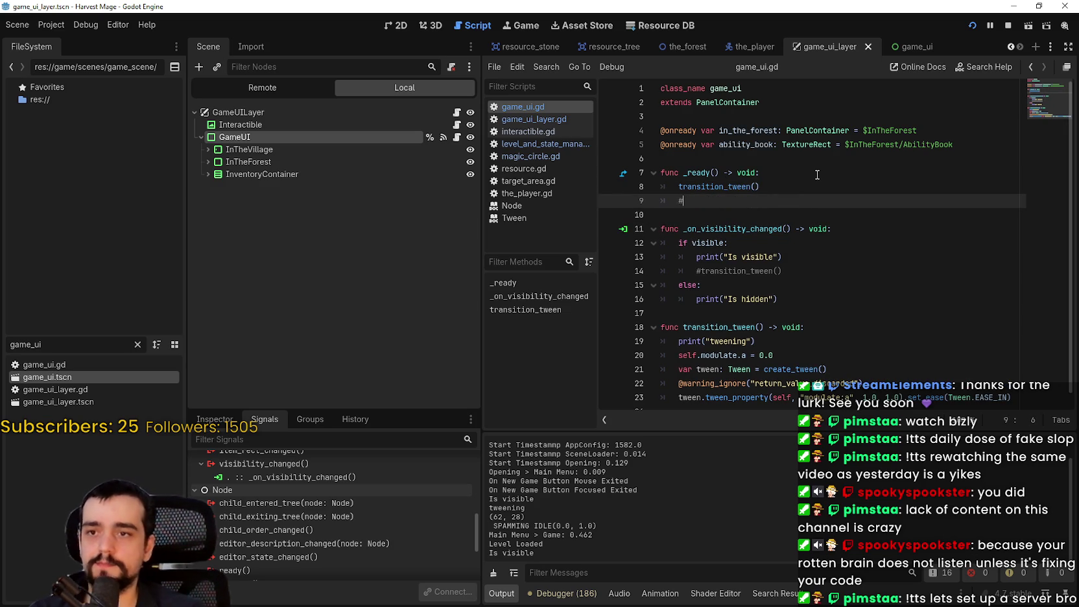
pyautogui.write('player_ability_')
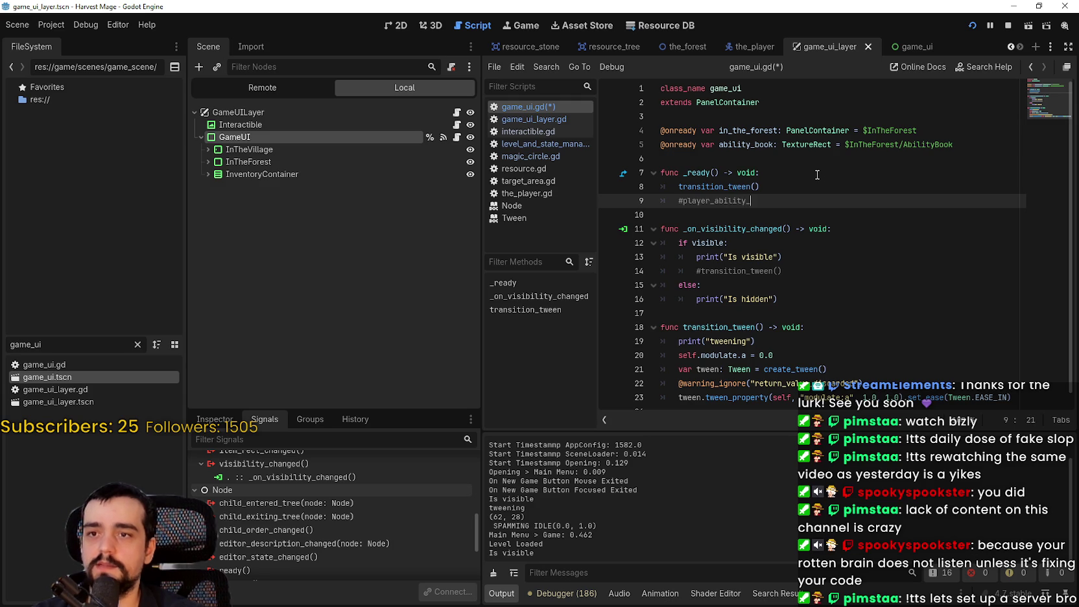
pyautogui.write('trigger>con')
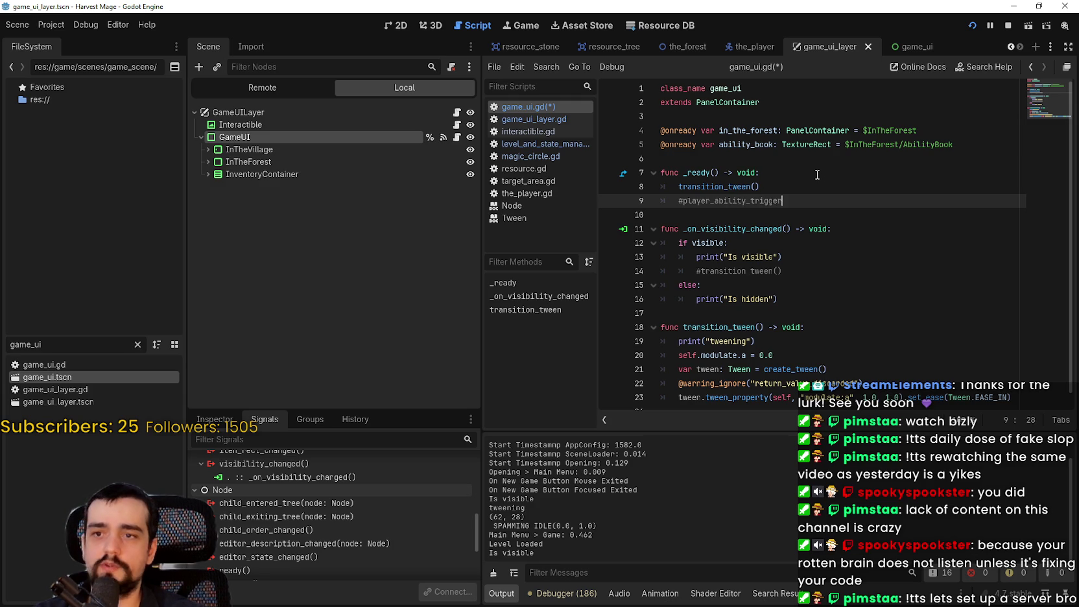
pyautogui.press('BackSpace')
pyautogui.write('connect(')
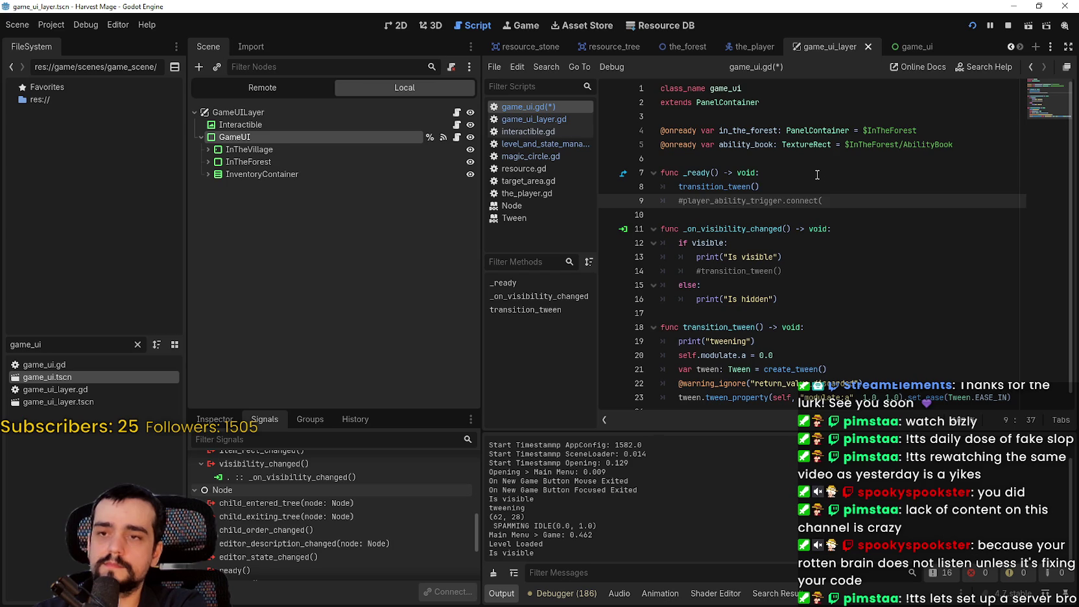
pyautogui.write('ability_book_display)')
# Step: Check the new connect line on line 9, then switch to the the_player scene
pyautogui.moveTo(683, 200)
pyautogui.mouseDown()
pyautogui.moveTo(919, 200)
pyautogui.moveTo(683, 202)
pyautogui.mouseUp()
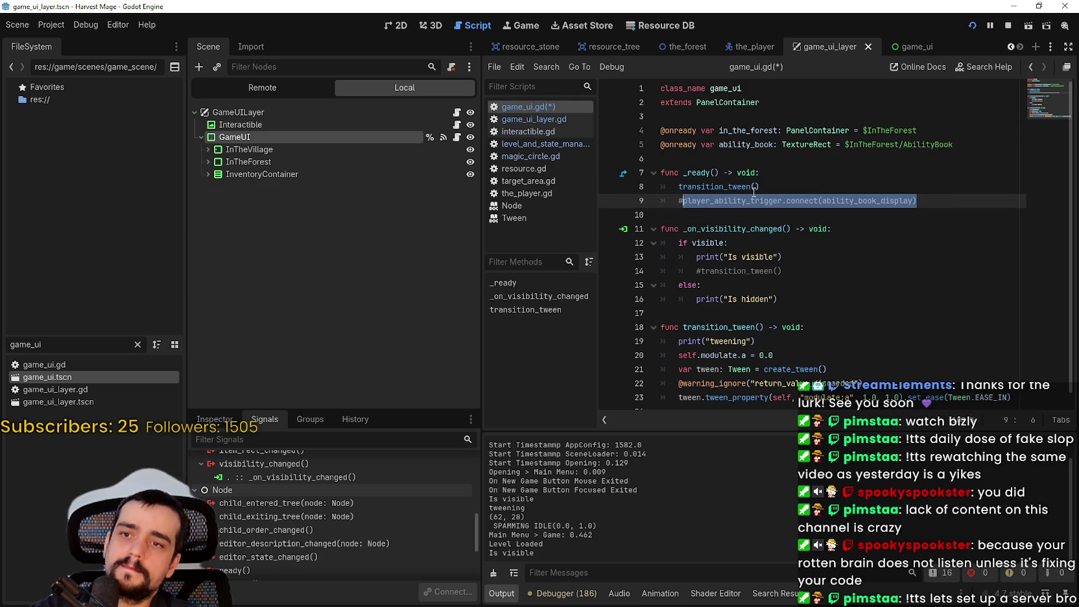
pyautogui.click(784, 202)
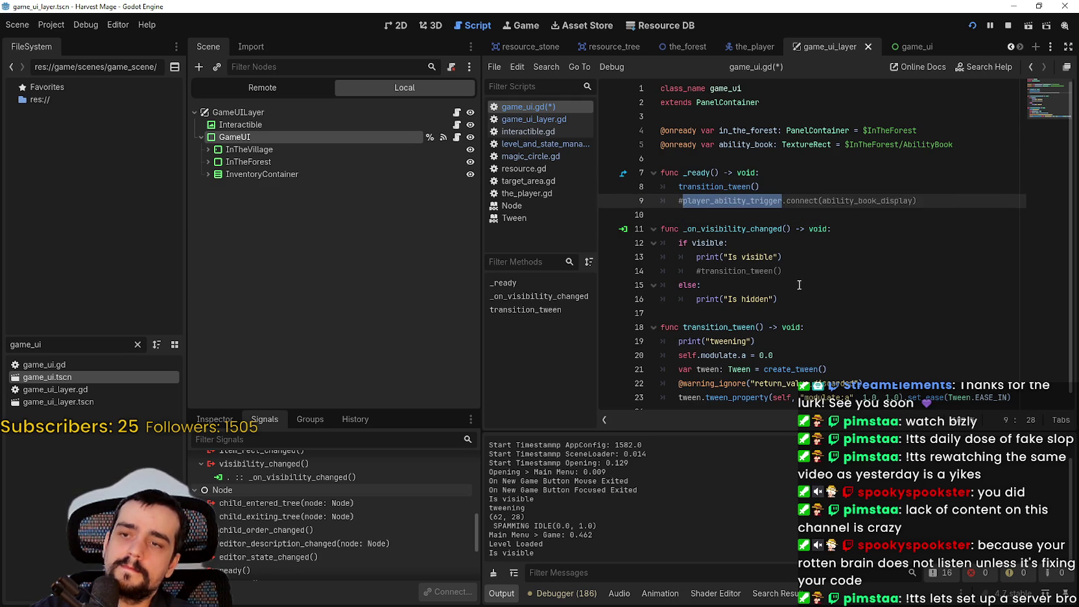
pyautogui.click(732, 228)
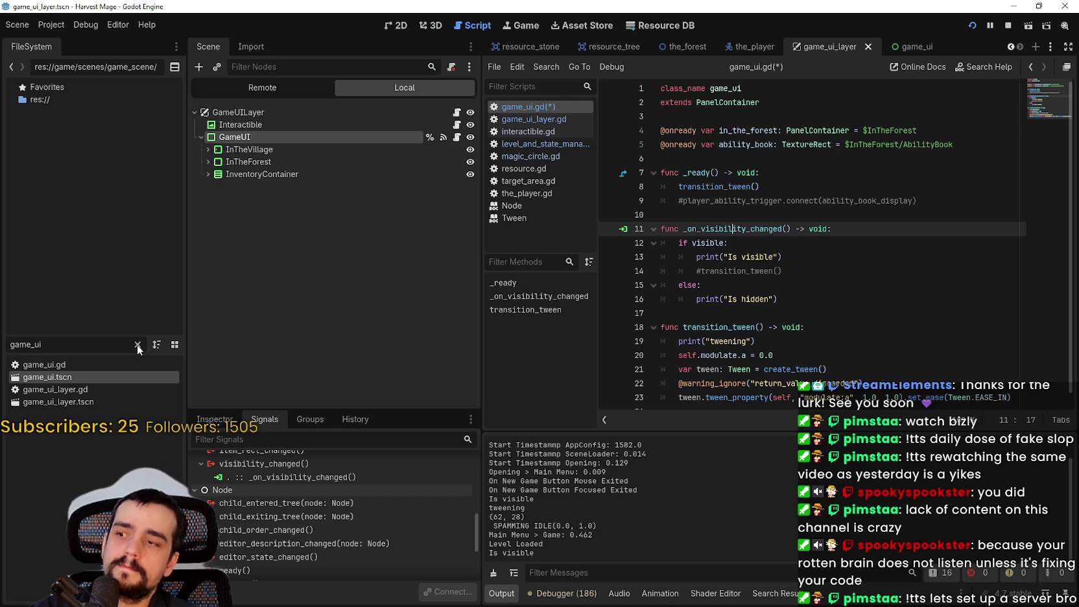
pyautogui.click(752, 47)
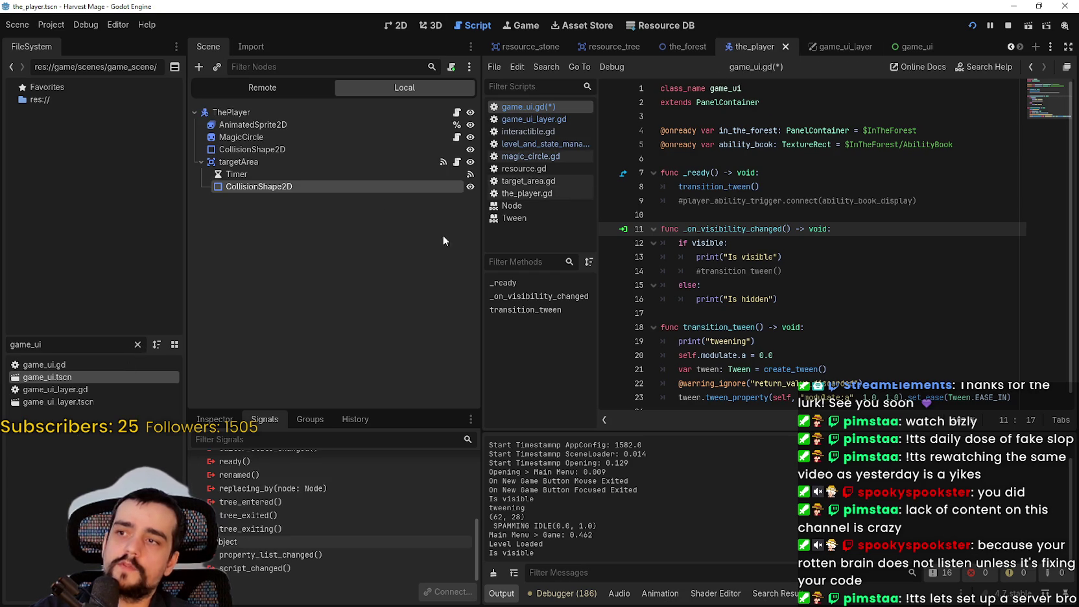
# Step: Open the player's script the_player.gd and widen the script editing area
pyautogui.click(457, 113)
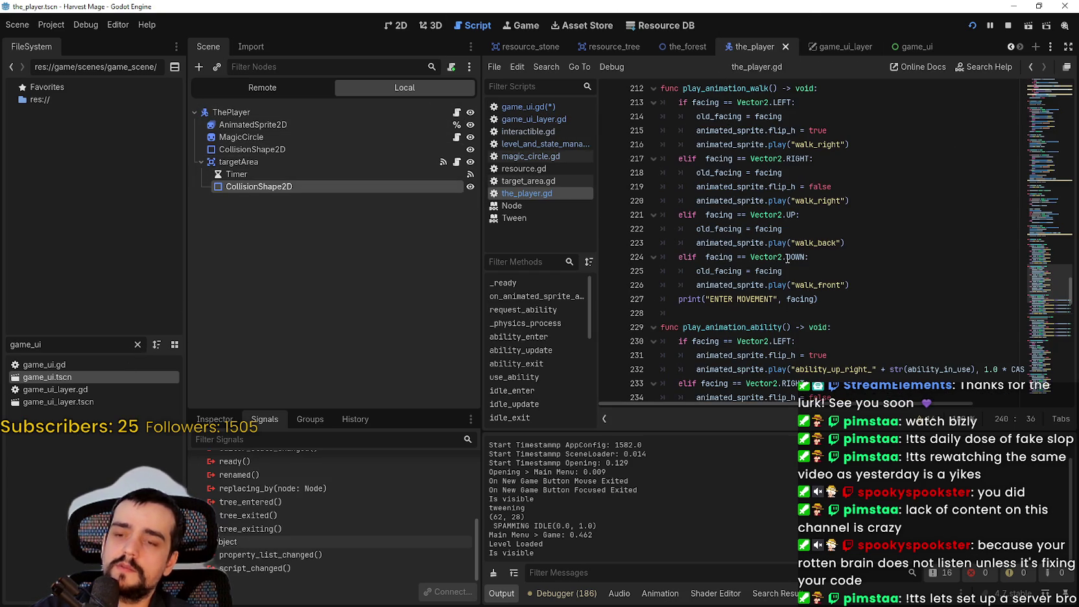
pyautogui.scroll(15, 1061, 107)
pyautogui.scroll(7, 866, 203)
pyautogui.scroll(9, 866, 203)
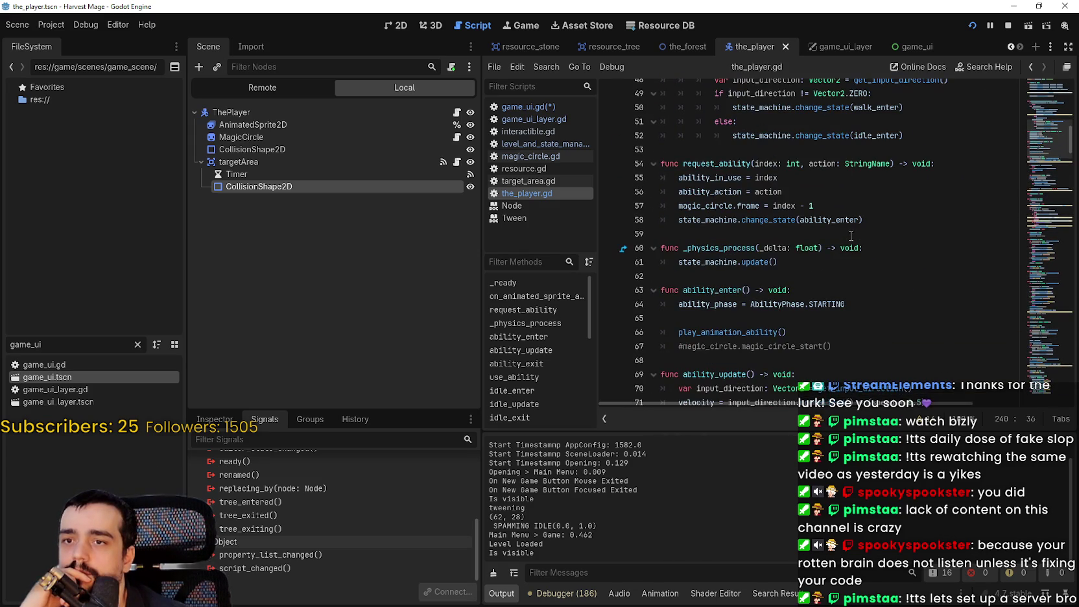
pyautogui.scroll(10, 851, 238)
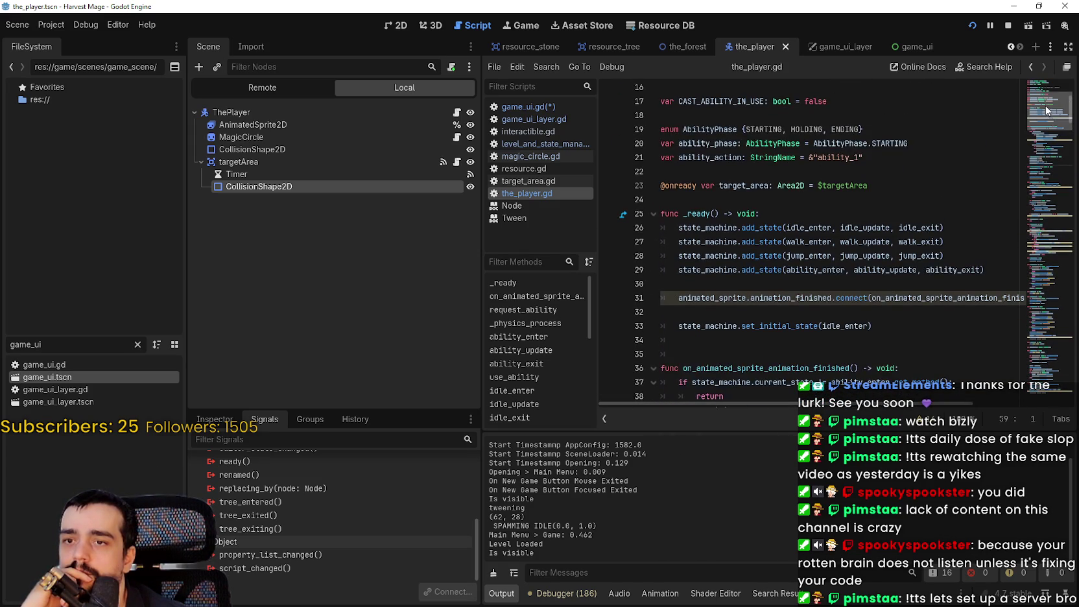
pyautogui.moveTo(481, 294); pyautogui.dragTo(354, 279)
pyautogui.scroll(-2, 671, 208)
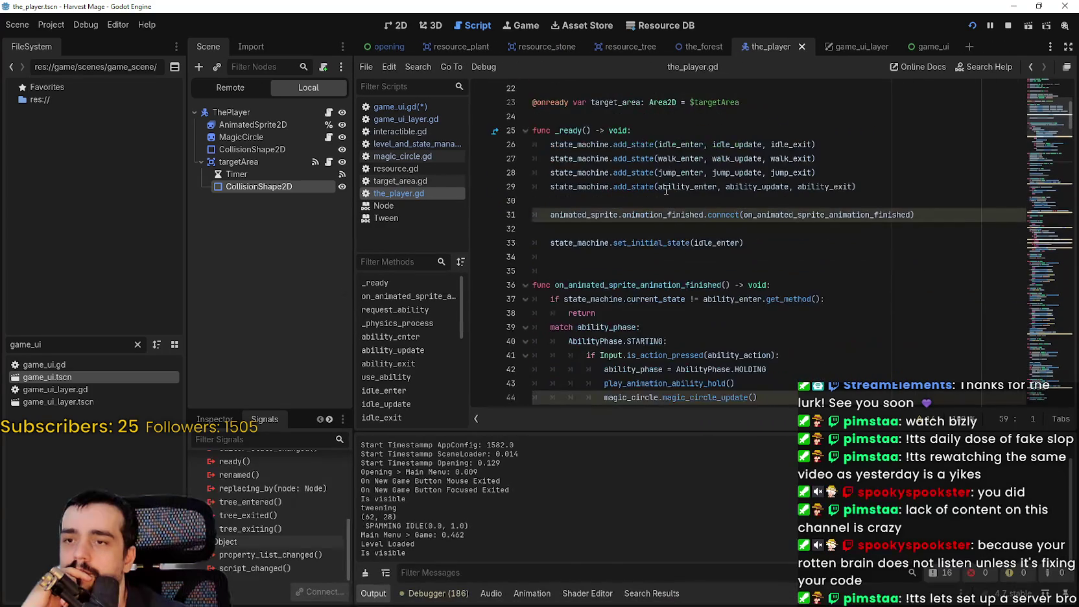
# Step: Use Lookup Symbol on ability_enter to jump to its function definition
pyautogui.click(642, 116)
pyautogui.scroll(1, 684, 233)
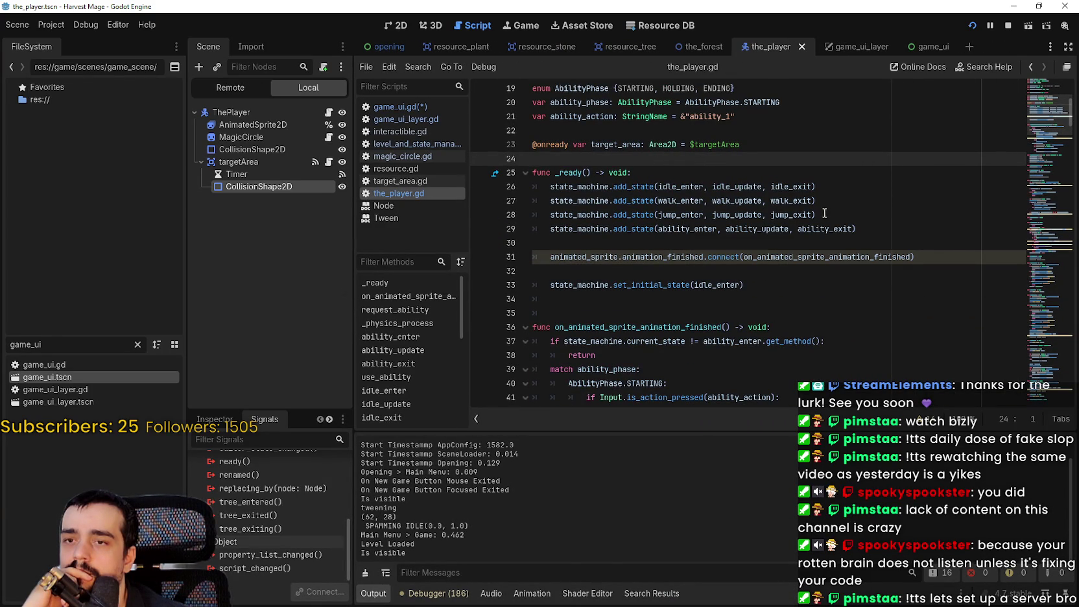
pyautogui.rightClick(711, 233)
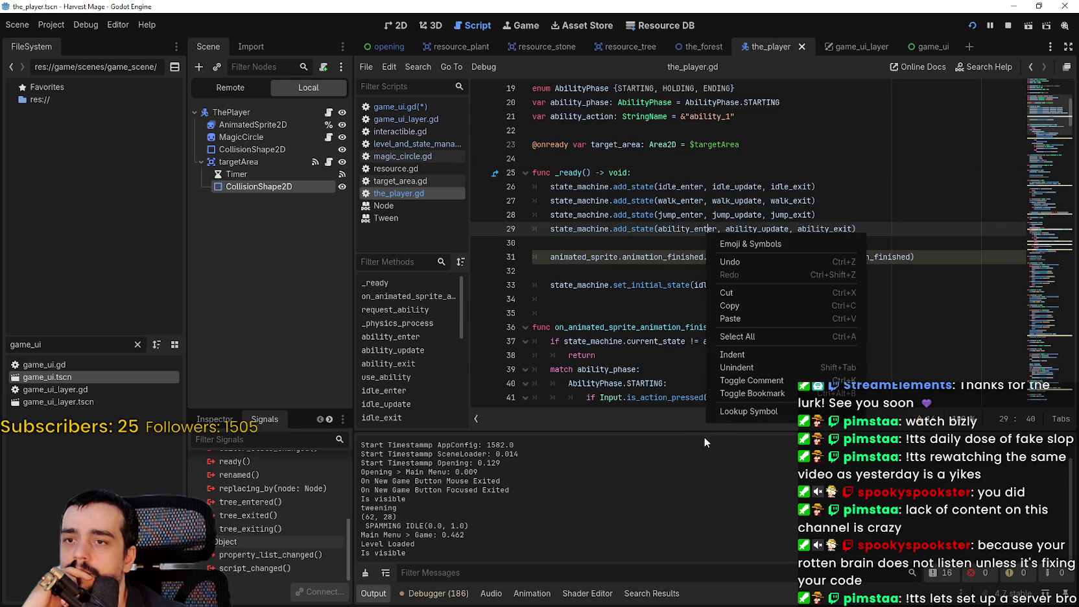
pyautogui.click(729, 410)
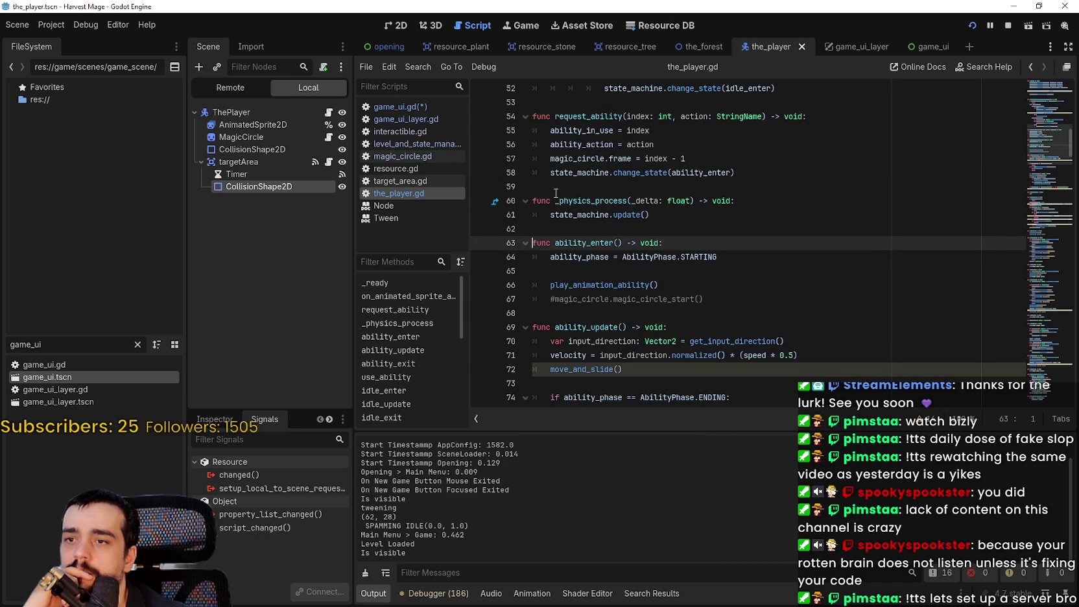
pyautogui.click(710, 298)
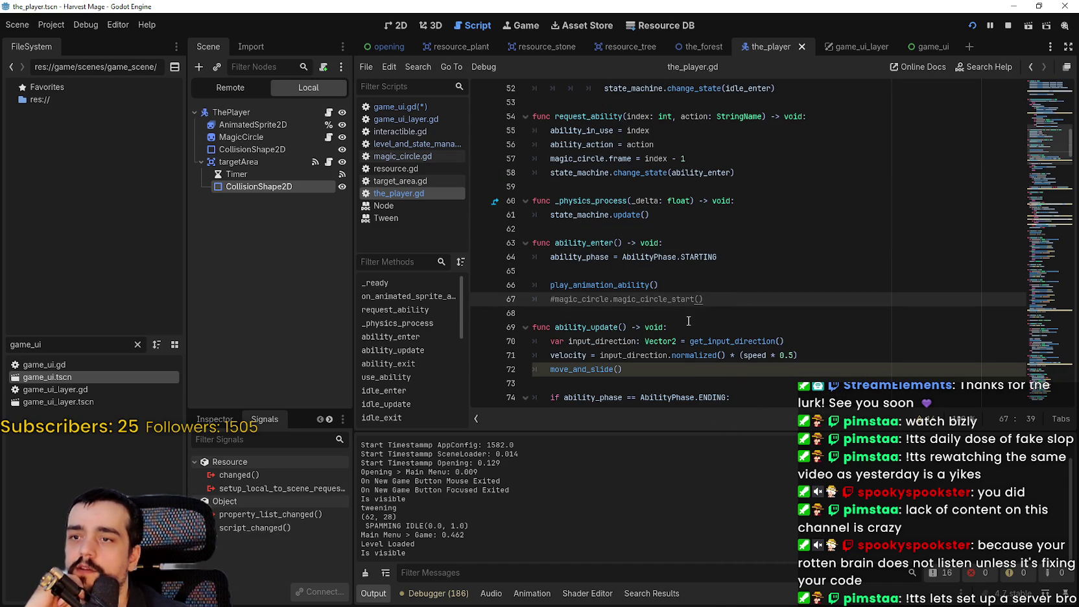
# Step: Insert player_ability_trigger.emit() after play_animation_ability() and comment it out with Ctrl+K
pyautogui.click(693, 284)
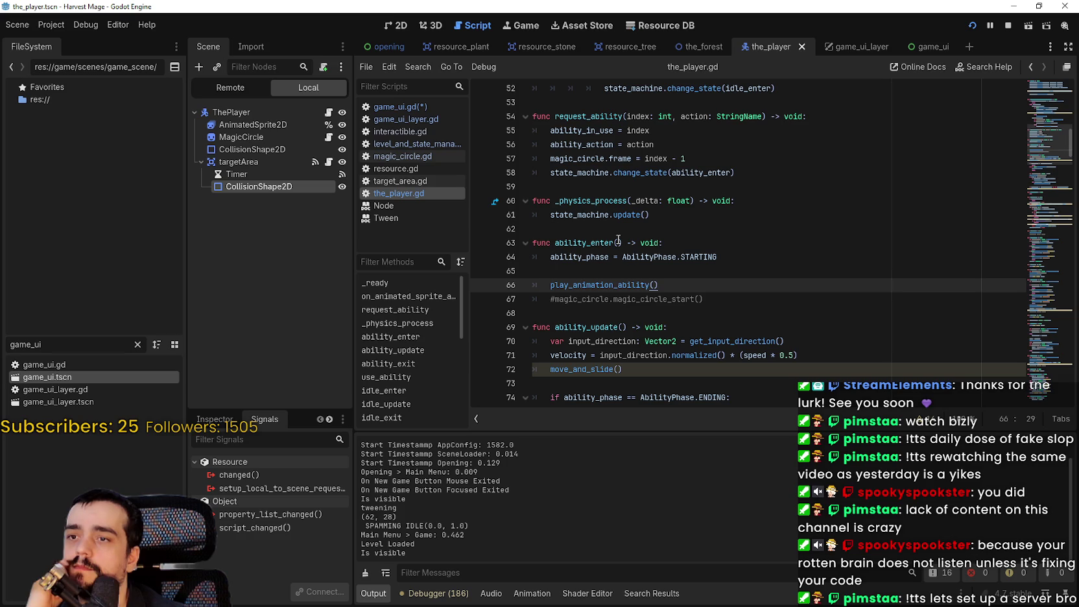
pyautogui.press('Return')
pyautogui.write('player_ability_trigger')
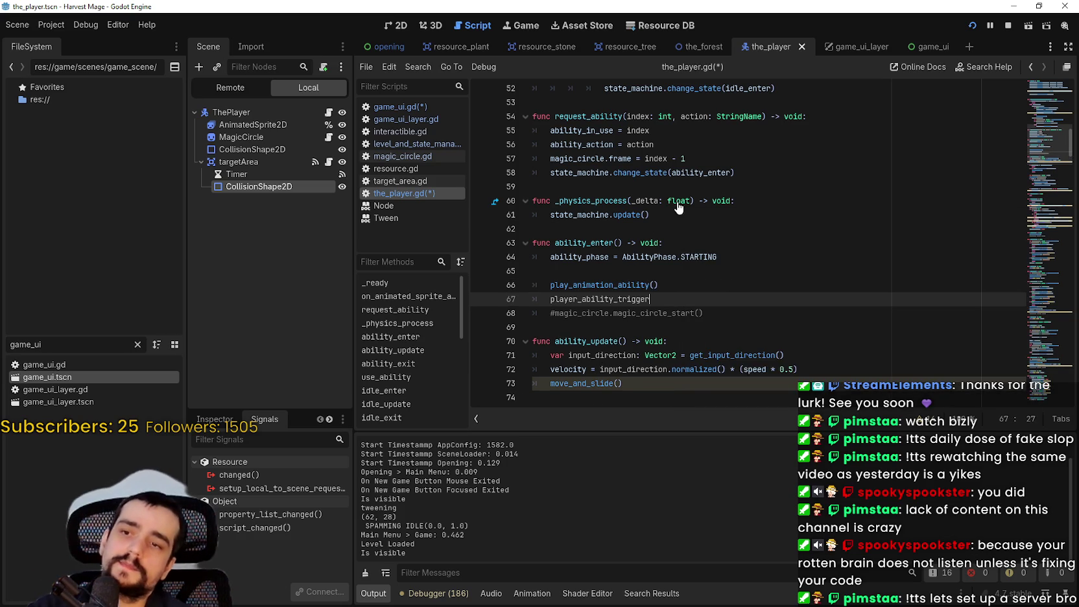
pyautogui.write('.emit(')
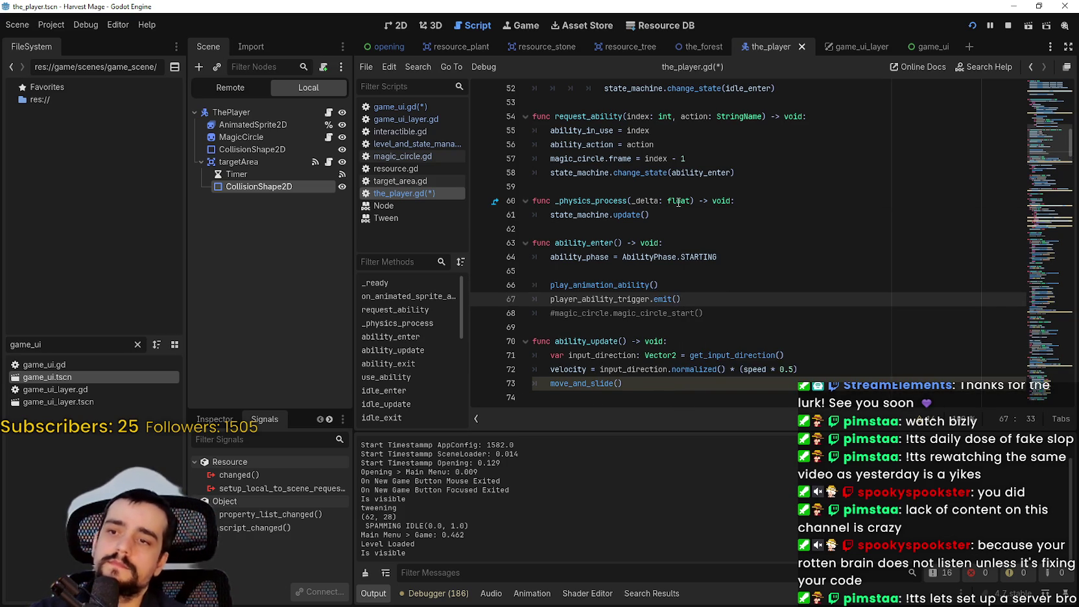
pyautogui.hotkey('ctrl', 'k')
pyautogui.click(733, 297)
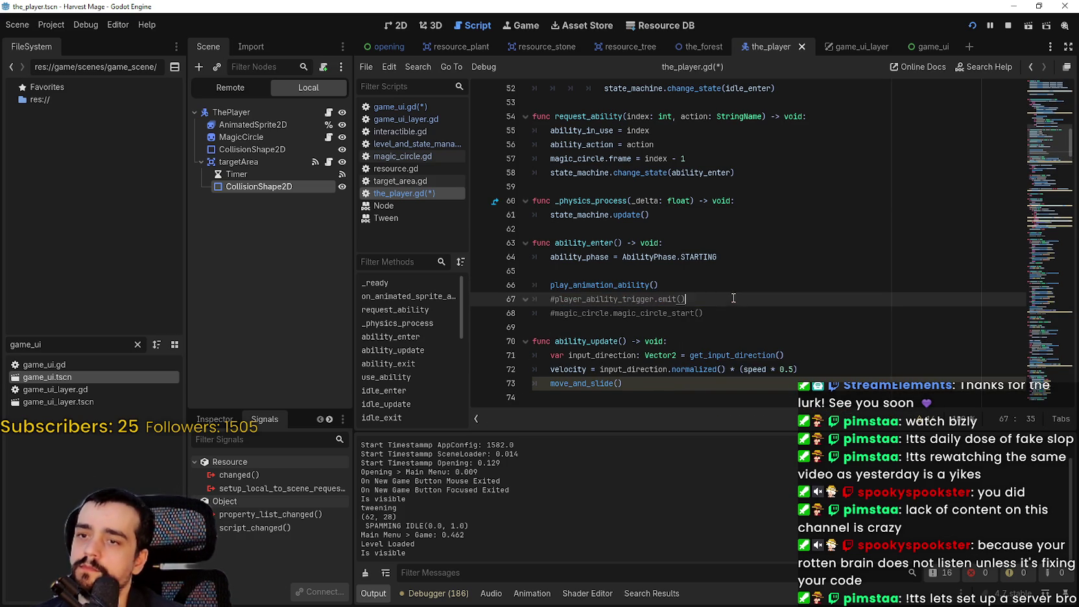
pyautogui.doubleClick(588, 256)
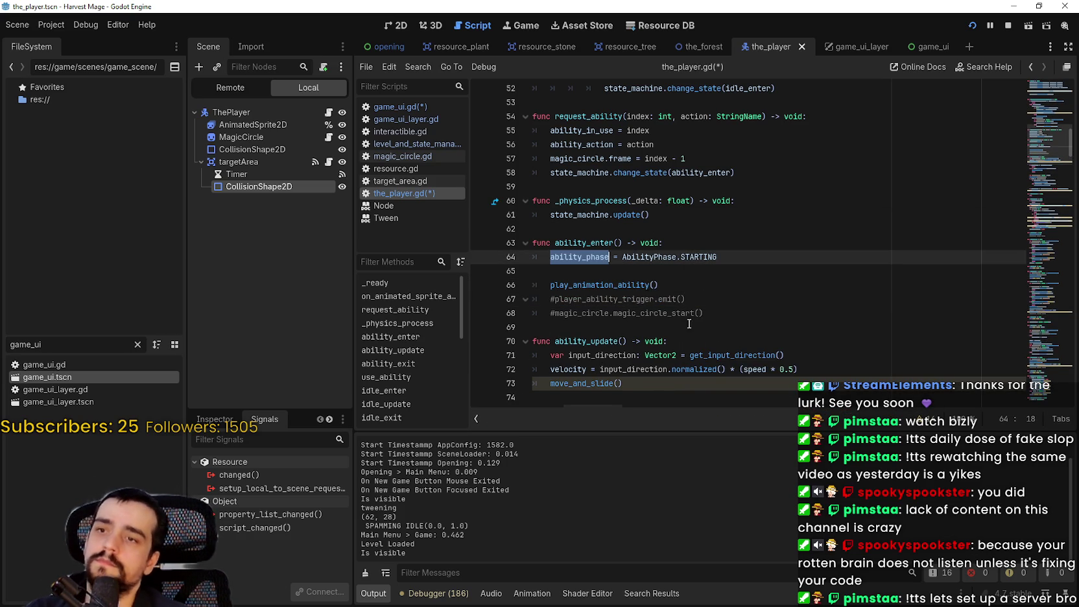
pyautogui.click(563, 313)
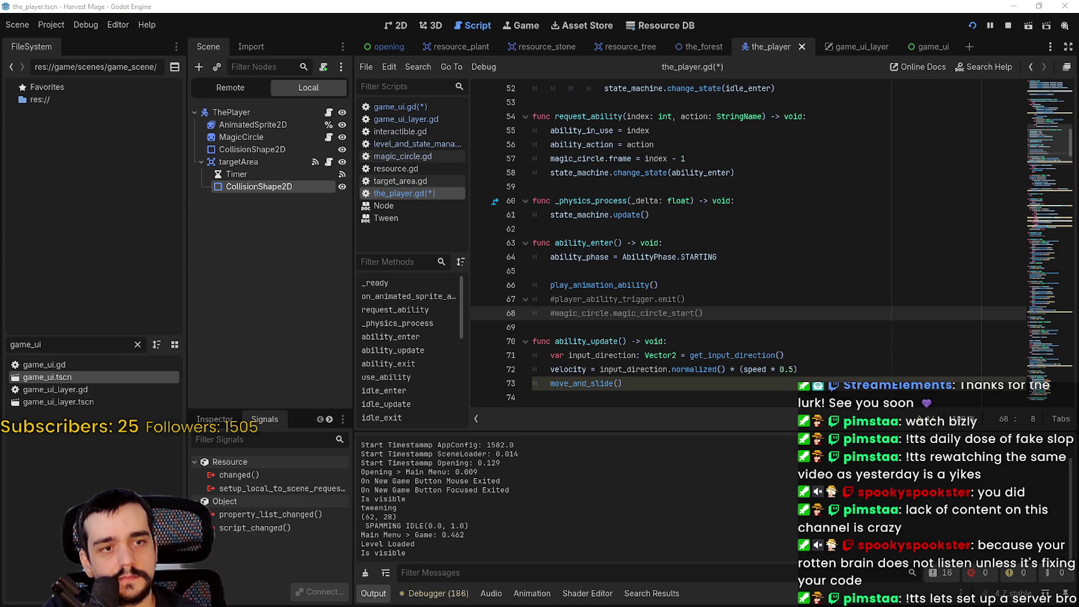
pyautogui.click(564, 313)
# Step: Test-run the project with F5, close the game window, and inspect the GameTimer node
pyautogui.press('F5')
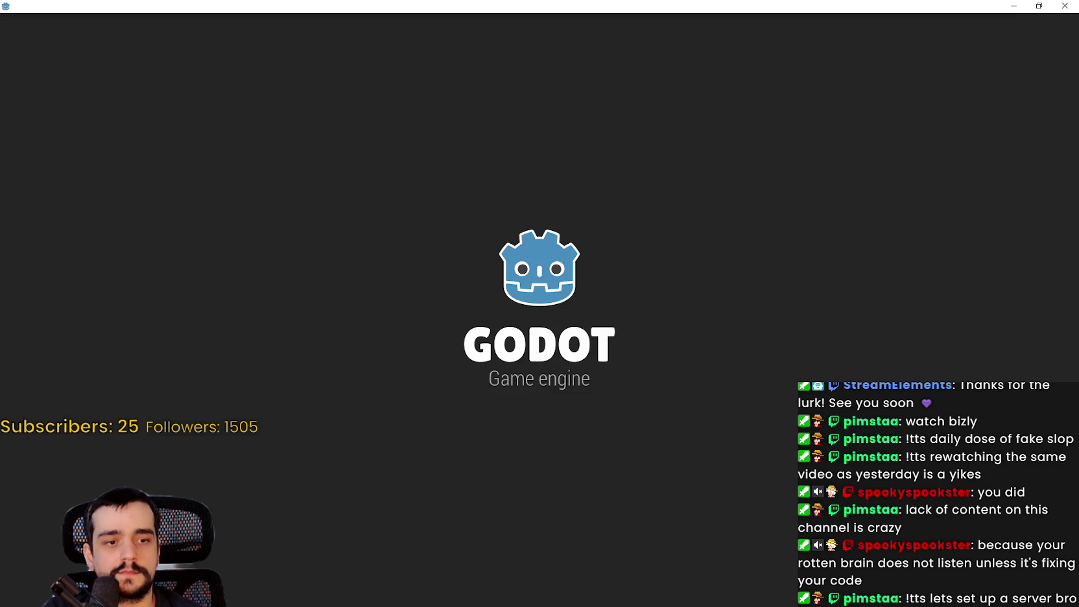
pyautogui.click(1064, 5)
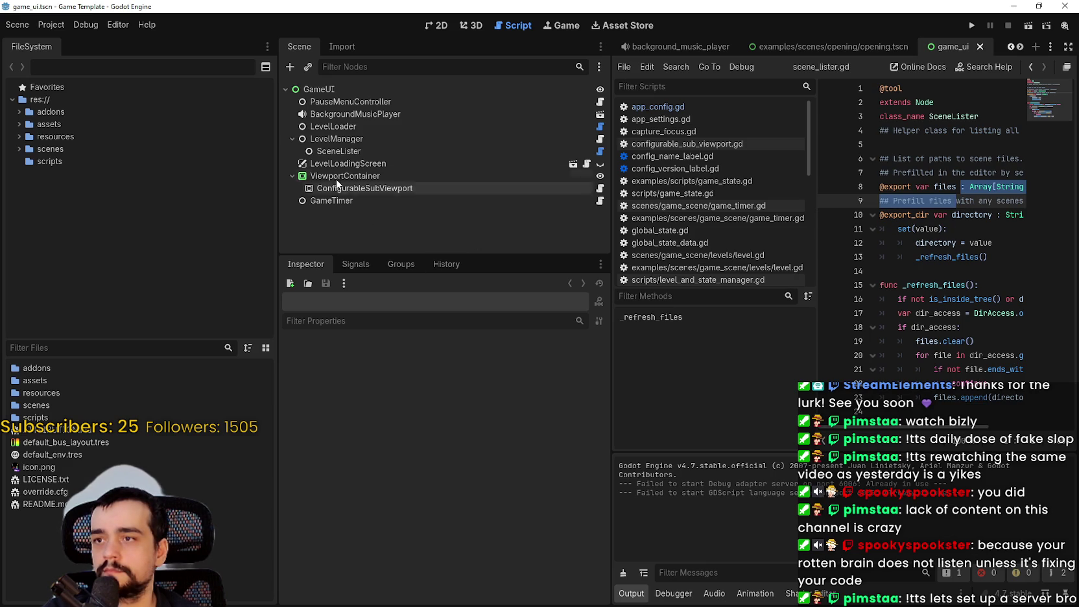
pyautogui.click(318, 201)
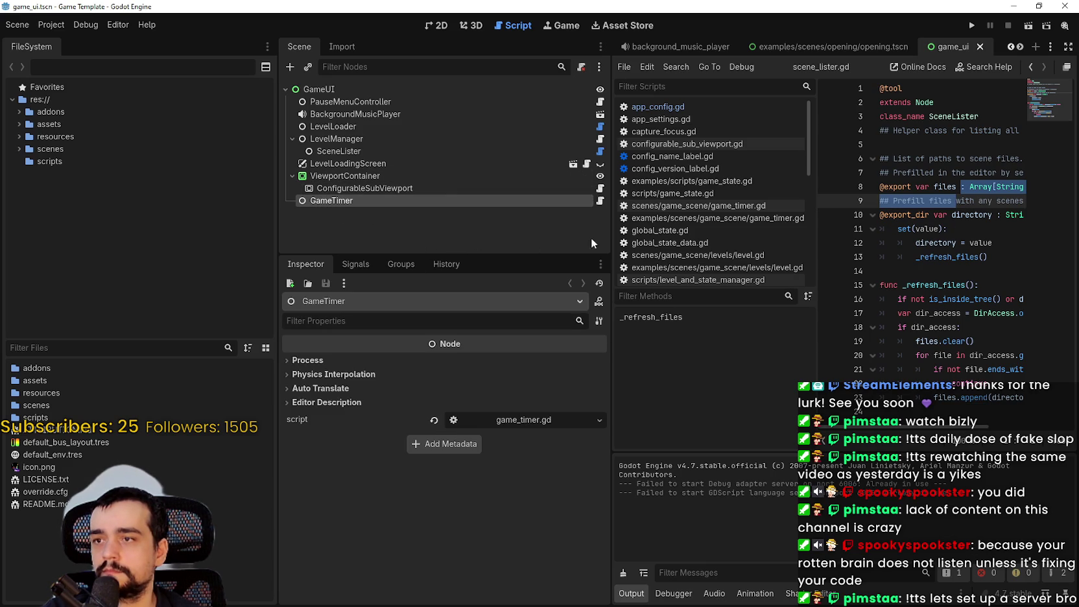
# Step: Widen the script editor and search all project files for 'emit'
pyautogui.moveTo(609, 240); pyautogui.dragTo(418, 240)
pyautogui.click(834, 275)
pyautogui.hotkey('ctrl', 'shift', 'f')
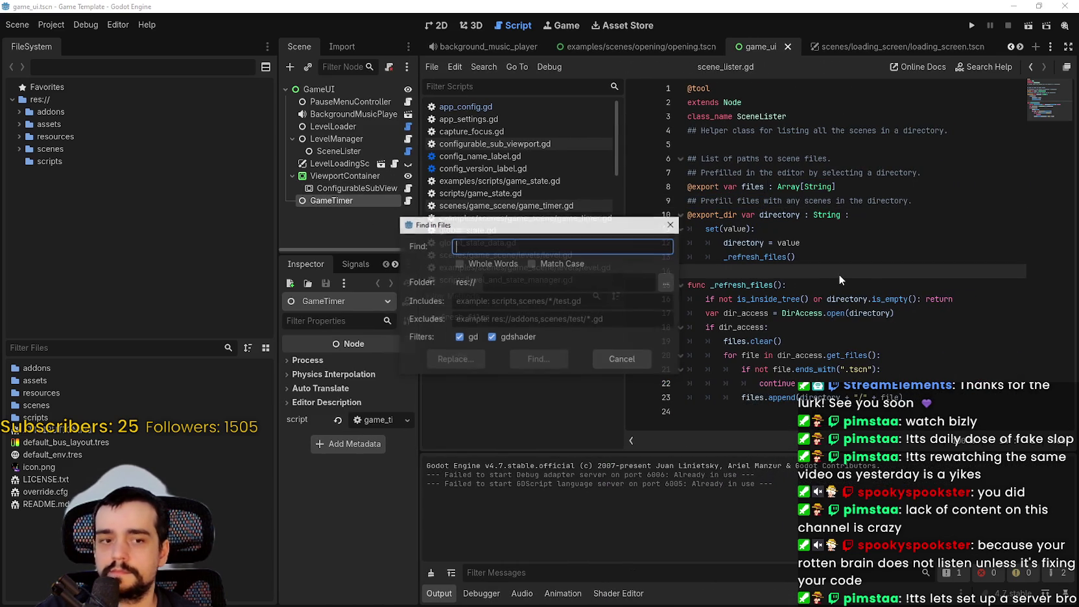
pyautogui.write('emit')
pyautogui.press('Return')
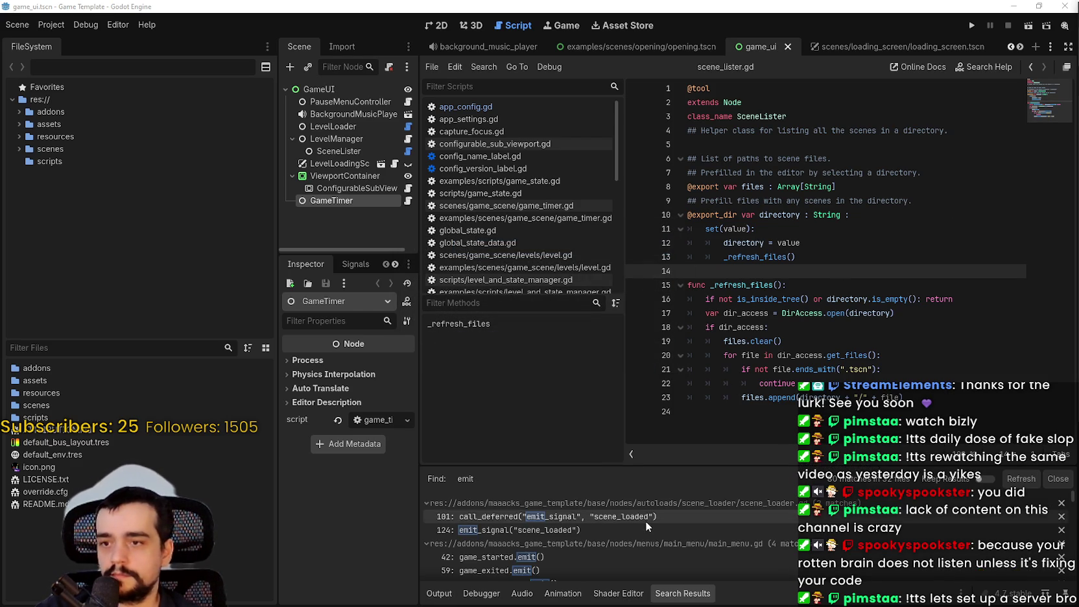
# Step: Open the main_menu.gd line 42 emit match and jump to the game_started declaration
pyautogui.click(674, 516)
pyautogui.scroll(-2, 668, 540)
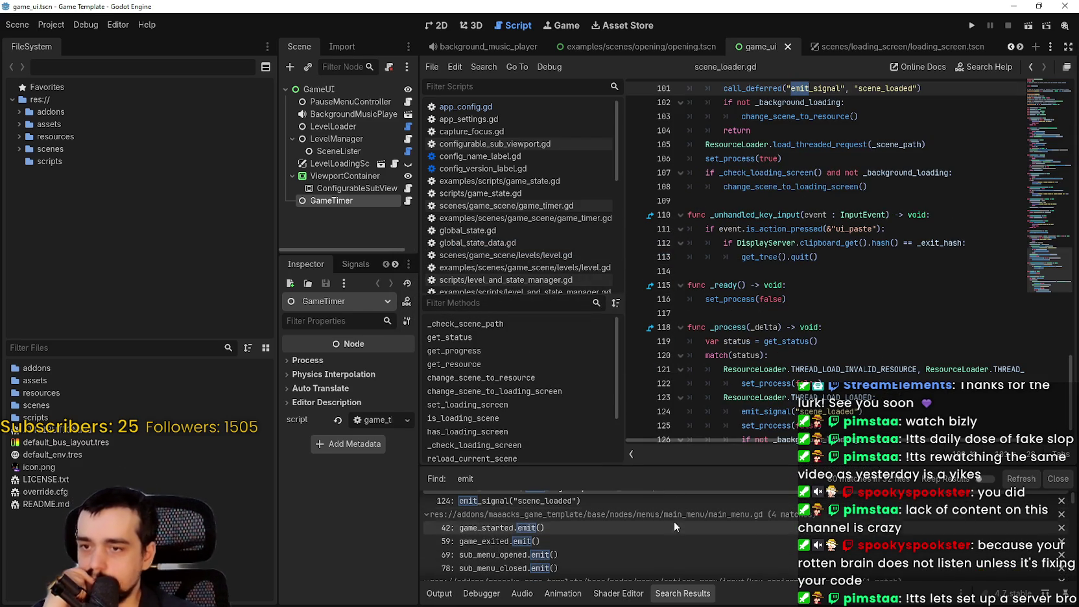
pyautogui.click(647, 526)
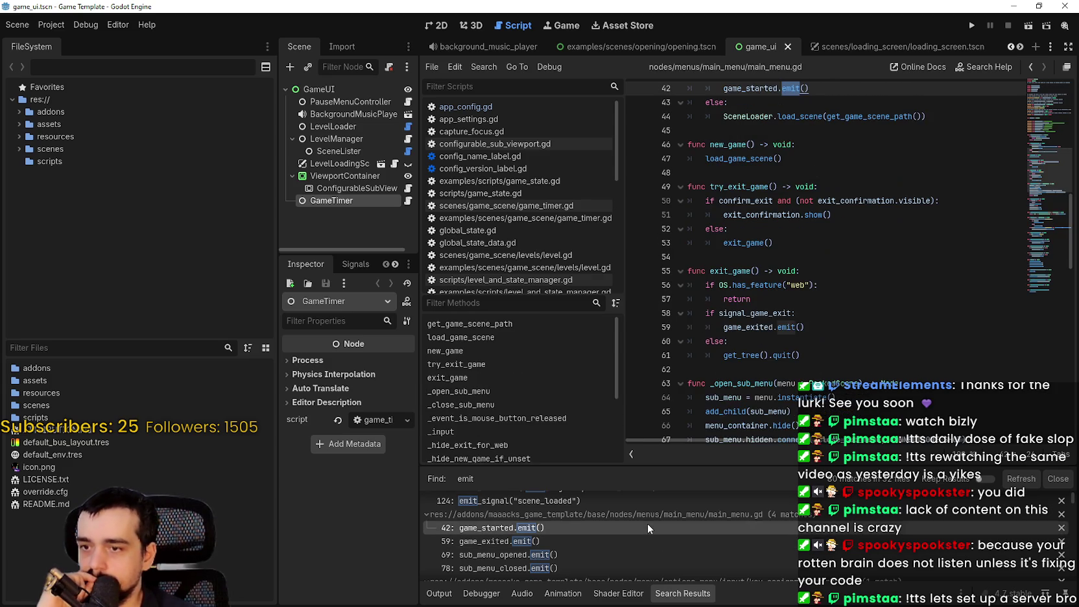
pyautogui.scroll(3, 778, 214)
pyautogui.doubleClick(776, 214)
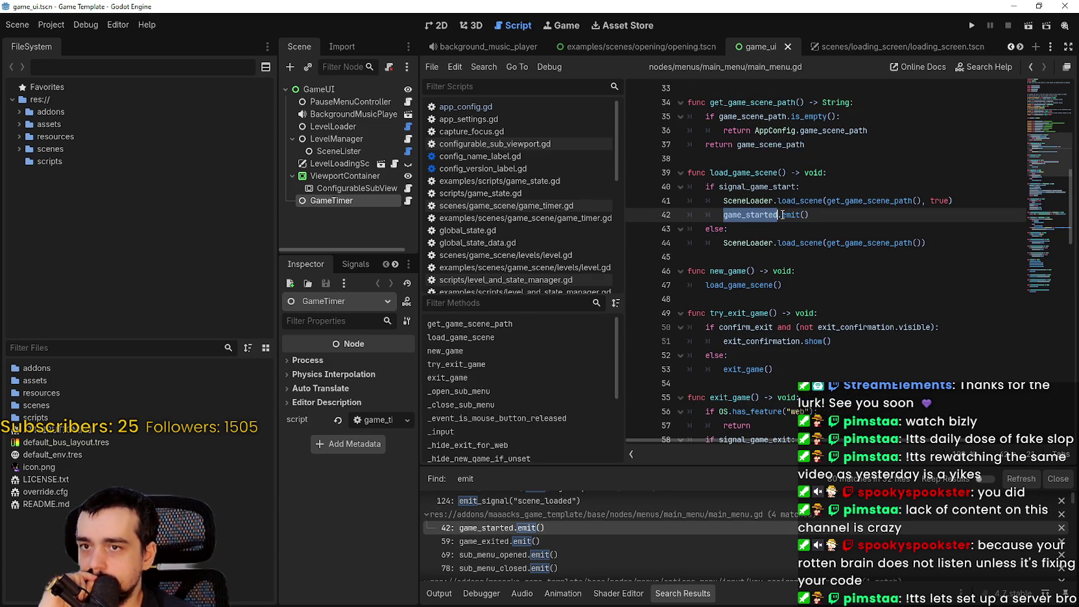
pyautogui.rightClick(776, 214)
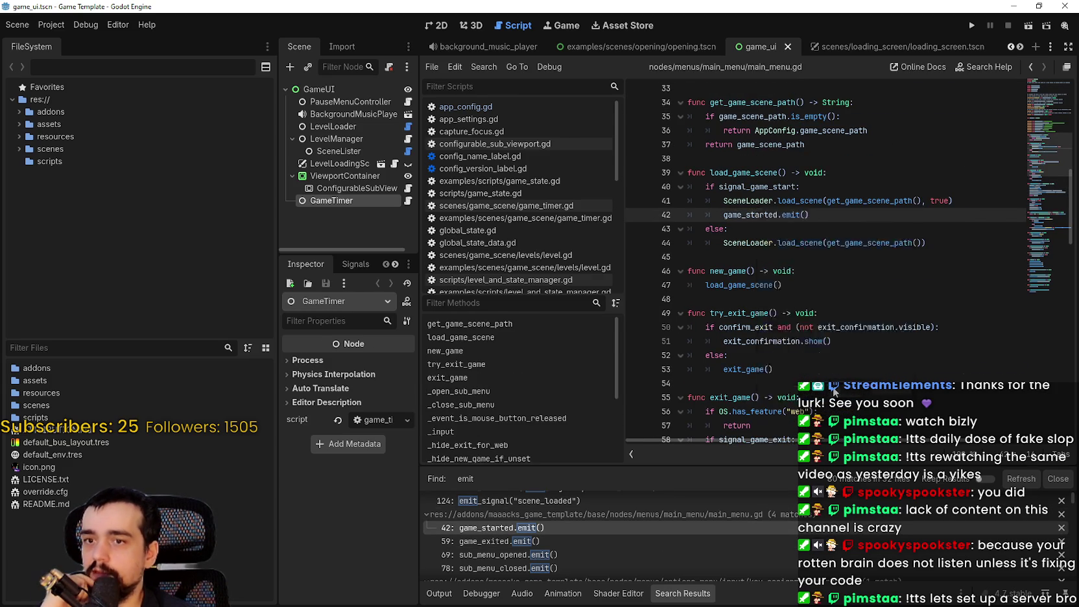
pyautogui.click(835, 392)
# Step: Search the project for game_started and compare its line 7 declaration with the line 42 usage
pyautogui.click(821, 186)
pyautogui.press('Up')
pyautogui.doubleClick(751, 173)
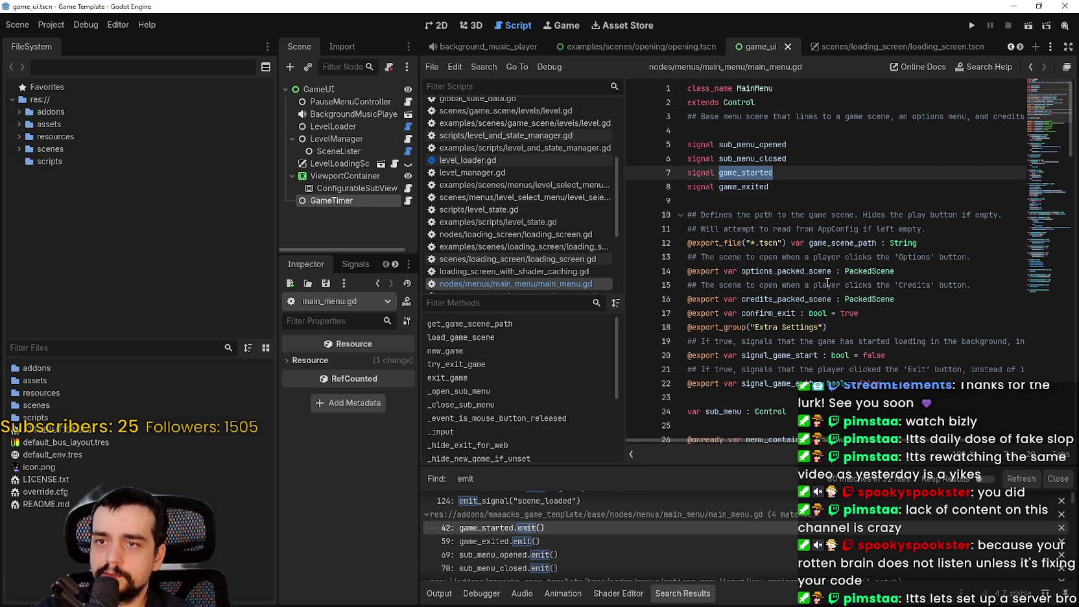
pyautogui.hotkey('ctrl', 'shift', 'f')
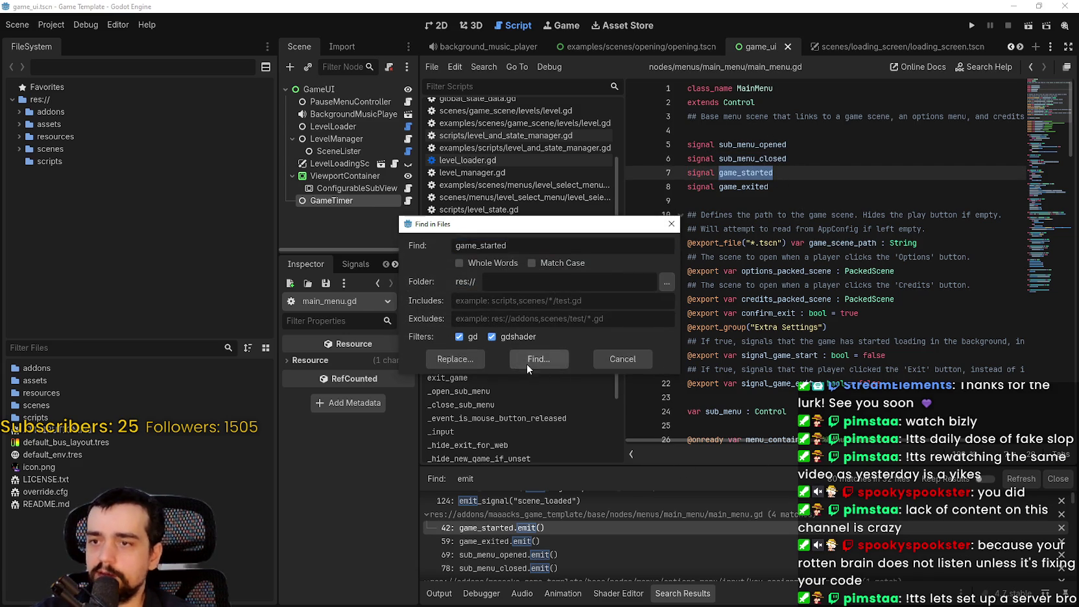
pyautogui.click(525, 359)
pyautogui.click(542, 517)
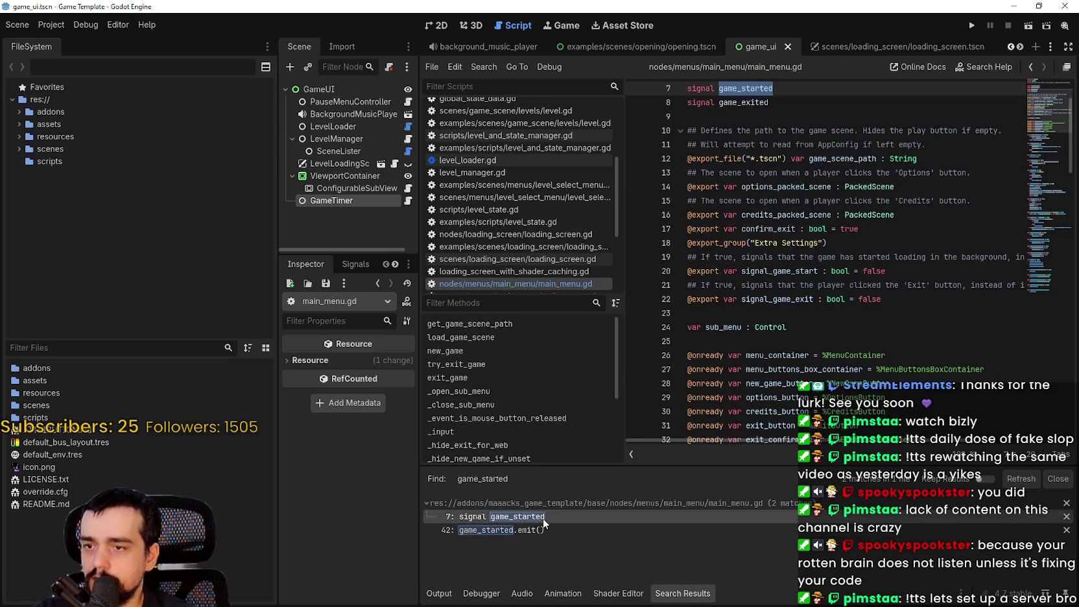
pyautogui.click(531, 529)
pyautogui.click(541, 518)
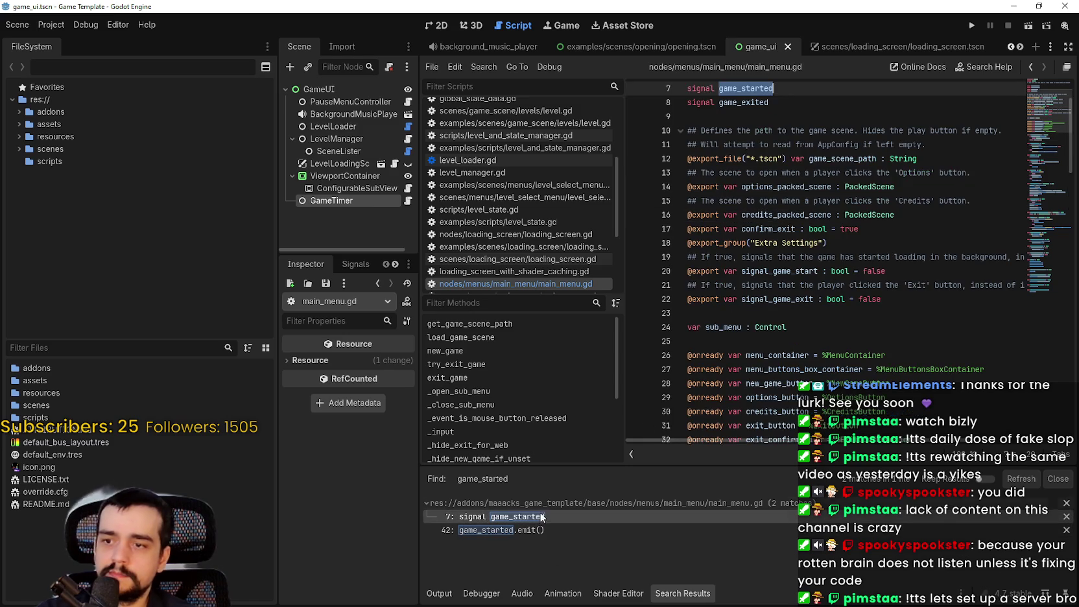
pyautogui.click(752, 327)
# Step: Rerun the project-wide 'emit' search and scroll through all its results
pyautogui.hotkey('ctrl', 'shift', 'f')
pyautogui.write('emit')
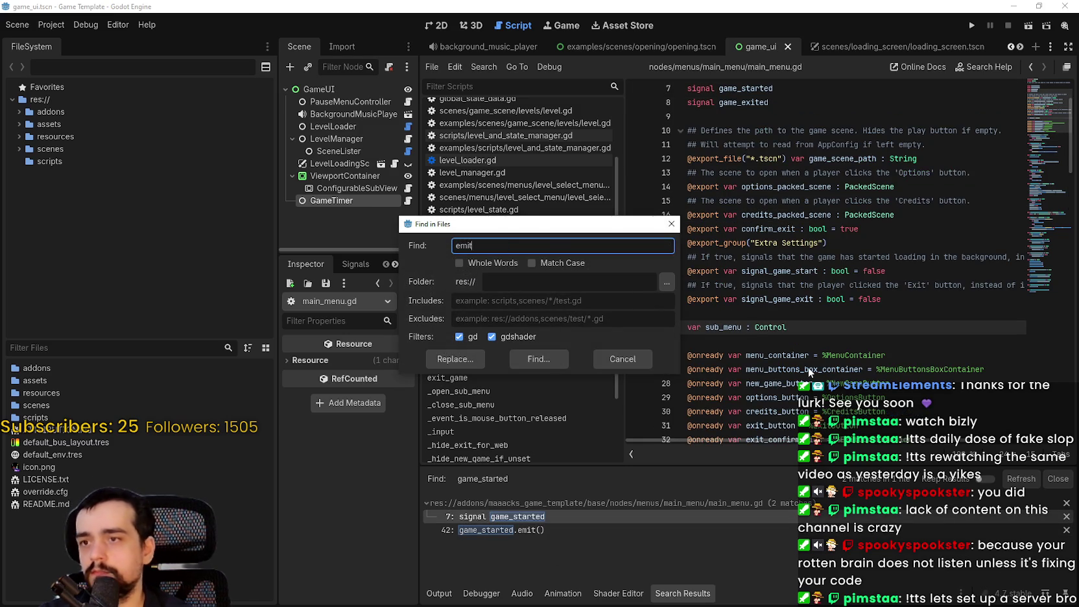
pyautogui.press('Return')
pyautogui.scroll(-3, 674, 534)
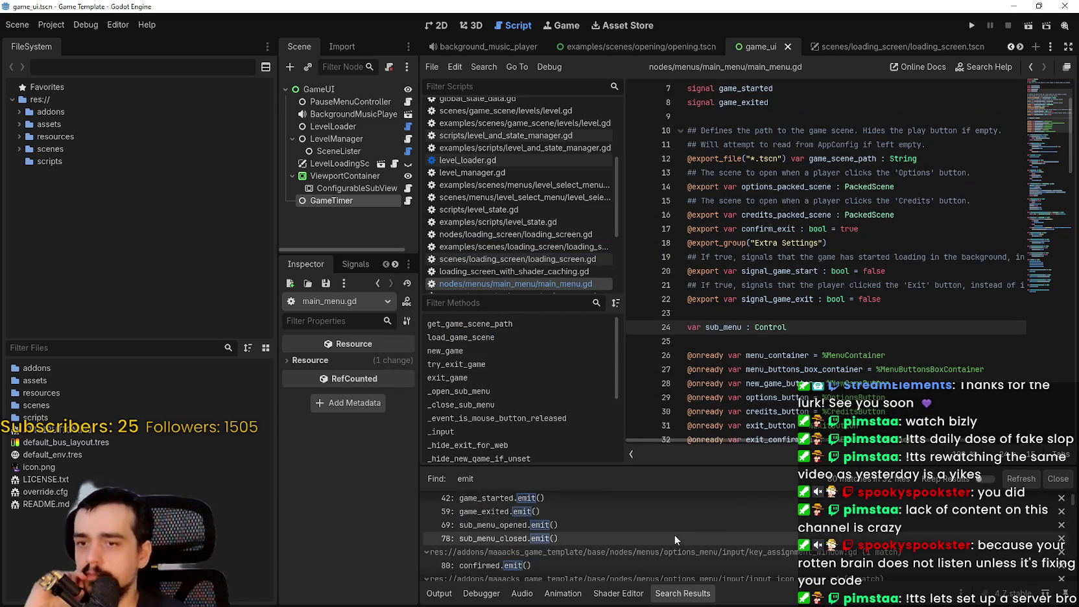
pyautogui.scroll(-2, 674, 531)
pyautogui.scroll(-2, 672, 531)
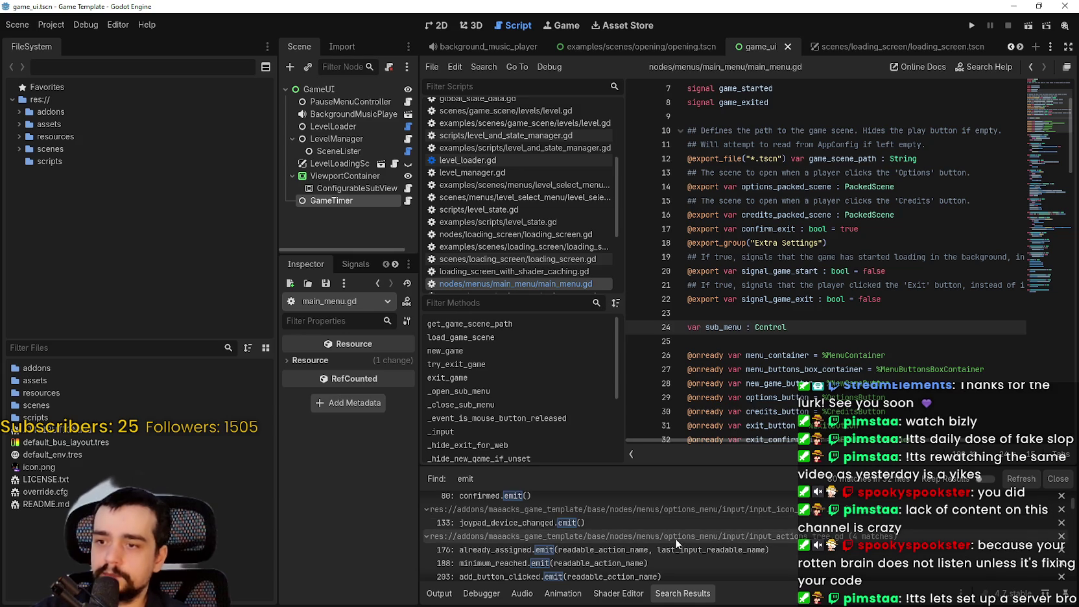
pyautogui.scroll(-2, 675, 537)
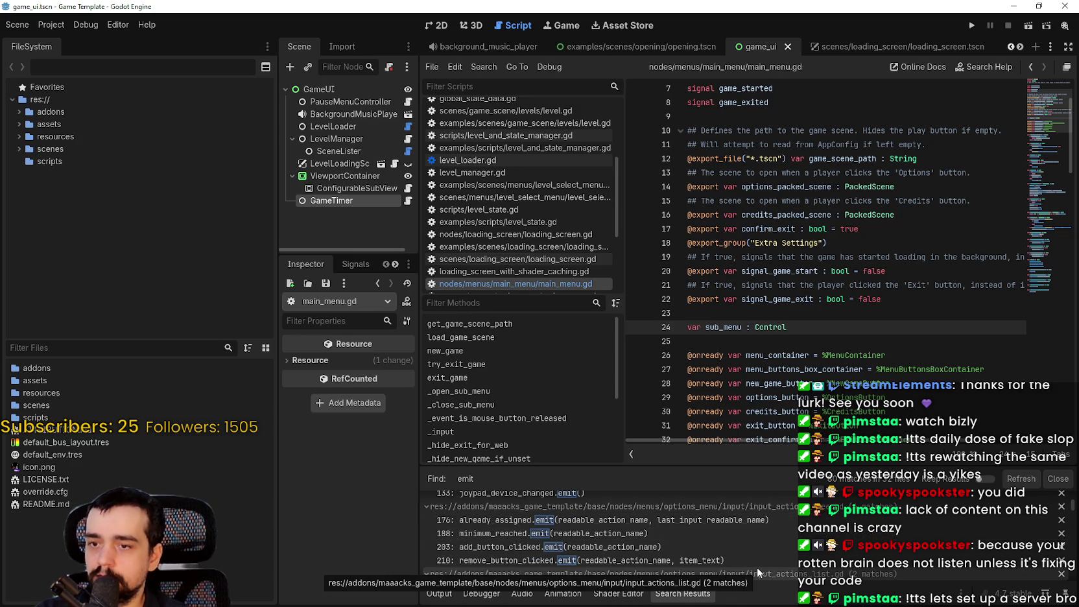
pyautogui.scroll(-2, 721, 558)
pyautogui.scroll(-2, 713, 535)
pyautogui.scroll(-8, 708, 533)
pyautogui.scroll(-5, 747, 550)
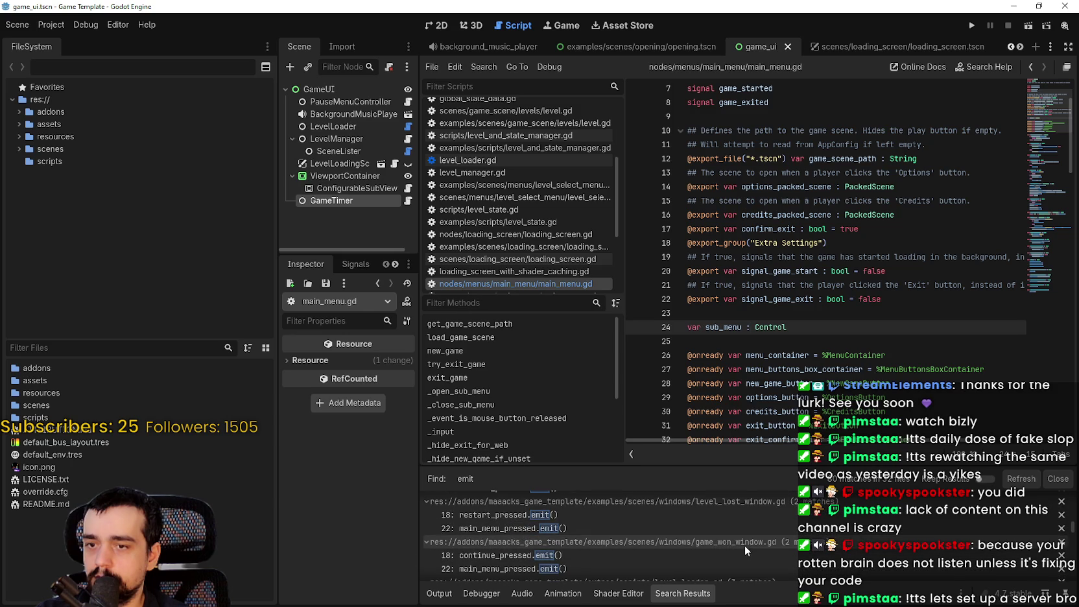
# Step: Inspect the restart_pressed emit in level_lost_window.gd, then open the level_won emit in level.gd
pyautogui.click(736, 516)
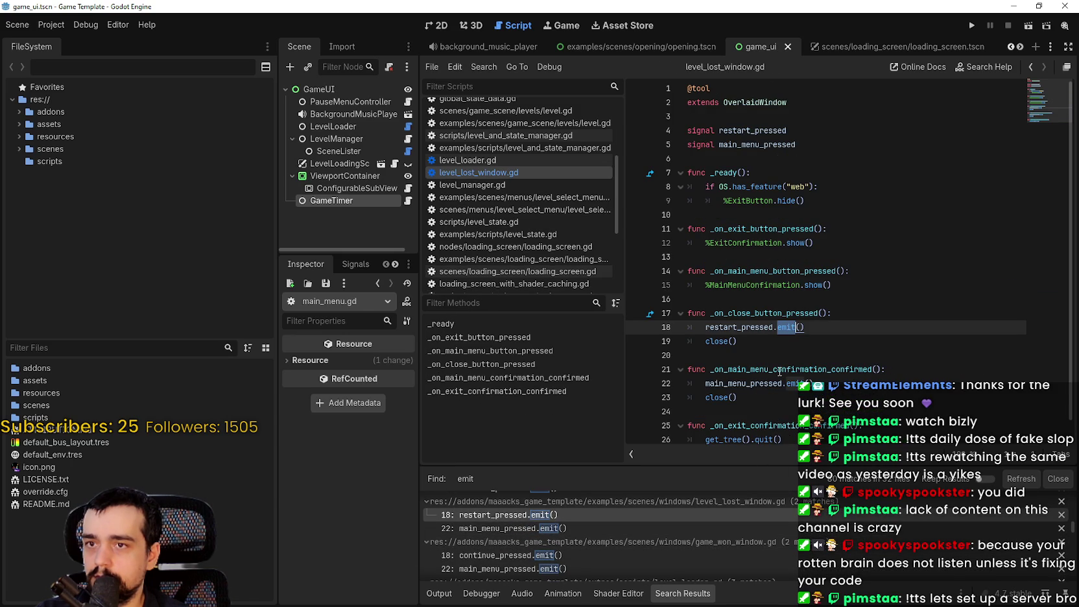
pyautogui.doubleClick(765, 328)
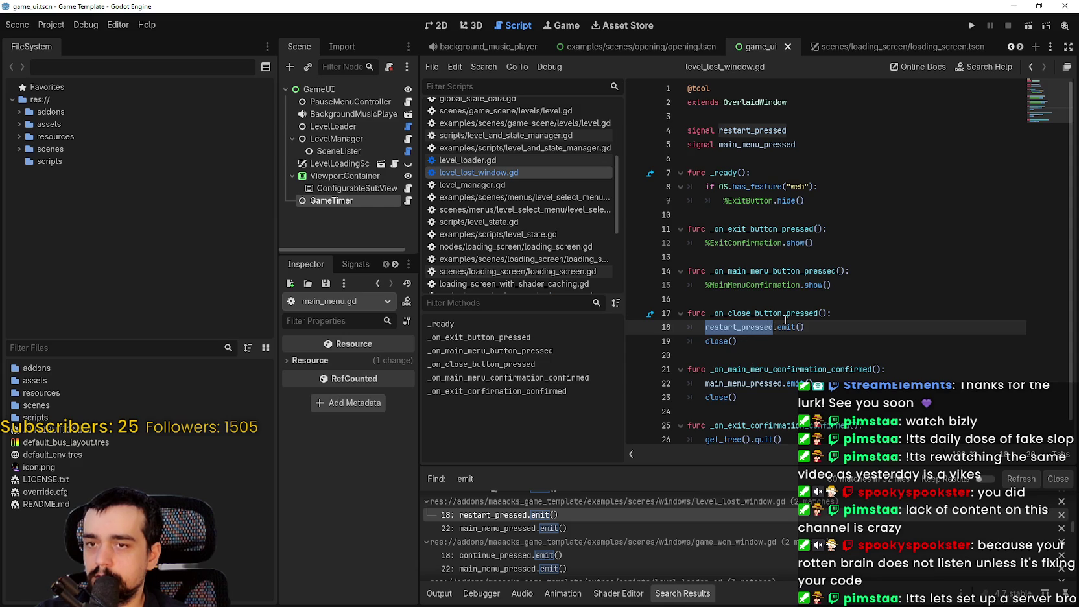
pyautogui.scroll(-5, 623, 524)
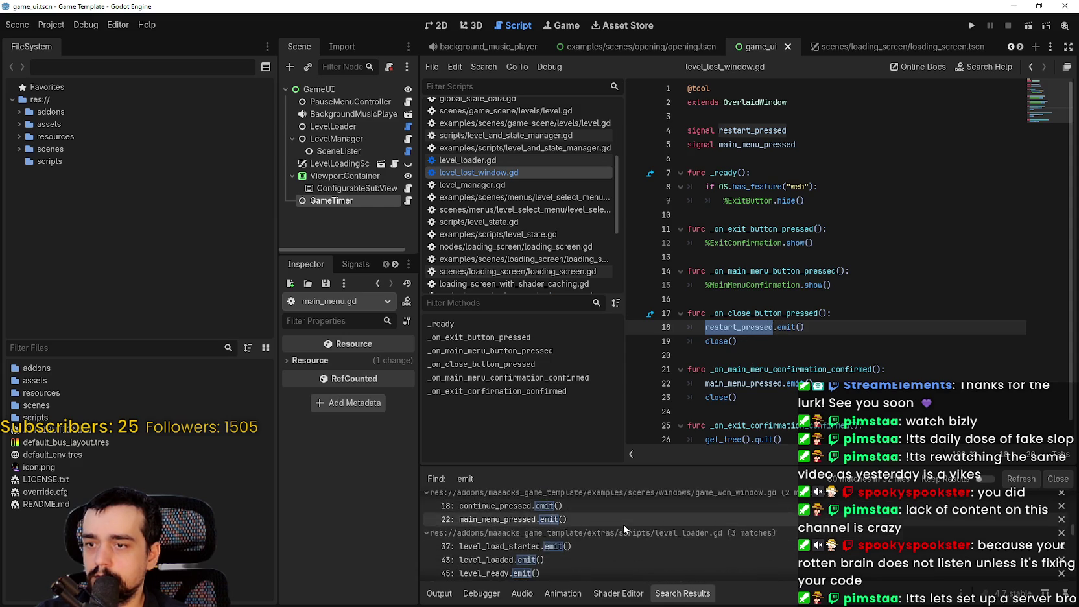
pyautogui.scroll(-5, 689, 539)
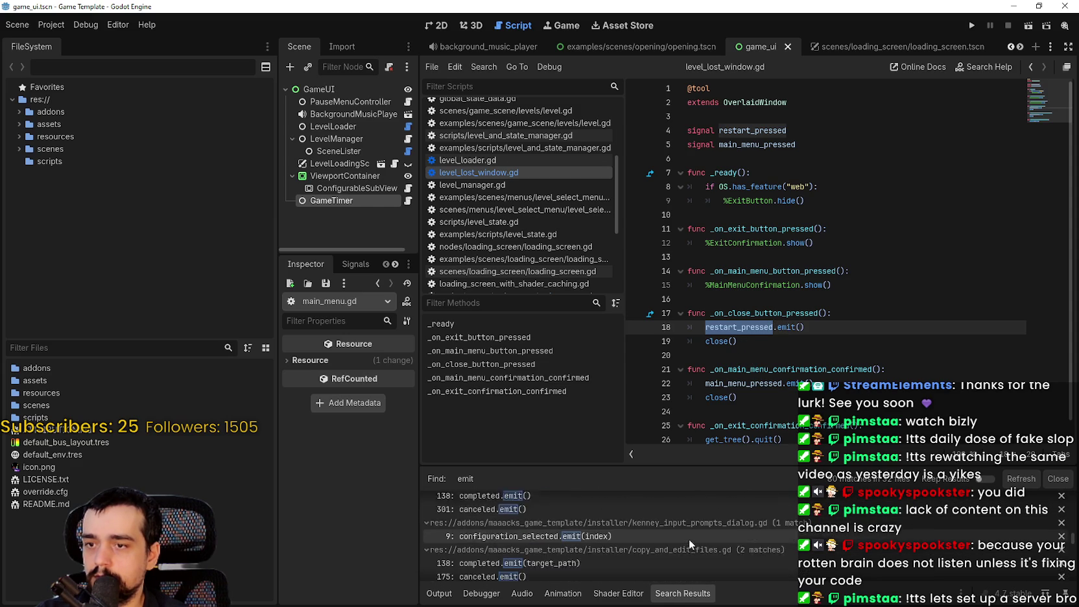
pyautogui.scroll(10, 687, 534)
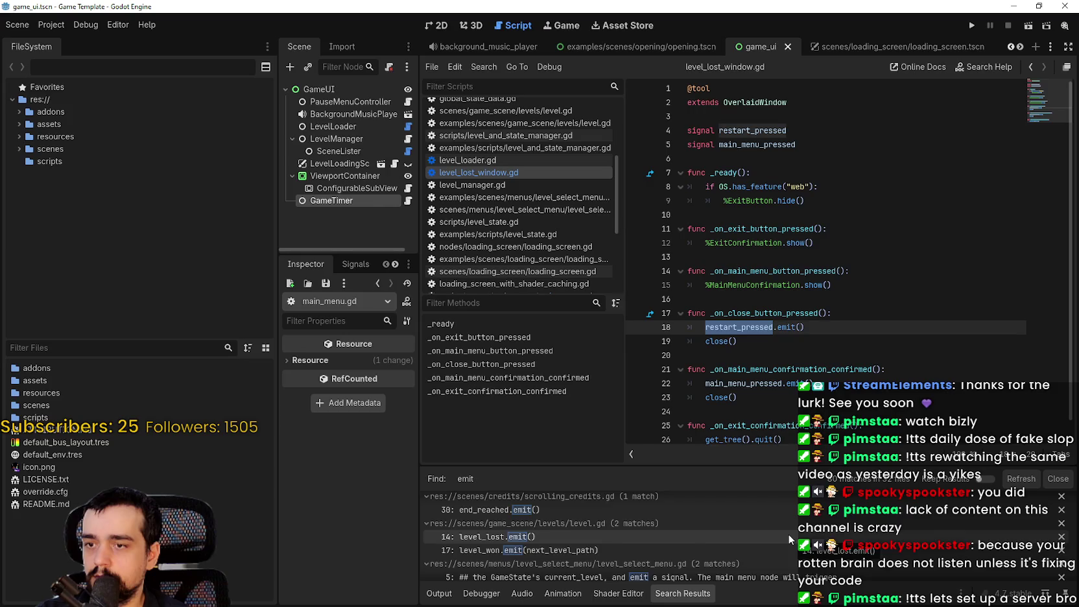
pyautogui.scroll(-3, 789, 532)
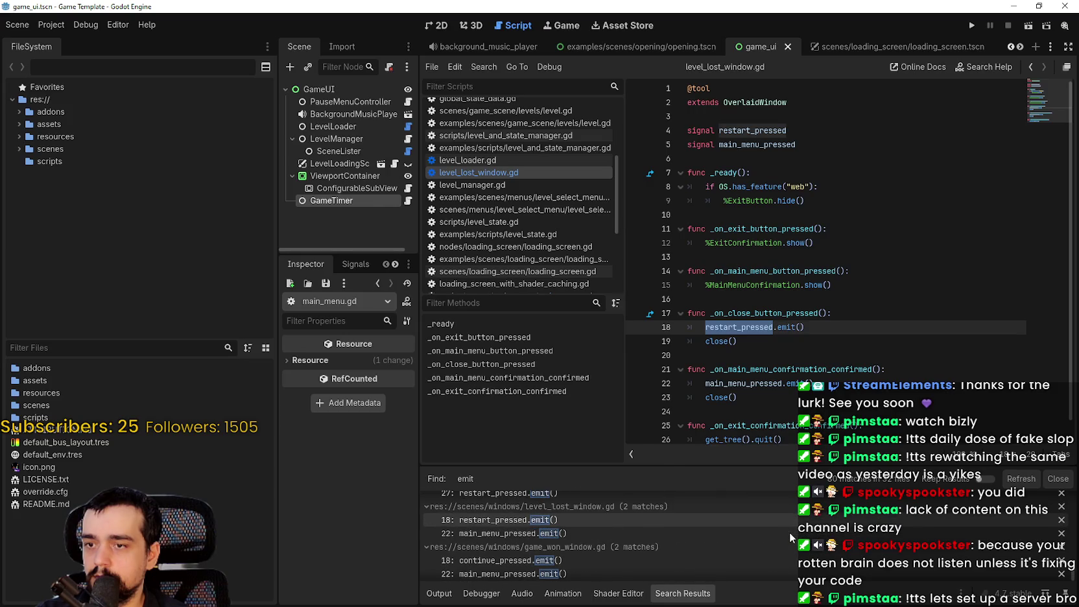
pyautogui.scroll(3, 785, 537)
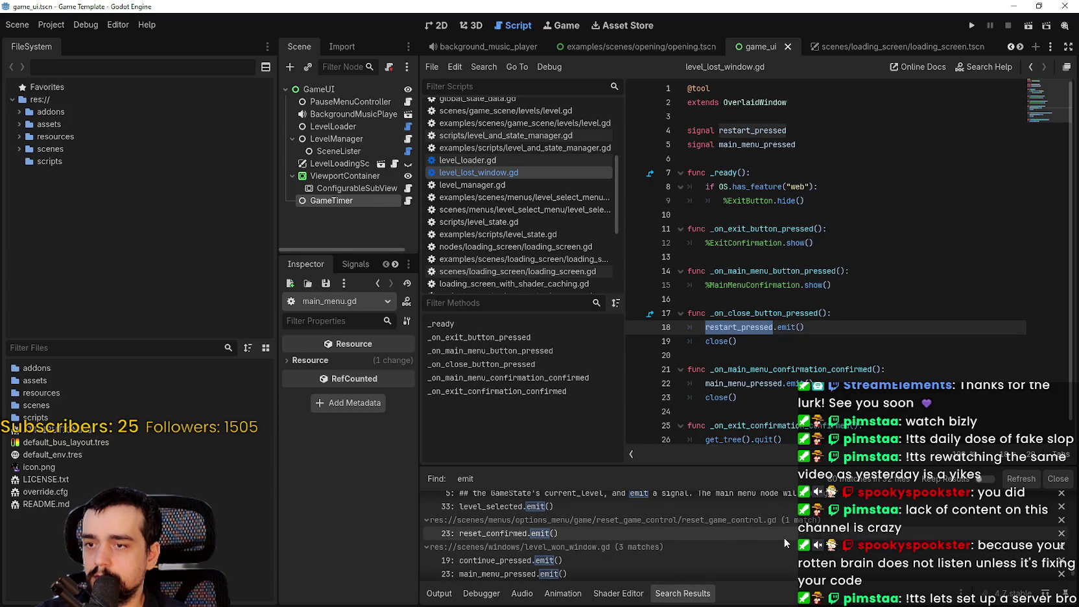
pyautogui.scroll(3, 562, 533)
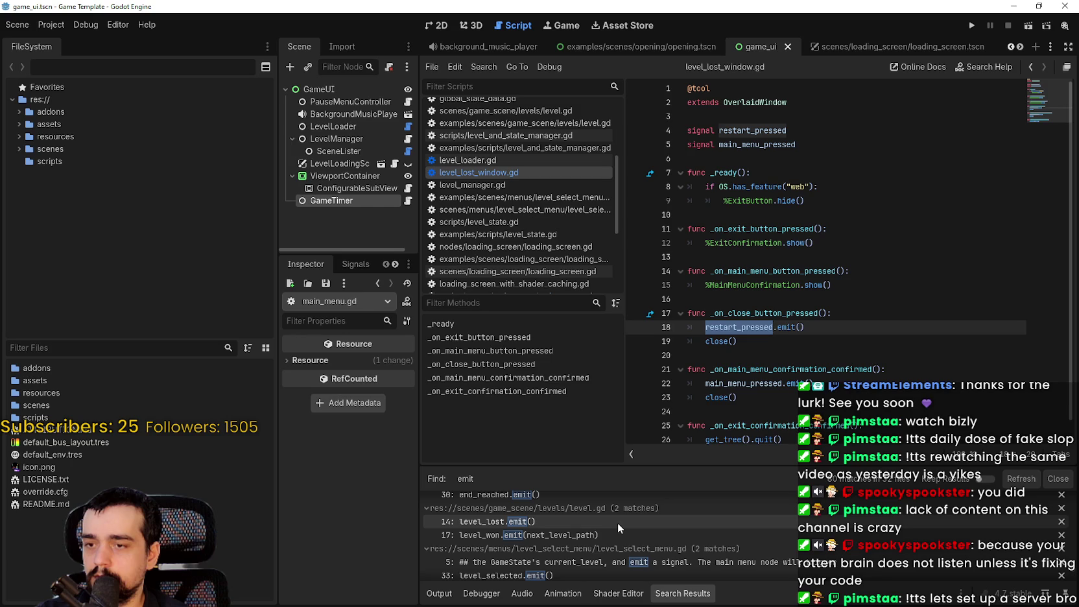
pyautogui.click(617, 526)
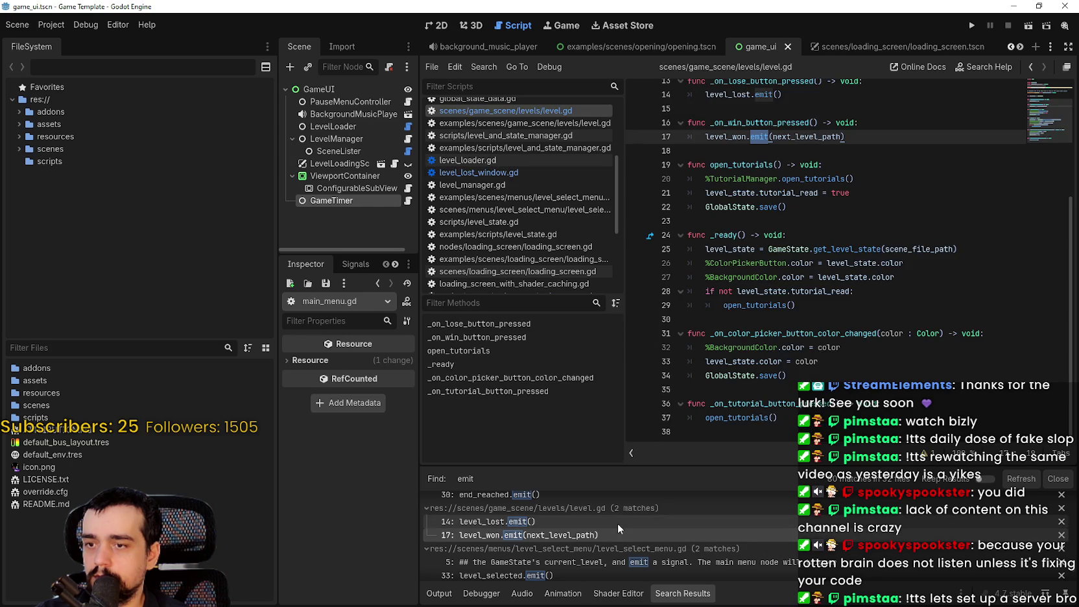
# Step: Search the whole project for level_won, starting from its line 4 declaration in level.gd
pyautogui.scroll(2, 753, 259)
pyautogui.doubleClick(726, 259)
pyautogui.scroll(2, 726, 261)
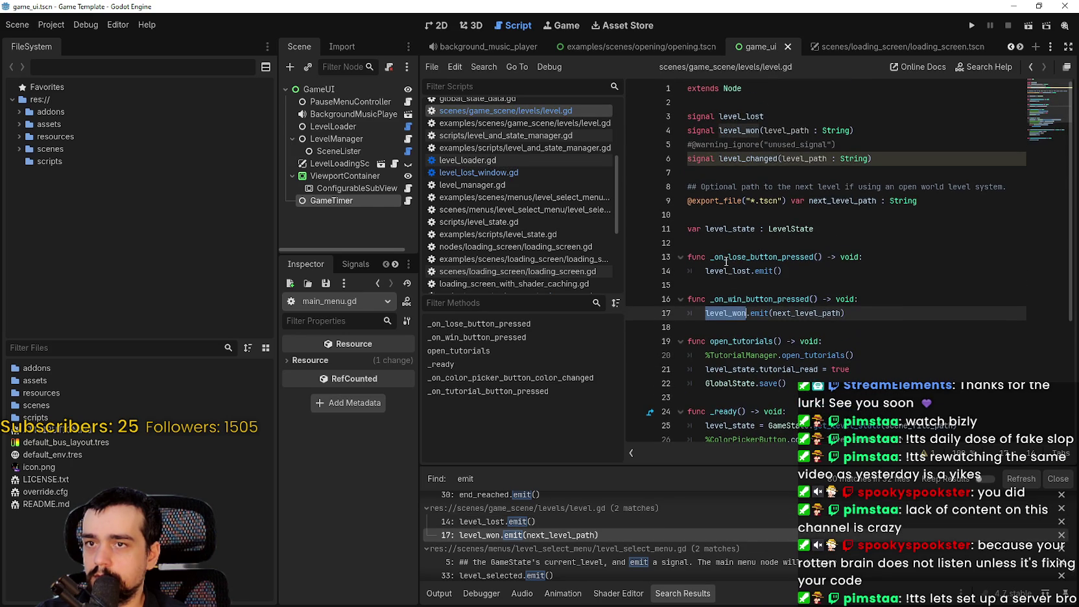
pyautogui.doubleClick(738, 130)
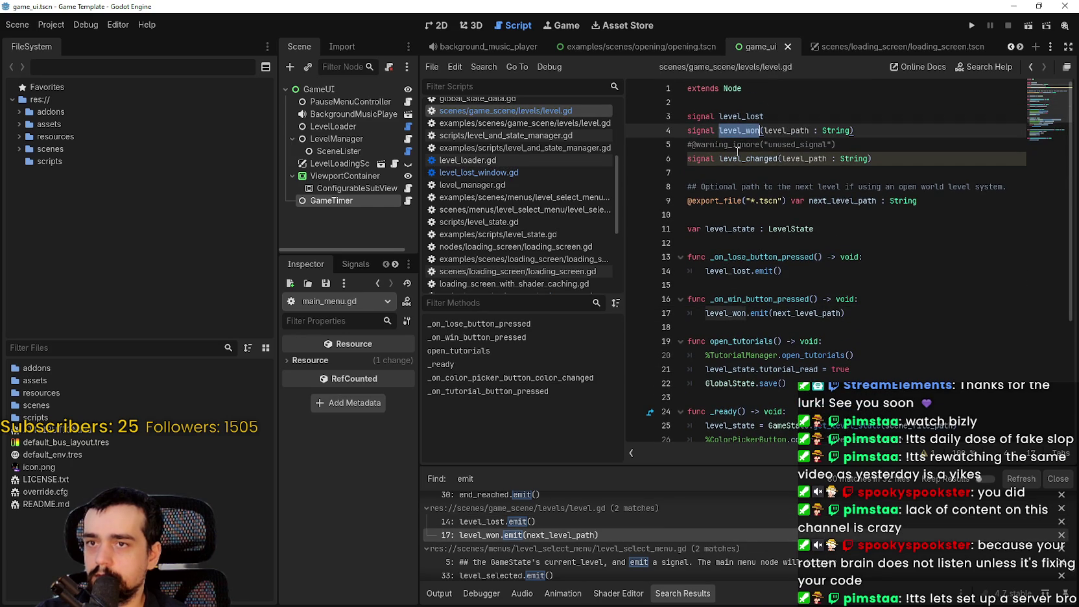
pyautogui.hotkey('ctrl', 'shift', 'f')
pyautogui.click(540, 359)
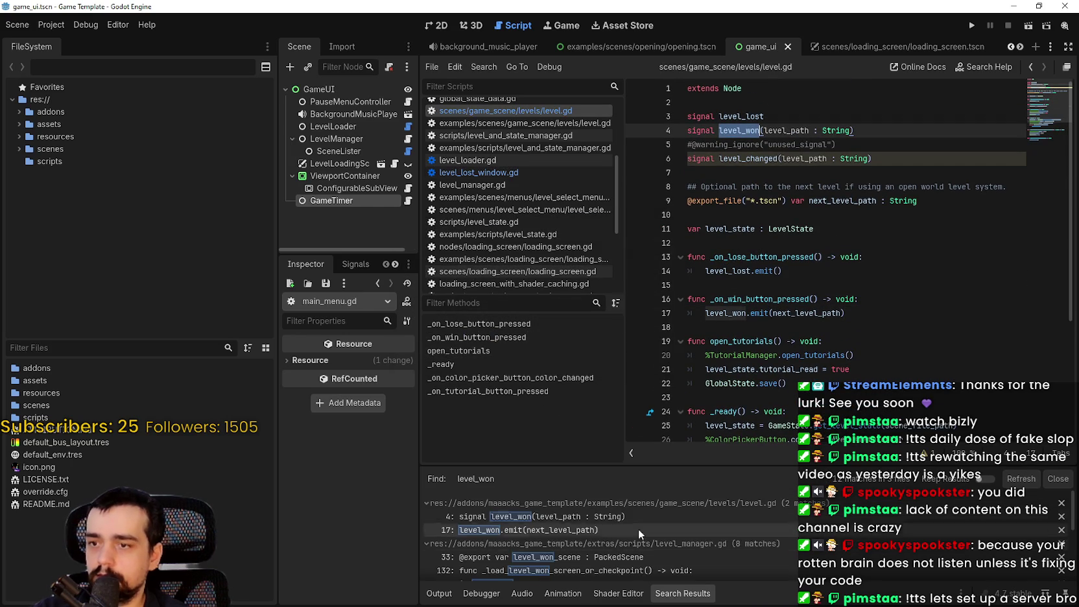
# Step: Browse the level_won results and open the level_manager.gd line 157 connection
pyautogui.scroll(-4, 685, 546)
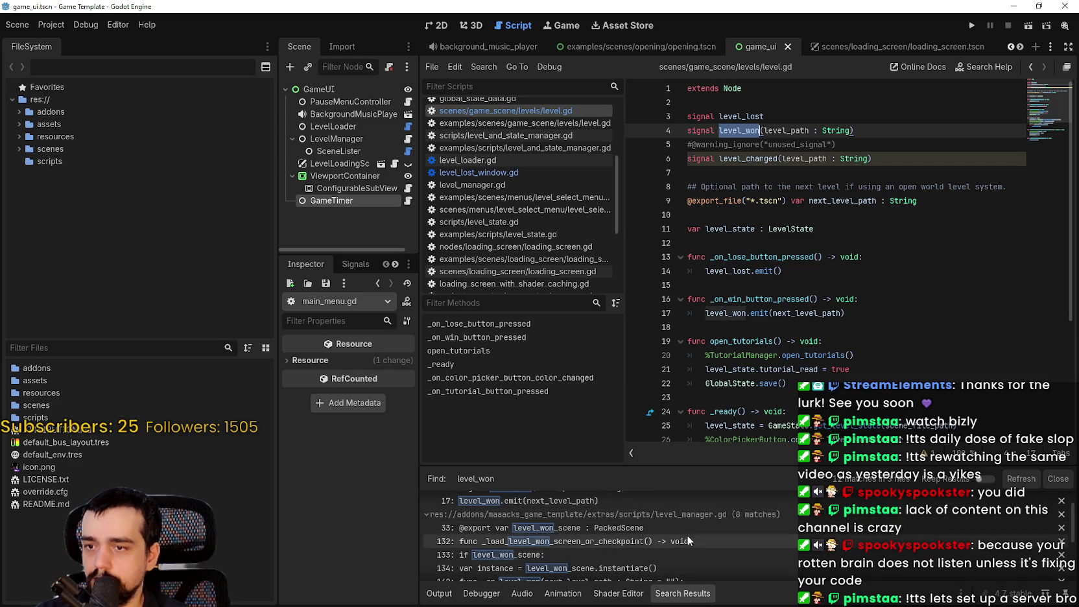
pyautogui.scroll(-3, 696, 541)
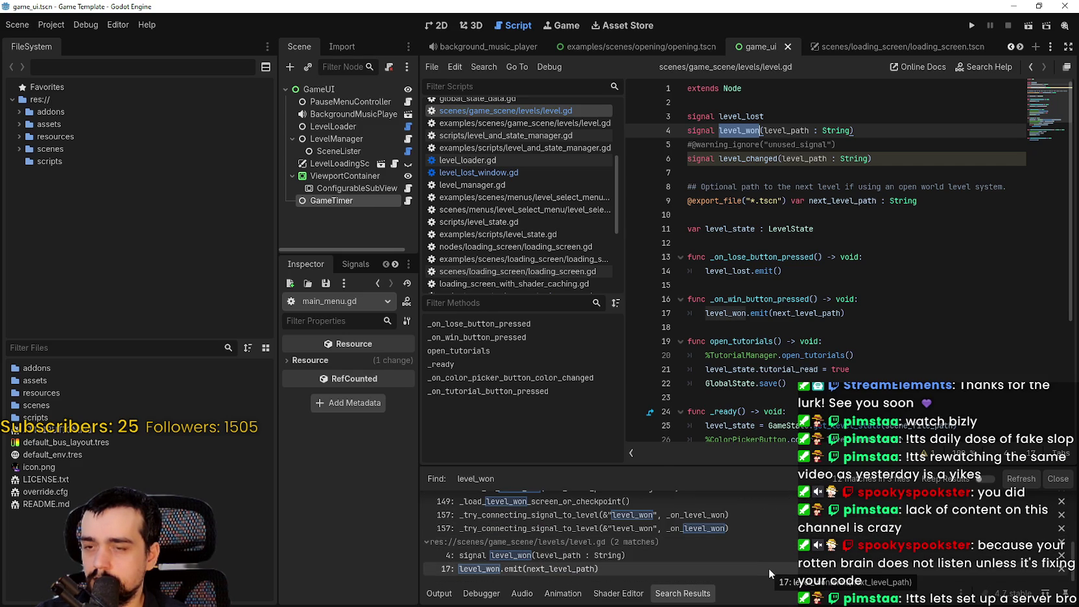
pyautogui.scroll(2, 768, 568)
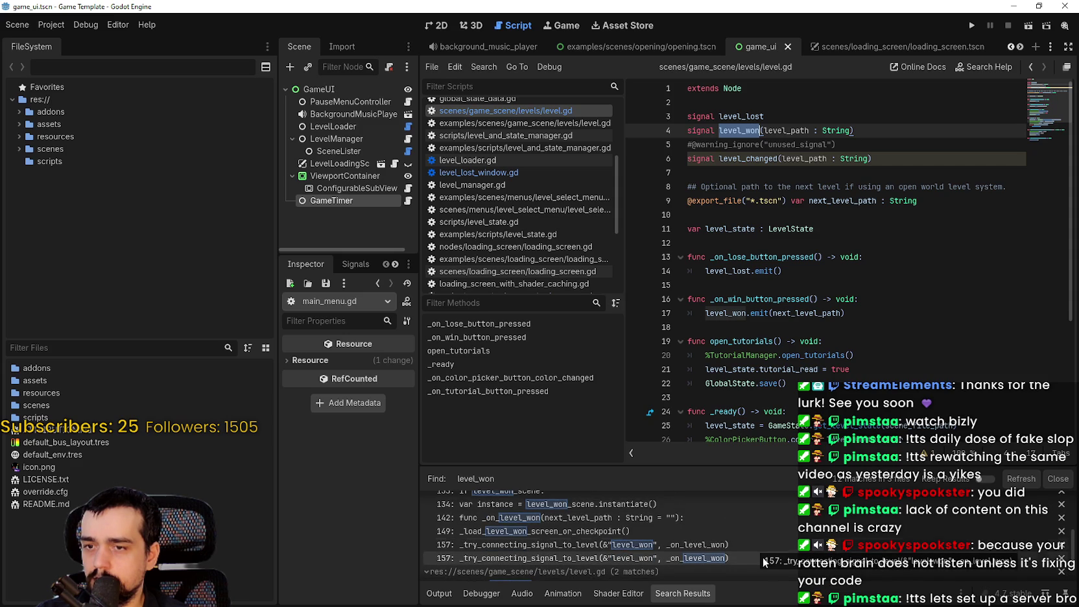
pyautogui.scroll(1, 765, 560)
pyautogui.scroll(1, 765, 559)
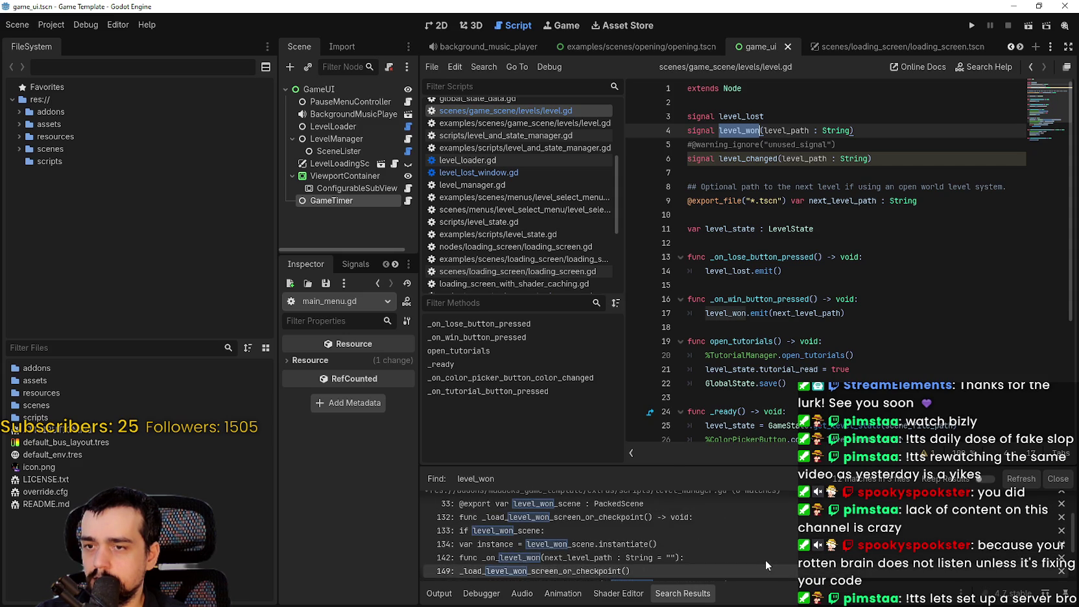
pyautogui.scroll(2, 763, 546)
pyautogui.scroll(1, 764, 545)
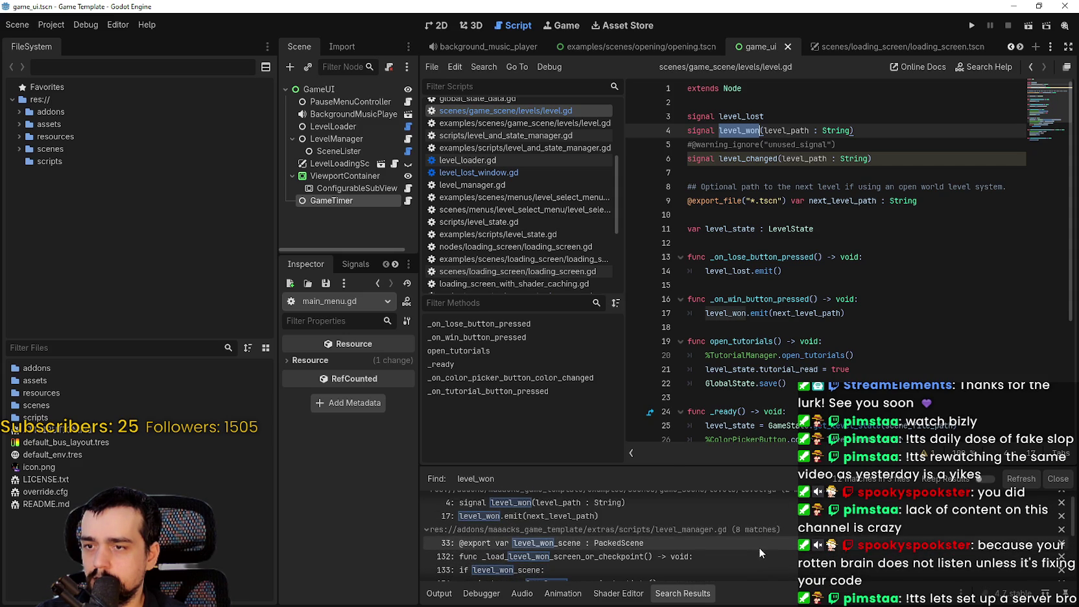
pyautogui.scroll(-5, 759, 541)
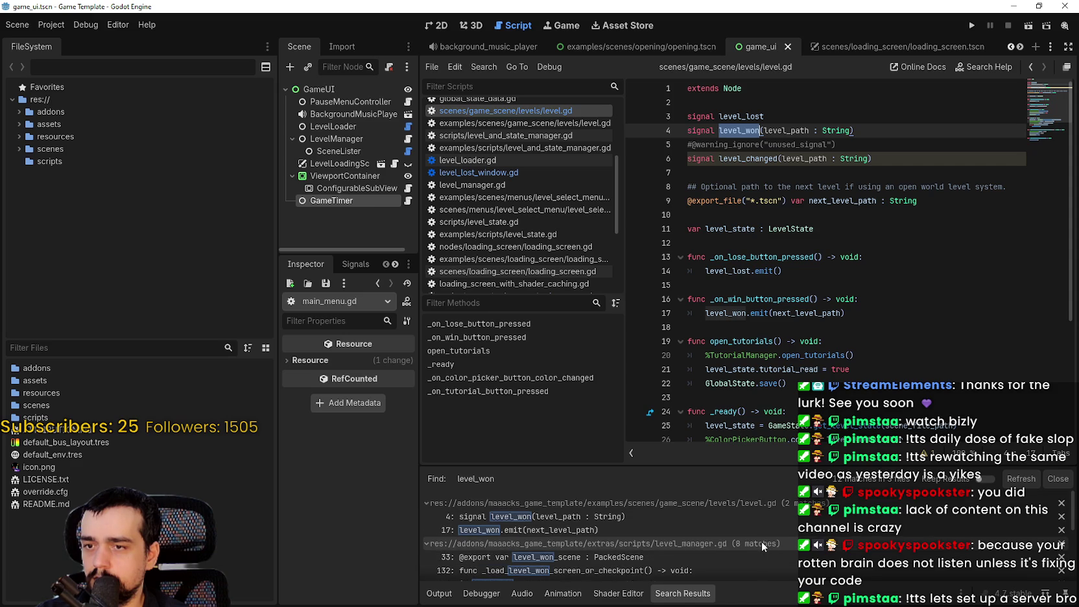
pyautogui.click(761, 541)
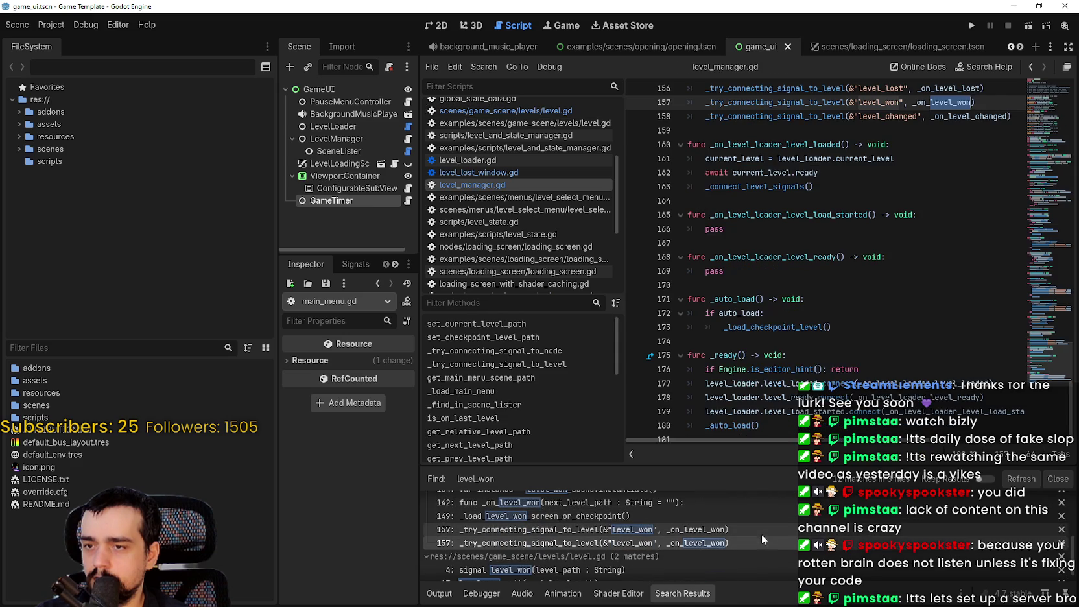
# Step: Follow _try_connecting_signal_to_level to its definition, then look up _try_connecting_signal_to_node
pyautogui.click(761, 531)
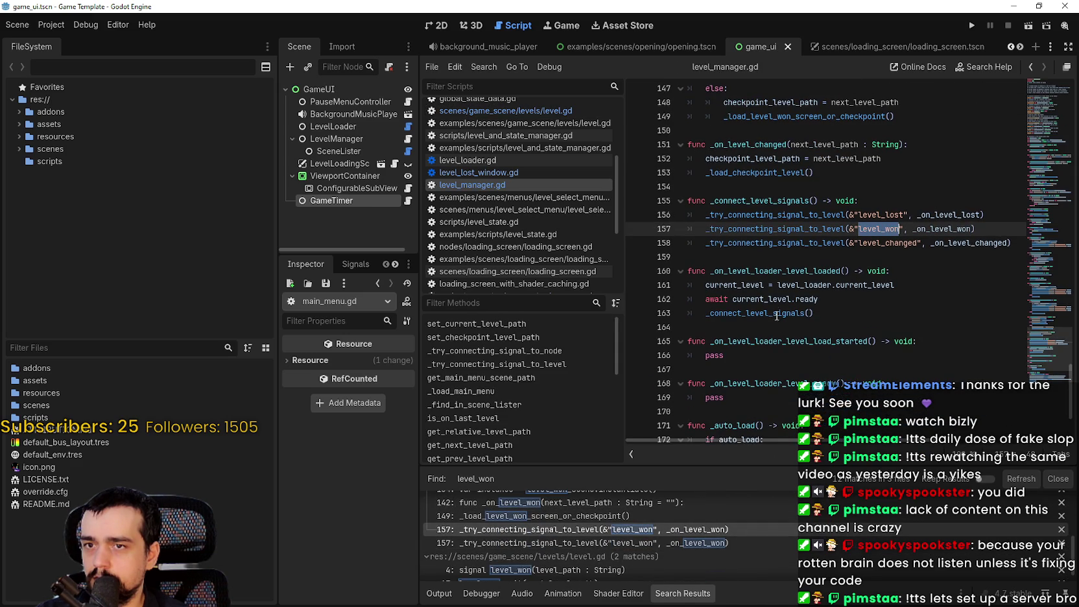
pyautogui.click(756, 229)
pyautogui.keyDown('ctrl'); pyautogui.click(755, 229); pyautogui.keyUp('ctrl')
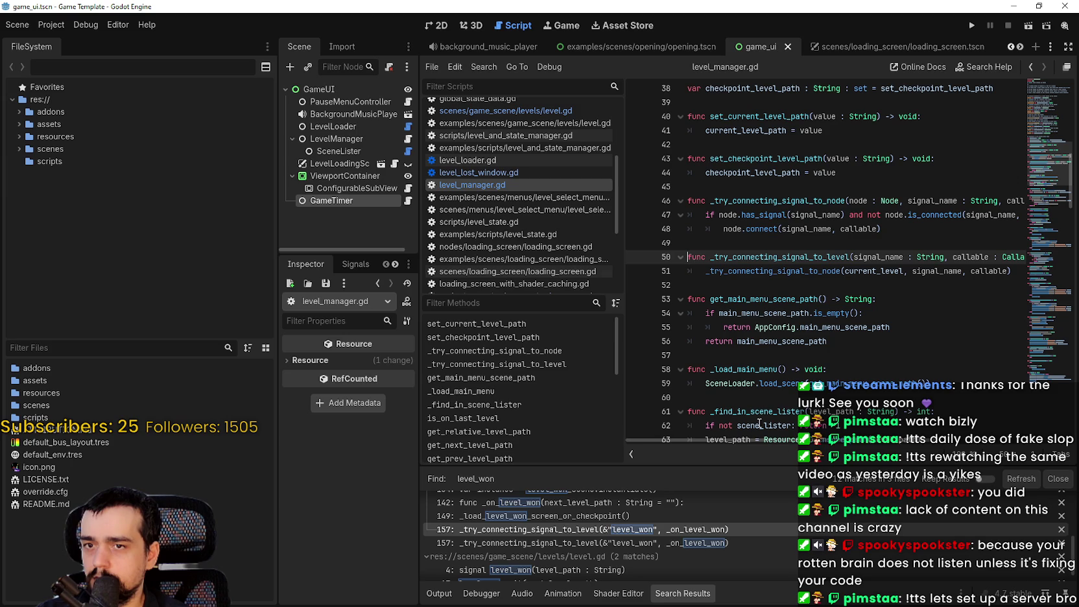
pyautogui.moveTo(789, 439)
pyautogui.mouseDown()
pyautogui.moveTo(925, 462)
pyautogui.moveTo(758, 441)
pyautogui.mouseUp()
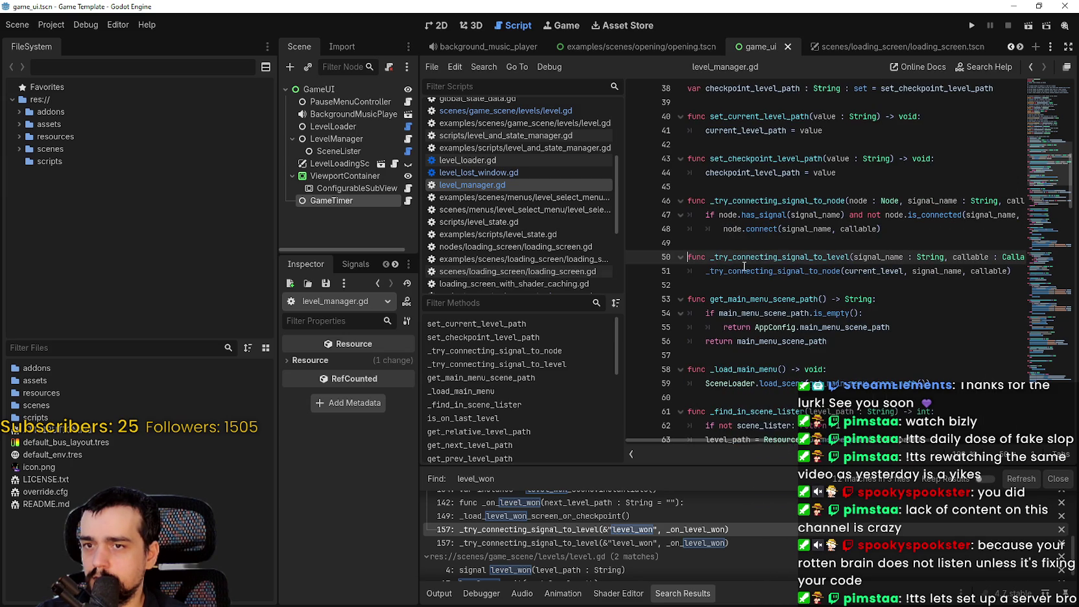
pyautogui.rightClick(745, 272)
pyautogui.click(775, 444)
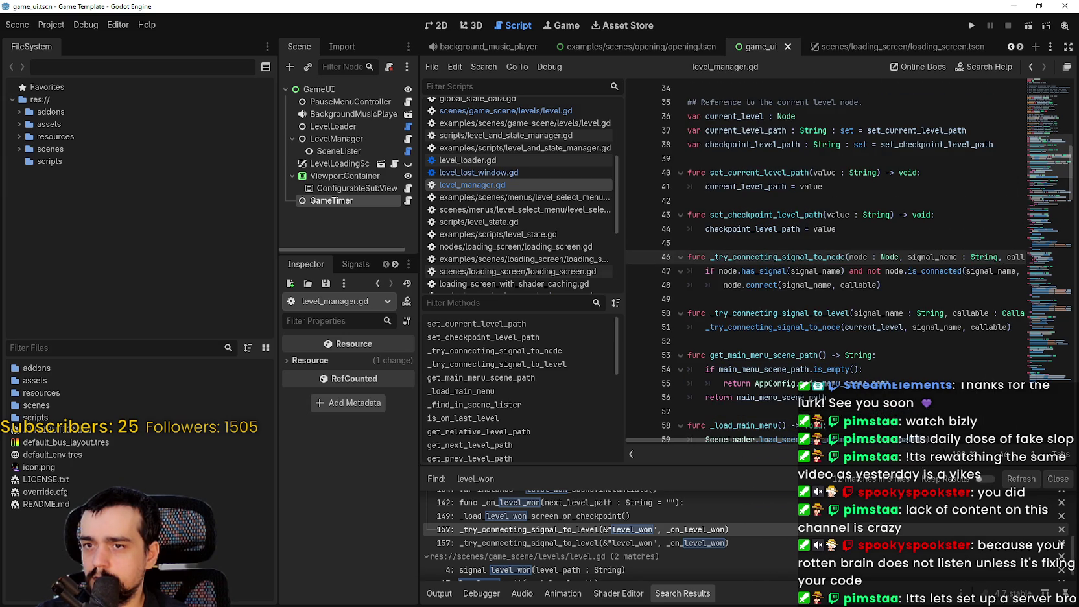
# Step: Select the whole _try_connecting_signal_to_node function, then just its name
pyautogui.moveTo(739, 439); pyautogui.dragTo(759, 439)
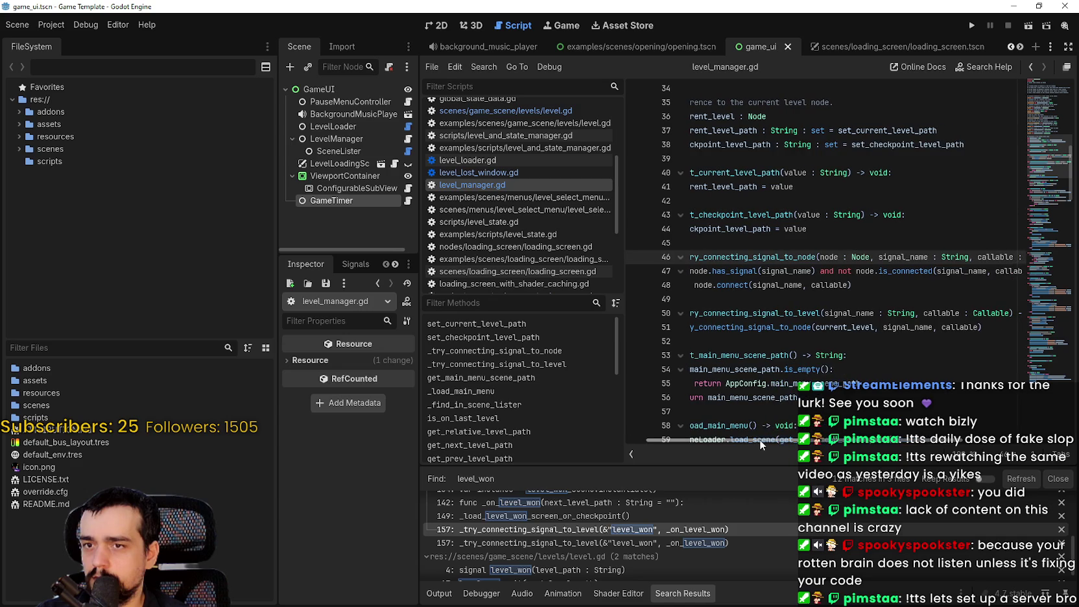
pyautogui.scroll(10, 735, 280)
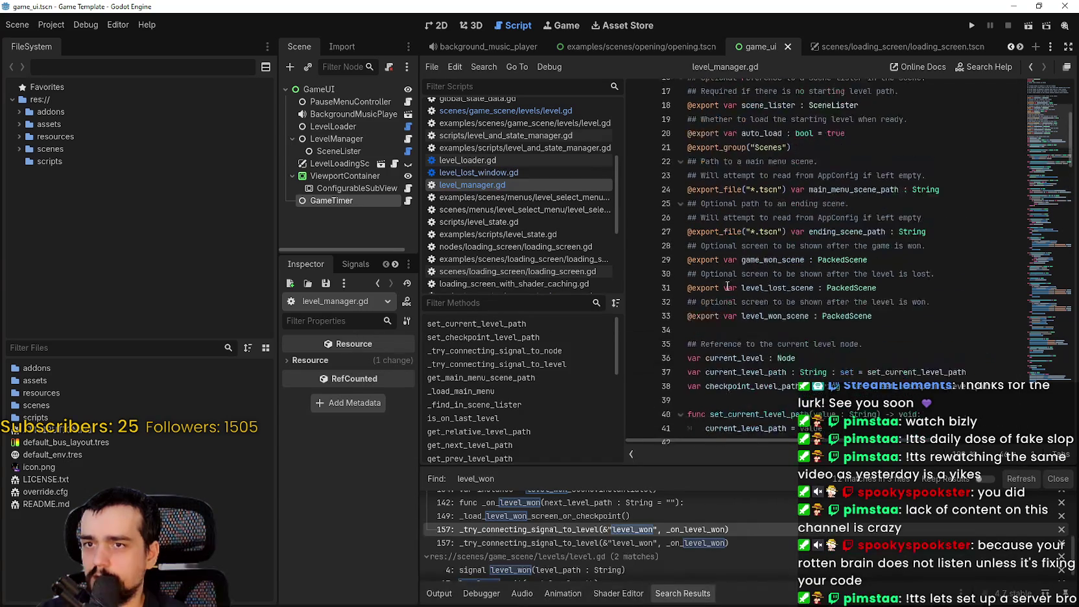
pyautogui.scroll(2, 734, 281)
pyautogui.scroll(-12, 743, 299)
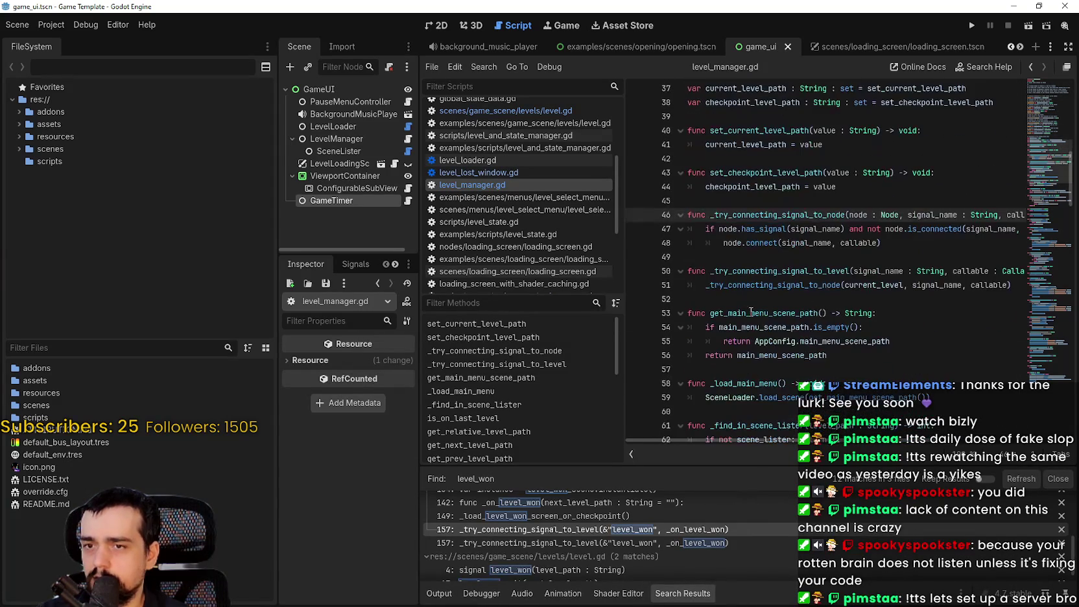
pyautogui.moveTo(851, 445)
pyautogui.mouseDown()
pyautogui.moveTo(913, 446)
pyautogui.moveTo(838, 430)
pyautogui.moveTo(901, 434)
pyautogui.moveTo(847, 436)
pyautogui.mouseUp()
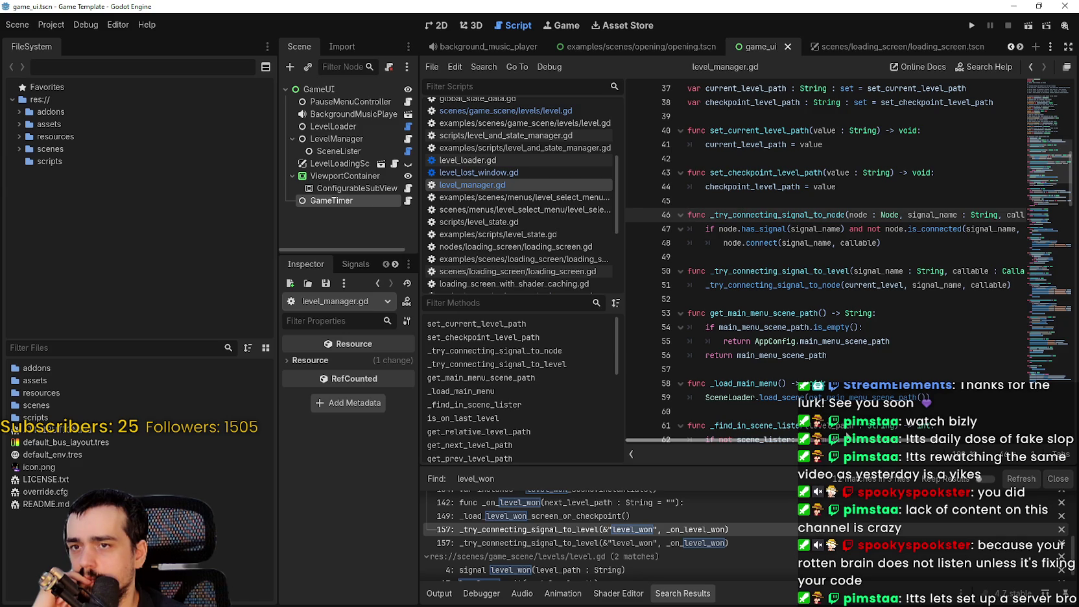
pyautogui.moveTo(847, 436)
pyautogui.mouseDown()
pyautogui.moveTo(905, 436)
pyautogui.moveTo(806, 405)
pyautogui.mouseUp()
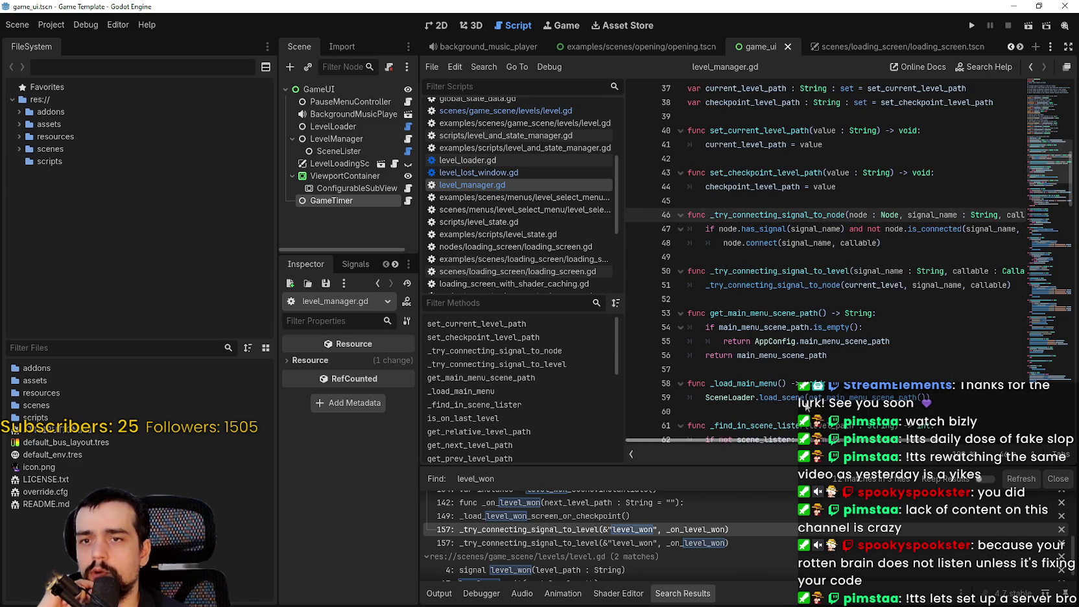
pyautogui.moveTo(903, 246)
pyautogui.mouseDown()
pyautogui.moveTo(746, 217)
pyautogui.moveTo(647, 214)
pyautogui.mouseUp()
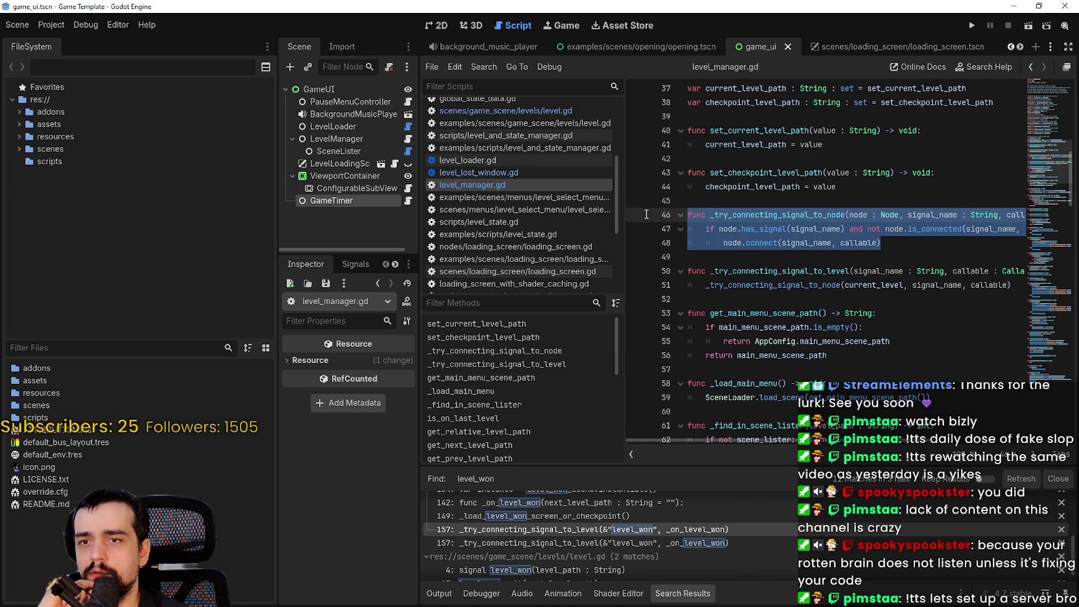
pyautogui.doubleClick(745, 214)
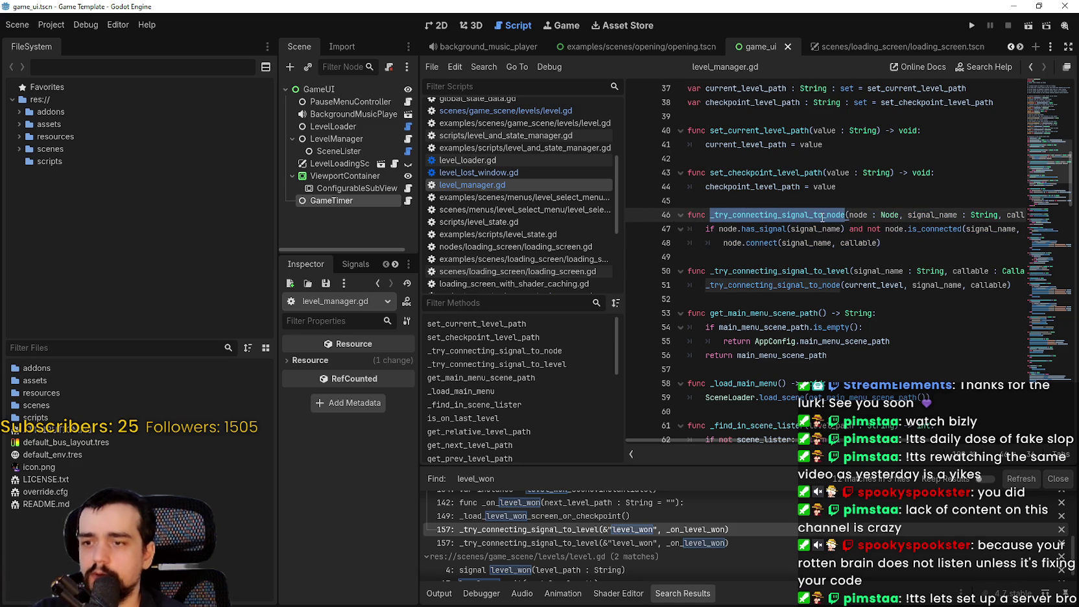
# Step: Search the project for _try_connecting_signal_to_node and inspect its win_lose_manager.gd definition and level_manager.gd line 99
pyautogui.hotkey('ctrl', 'shift', 'f')
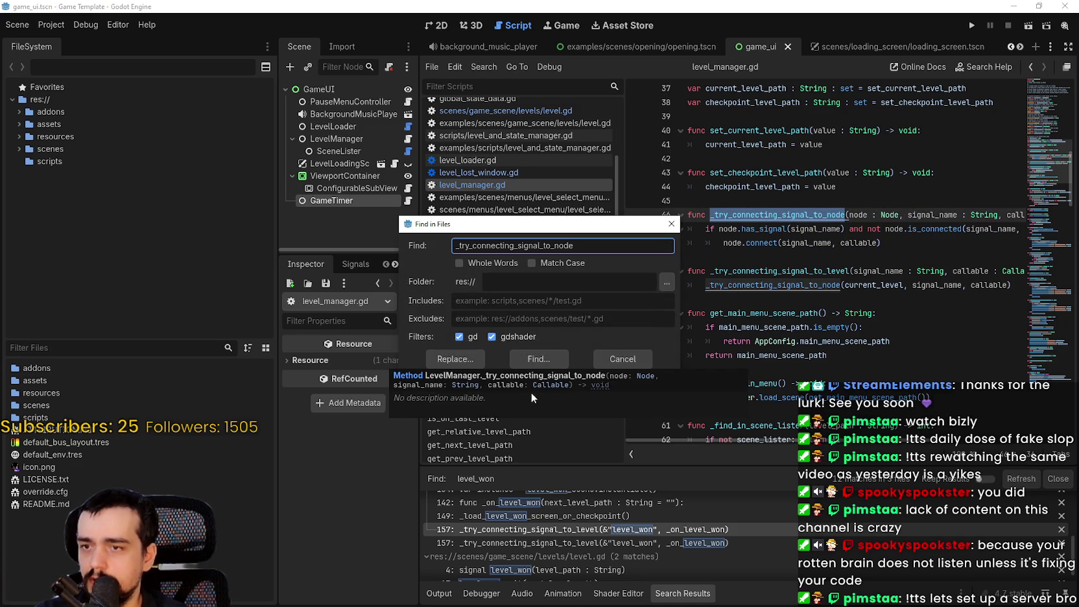
pyautogui.click(554, 361)
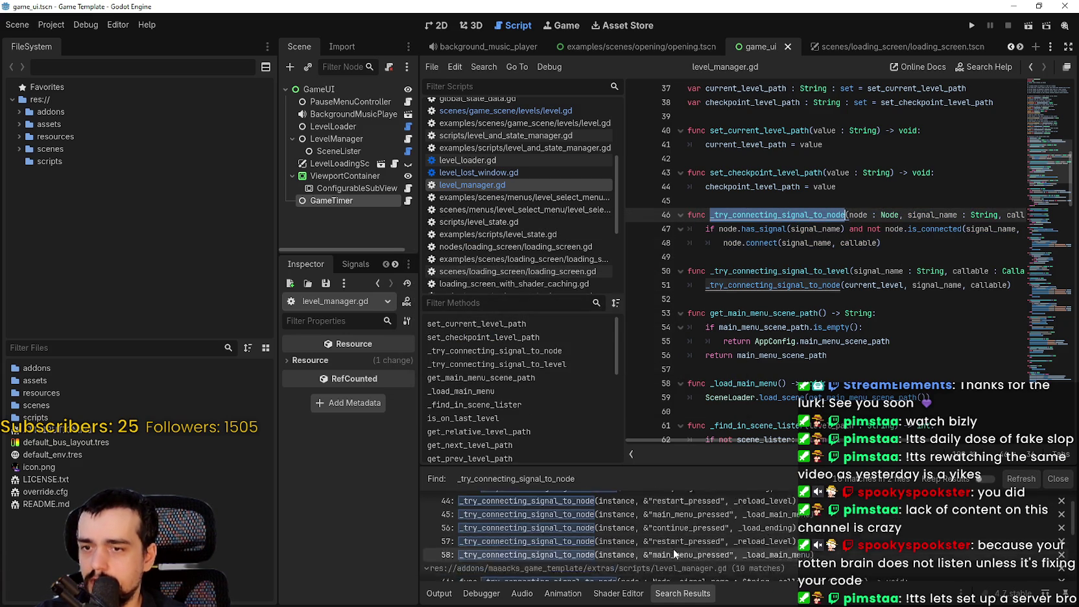
pyautogui.scroll(-5, 717, 558)
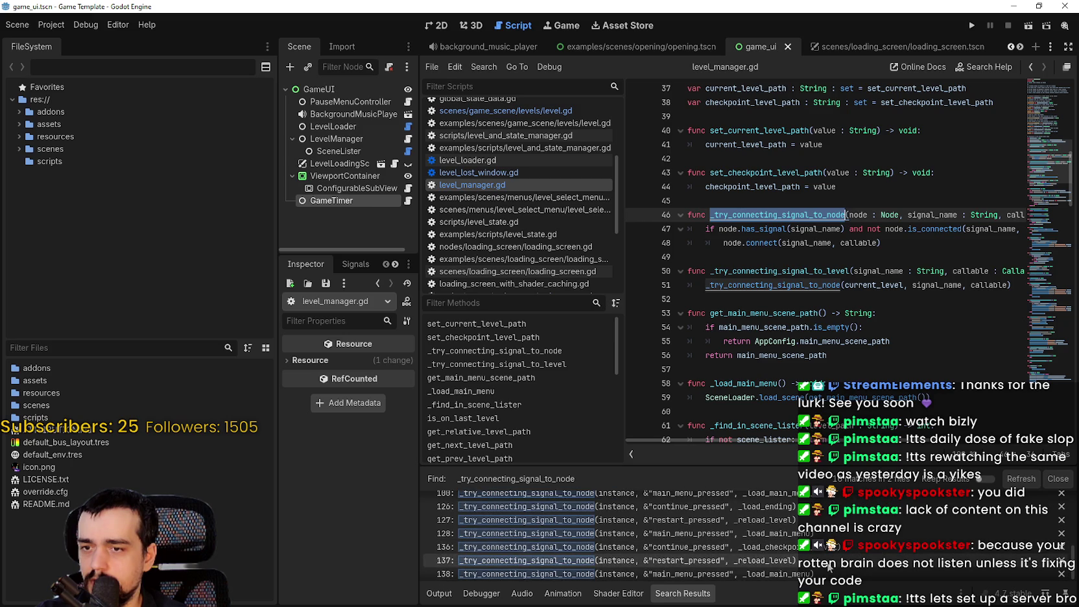
pyautogui.scroll(-8, 824, 560)
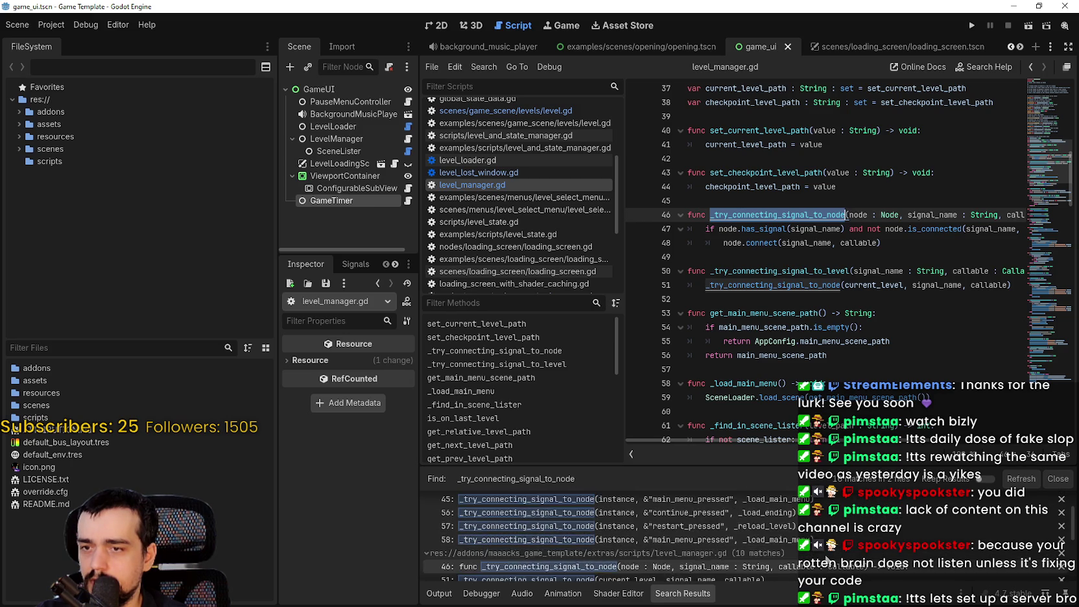
pyautogui.click(796, 516)
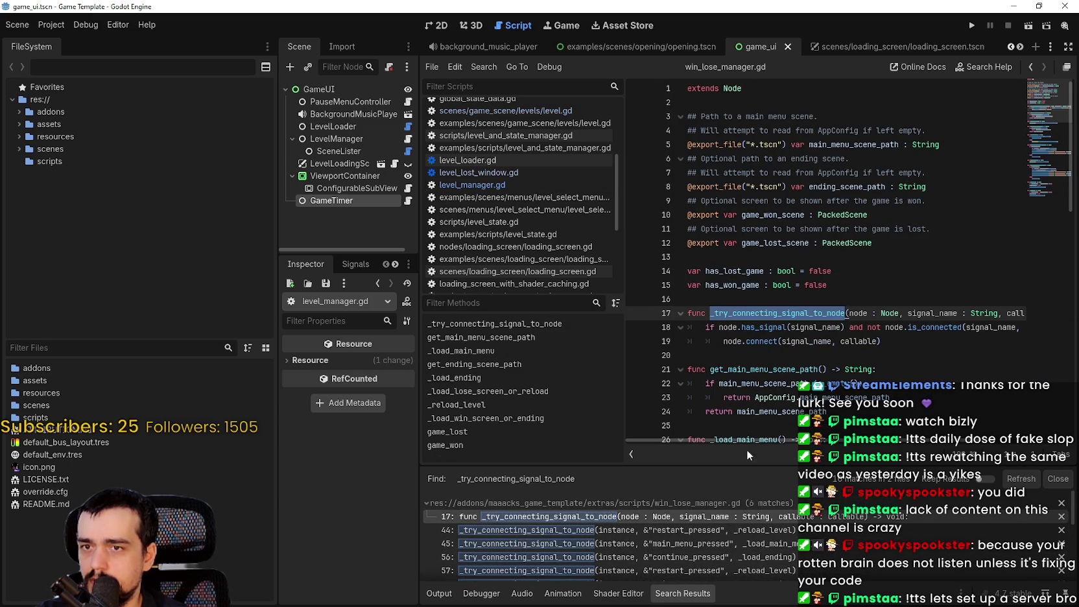
pyautogui.click(677, 547)
pyautogui.scroll(5, 676, 550)
pyautogui.click(790, 559)
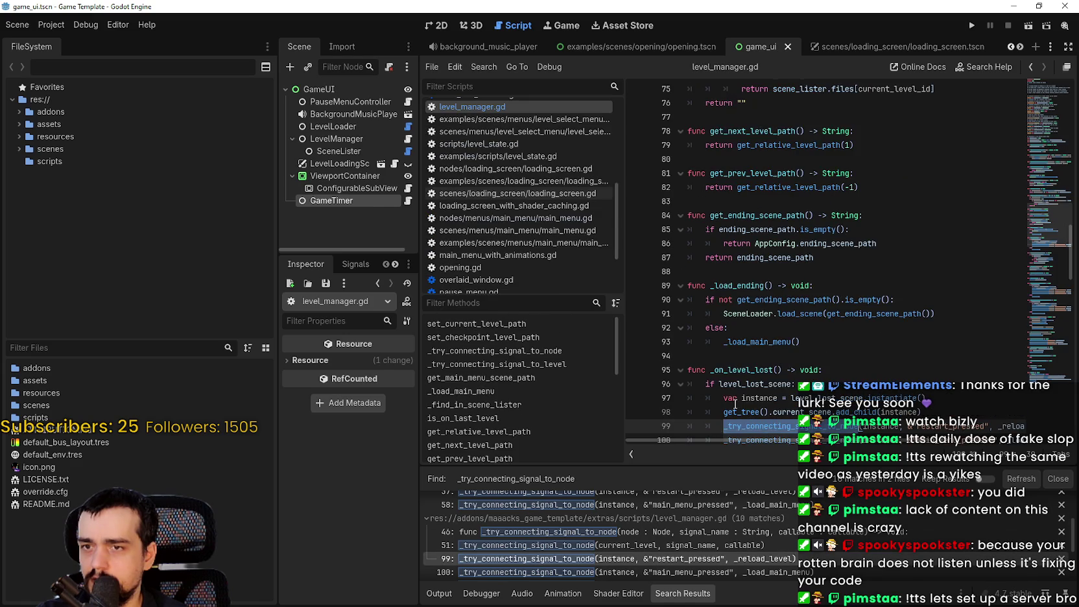
pyautogui.scroll(-3, 746, 440)
pyautogui.moveTo(802, 443)
pyautogui.mouseDown()
pyautogui.moveTo(929, 459)
pyautogui.moveTo(862, 465)
pyautogui.moveTo(789, 453)
pyautogui.mouseUp()
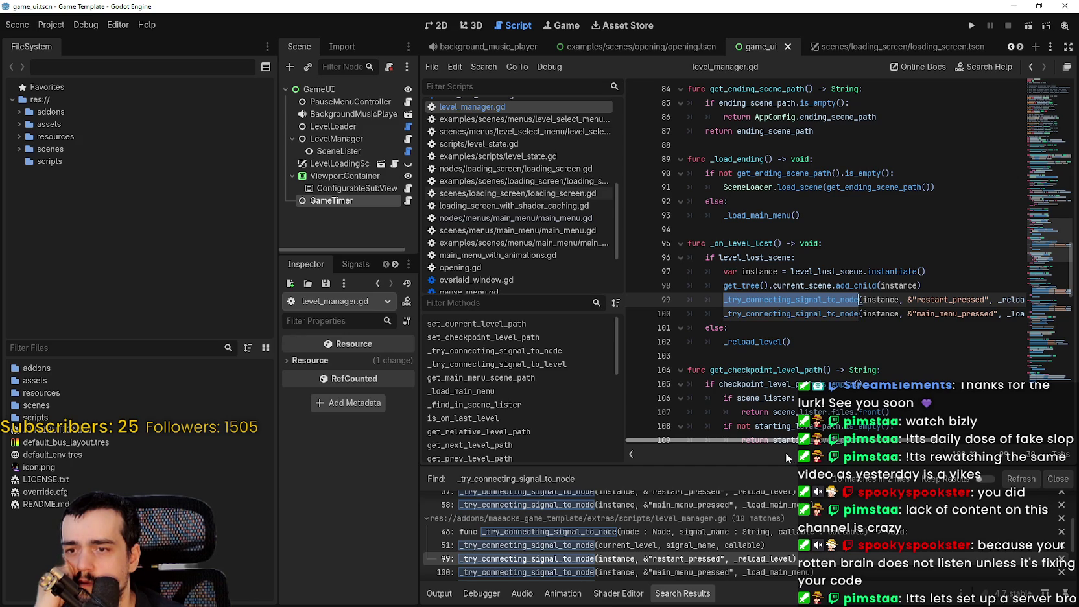
# Step: Step through results: level_manager.gd line 127, win_lose_manager.gd lines 44–45, level_manager.gd lines 136–138
pyautogui.scroll(-2, 704, 542)
pyautogui.click(704, 559)
pyautogui.scroll(-4, 724, 517)
pyautogui.click(727, 544)
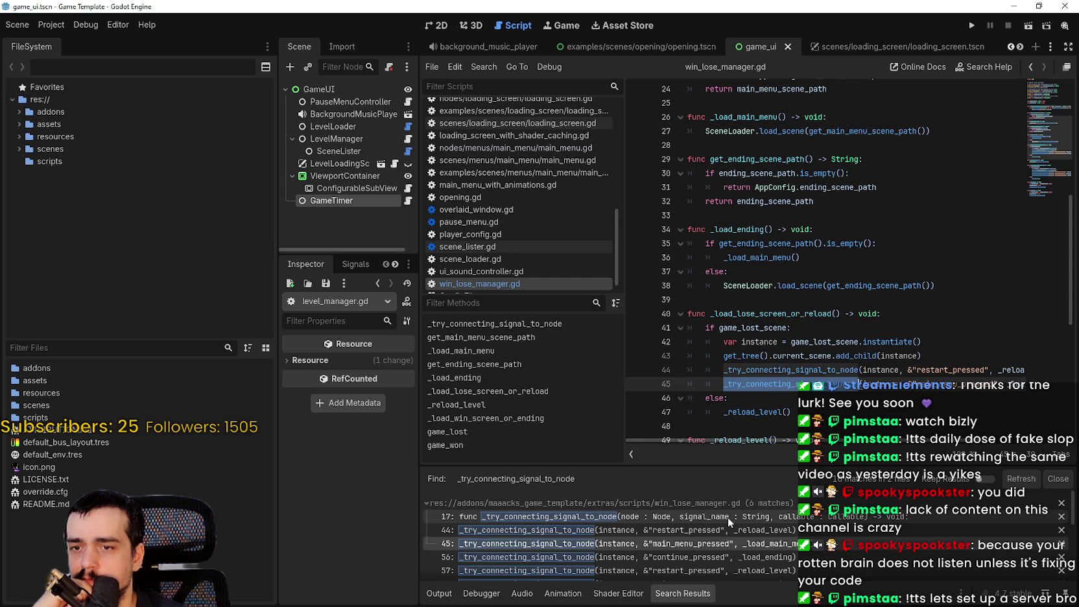
pyautogui.click(726, 530)
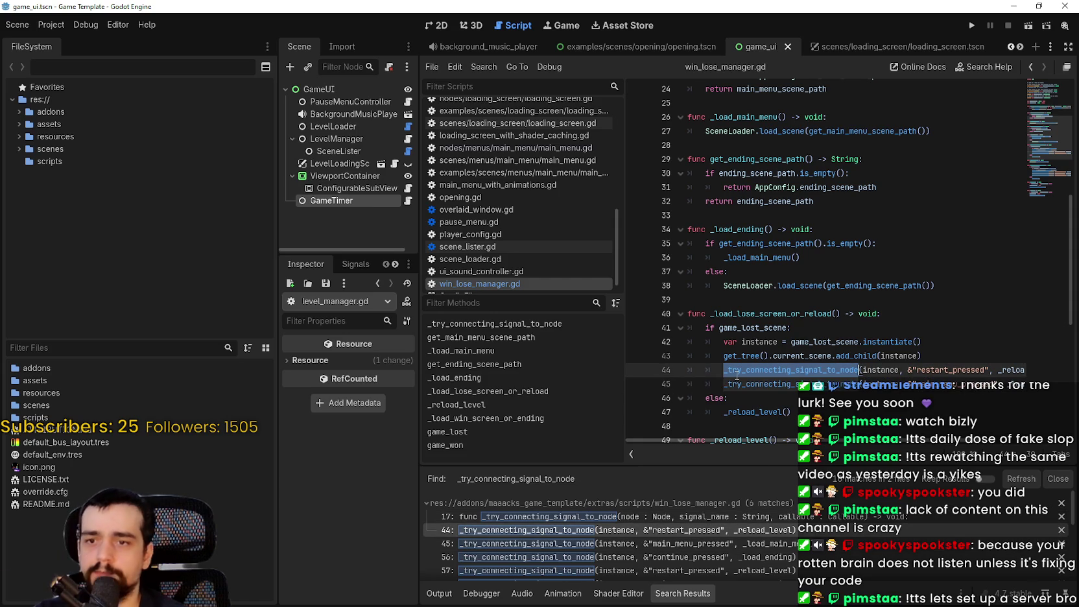
pyautogui.scroll(-5, 649, 548)
pyautogui.click(651, 544)
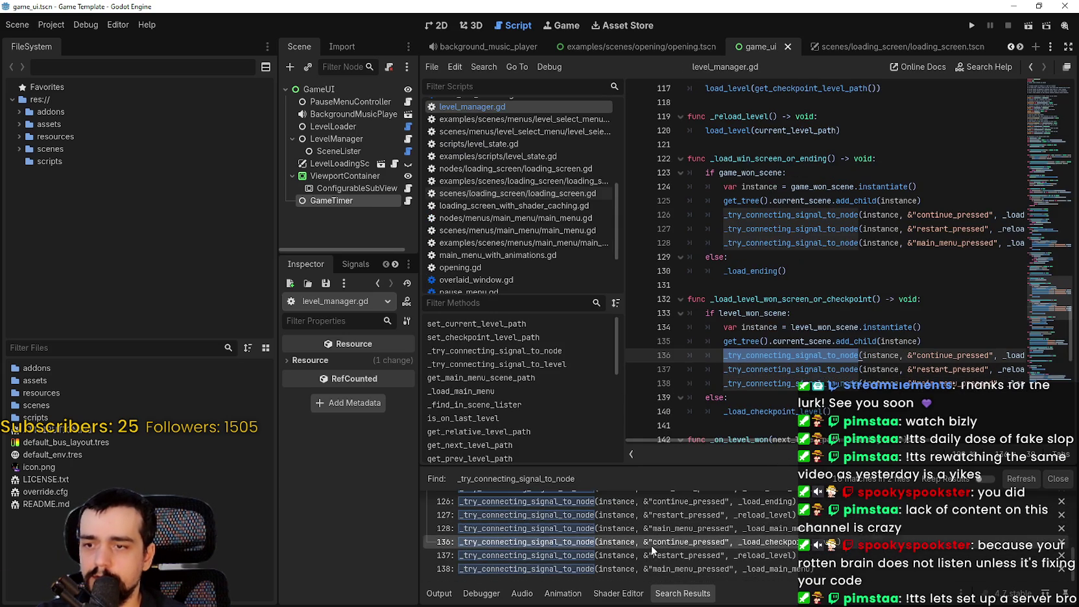
pyautogui.click(652, 555)
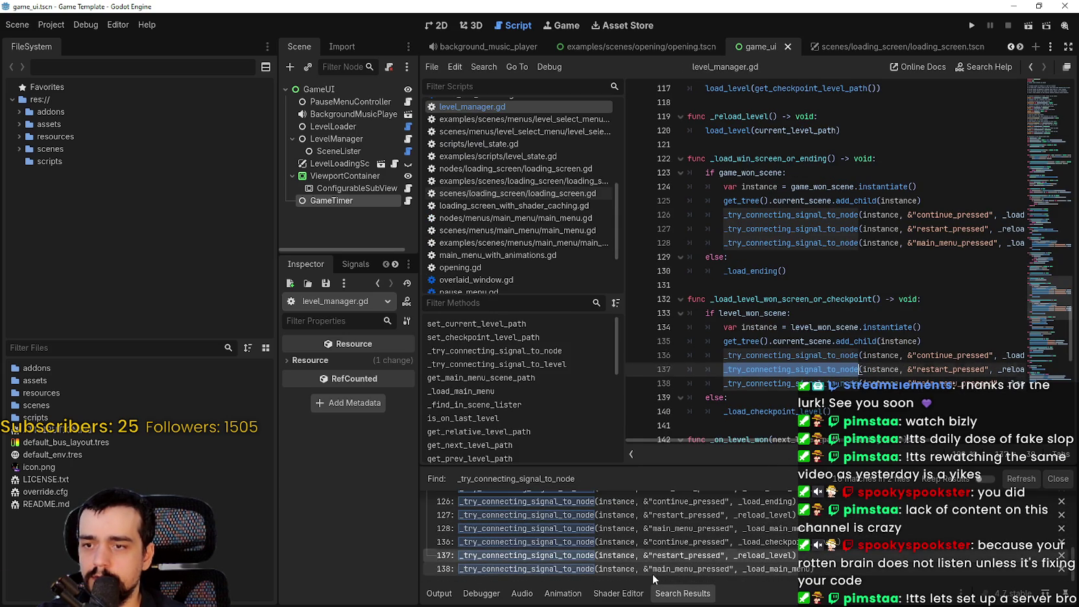
pyautogui.click(652, 568)
pyautogui.scroll(5, 780, 332)
pyautogui.scroll(15, 779, 332)
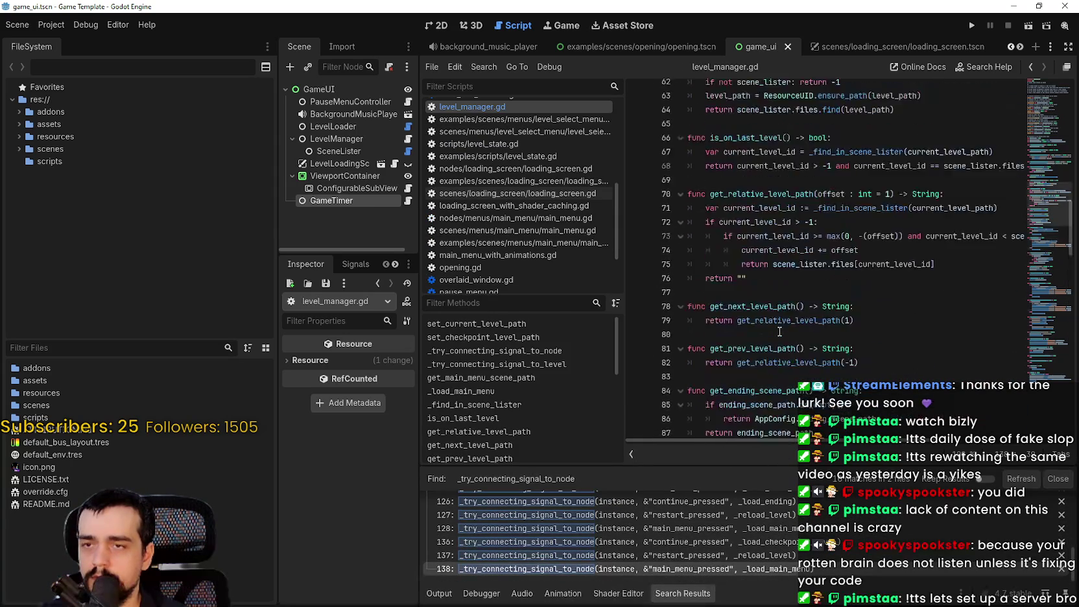
pyautogui.scroll(14, 780, 332)
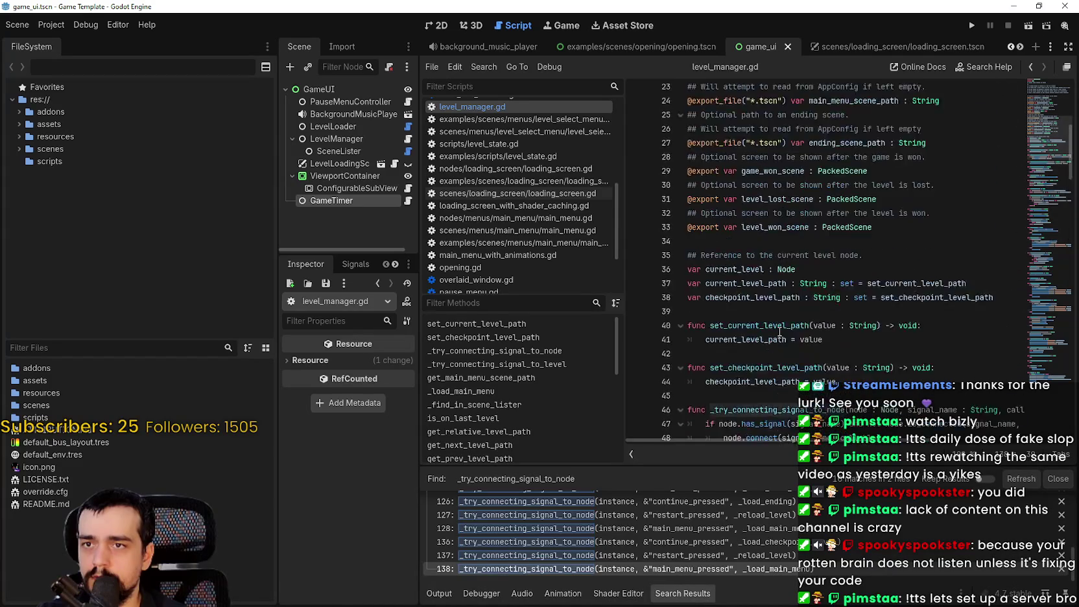
pyautogui.scroll(3, 780, 331)
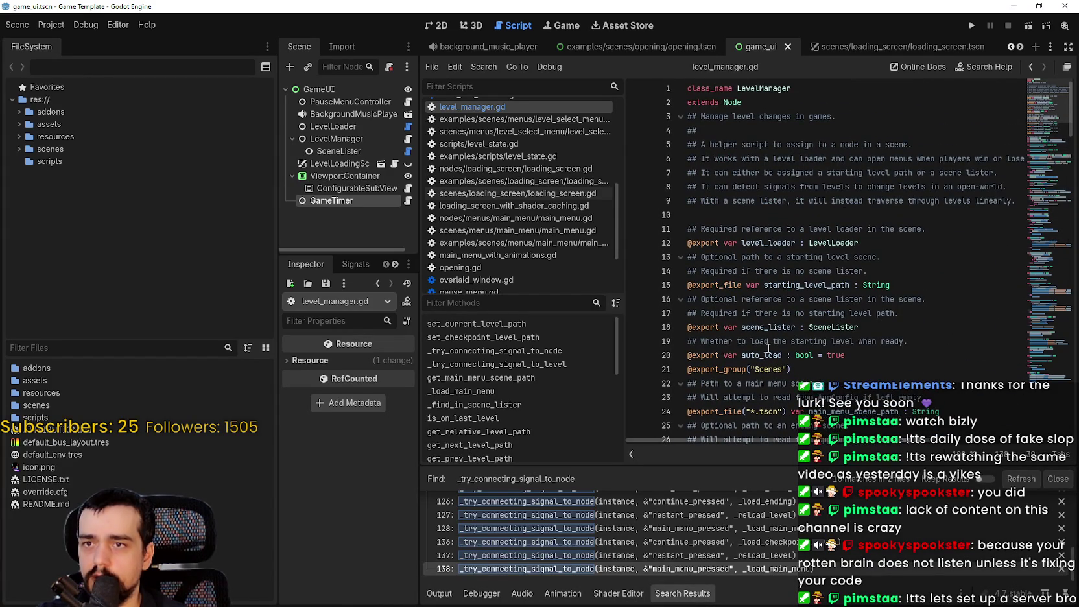
pyautogui.scroll(-8, 768, 348)
pyautogui.scroll(-20, 768, 348)
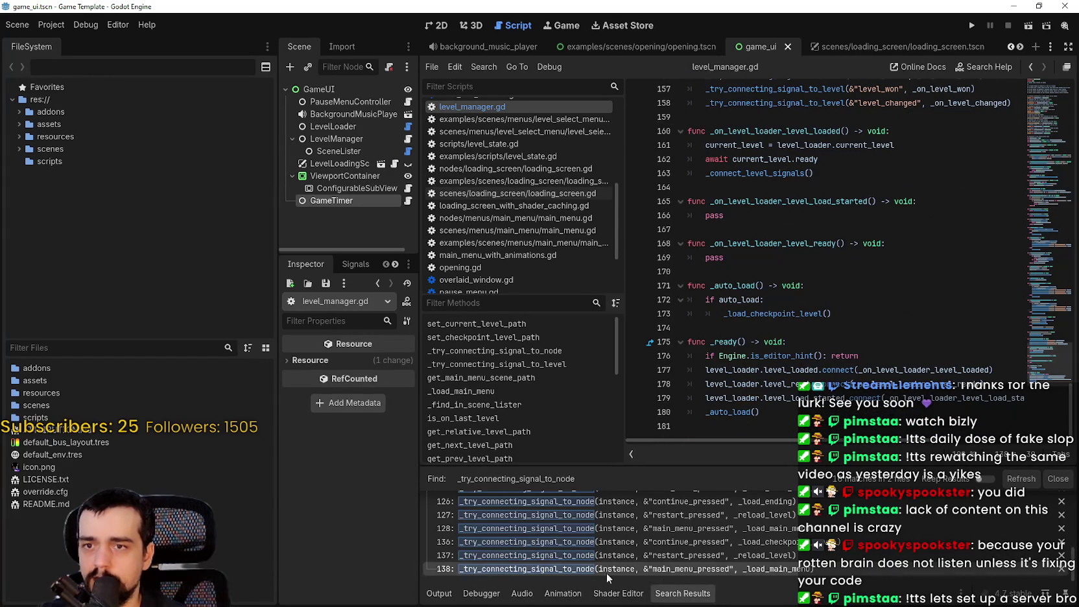
pyautogui.scroll(5, 699, 576)
# Step: Revisit the helper's usages on lines 51 and 127 of level_manager.gd
pyautogui.click(701, 540)
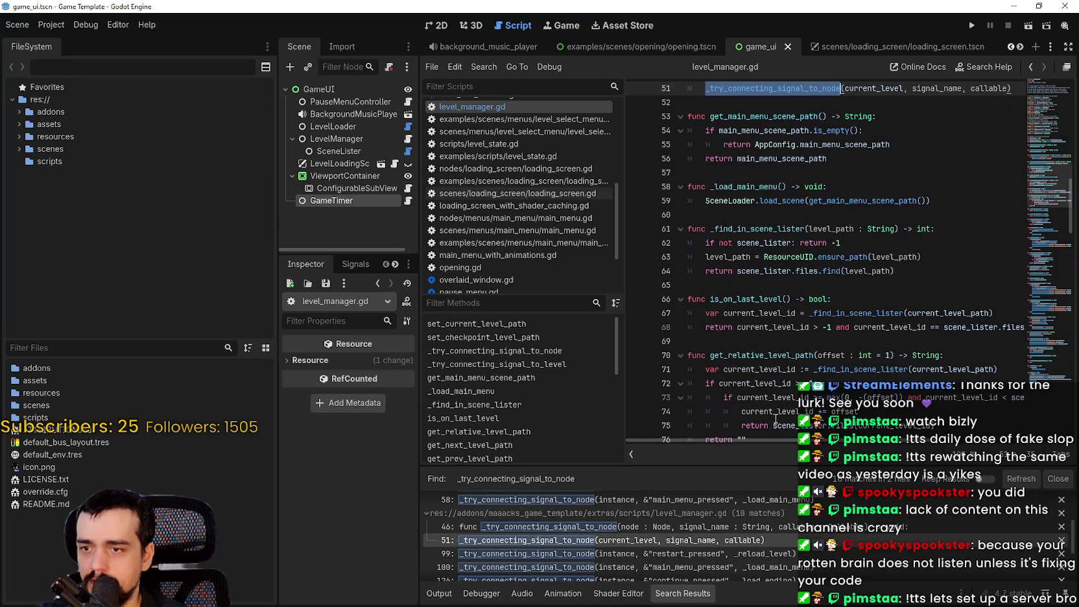
pyautogui.scroll(7, 767, 429)
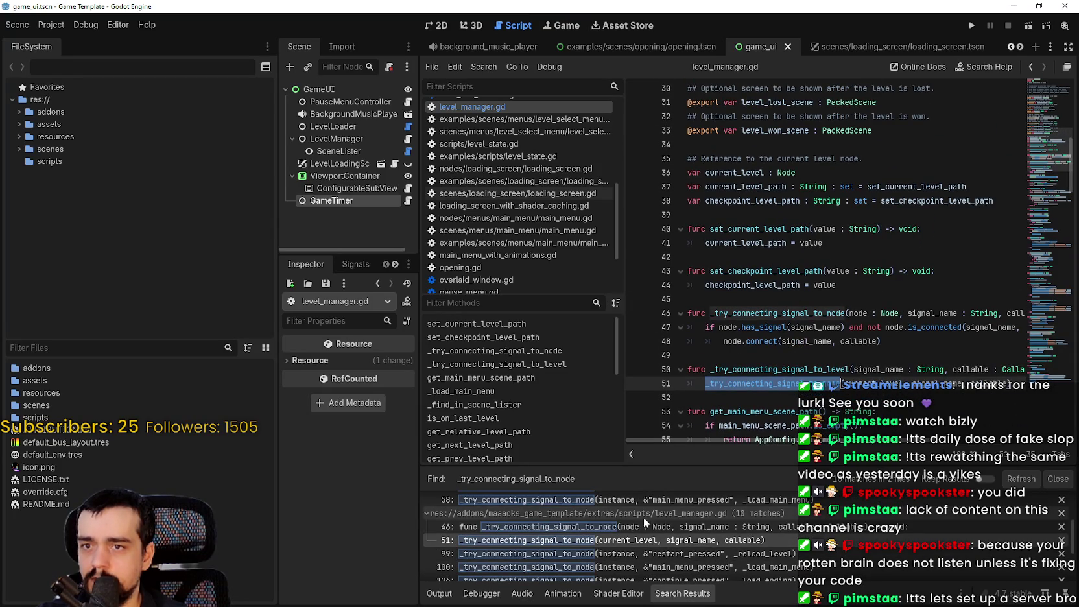
pyautogui.scroll(-2, 662, 566)
pyautogui.click(663, 539)
pyautogui.scroll(-1, 664, 539)
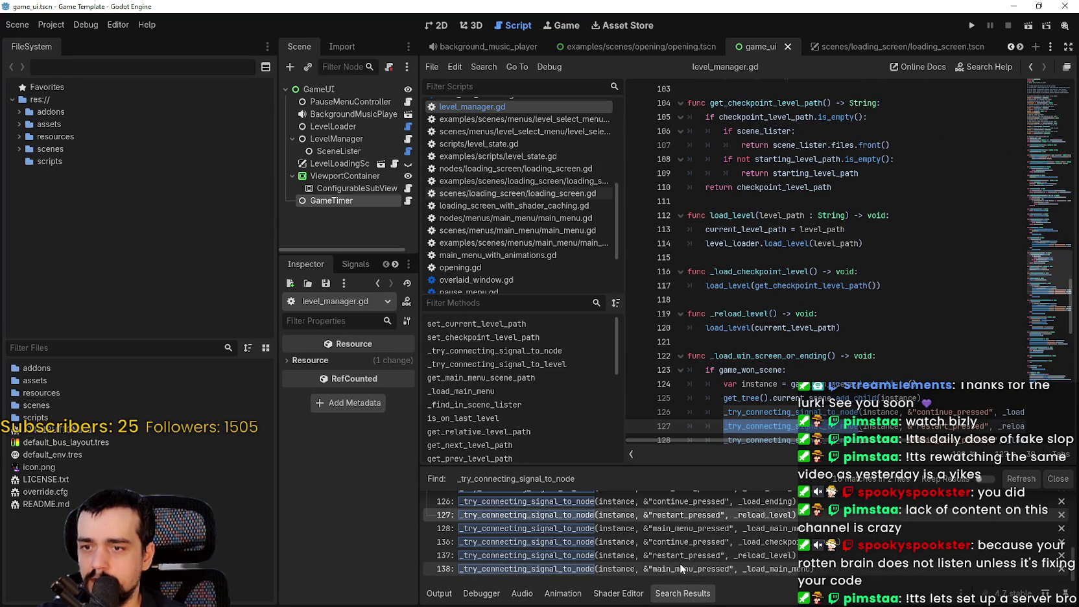
pyautogui.scroll(-1, 800, 301)
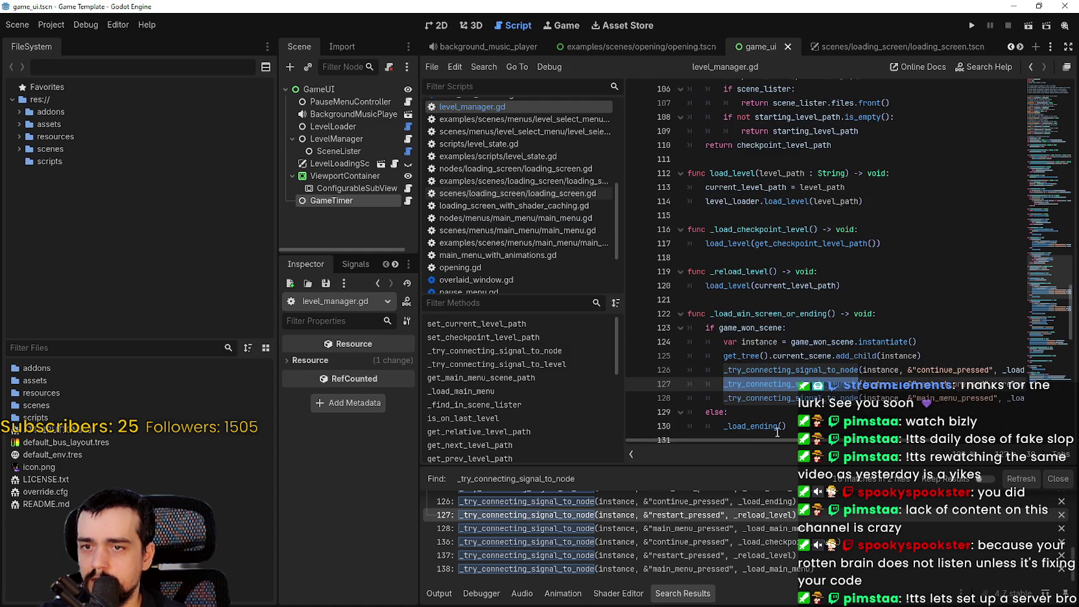
pyautogui.scroll(-3, 800, 412)
# Step: Select and copy the full _try_connecting_signal_to_node call on line 126
pyautogui.click(747, 245)
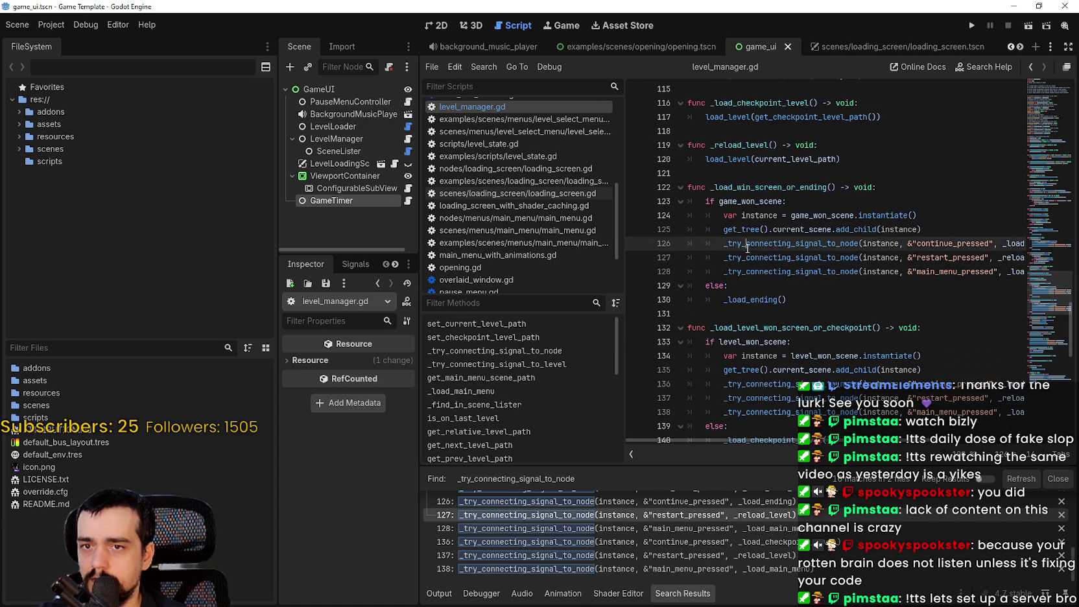
pyautogui.moveTo(714, 245); pyautogui.dragTo(1011, 245)
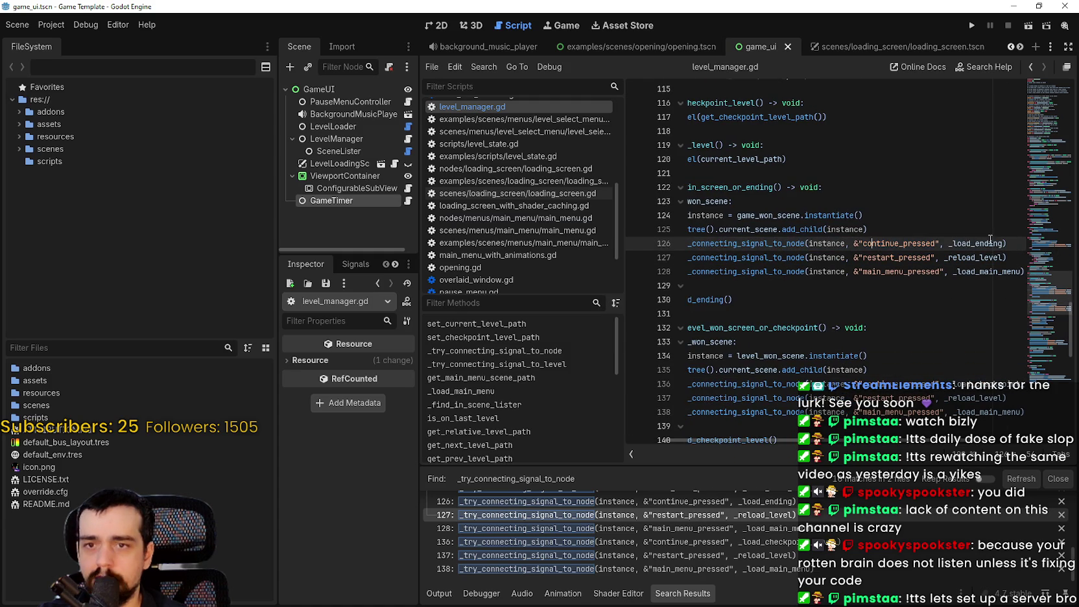
pyautogui.moveTo(898, 245); pyautogui.dragTo(724, 245)
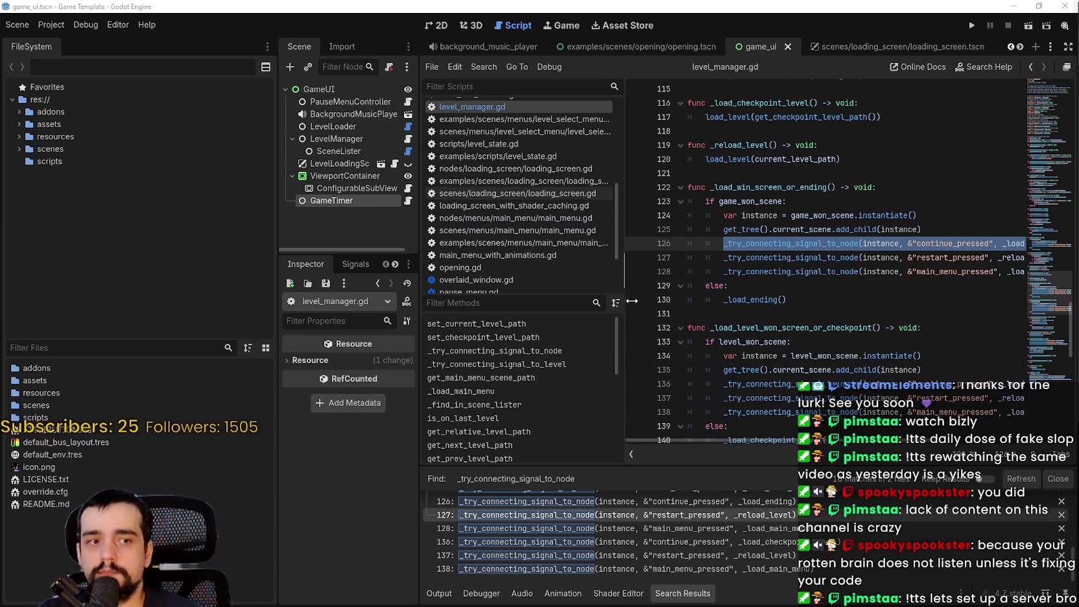
pyautogui.doubleClick(803, 246)
pyautogui.hscroll(2, 794, 235)
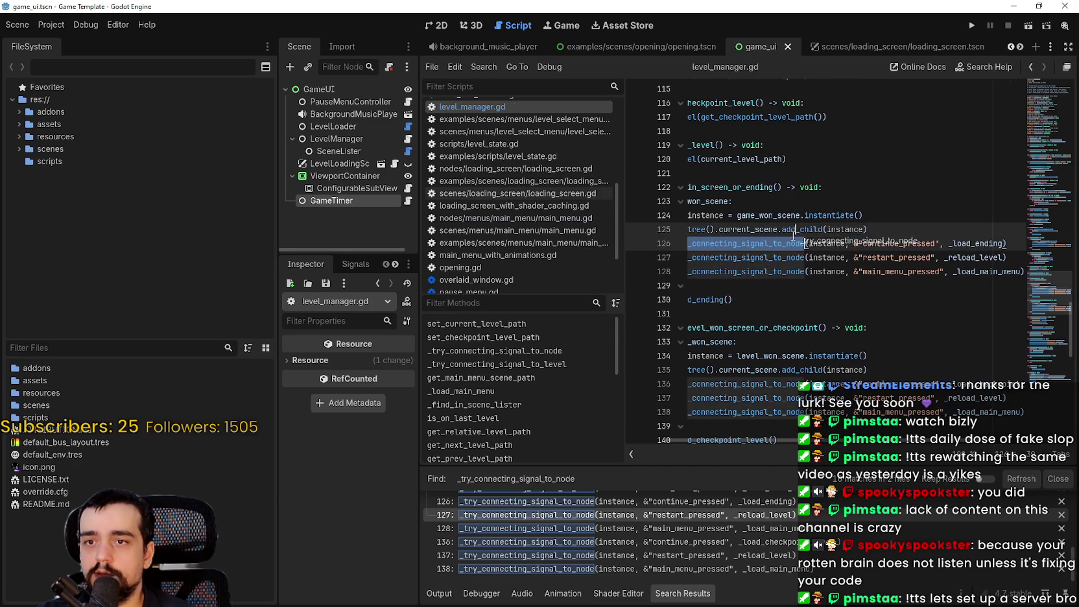
pyautogui.hotkey('ctrl', 'z')
pyautogui.hotkey('ctrl', 'z')
pyautogui.moveTo(723, 243); pyautogui.dragTo(1040, 242)
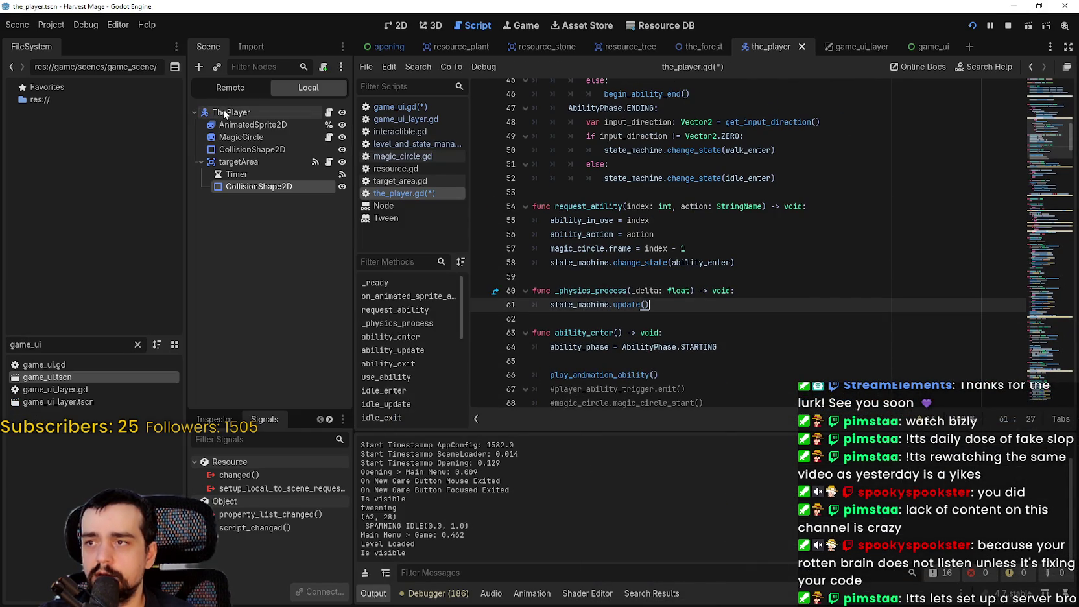
# Step: With ThePlayer selected, add 'signal use_ability_signal' after the ability_action line in the_player.gd
pyautogui.click(223, 110)
pyautogui.scroll(1, 616, 167)
pyautogui.scroll(10, 616, 166)
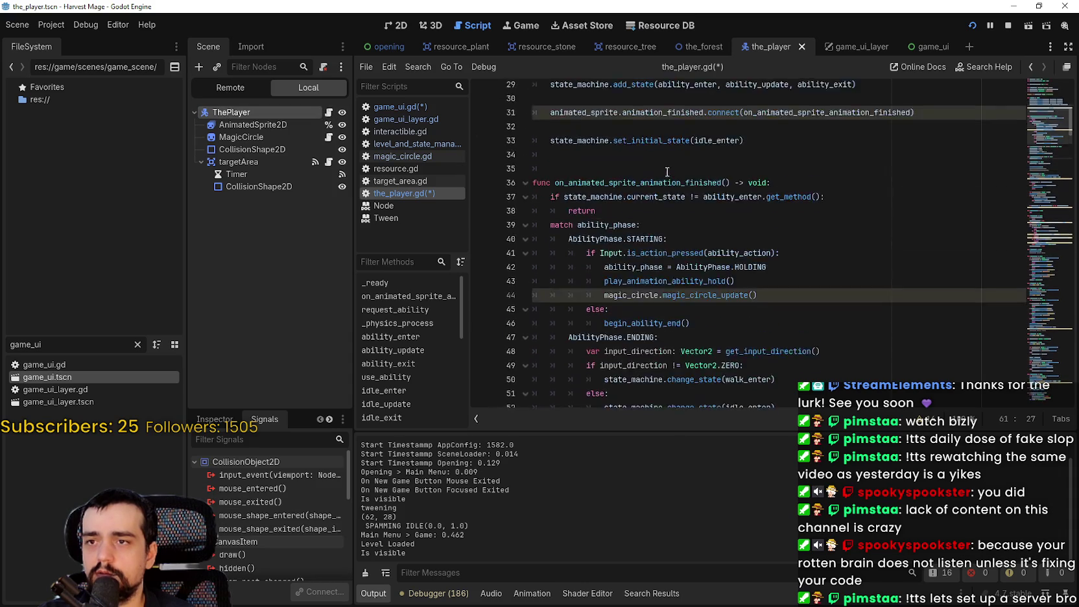
pyautogui.scroll(-4, 1047, 84)
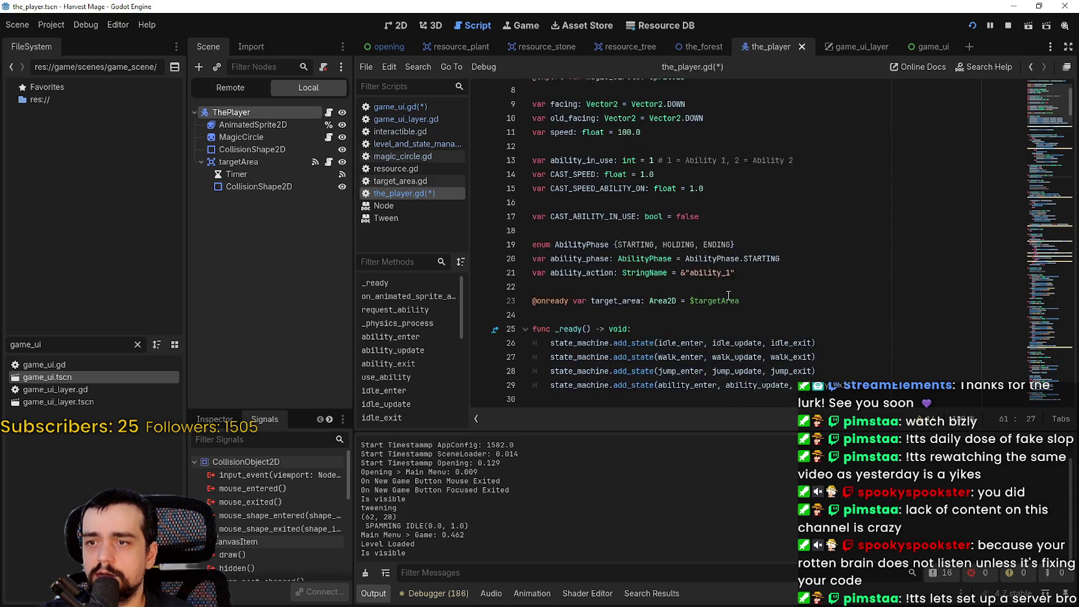
pyautogui.click(788, 201)
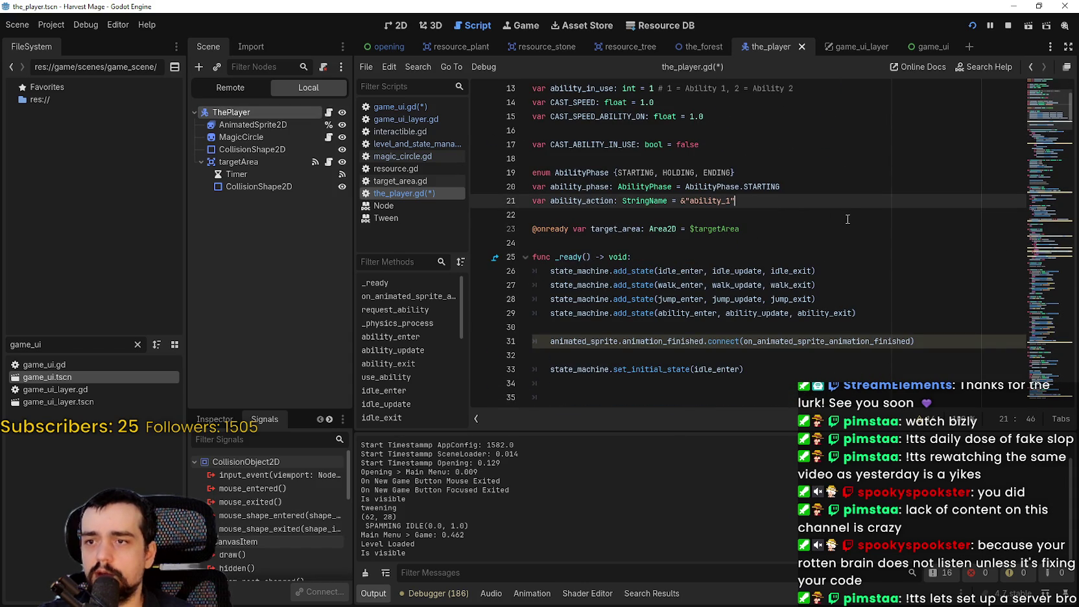
pyautogui.press('Return')
pyautogui.press('Return')
pyautogui.write('signal u')
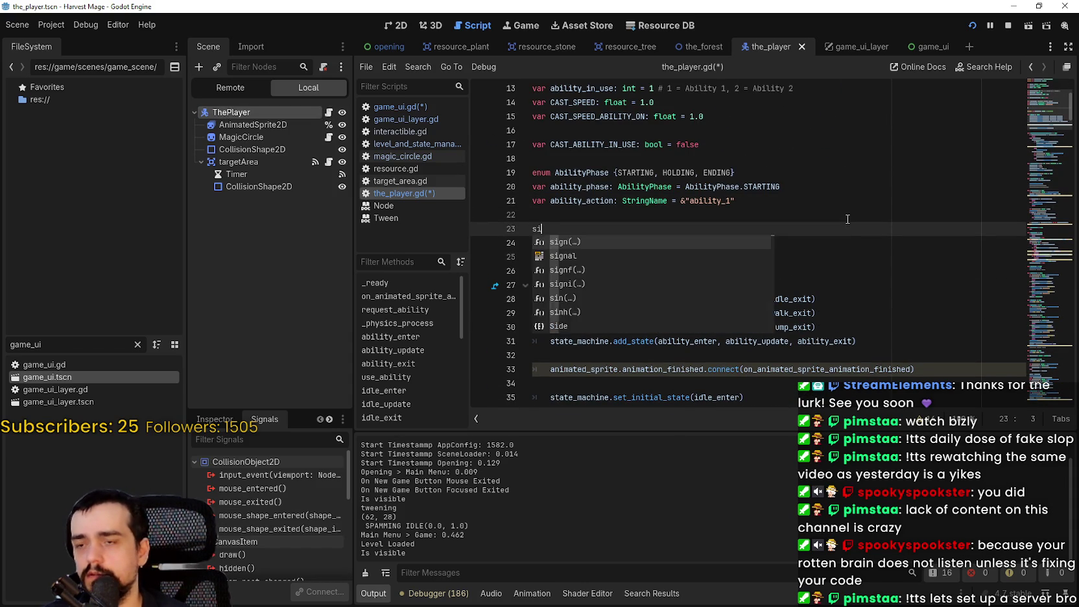
pyautogui.write('se_ability_signal')
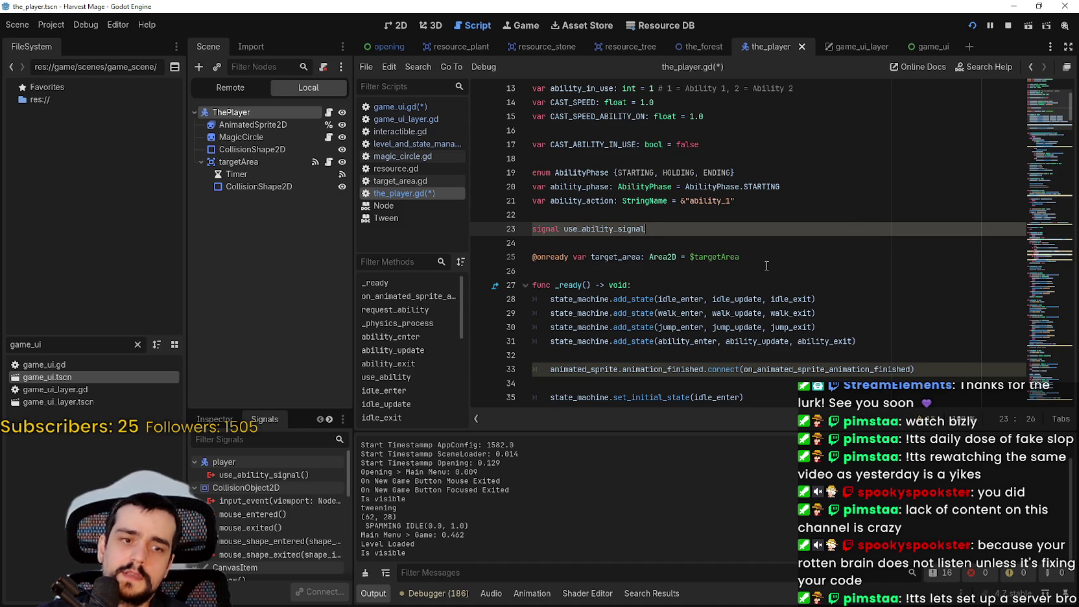
# Step: Paste the copied connecting call on a new line 37 below set_initial_state in _ready
pyautogui.scroll(-1, 766, 265)
pyautogui.click(658, 340)
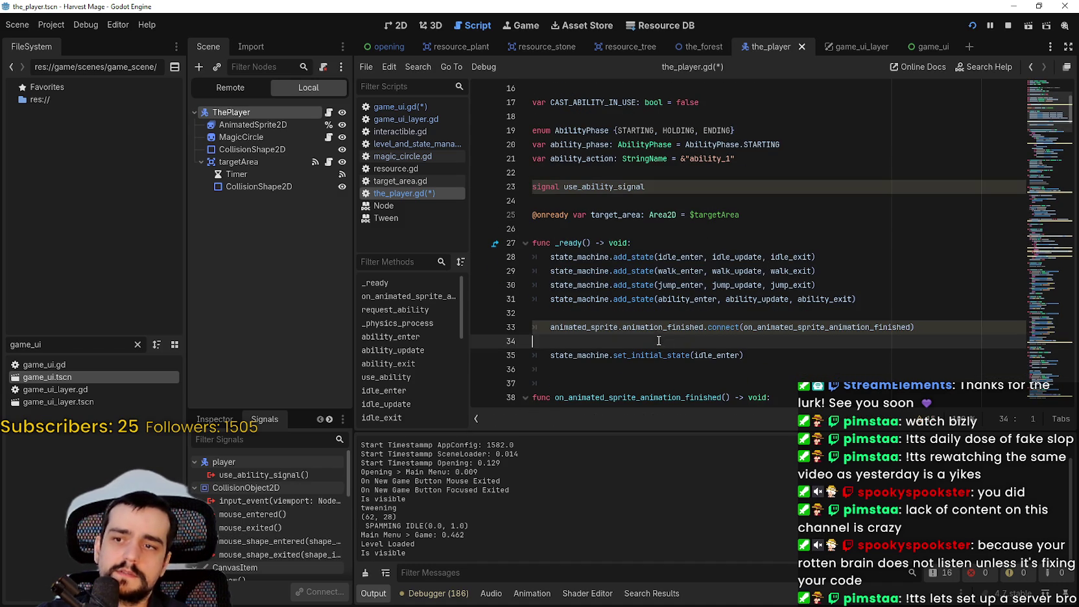
pyautogui.click(903, 354)
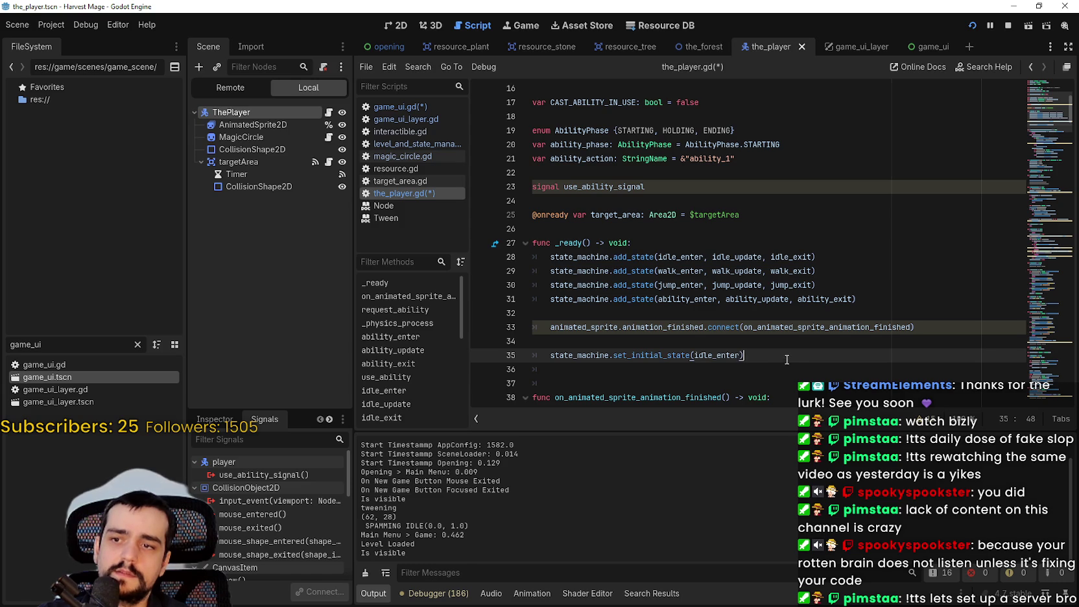
pyautogui.scroll(-2, 786, 359)
pyautogui.press('Return')
pyautogui.hotkey('ctrl', 'v')
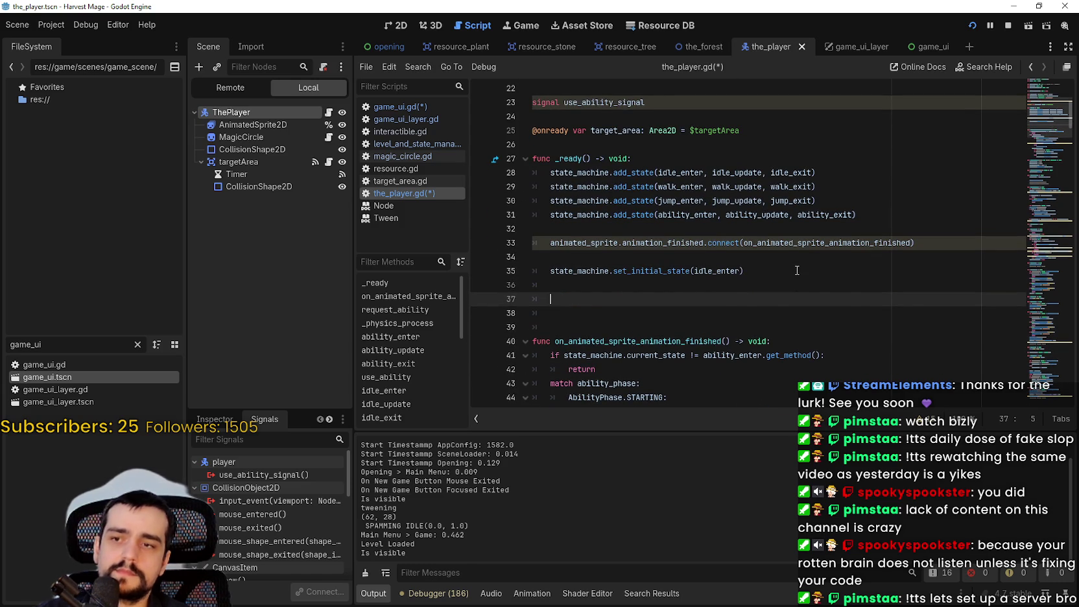
# Step: Prefix the pasted call with 'LevelManager.' using autocomplete
pyautogui.click(552, 300)
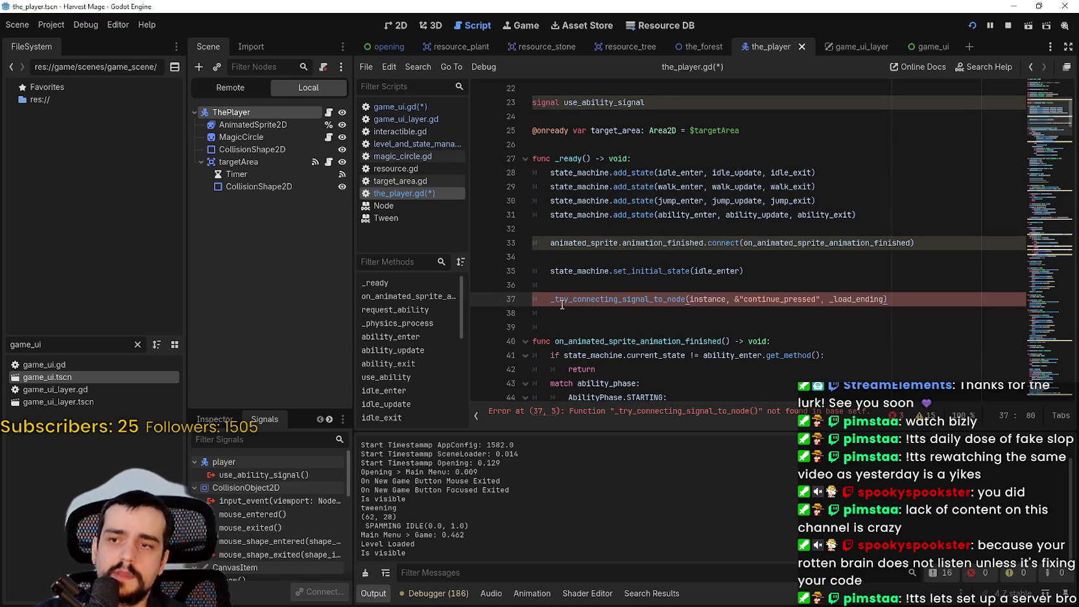
pyautogui.write('Level')
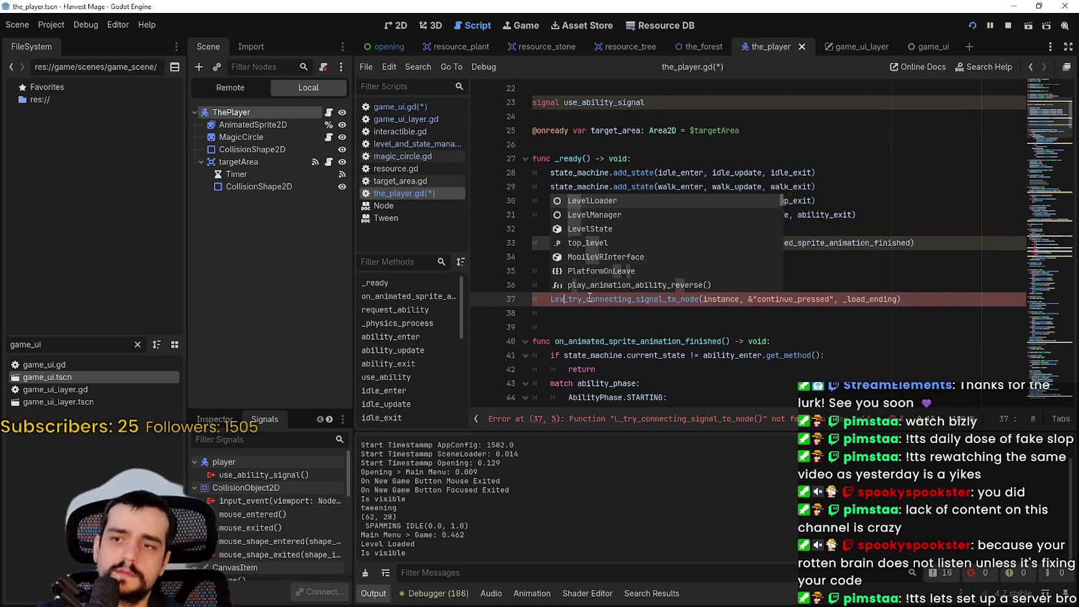
pyautogui.press('Down')
pyautogui.press('Return')
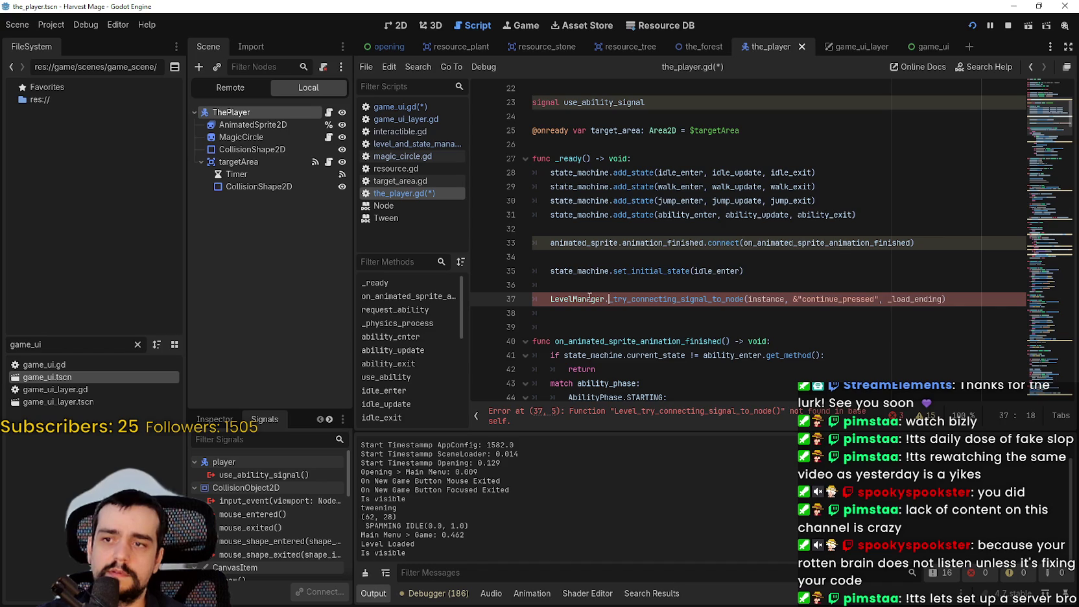
pyautogui.write('.')
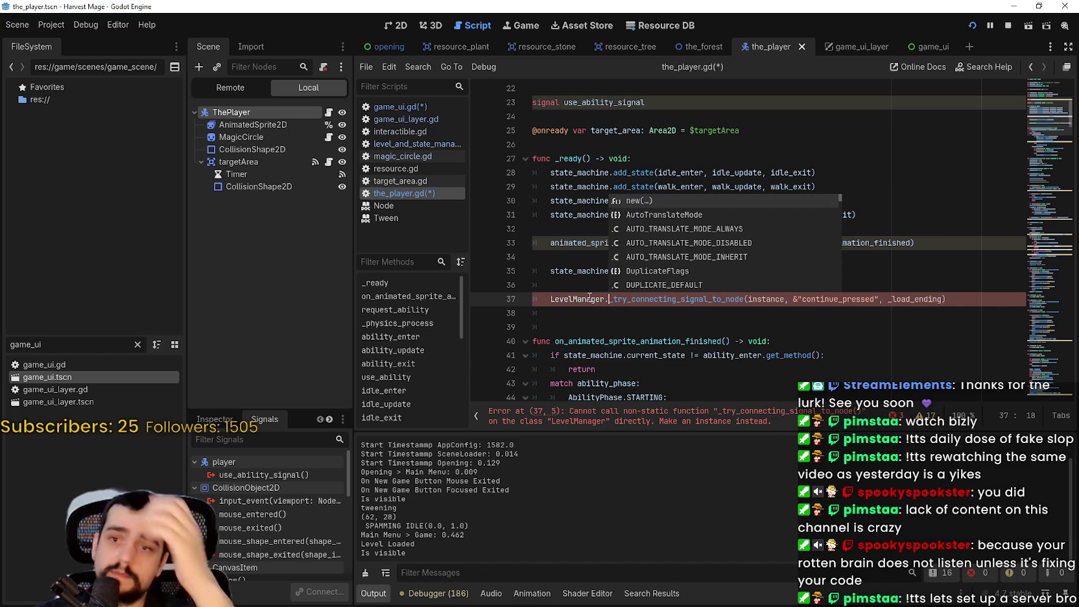
pyautogui.click(769, 314)
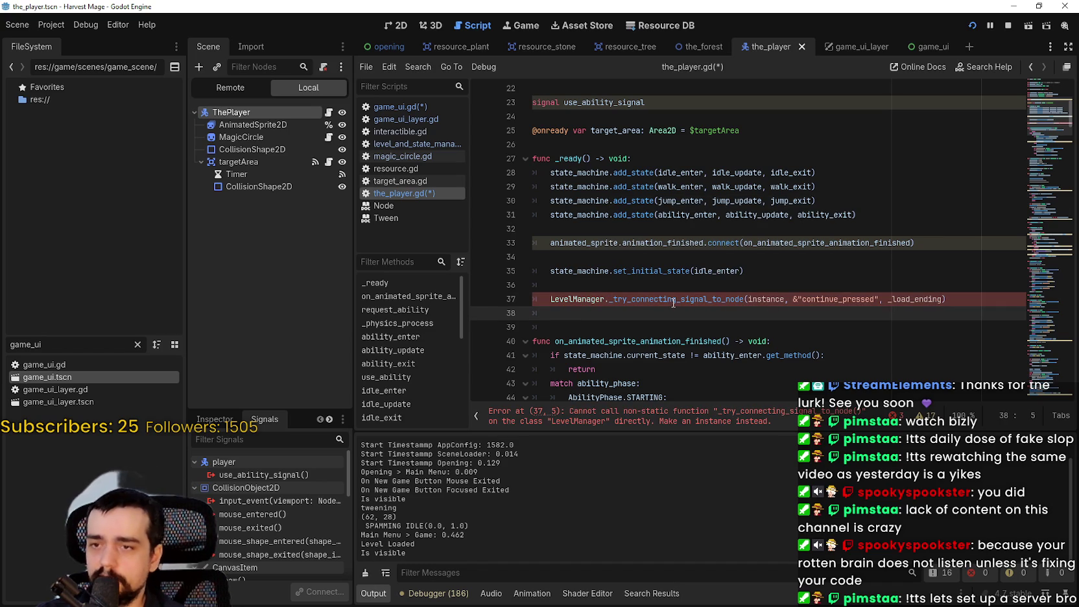
# Step: Replace continue_pressed with use_ability_signal in the pasted call
pyautogui.moveTo(673, 300)
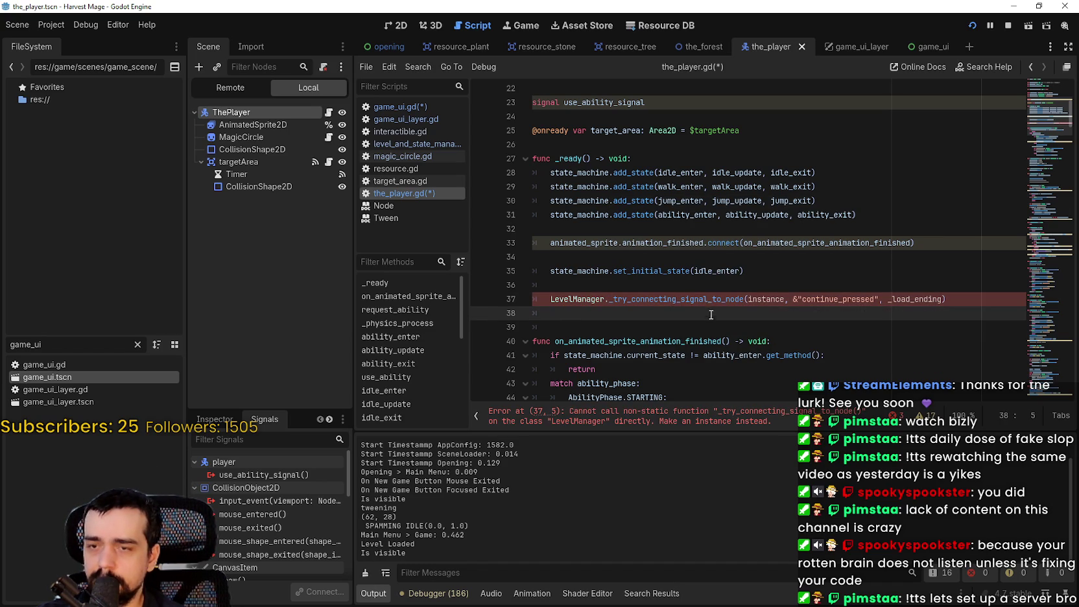
pyautogui.moveTo(711, 297)
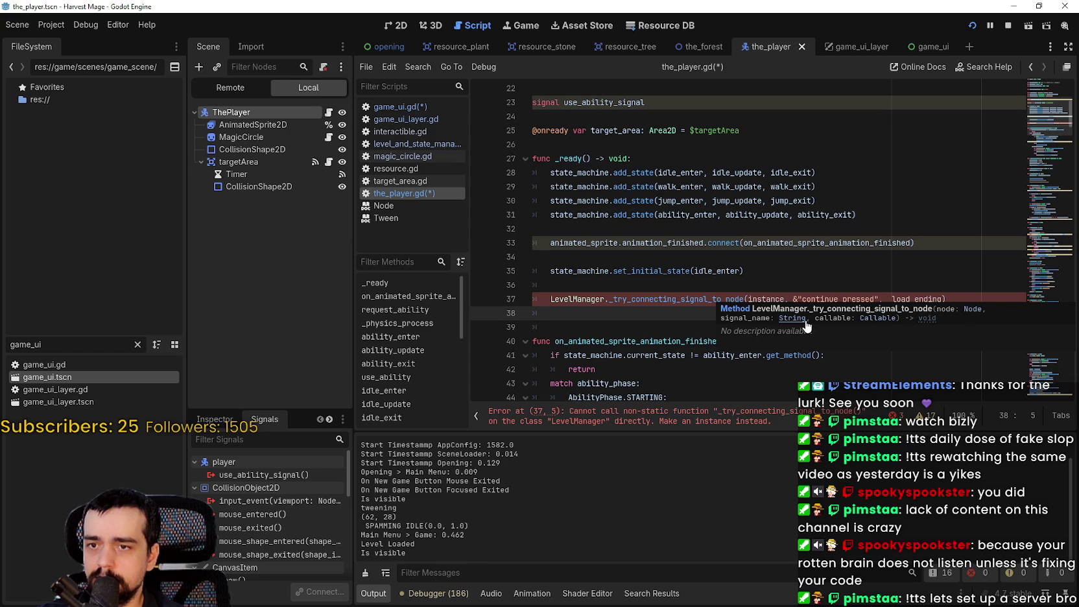
pyautogui.doubleClick(836, 299)
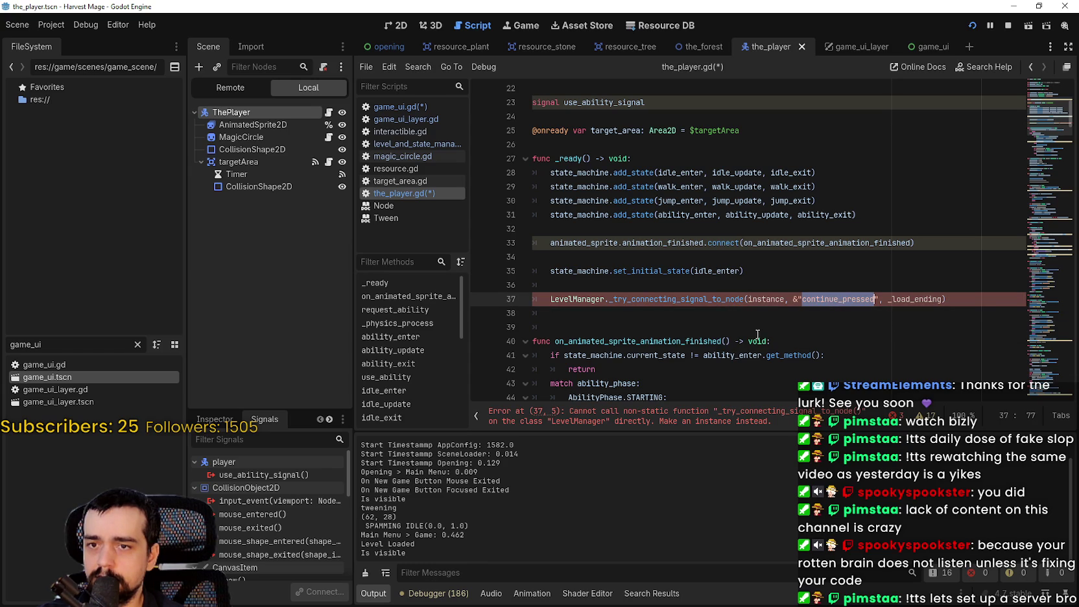
pyautogui.doubleClick(606, 107)
pyautogui.hotkey('ctrl', 'c')
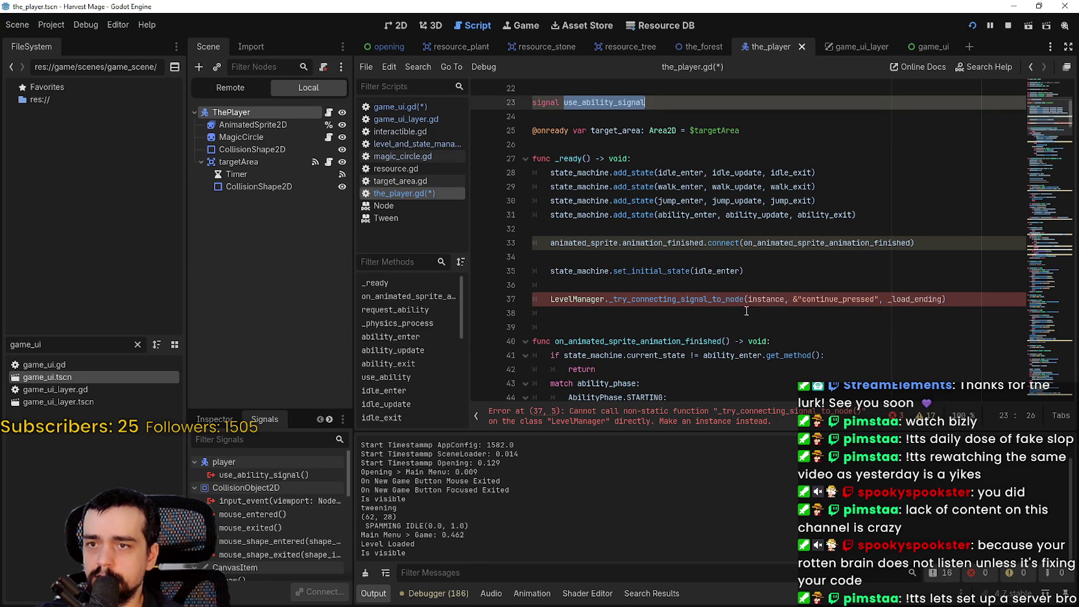
pyautogui.doubleClick(817, 299)
pyautogui.hotkey('ctrl', 'v')
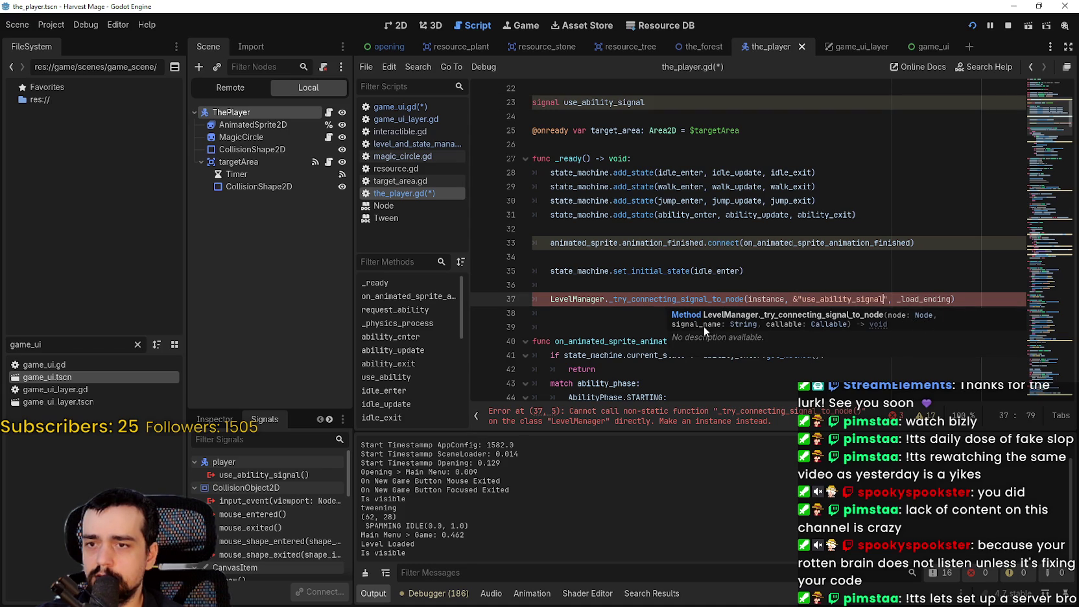
pyautogui.doubleClick(923, 299)
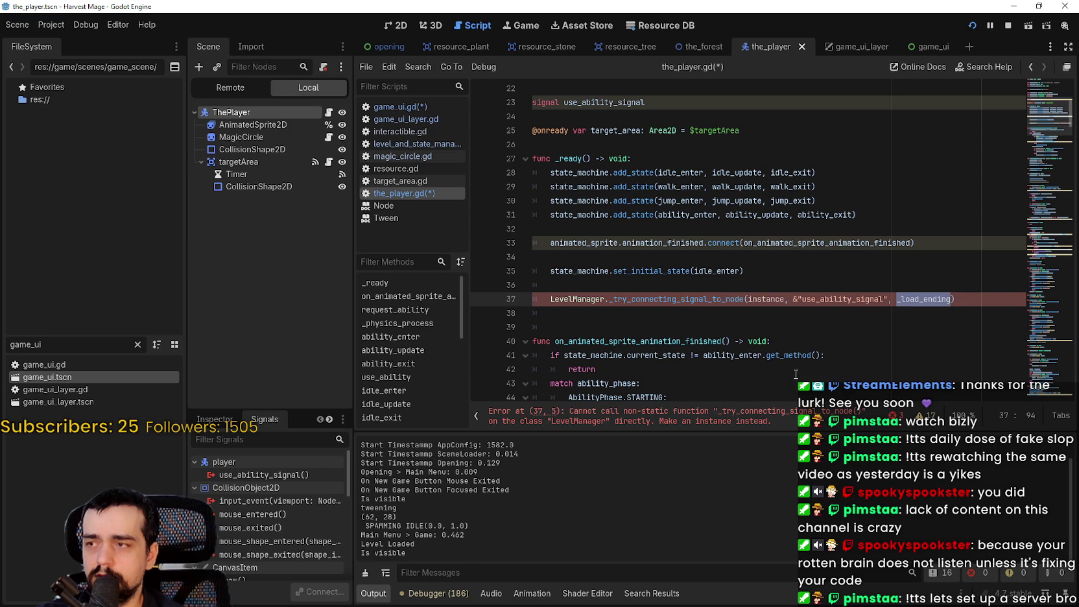
# Step: Delete lines 36–38 holding the LevelManager connection call from the_player.gd
pyautogui.moveTo(519, 313); pyautogui.dragTo(510, 290)
pyautogui.hotkey('ctrl', 'c')
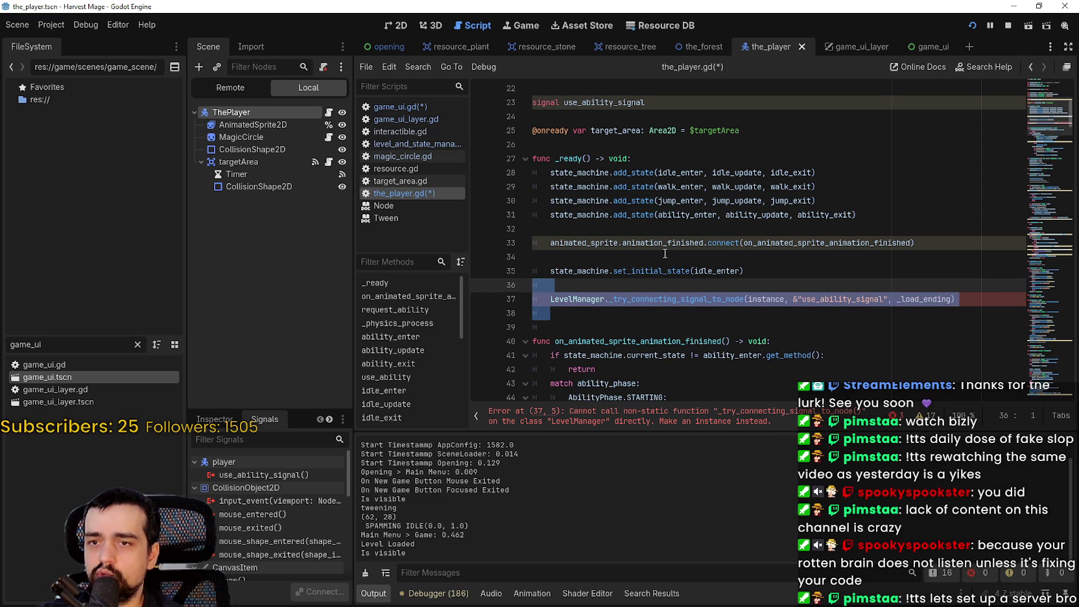
pyautogui.press('BackSpace')
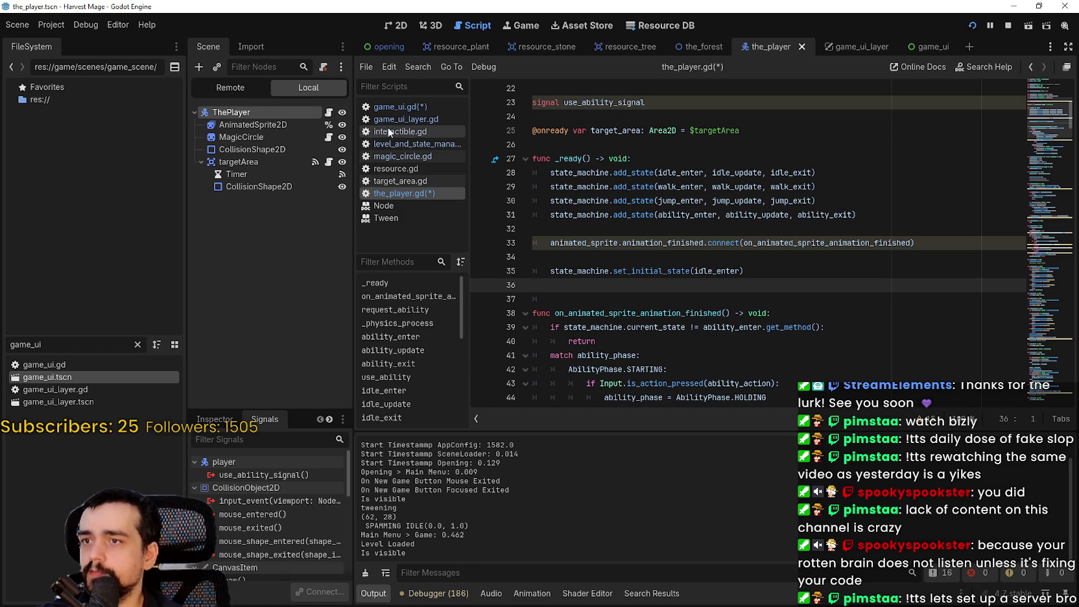
pyautogui.click(411, 106)
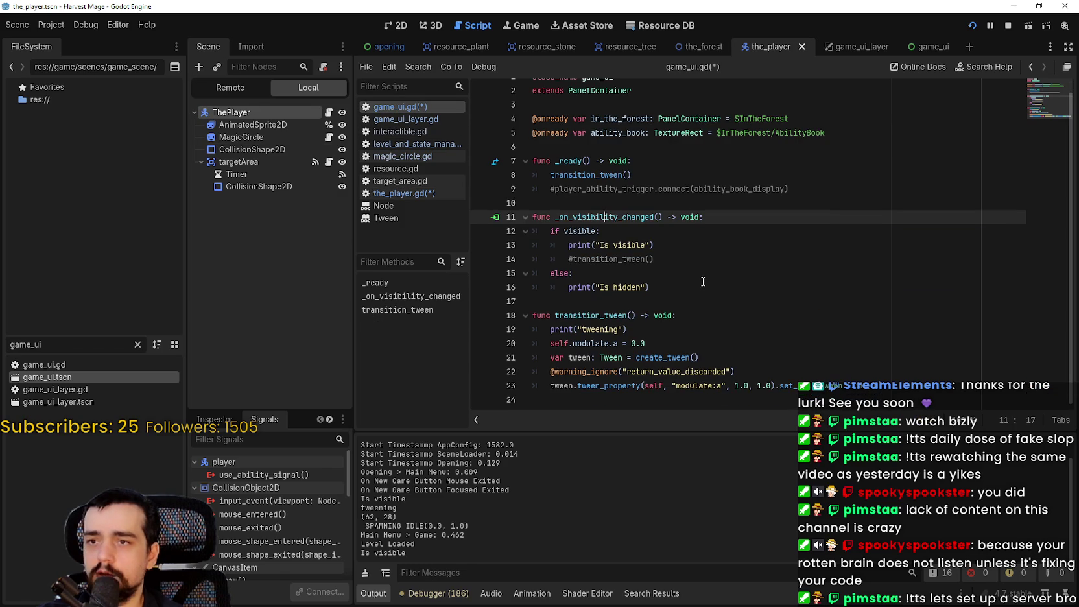
# Step: Paste the LevelManager connection call into game_ui.gd's _ready and change instance to self
pyautogui.click(798, 189)
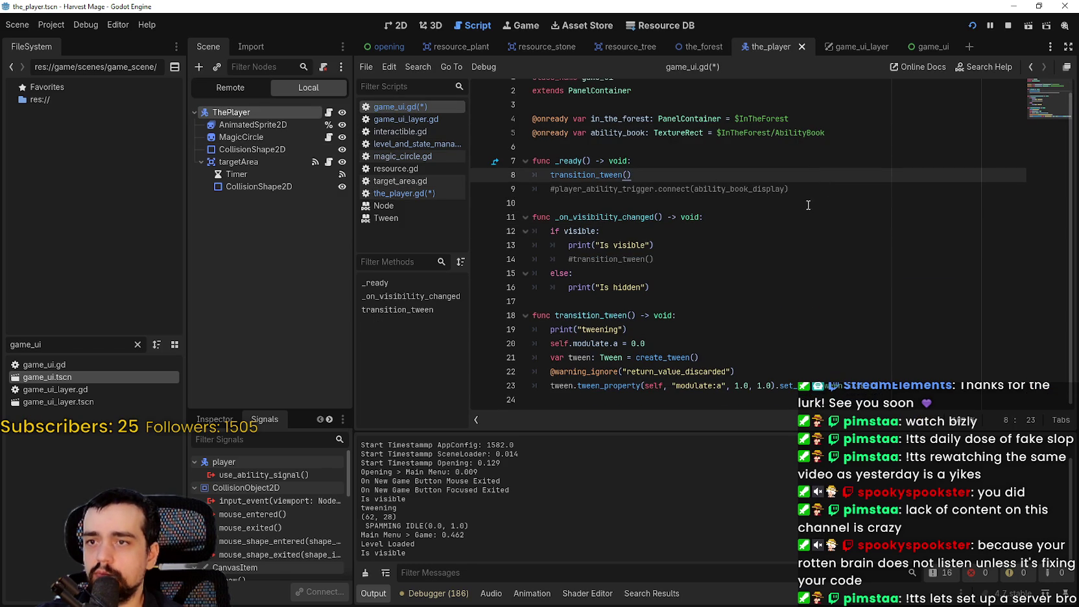
pyautogui.press('Return')
pyautogui.hotkey('ctrl', 'v')
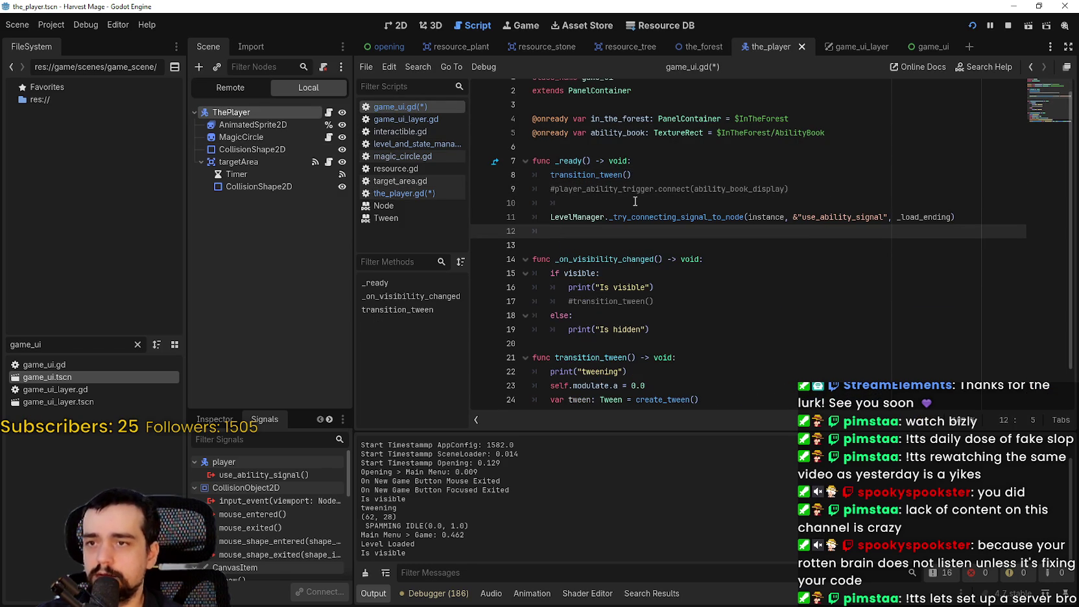
pyautogui.click(634, 198)
pyautogui.press('BackSpace')
pyautogui.press('Delete')
pyautogui.doubleClick(778, 215)
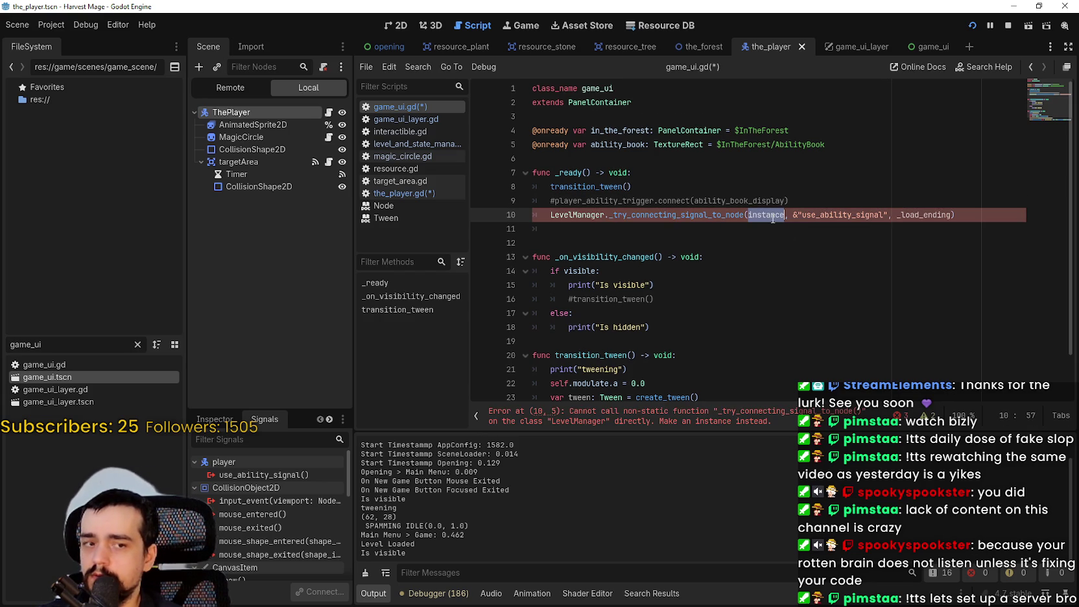
pyautogui.write('self')
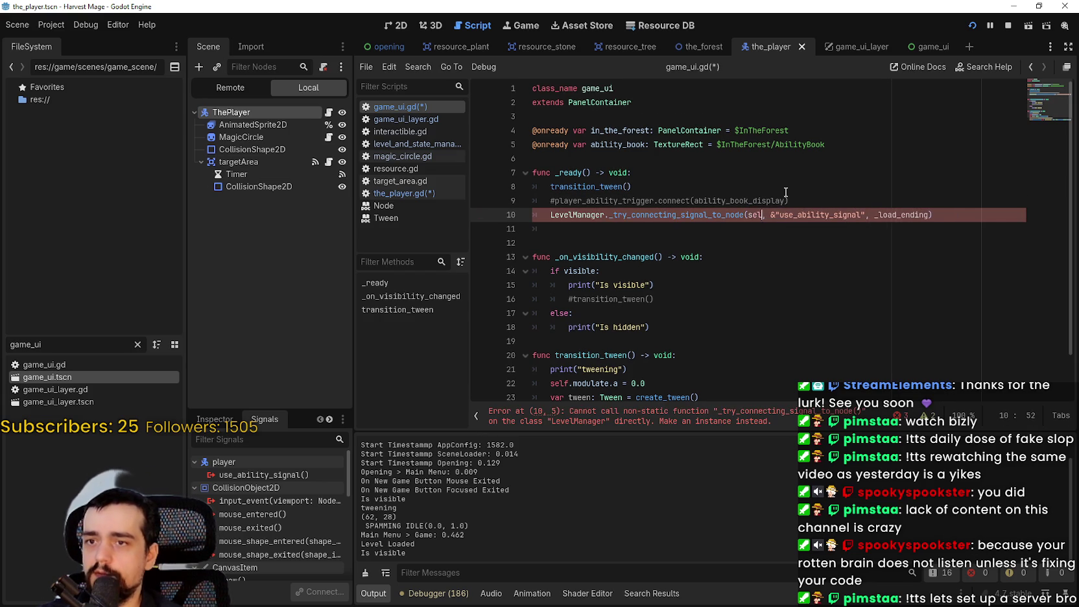
# Step: Add a func ability_in_use() -> void at the script's end that prints "HELLO WORLD"
pyautogui.doubleClick(828, 215)
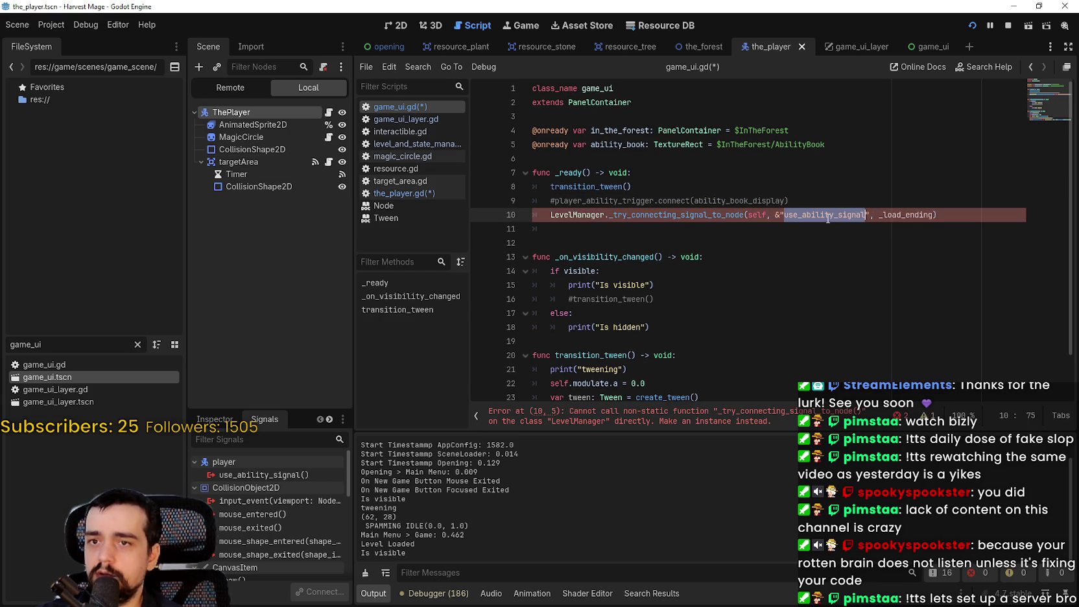
pyautogui.doubleClick(921, 214)
pyautogui.scroll(-1, 927, 292)
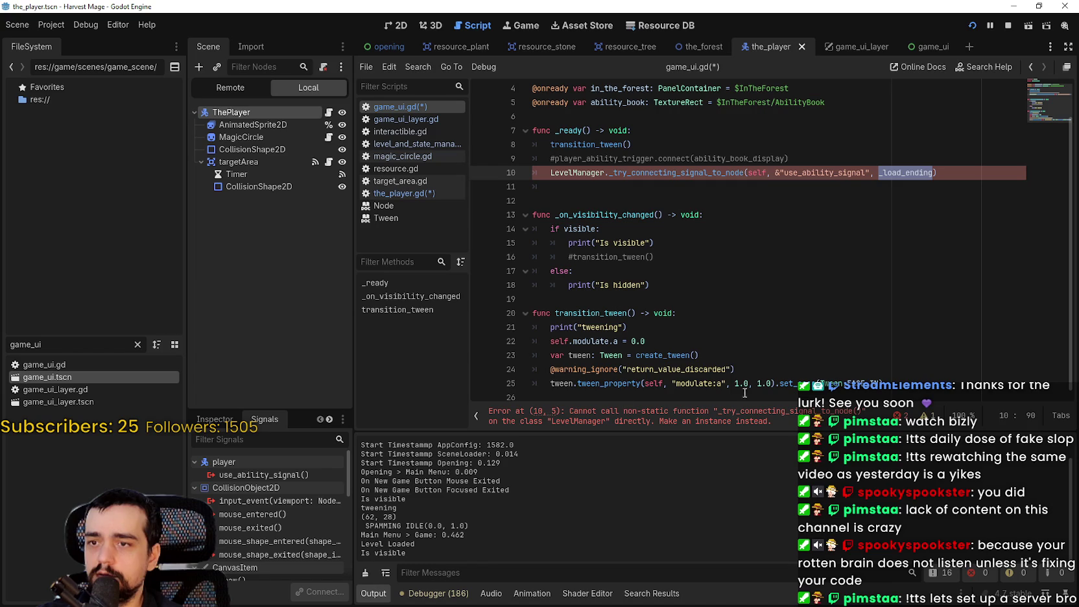
pyautogui.click(938, 389)
pyautogui.press('Down')
pyautogui.press('Down')
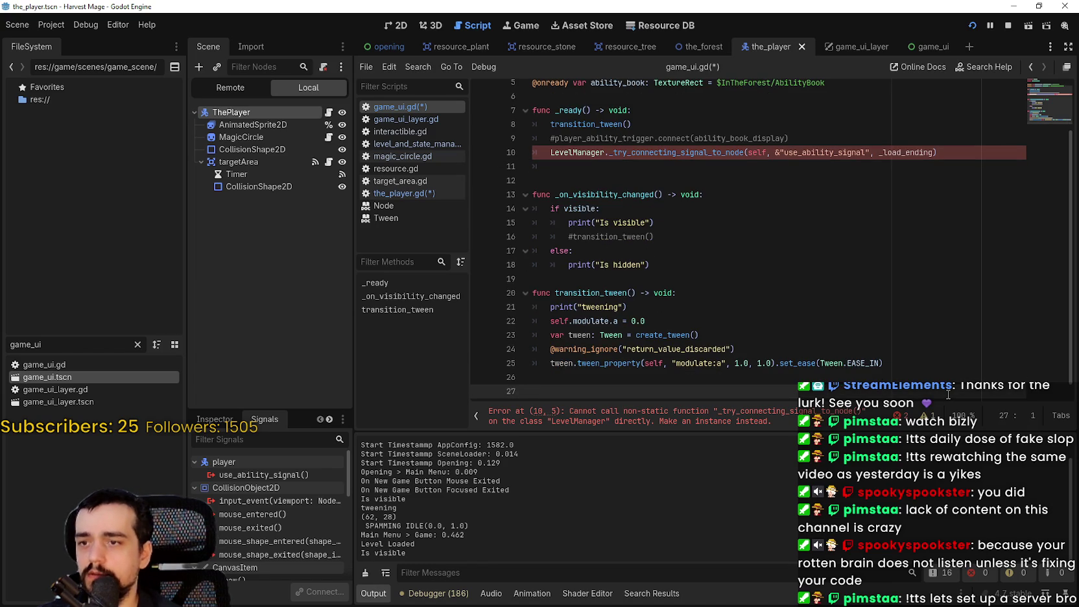
pyautogui.write('func ')
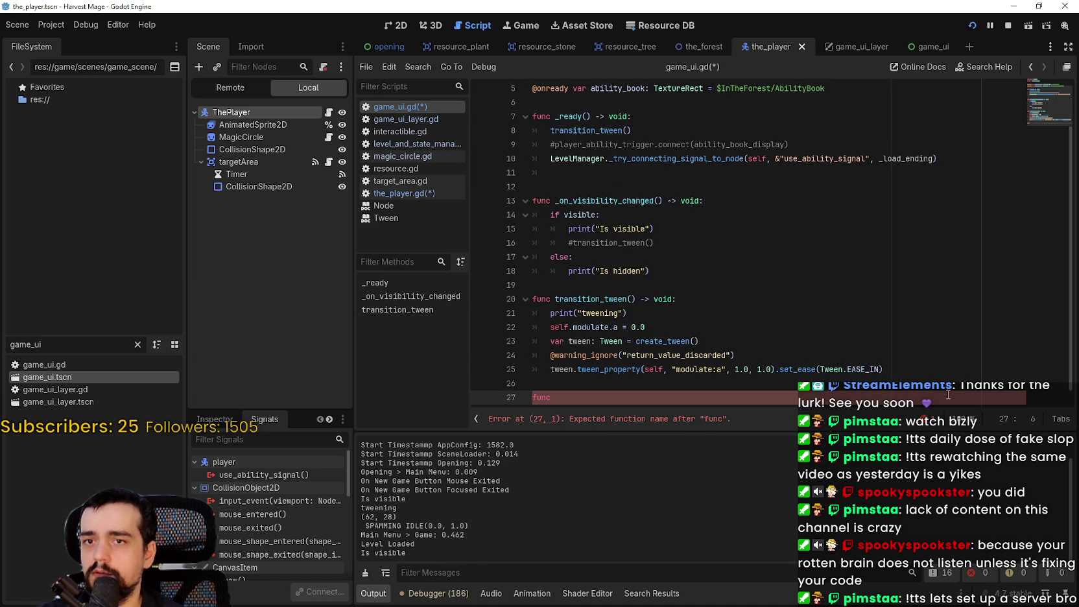
pyautogui.write('abil')
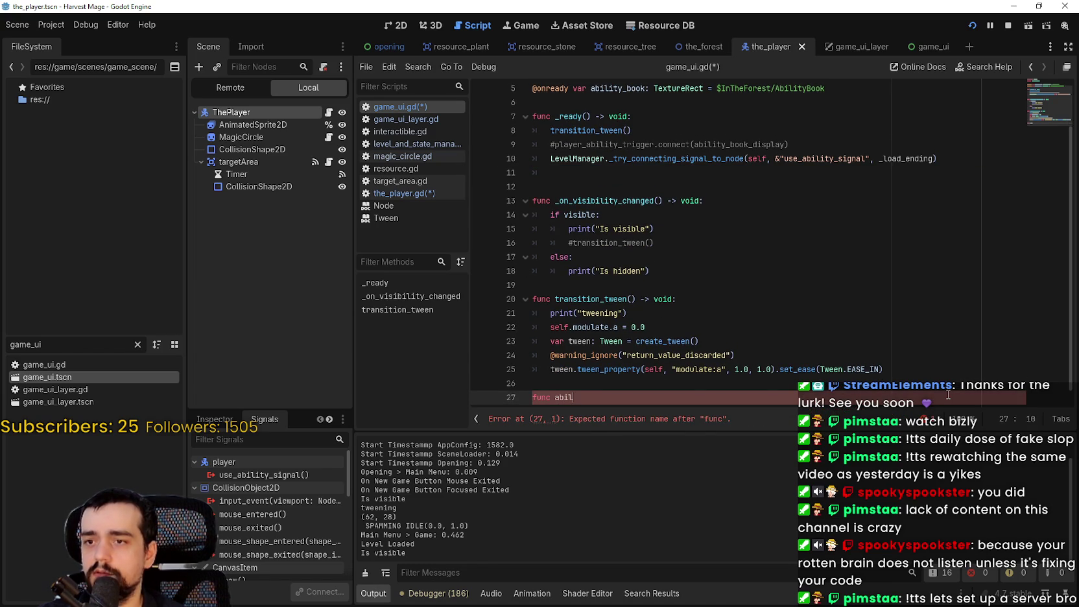
pyautogui.write('ity_in')
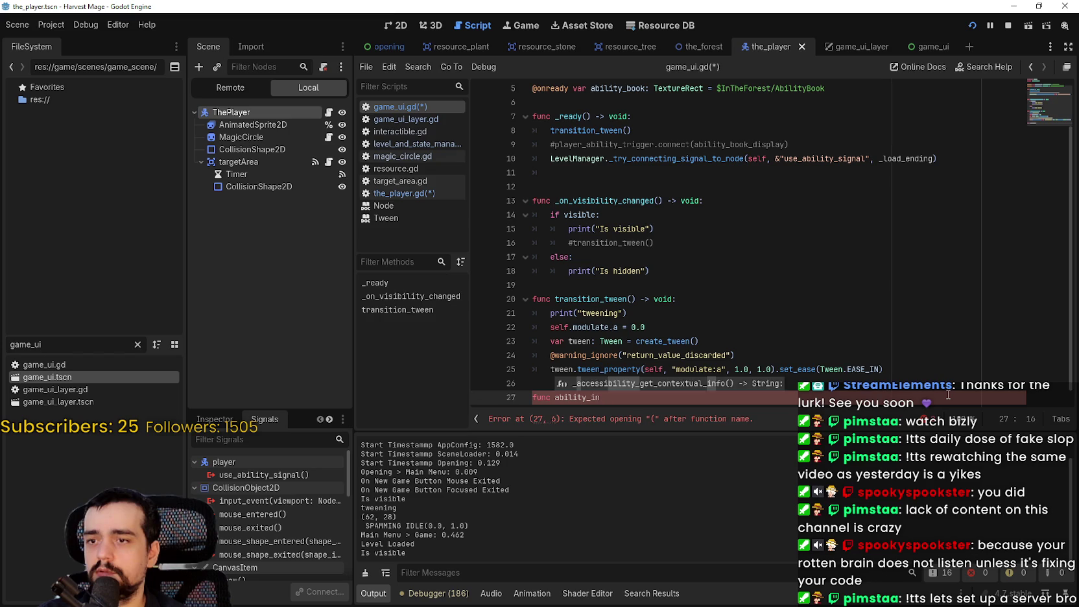
pyautogui.write('_use()')
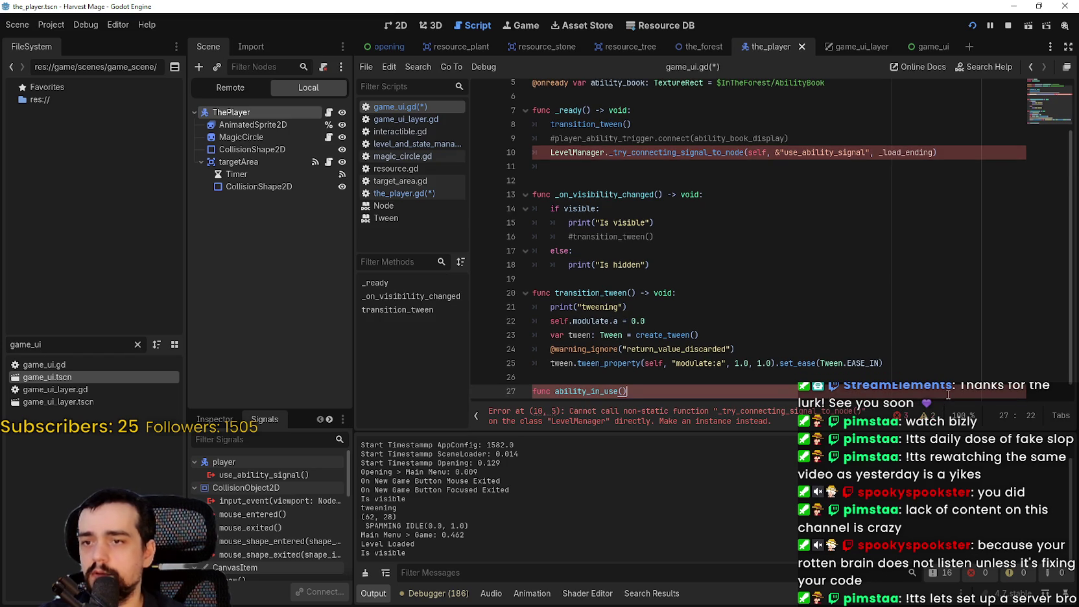
pyautogui.write(' -> void:')
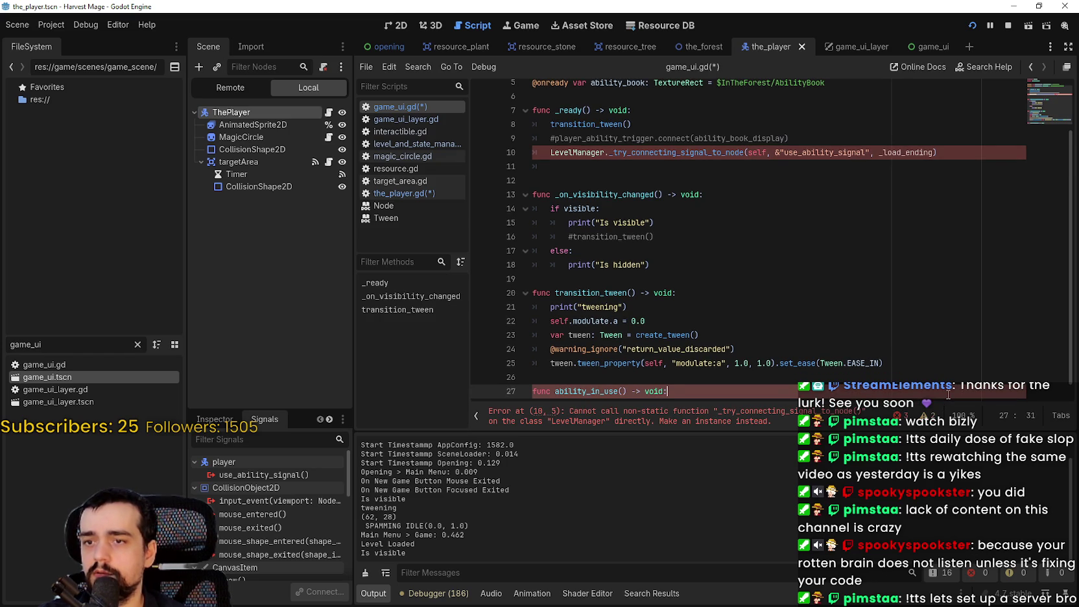
pyautogui.press('Return')
pyautogui.write('print(')
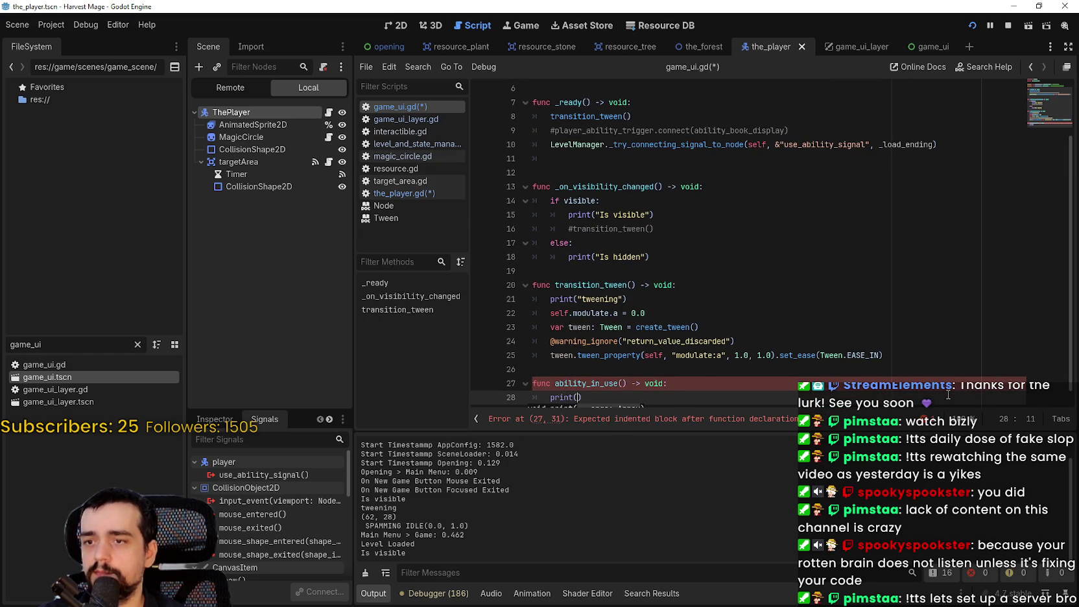
pyautogui.write('"HELLO WORLD')
# Step: Pass ability_in_use as the call's callback in place of _load_ending on line 10
pyautogui.doubleClick(571, 369)
pyautogui.hotkey('ctrl', 'c')
pyautogui.doubleClick(914, 131)
pyautogui.hotkey('ctrl', 'v')
pyautogui.click(837, 155)
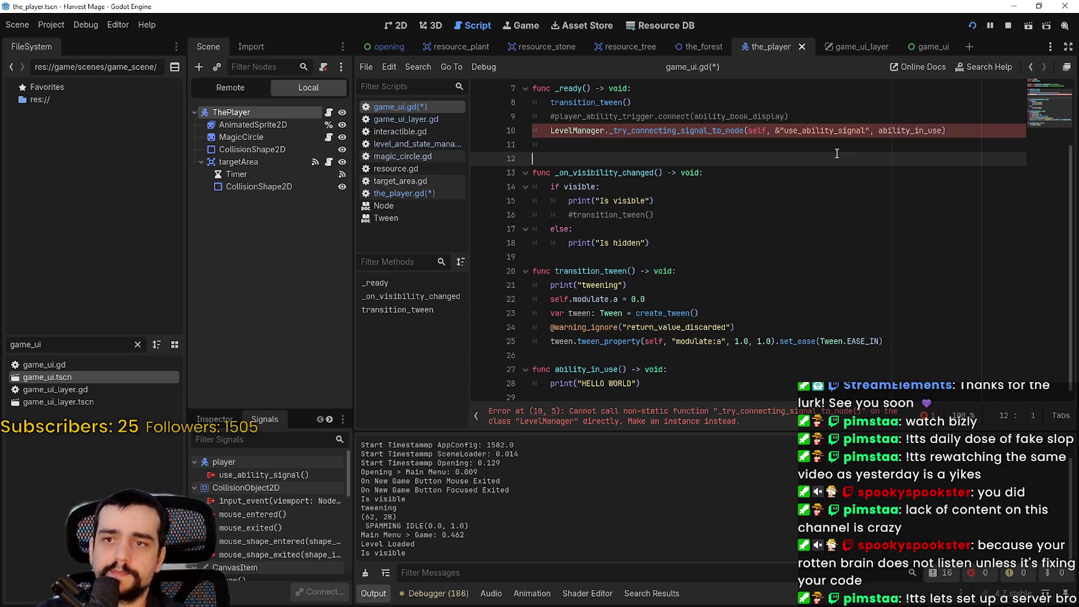
pyautogui.click(832, 144)
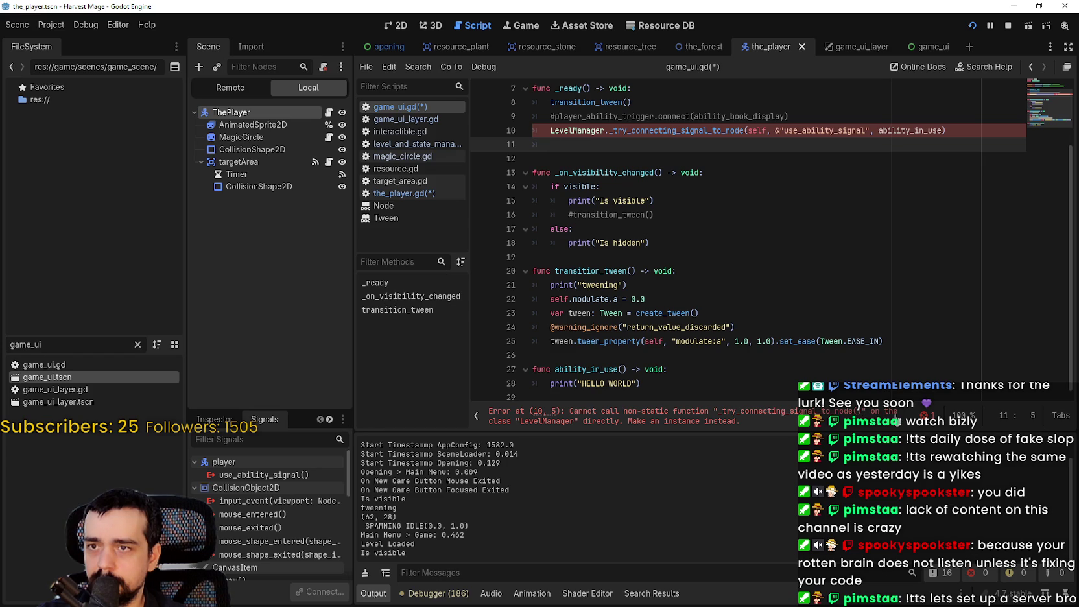
pyautogui.click(795, 118)
pyautogui.scroll(1, 713, 186)
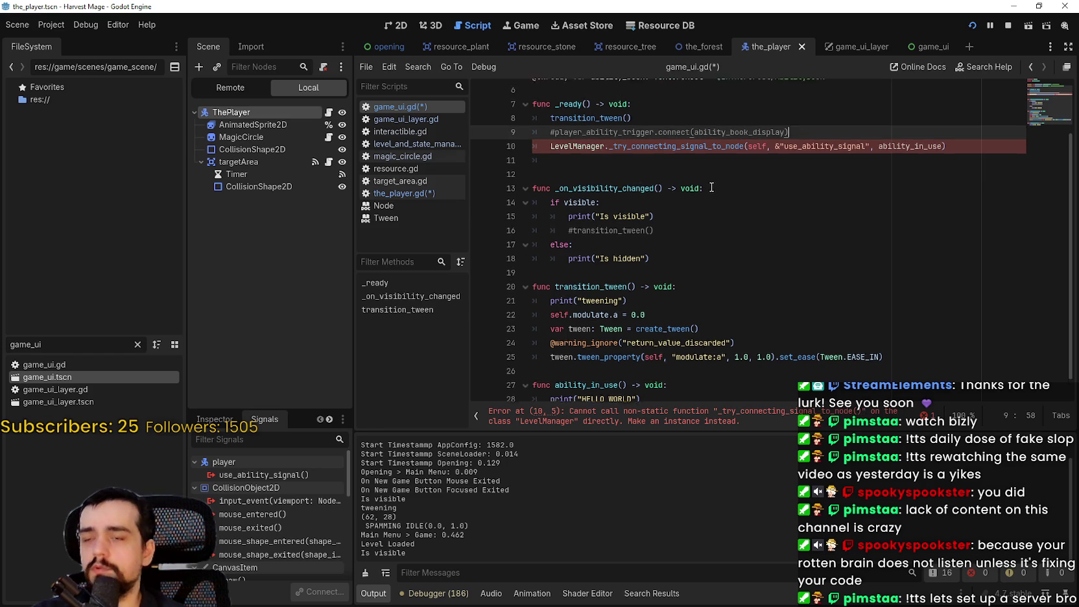
# Step: Select LevelManager on line 10 and switch the Scene dock to Remote, Local, then Remote again
pyautogui.scroll(2, 713, 185)
pyautogui.click(587, 214)
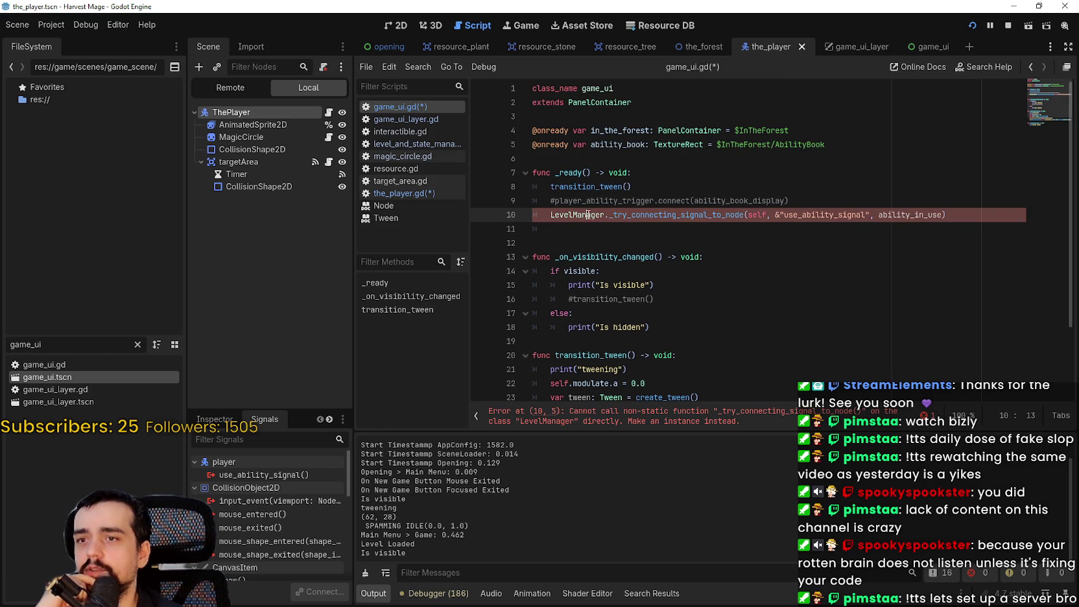
pyautogui.moveTo(550, 214)
pyautogui.mouseDown()
pyautogui.moveTo(748, 214)
pyautogui.moveTo(609, 214)
pyautogui.mouseUp()
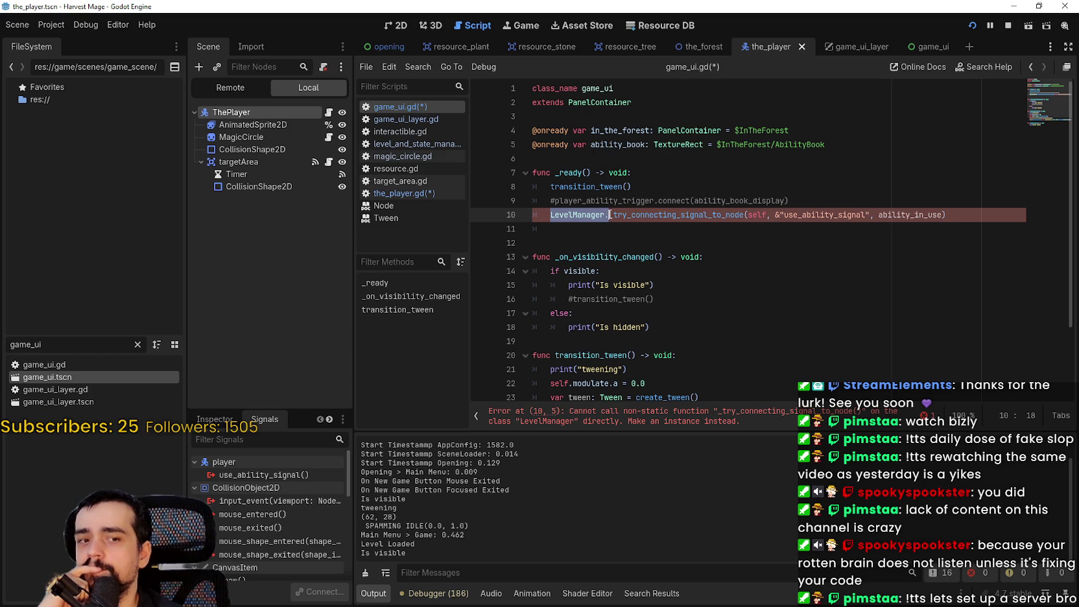
pyautogui.click(244, 90)
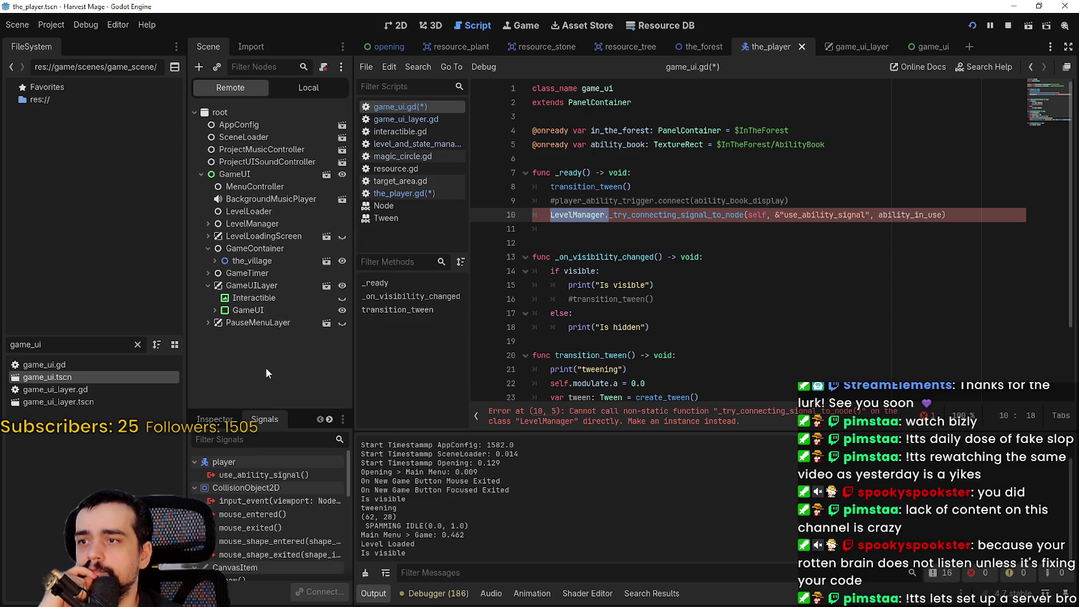
pyautogui.click(280, 88)
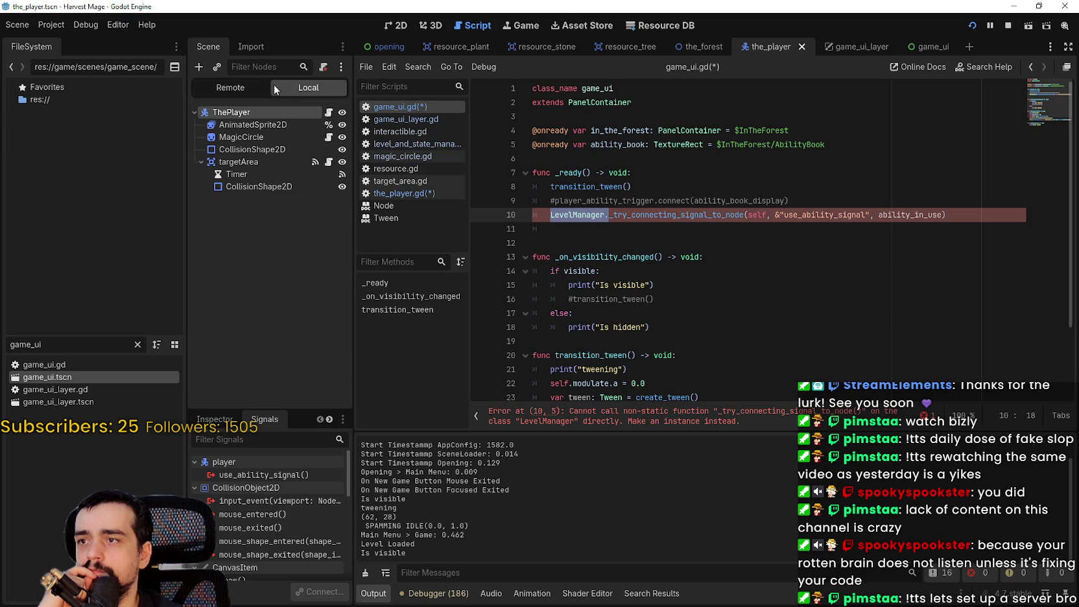
pyautogui.click(242, 85)
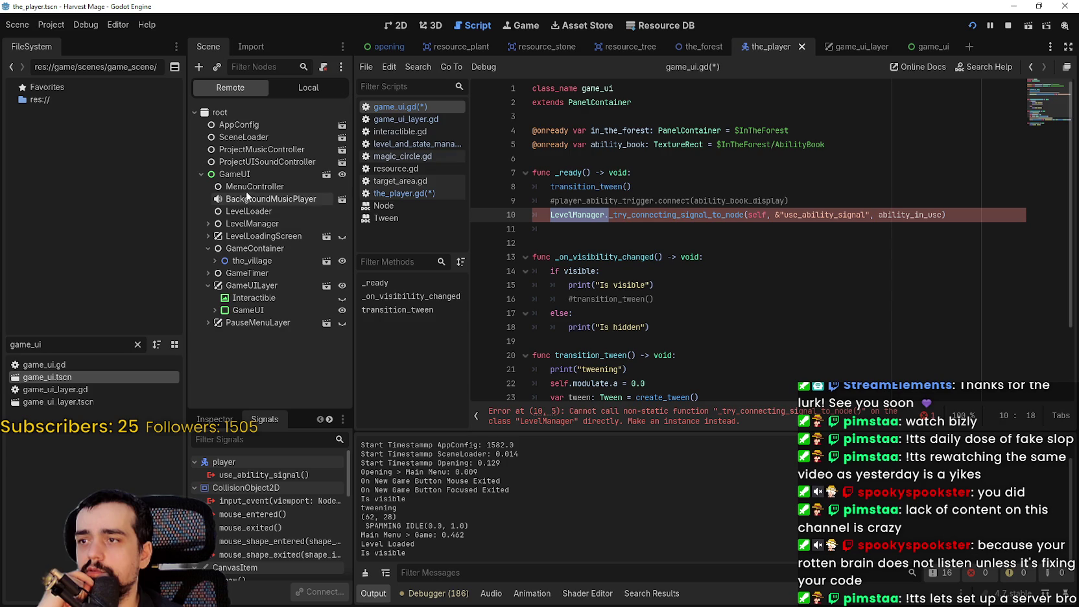
# Step: Review the line 10 connection call and open the context menu on its method name
pyautogui.moveTo(947, 214); pyautogui.dragTo(478, 210)
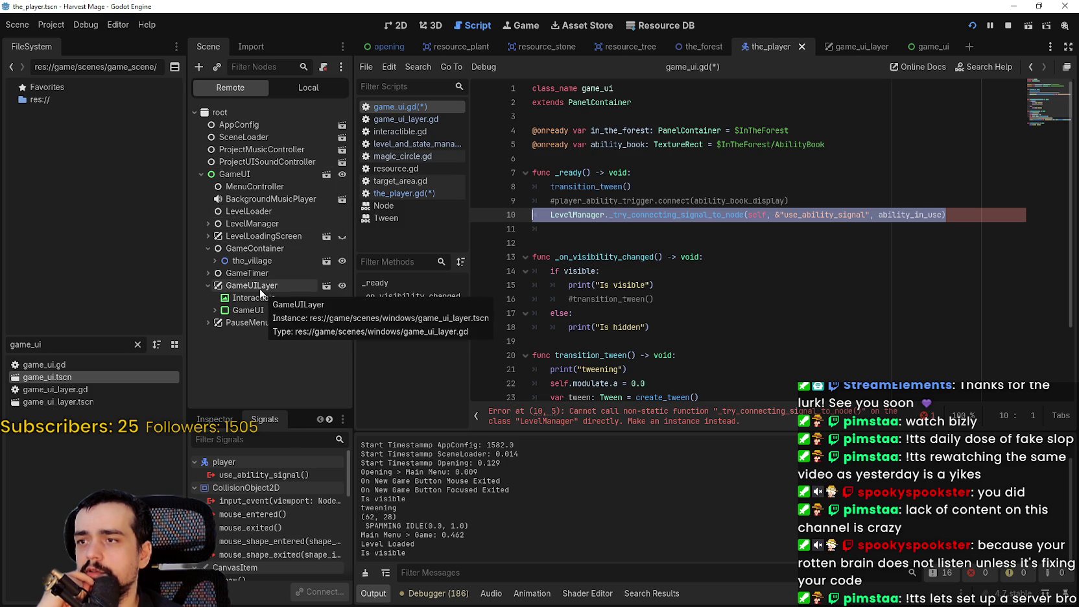
pyautogui.click(963, 210)
pyautogui.press('Down')
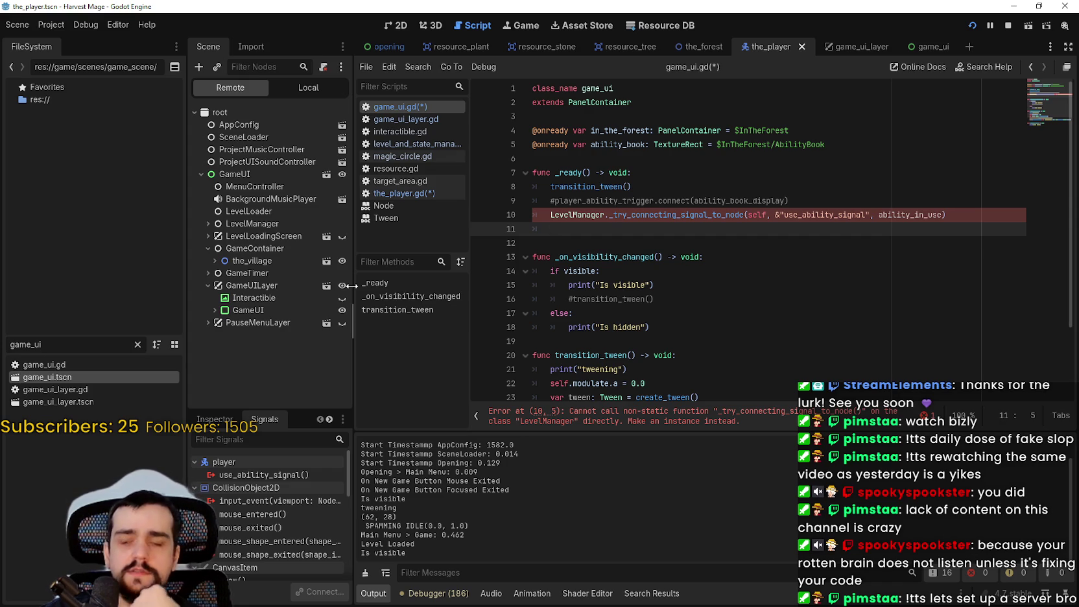
pyautogui.scroll(-2, 899, 359)
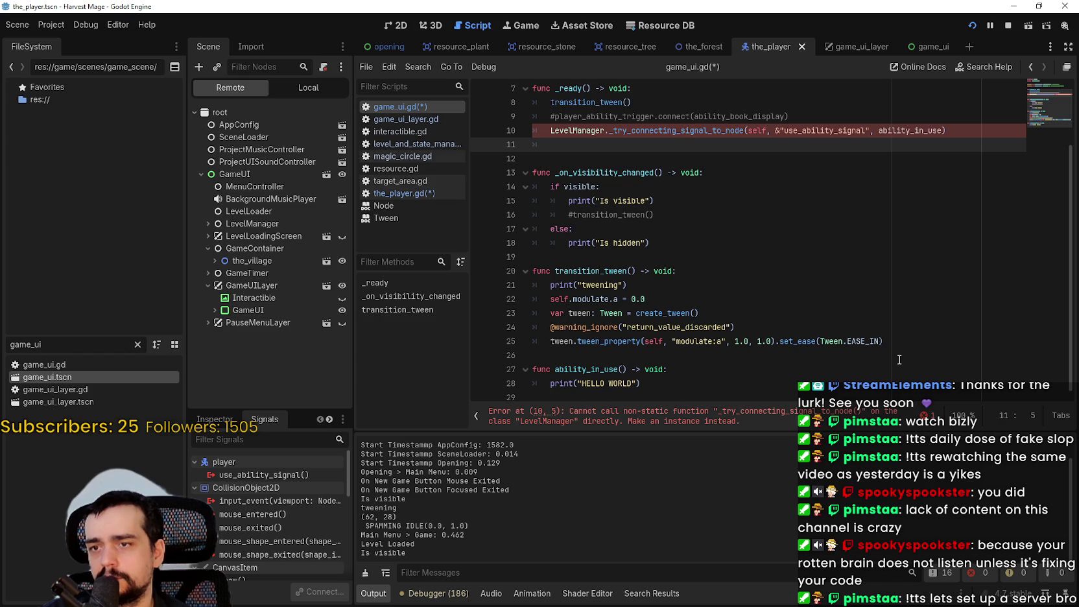
pyautogui.scroll(2, 899, 359)
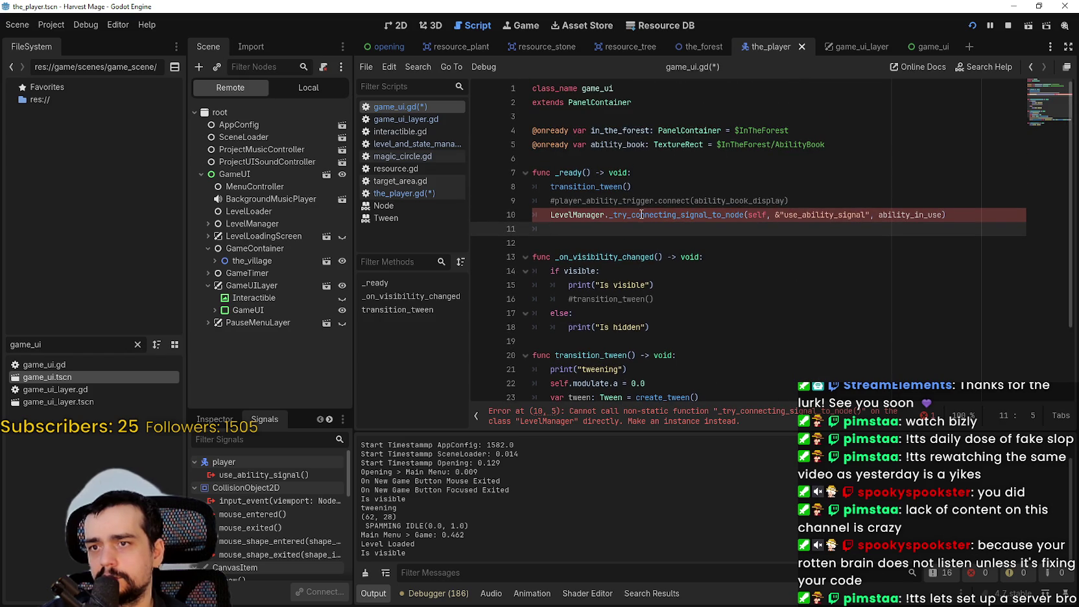
pyautogui.moveTo(642, 214)
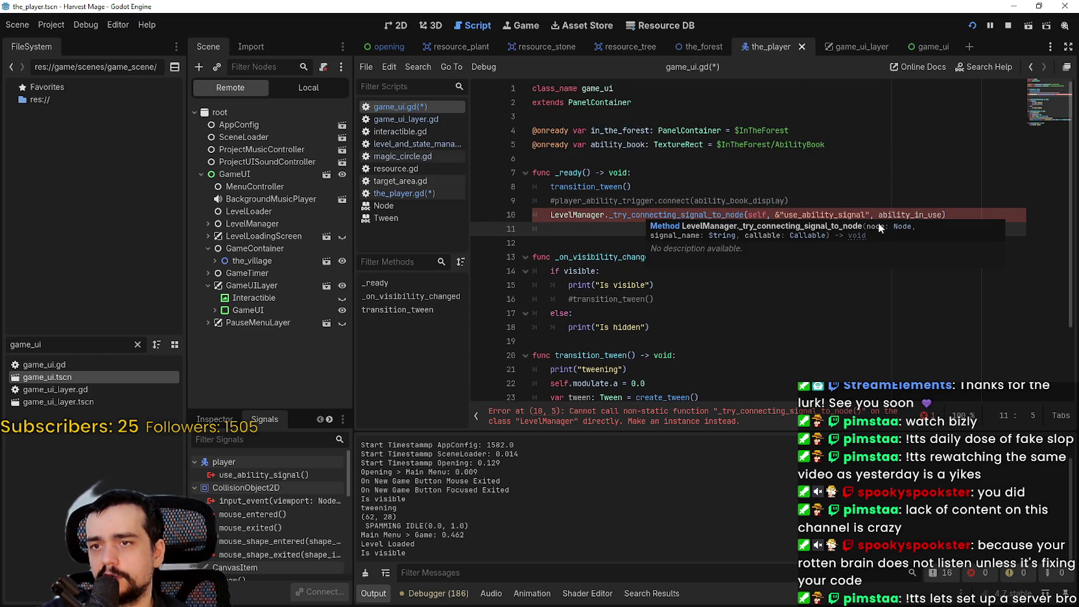
pyautogui.rightClick(692, 215)
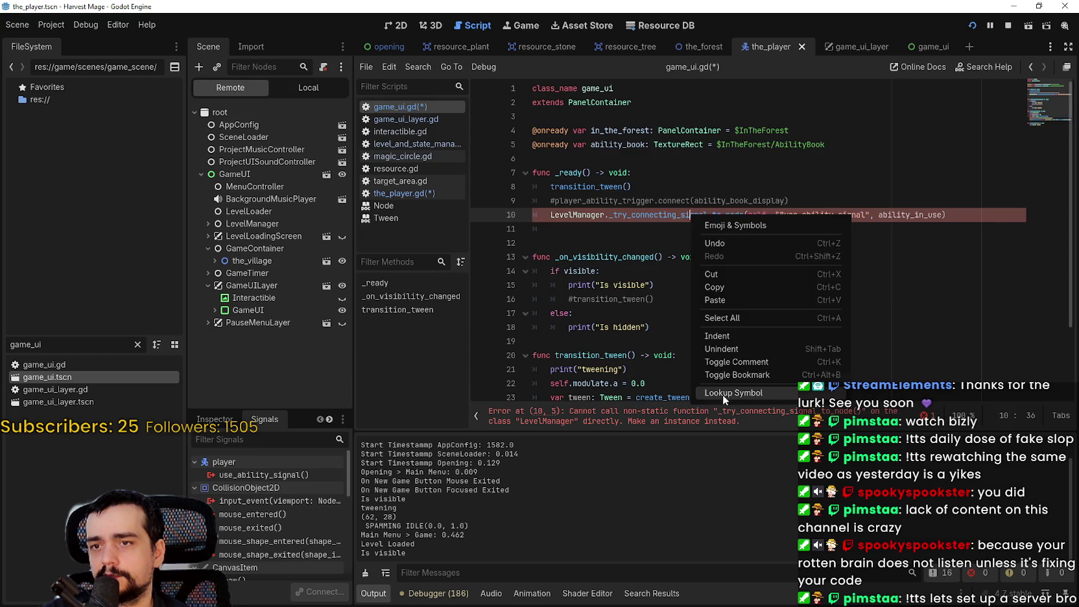
pyautogui.click(722, 393)
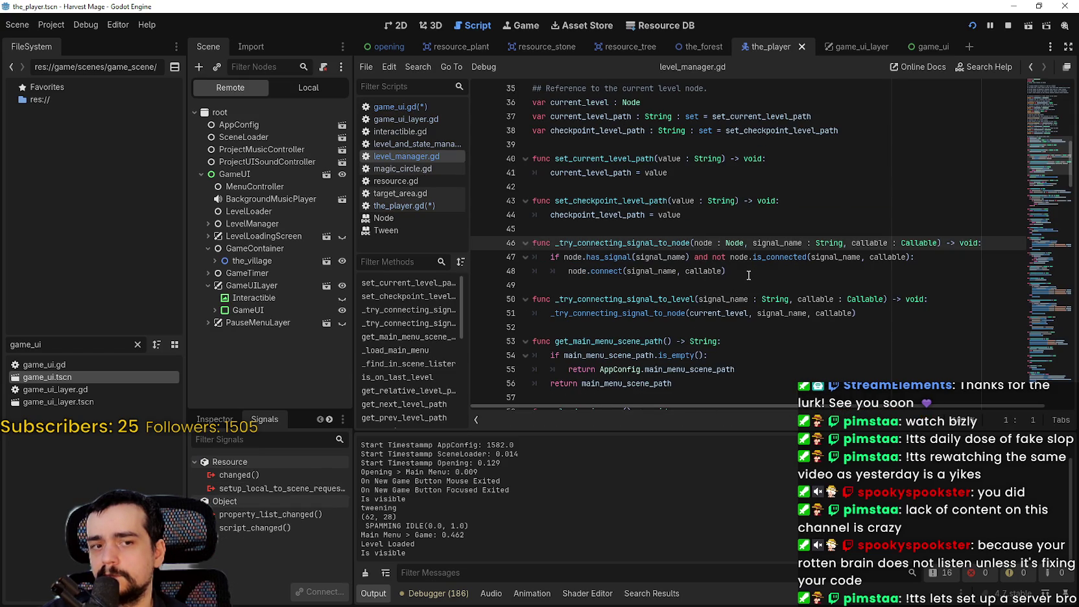
pyautogui.scroll(-2, 748, 276)
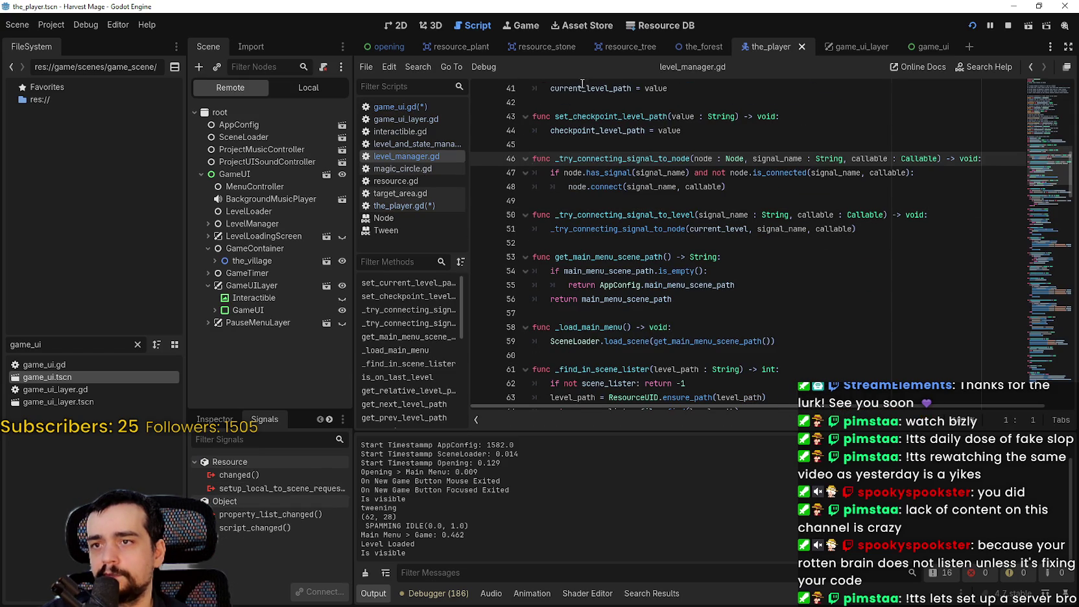
pyautogui.moveTo(1038, 169)
pyautogui.mouseDown()
pyautogui.moveTo(1036, 257)
pyautogui.moveTo(1043, 249)
pyautogui.mouseUp()
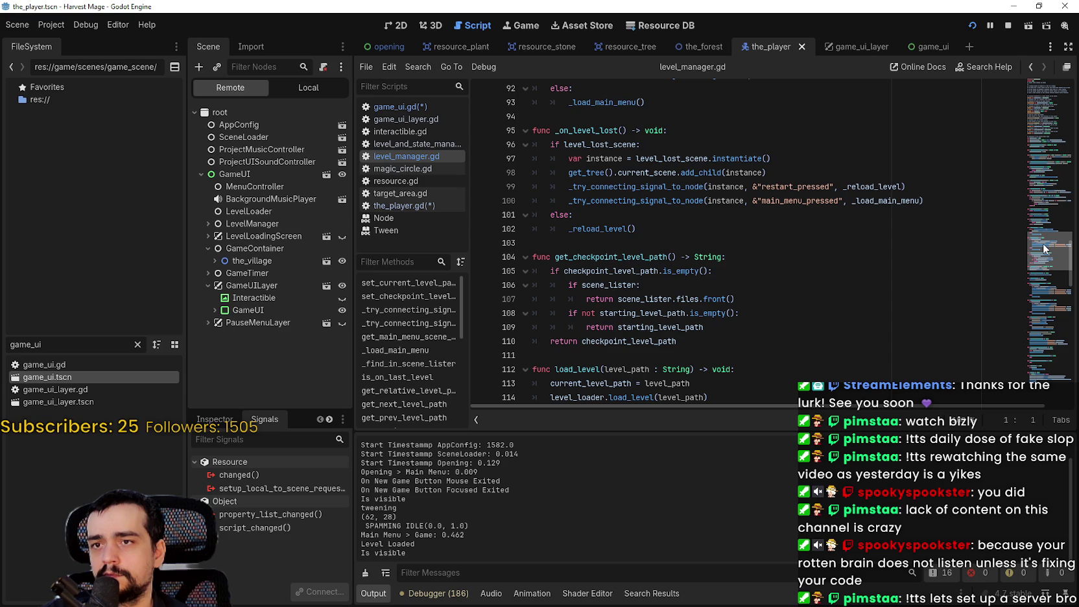
pyautogui.moveTo(864, 173); pyautogui.dragTo(542, 157)
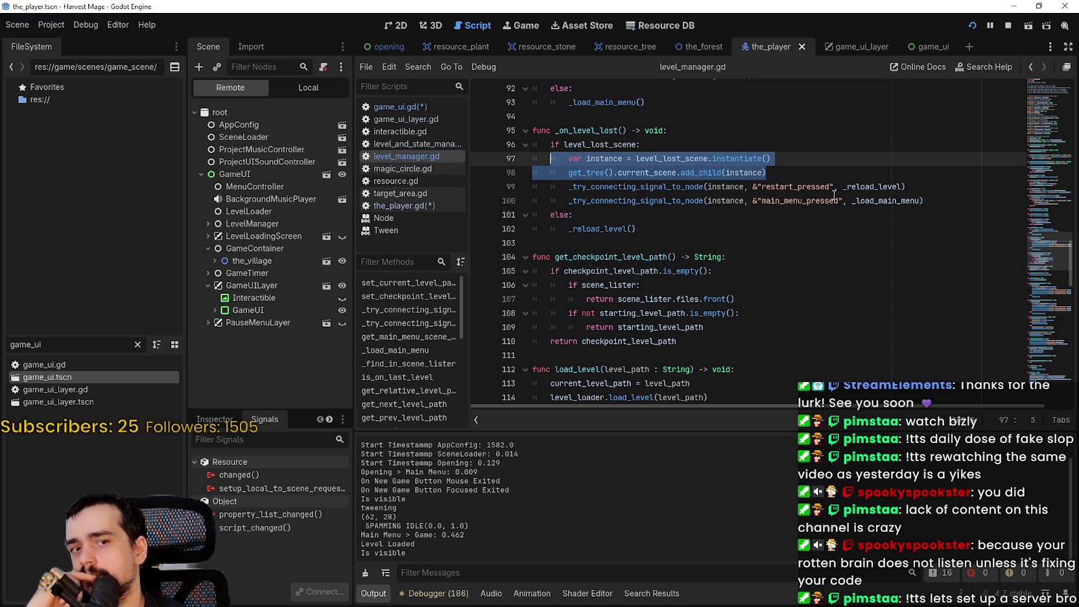
pyautogui.scroll(4, 1051, 195)
pyautogui.scroll(13, 1050, 194)
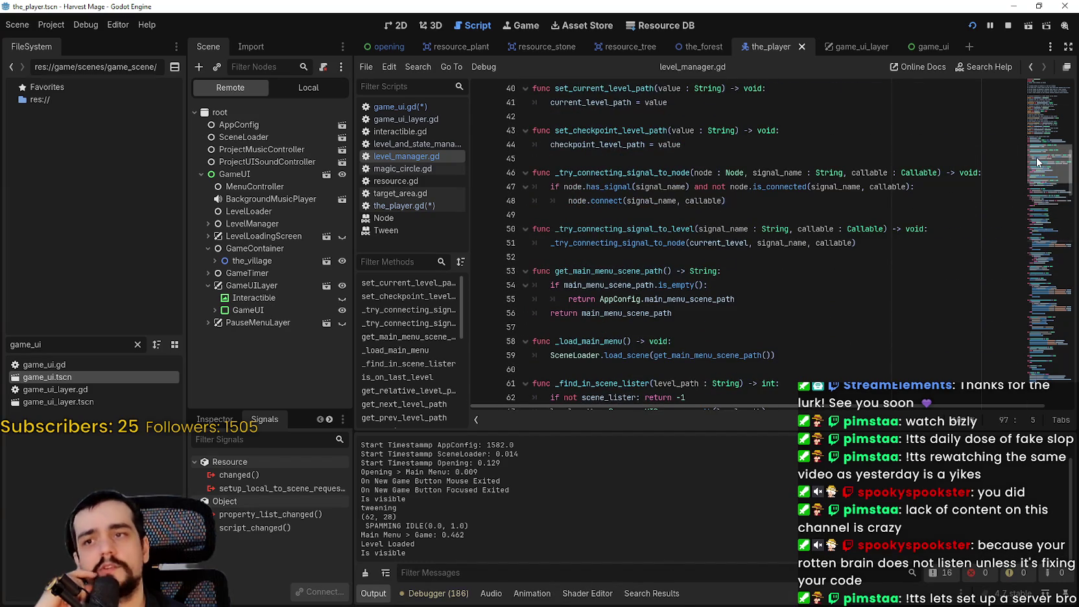
pyautogui.scroll(-1, 1036, 157)
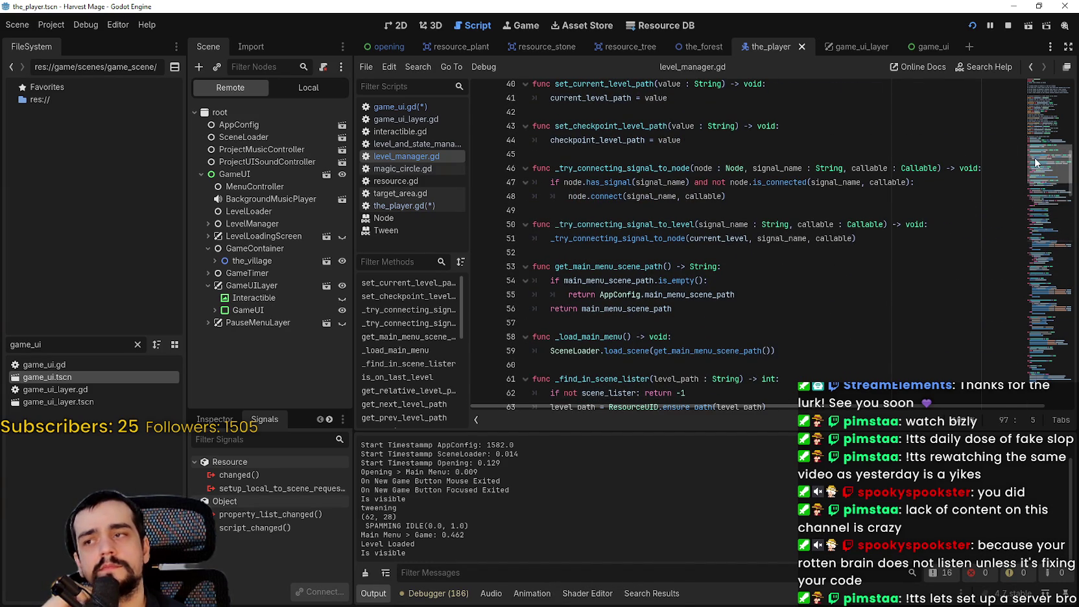
pyautogui.moveTo(1035, 162)
pyautogui.mouseDown()
pyautogui.moveTo(1034, 124)
pyautogui.moveTo(1025, 158)
pyautogui.mouseUp()
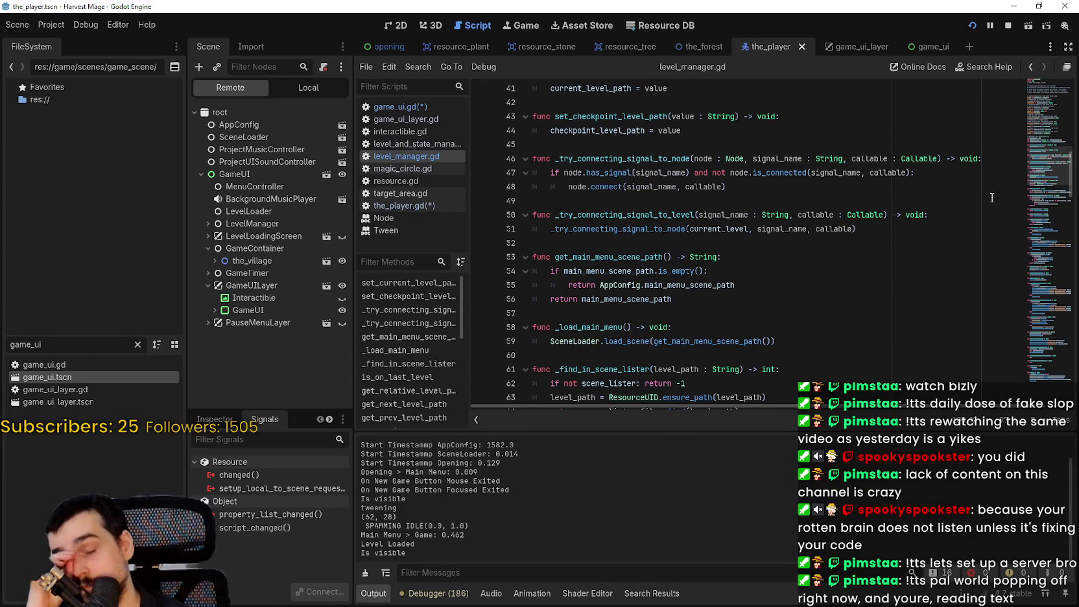
pyautogui.scroll(-4, 804, 241)
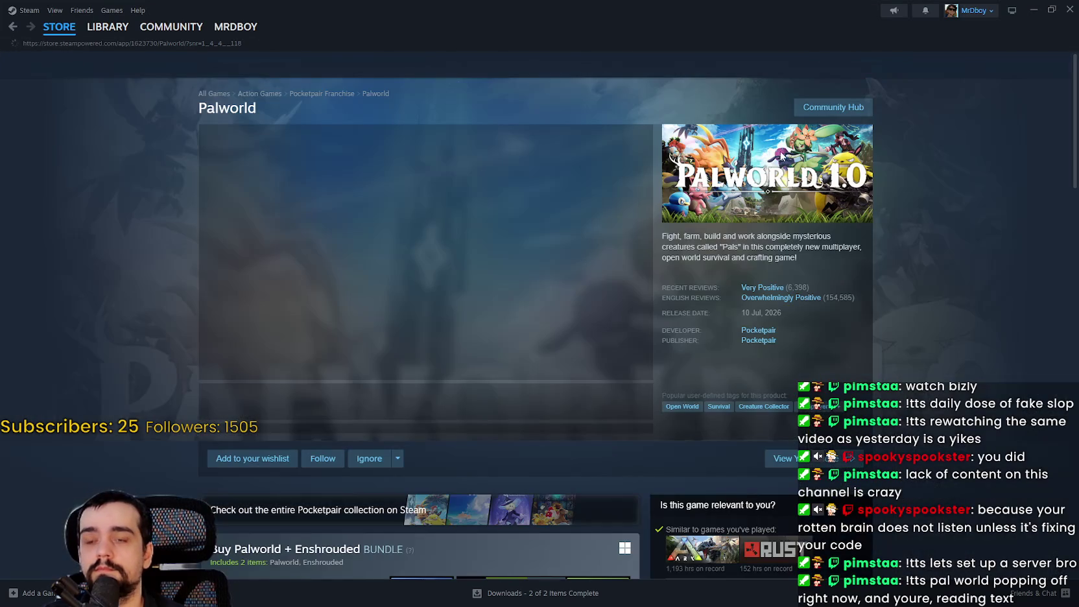
# Step: View the Palworld community hub's in-game player count, then return to its store page
pyautogui.click(833, 106)
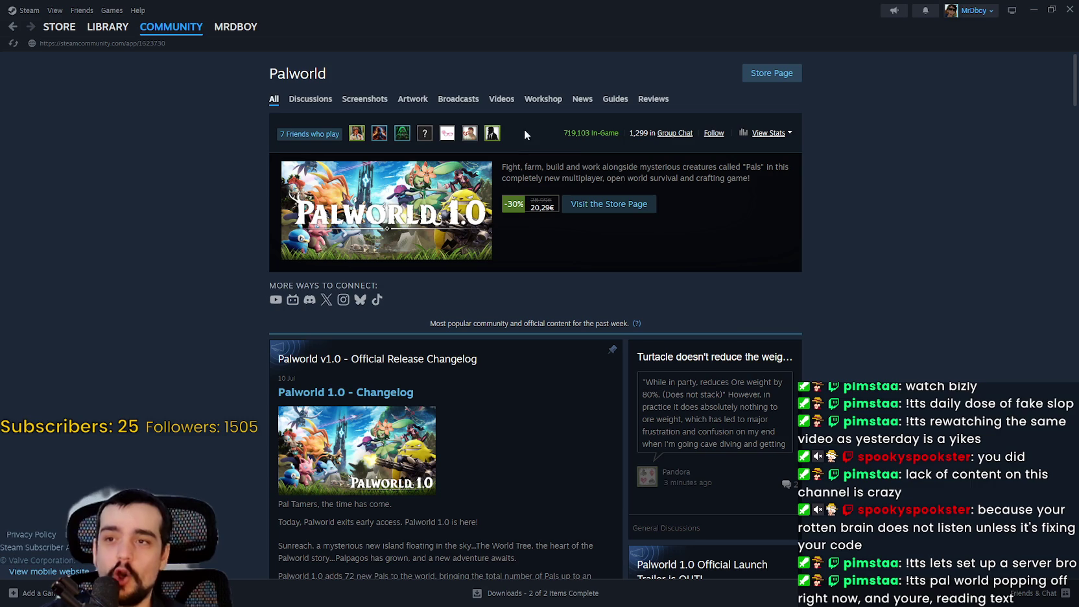
pyautogui.doubleClick(571, 133)
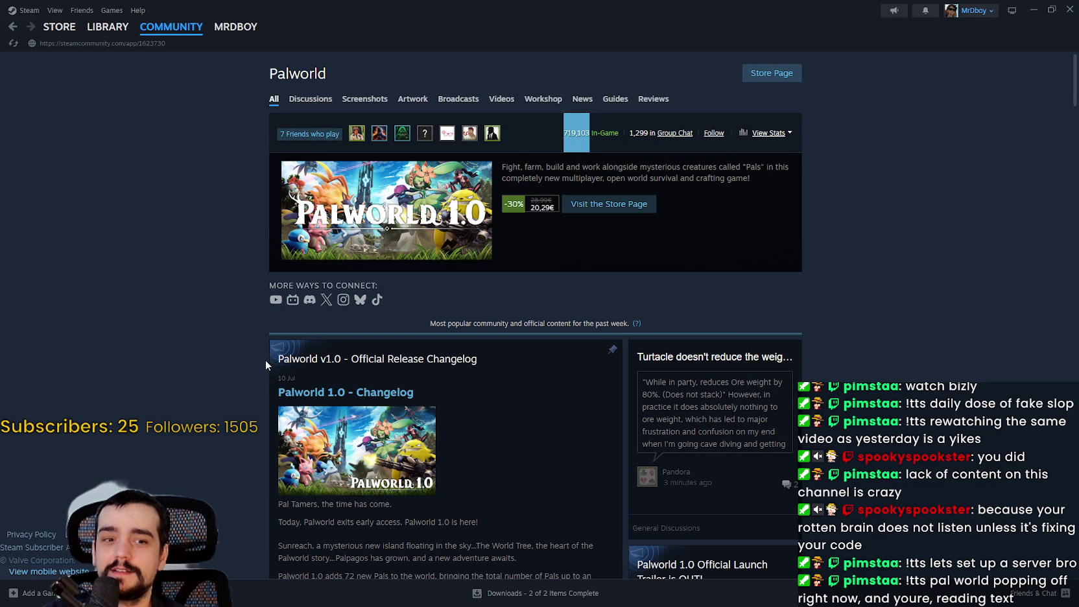
pyautogui.click(57, 28)
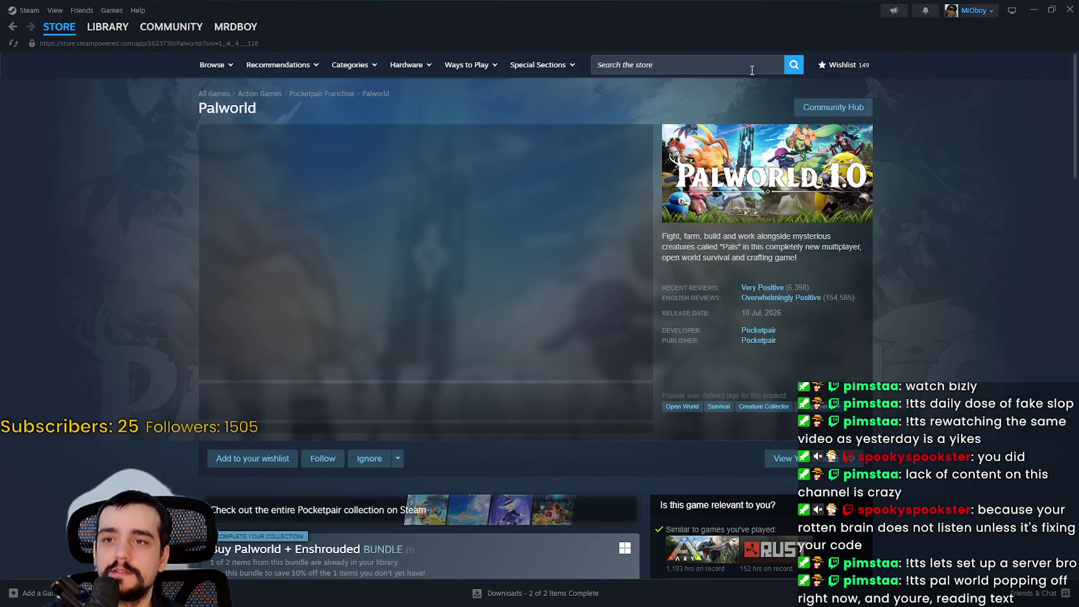
# Step: Find Assassin's Creed Black Flag Resynced in the store and view its community hub and store page
pyautogui.click(736, 67)
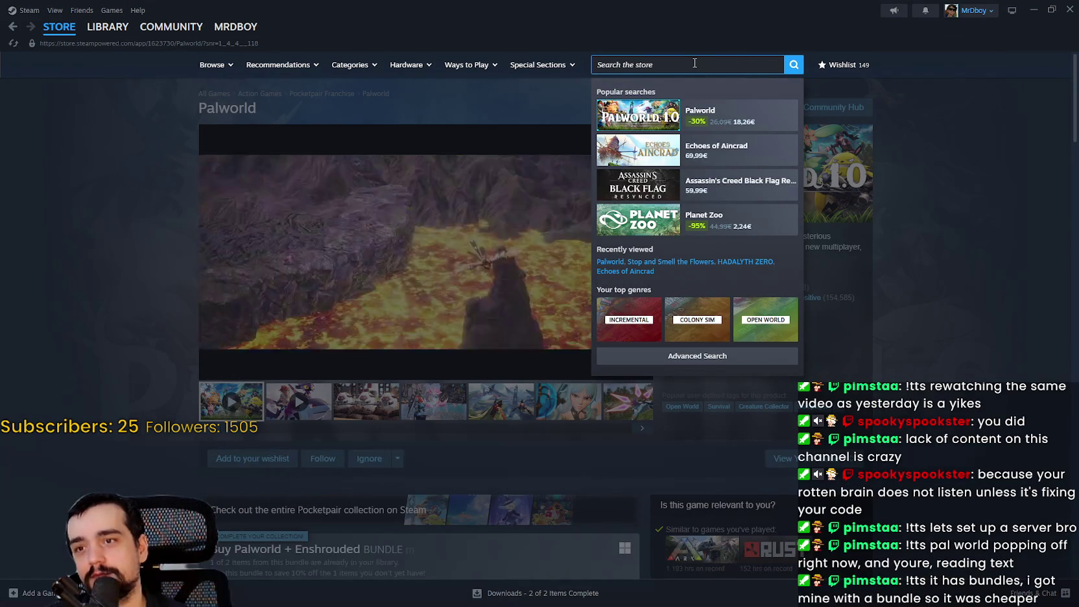
pyautogui.click(658, 189)
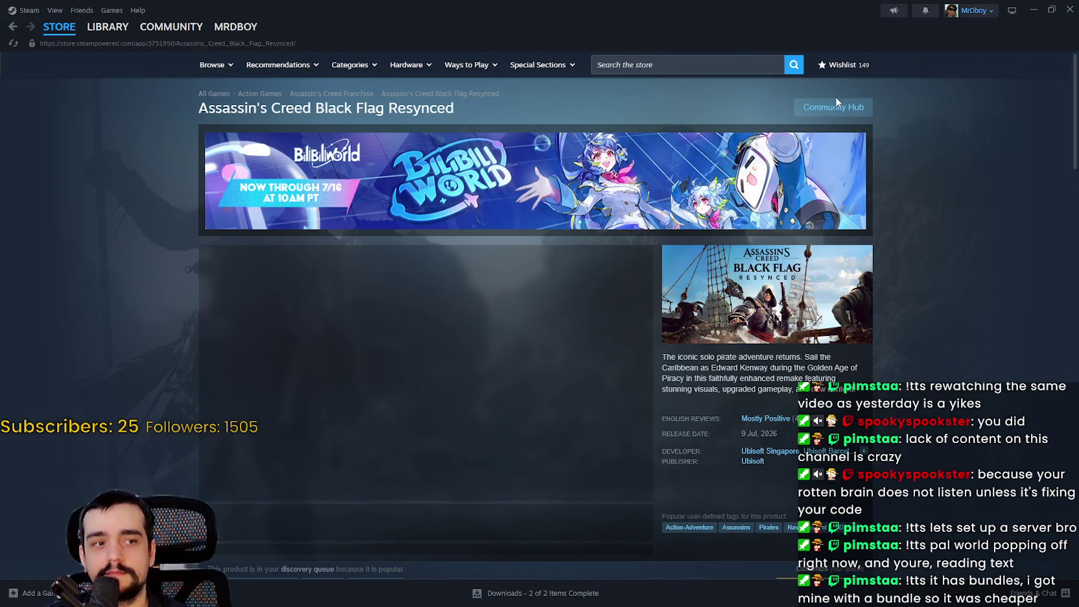
pyautogui.click(829, 108)
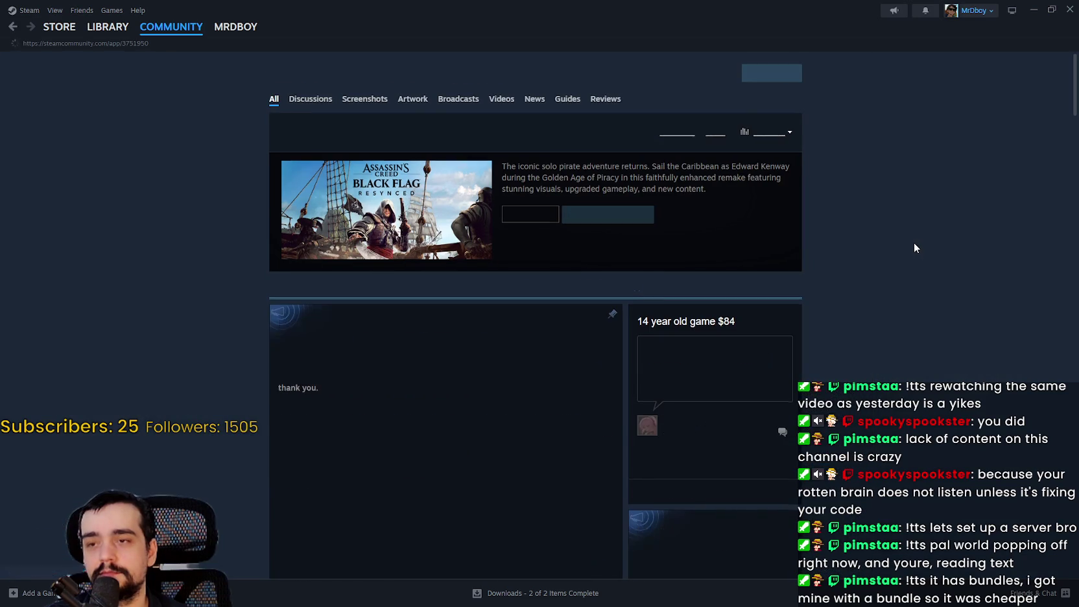
pyautogui.rightClick(12, 31)
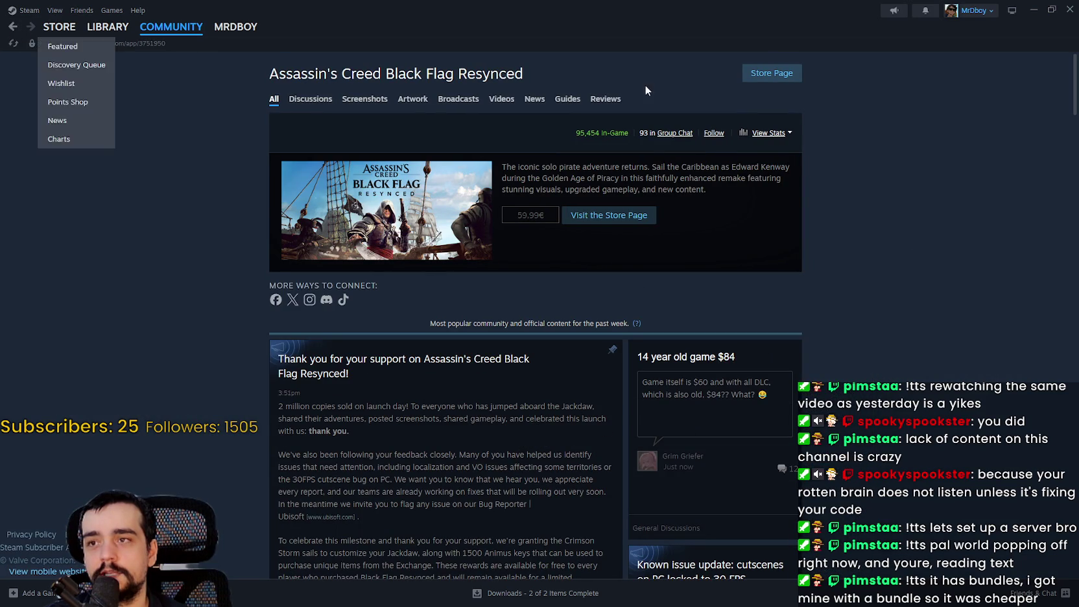
pyautogui.click(8, 29)
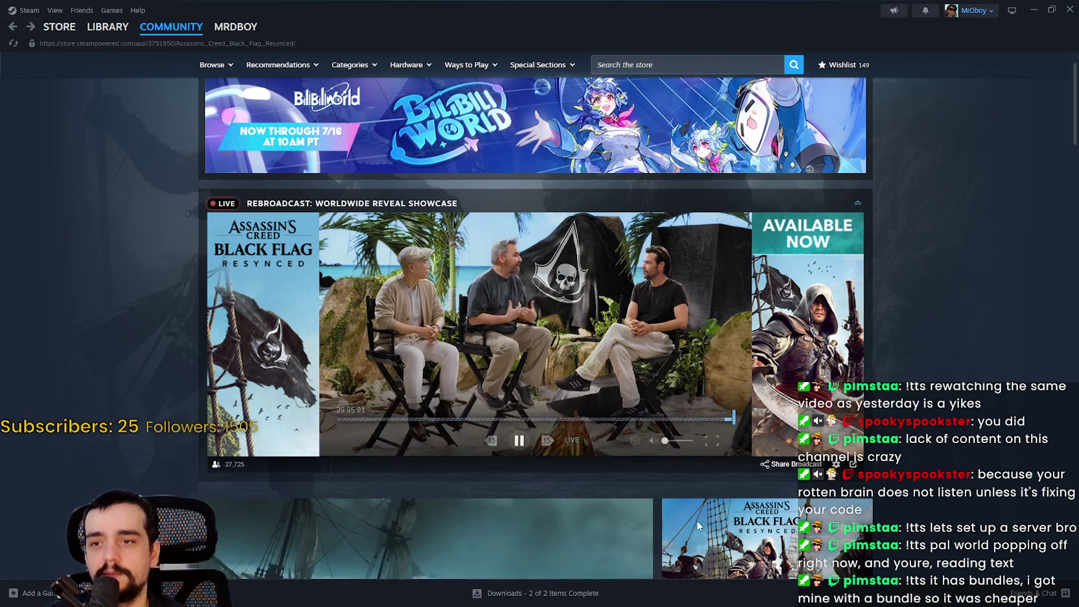
pyautogui.scroll(-3, 696, 520)
pyautogui.scroll(3, 633, 199)
# Step: Go to the Steam store front page and minimize Steam
pyautogui.click(655, 64)
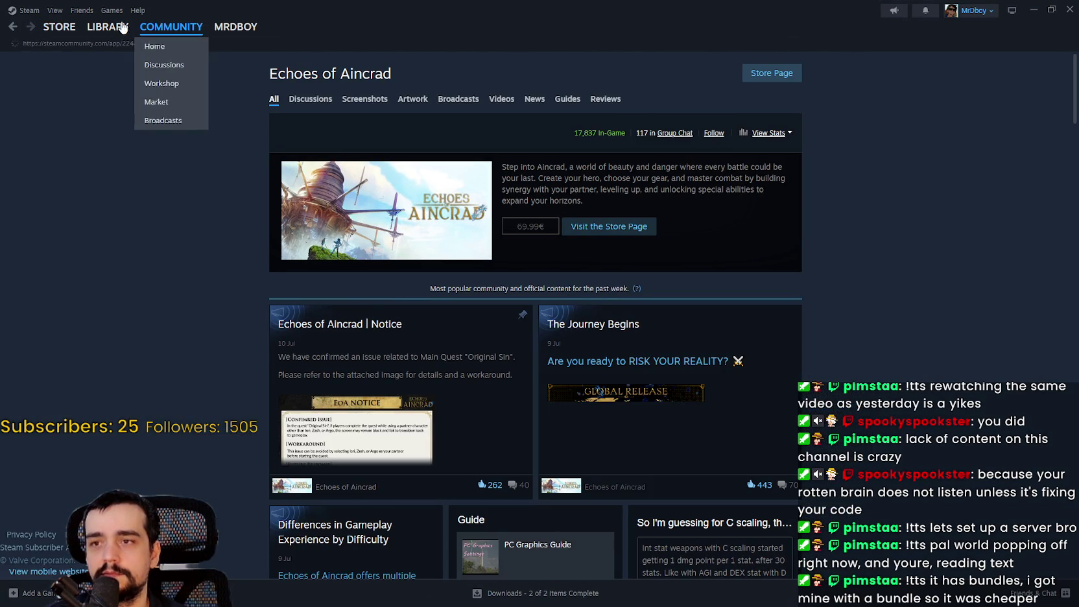
pyautogui.moveTo(59, 28)
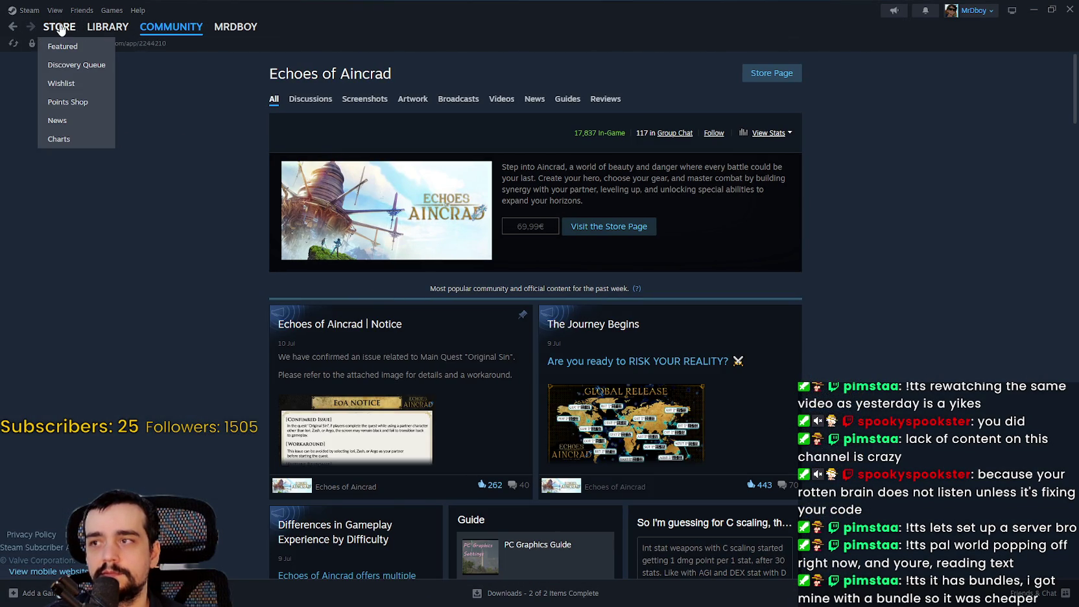
pyautogui.click(59, 28)
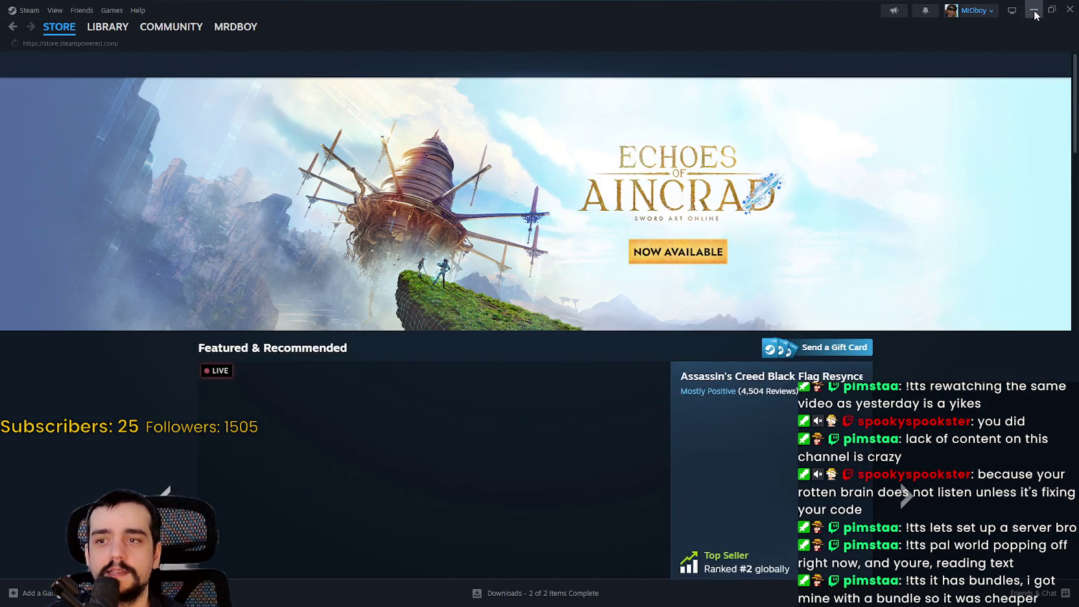
pyautogui.click(1033, 10)
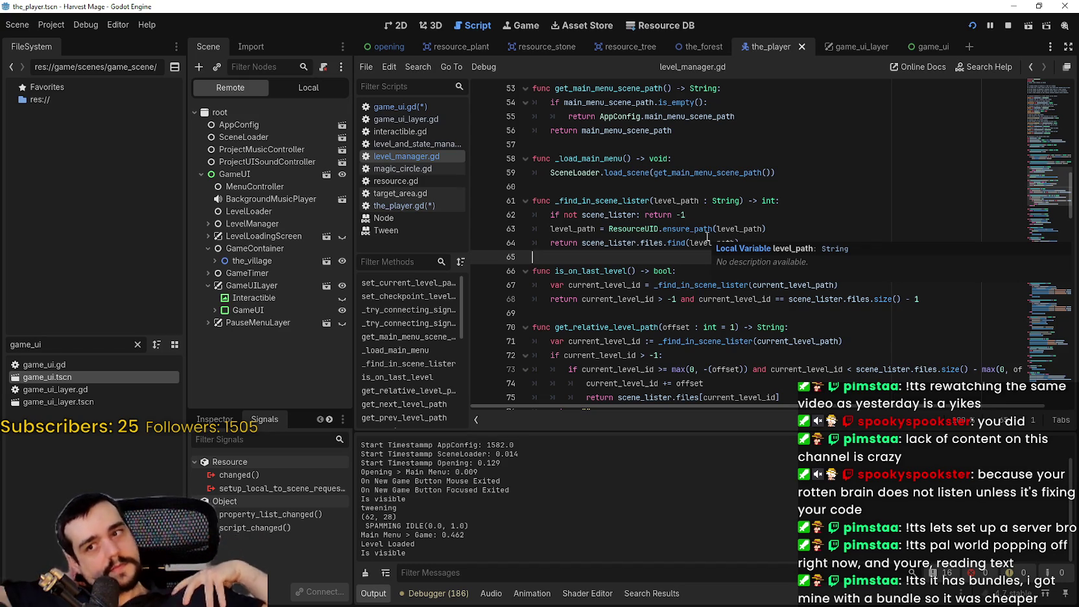
# Step: Look over level_manager.gd around _load_main_menu and is_on_last_level
pyautogui.scroll(1, 714, 195)
pyautogui.click(643, 231)
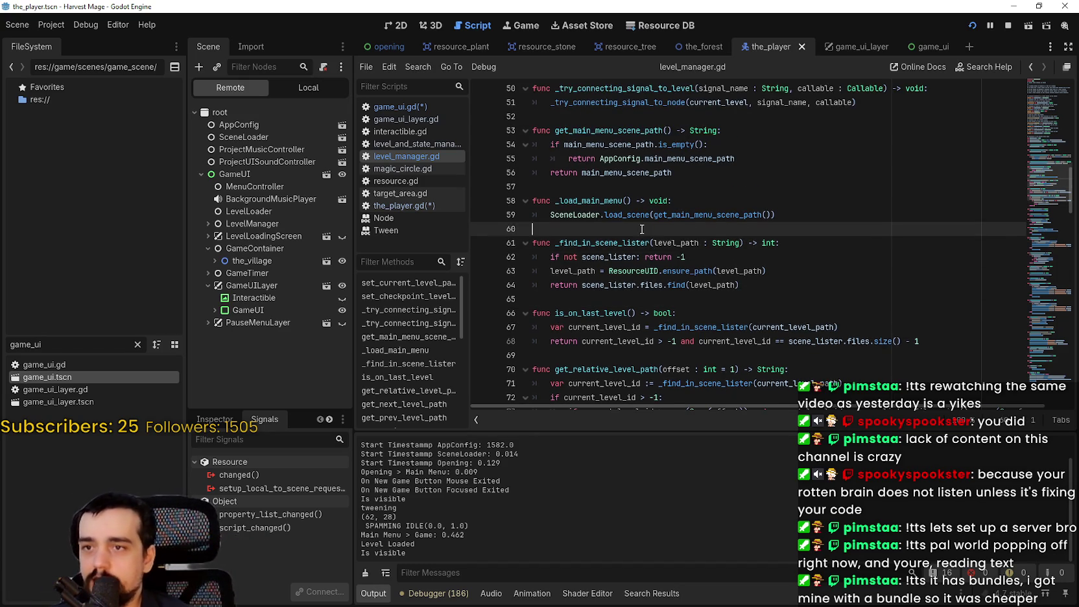
pyautogui.scroll(-1, 645, 242)
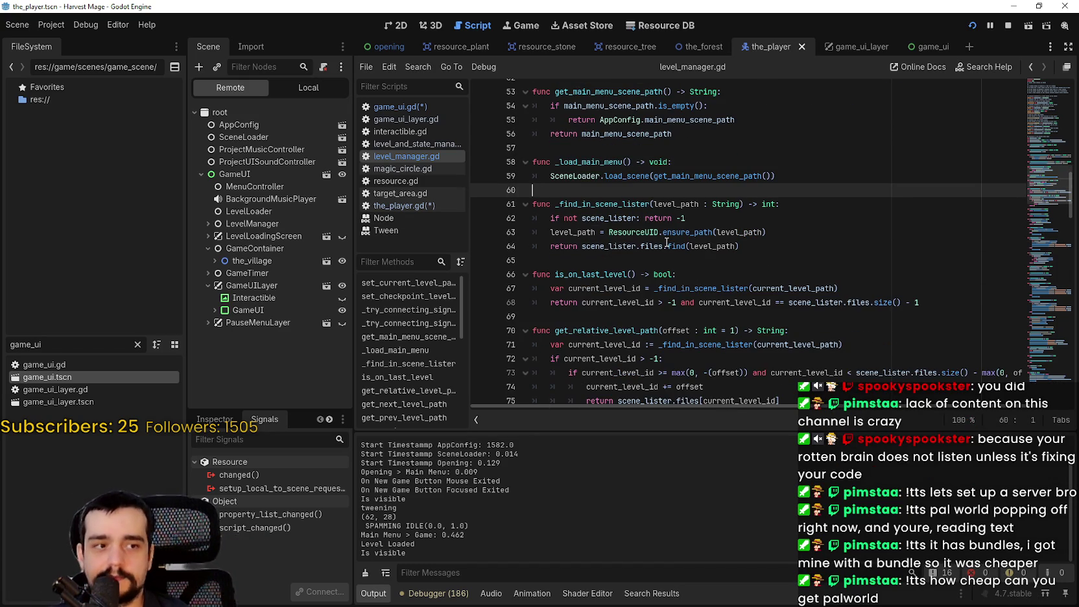
pyautogui.click(645, 260)
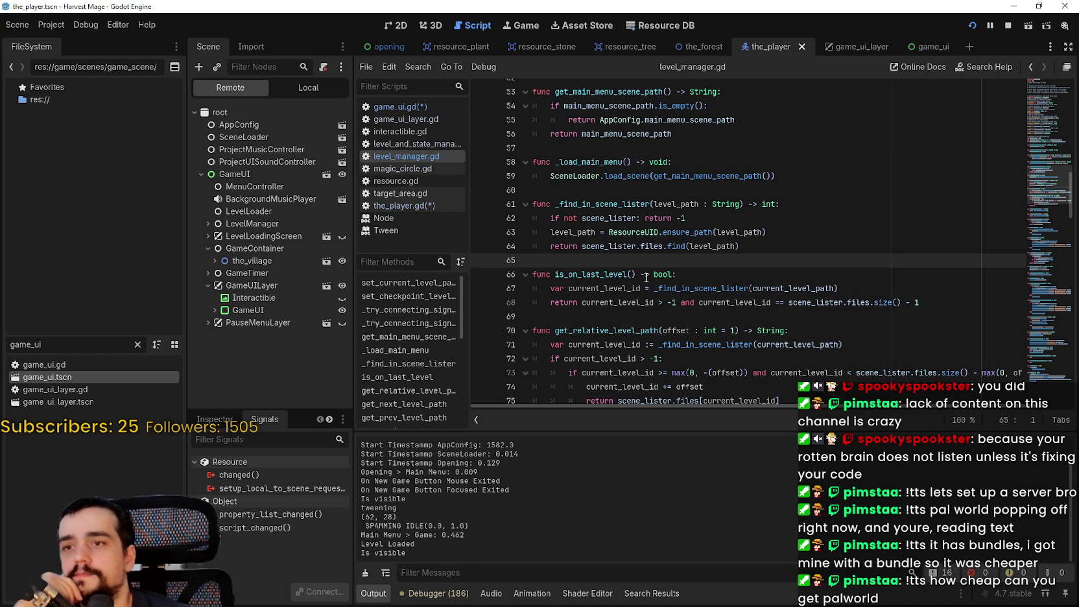
pyautogui.click(668, 246)
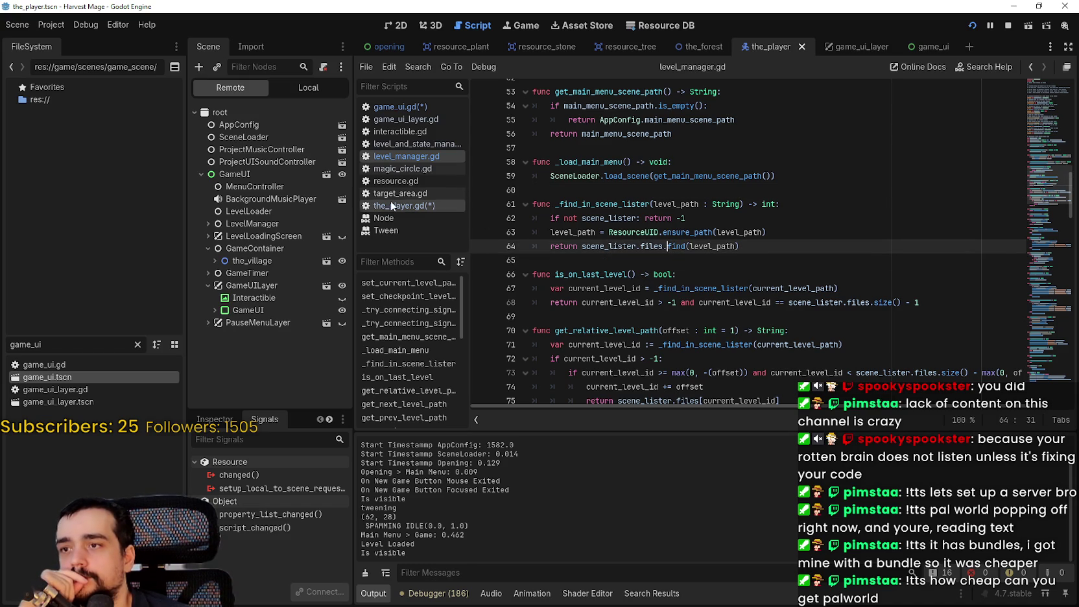
# Step: Use Lookup Symbol on game_ui.gd's line 10 call and select the _try_connecting_signal_to_node definition
pyautogui.click(434, 105)
pyautogui.click(726, 232)
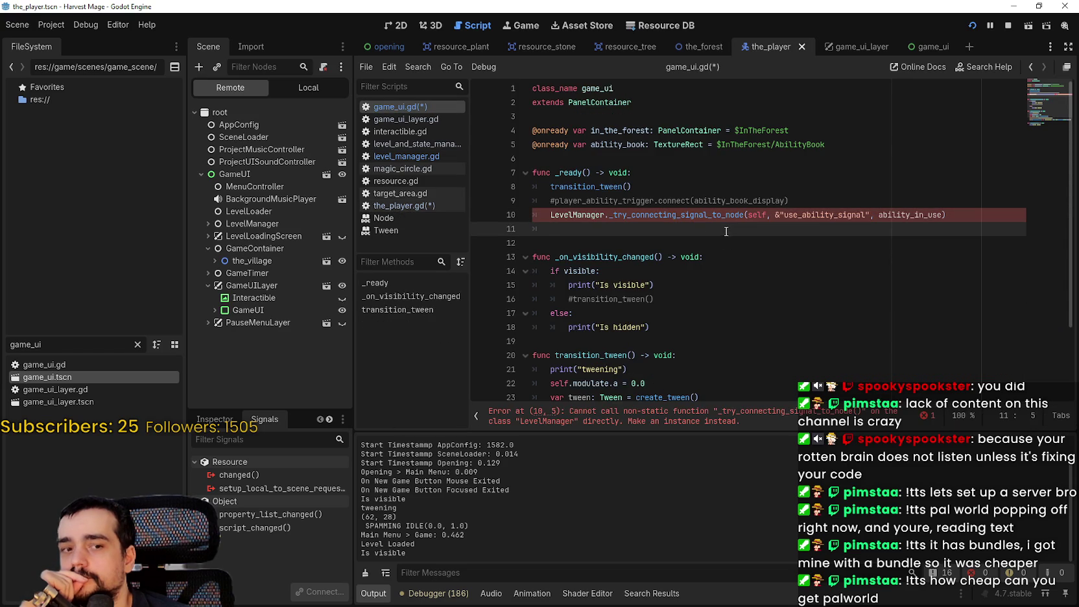
pyautogui.rightClick(716, 214)
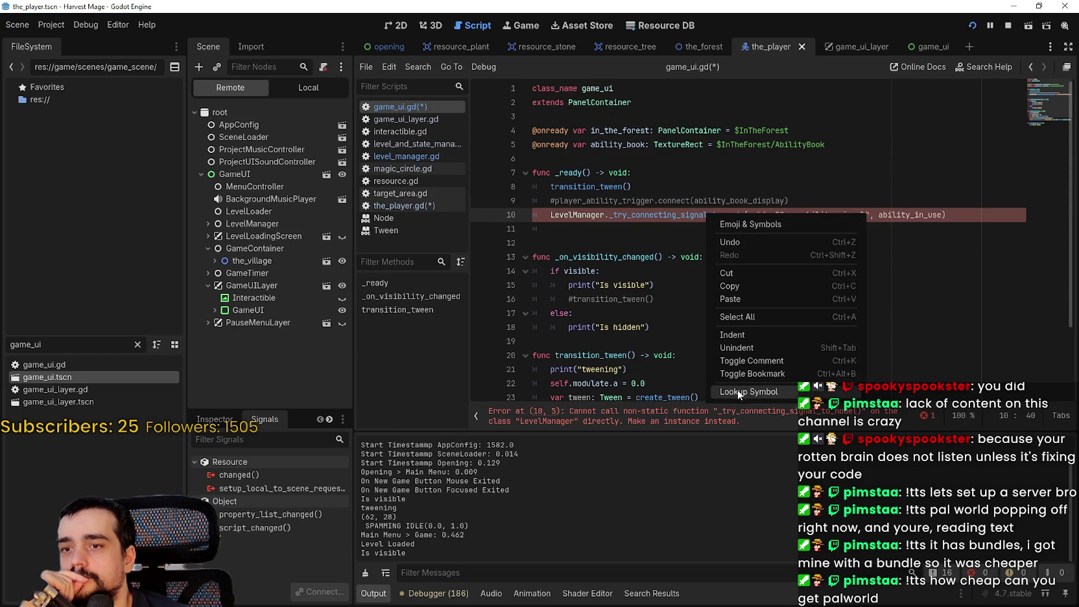
pyautogui.click(738, 390)
pyautogui.moveTo(726, 271); pyautogui.dragTo(484, 243)
pyautogui.hotkey('ctrl', 'c')
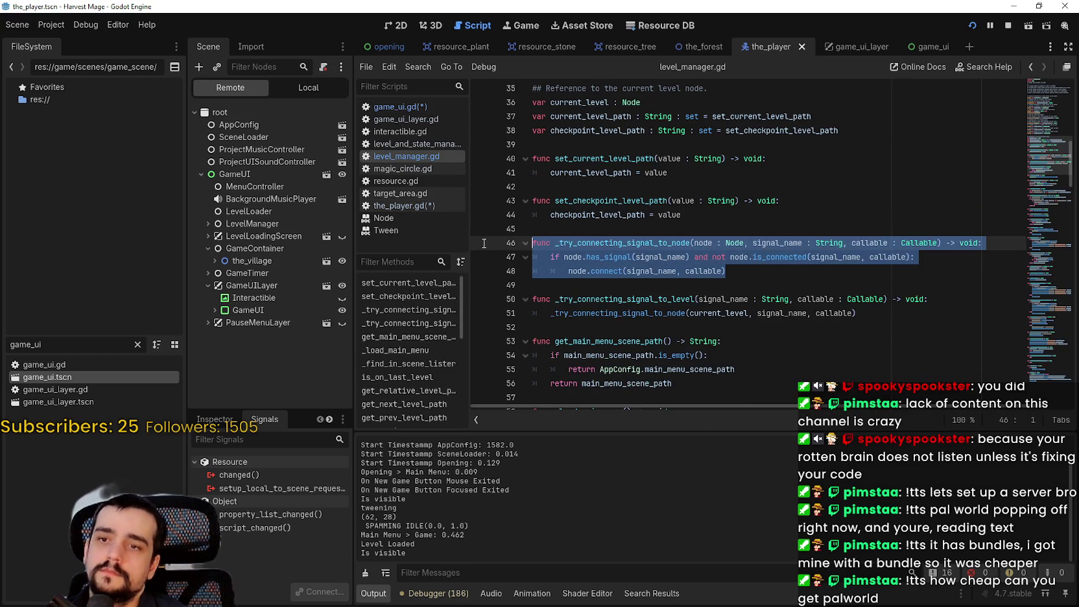
# Step: Paste a duplicate helper in level_manager.gd as static _try_connecting_signal_to_node_2 and save
pyautogui.click(559, 284)
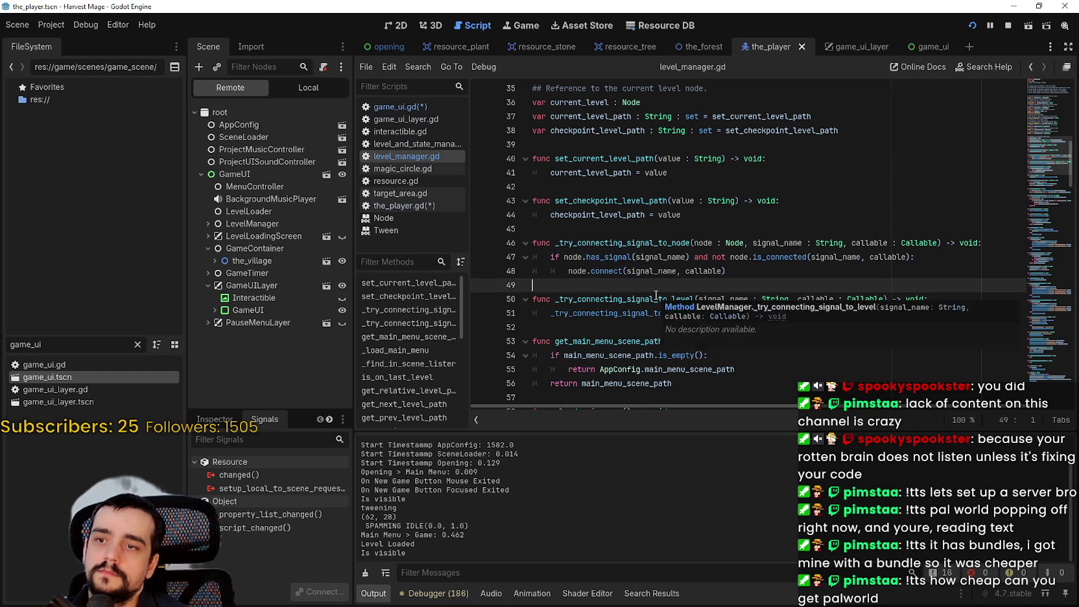
pyautogui.hotkey('ctrl', 'v')
pyautogui.click(766, 285)
pyautogui.click(787, 270)
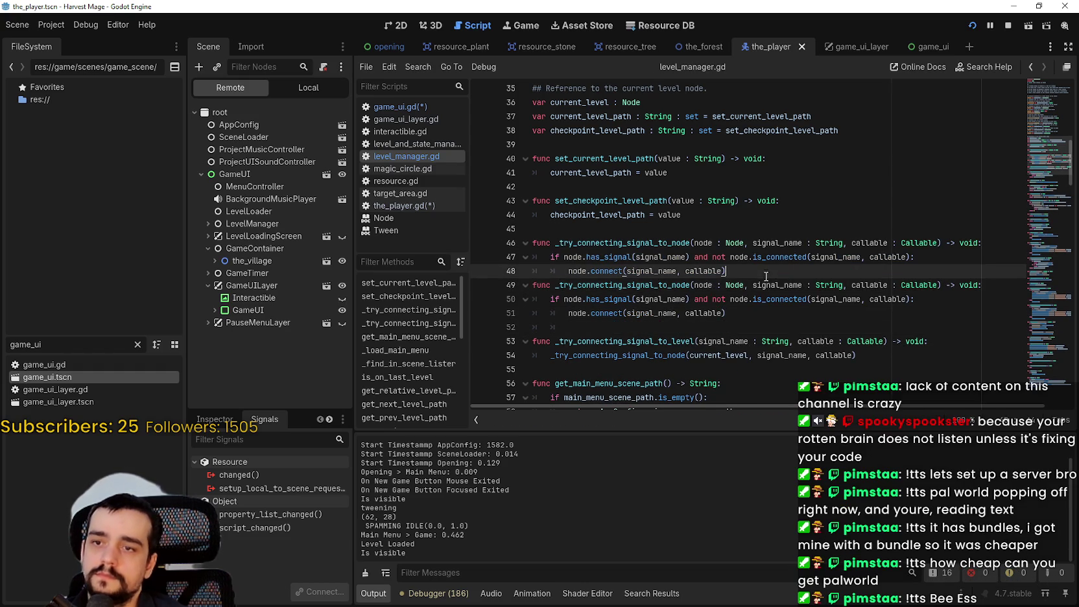
pyautogui.press('Return')
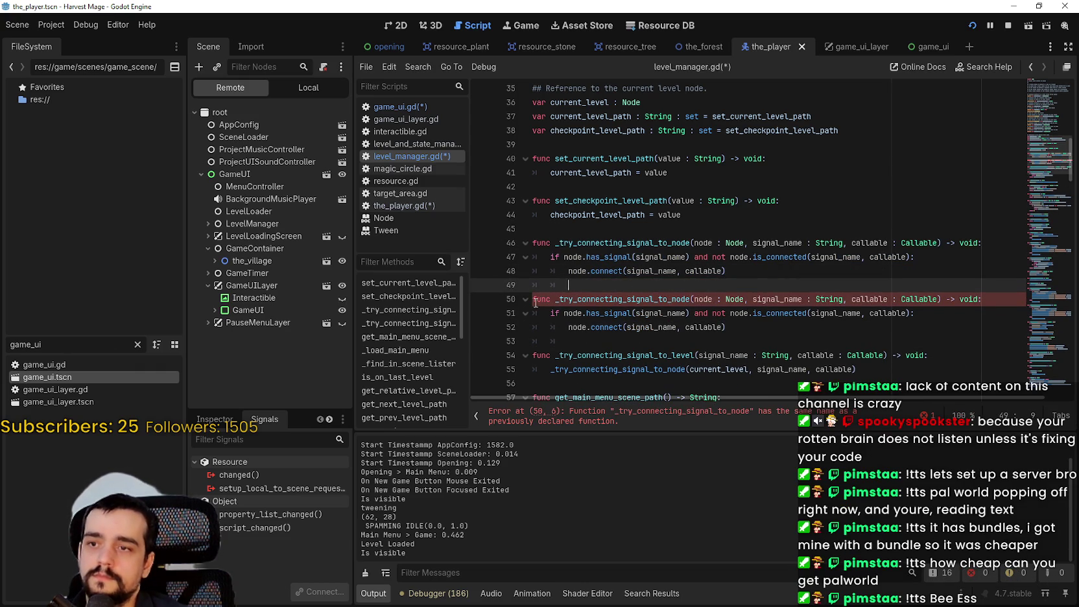
pyautogui.click(688, 299)
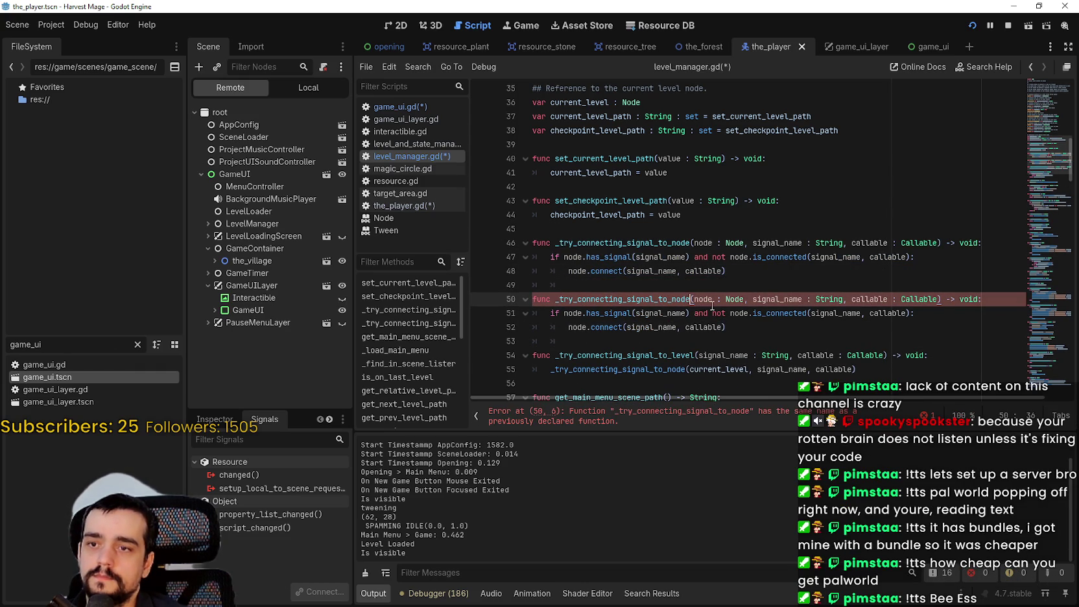
pyautogui.write('_2')
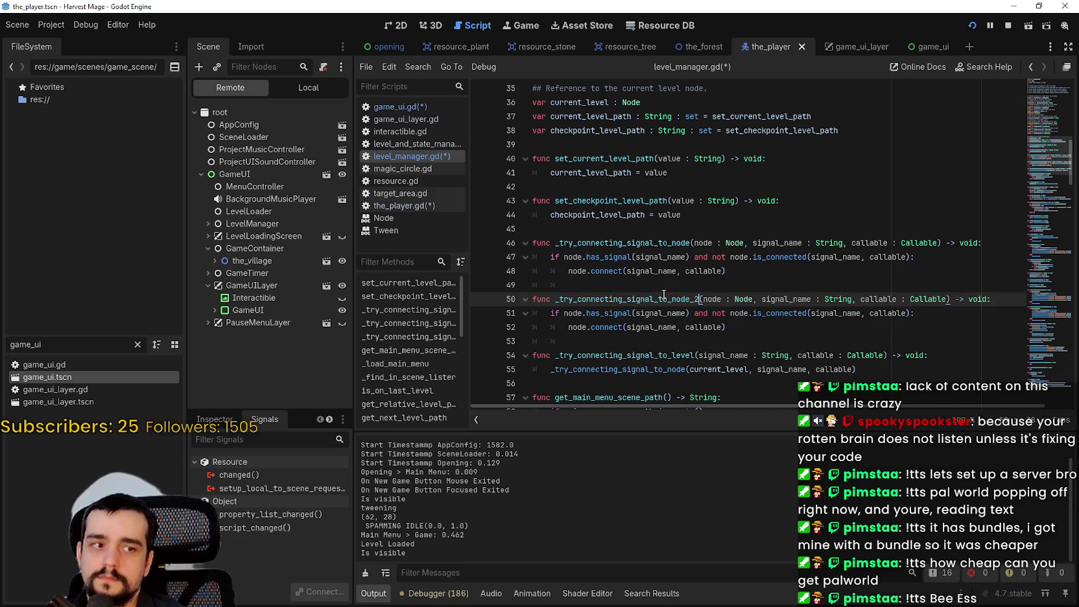
pyautogui.click(533, 299)
pyautogui.write('static')
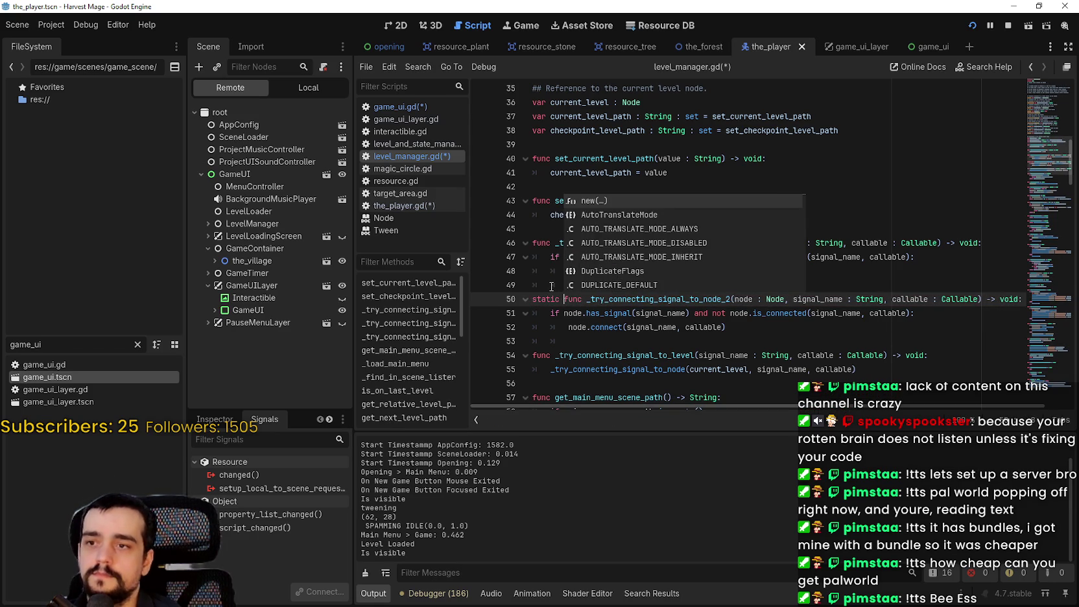
pyautogui.click(746, 331)
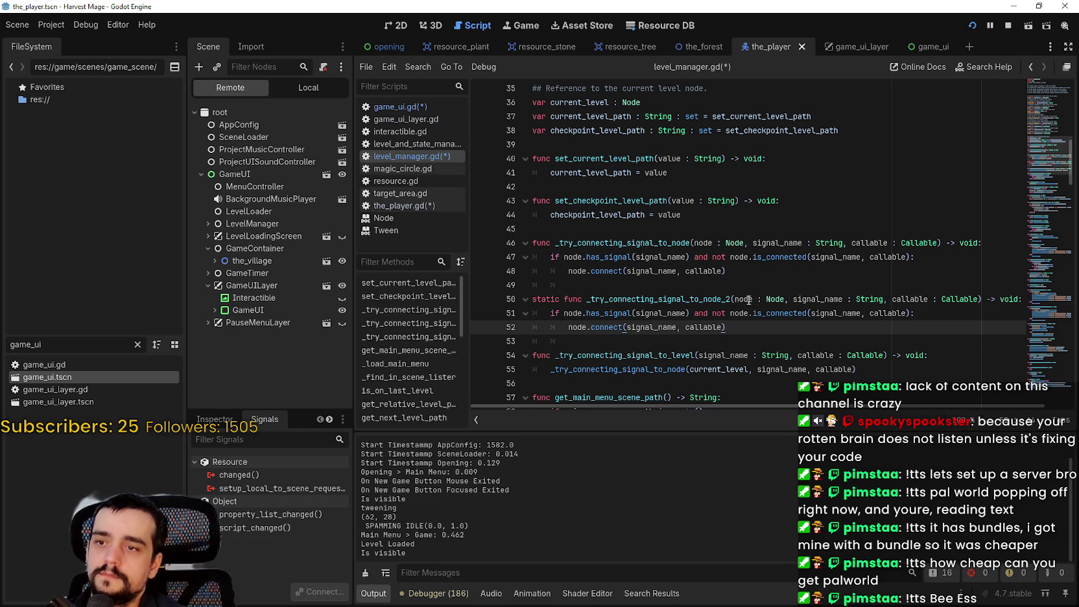
pyautogui.hotkey('ctrl', 's')
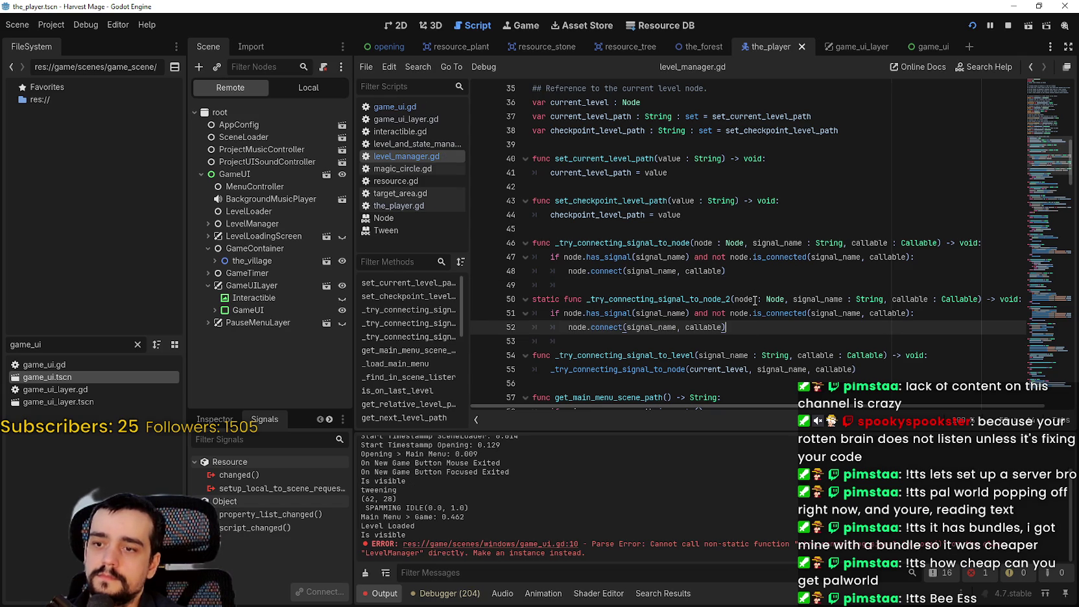
# Step: Make game_ui.gd line 10 call _try_connecting_signal_to_node_2 instead, and save
pyautogui.doubleClick(679, 300)
pyautogui.hotkey('ctrl', 'c')
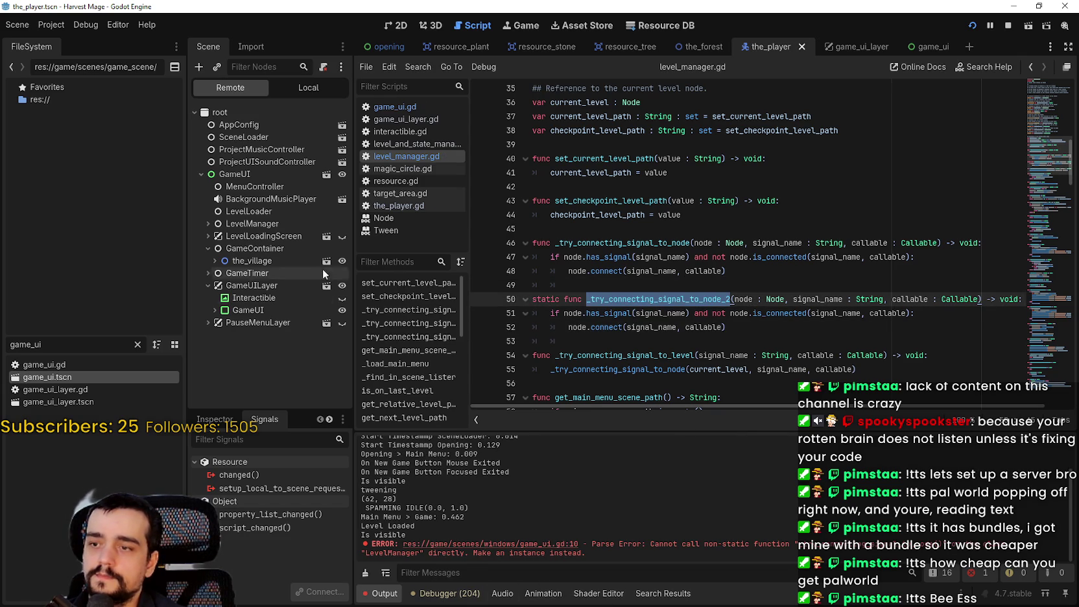
pyautogui.hotkey('alt', 'Left')
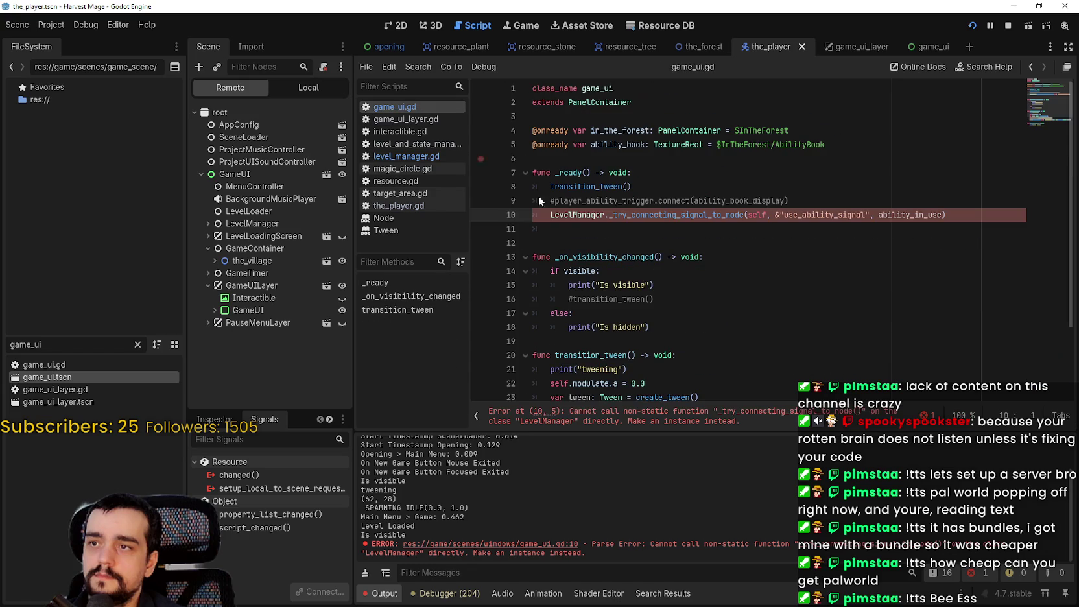
pyautogui.doubleClick(617, 219)
pyautogui.hotkey('ctrl', 'v')
pyautogui.click(641, 235)
pyautogui.hotkey('ctrl', 's')
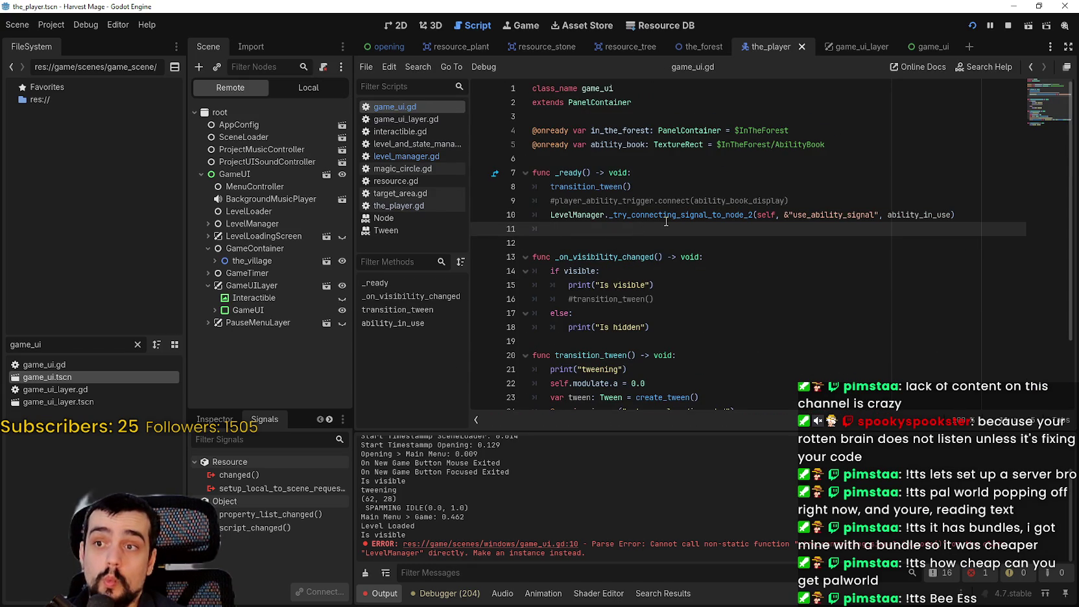
pyautogui.press('Tab')
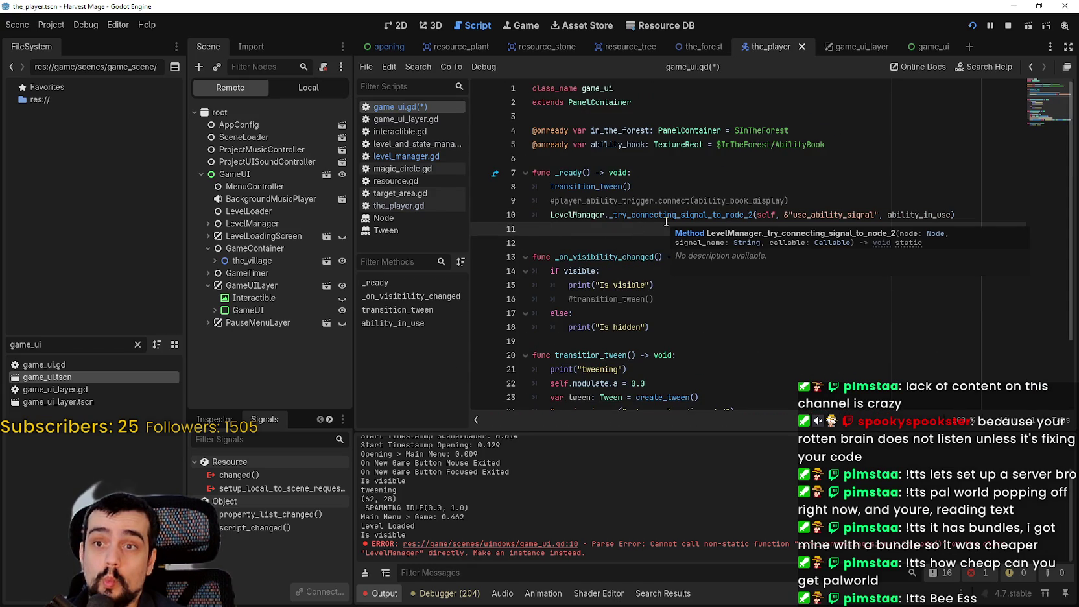
pyautogui.hotkey('ctrl', 's')
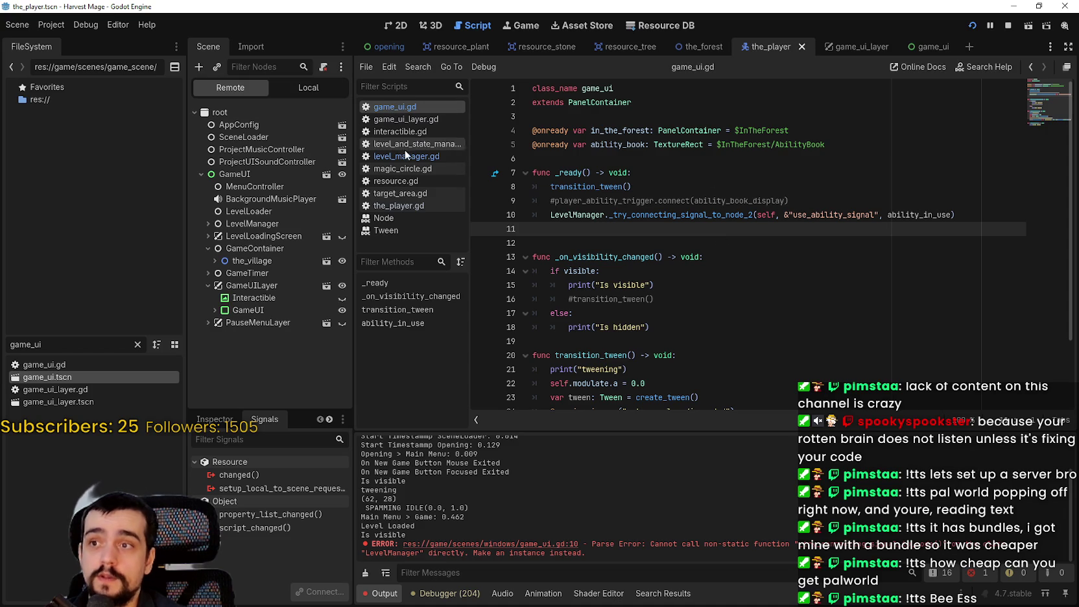
# Step: In the_player.gd, review the use_ability_signal declaration and the script warnings list
pyautogui.click(407, 206)
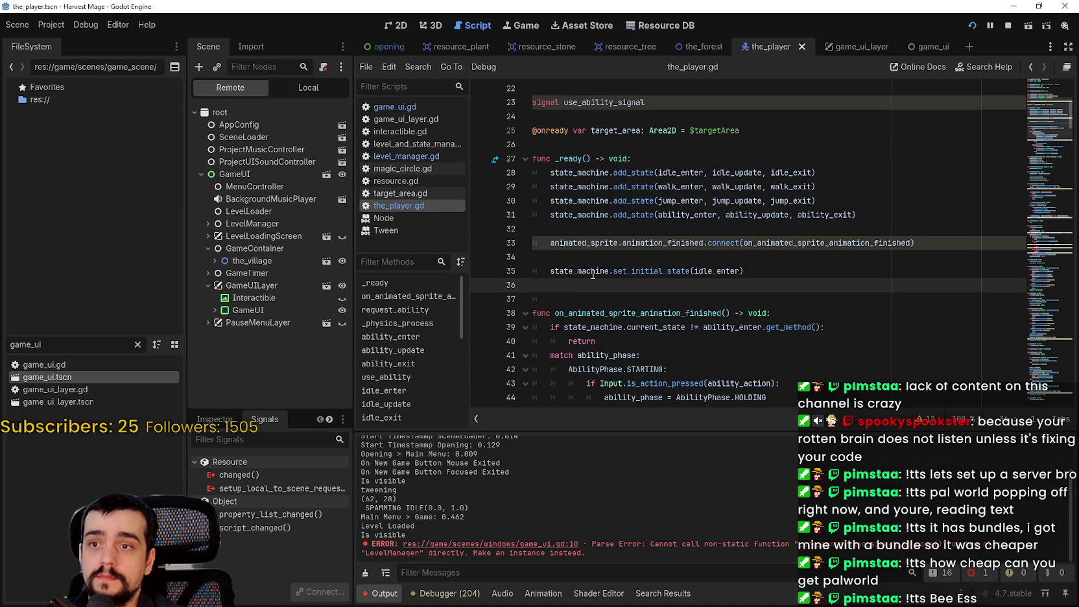
pyautogui.scroll(2, 591, 273)
pyautogui.doubleClick(599, 188)
pyautogui.scroll(-4, 638, 260)
pyautogui.click(638, 269)
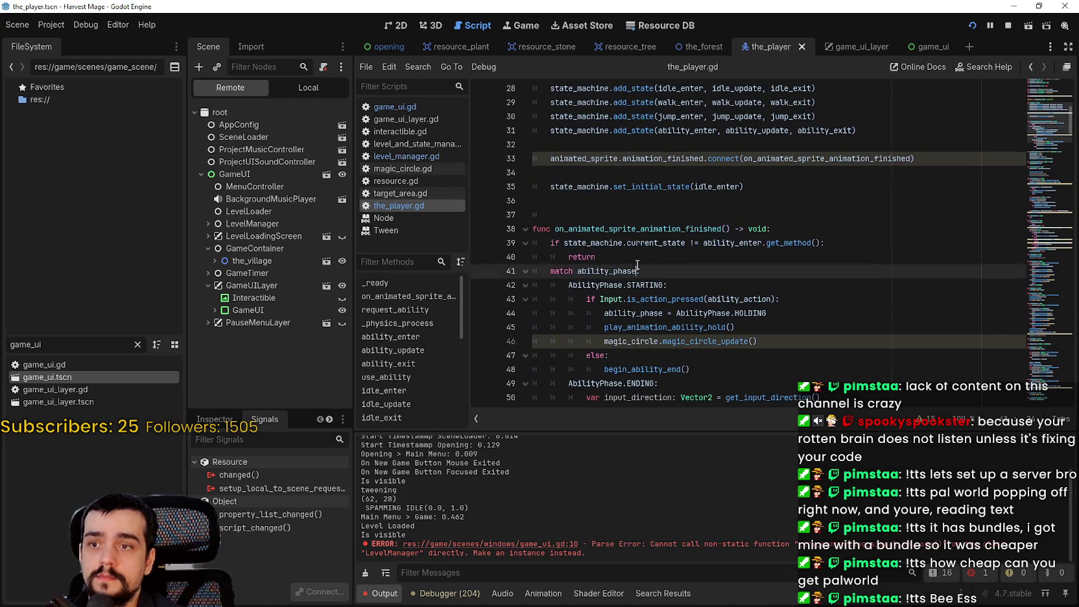
pyautogui.scroll(3, 638, 156)
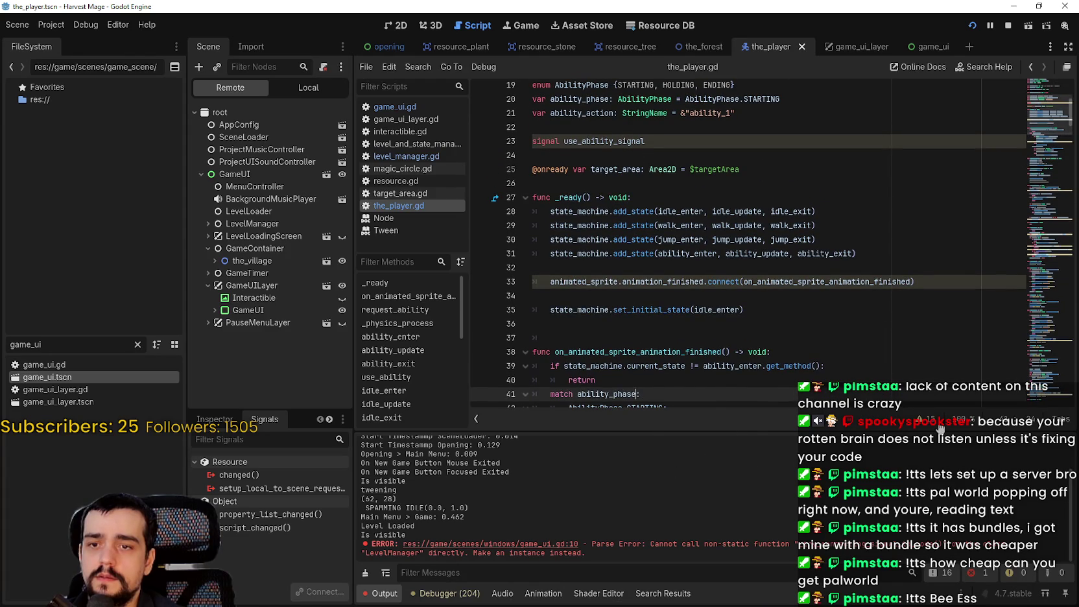
pyautogui.click(937, 423)
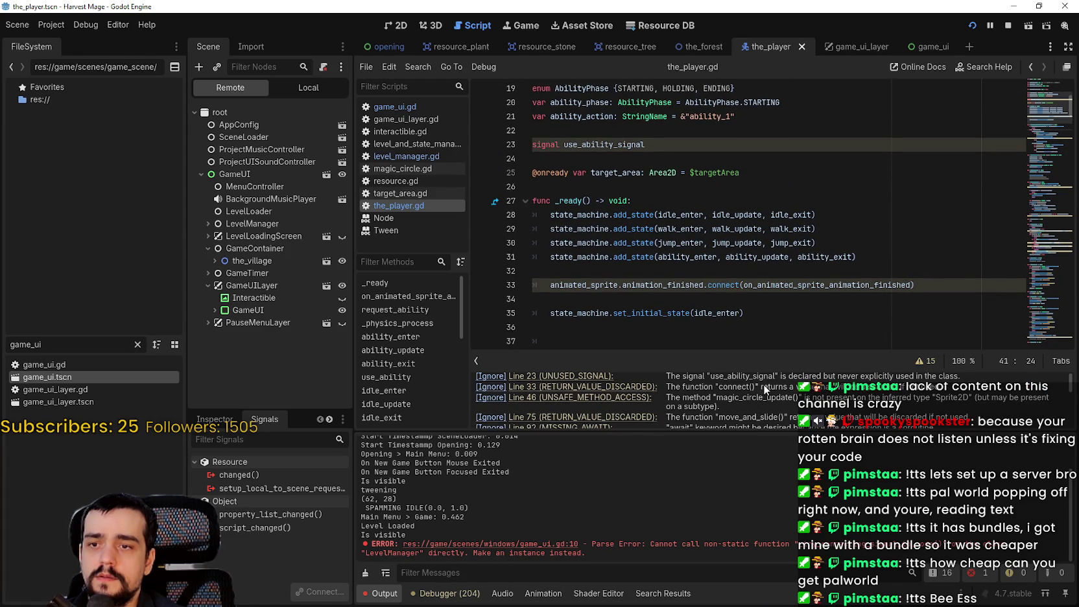
pyautogui.scroll(-6, 651, 209)
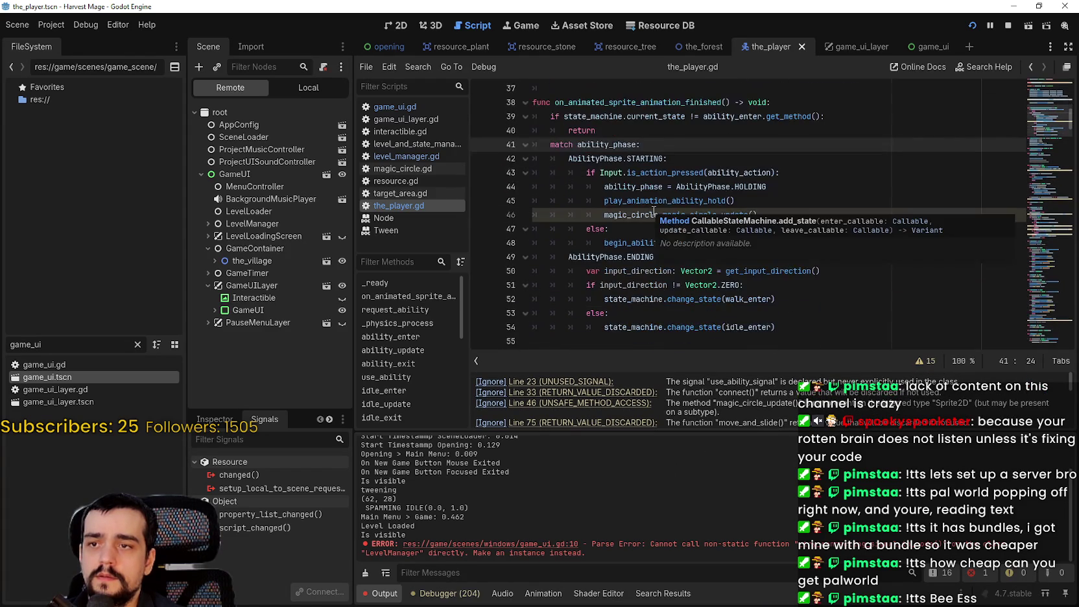
pyautogui.click(680, 157)
pyautogui.scroll(-2, 724, 216)
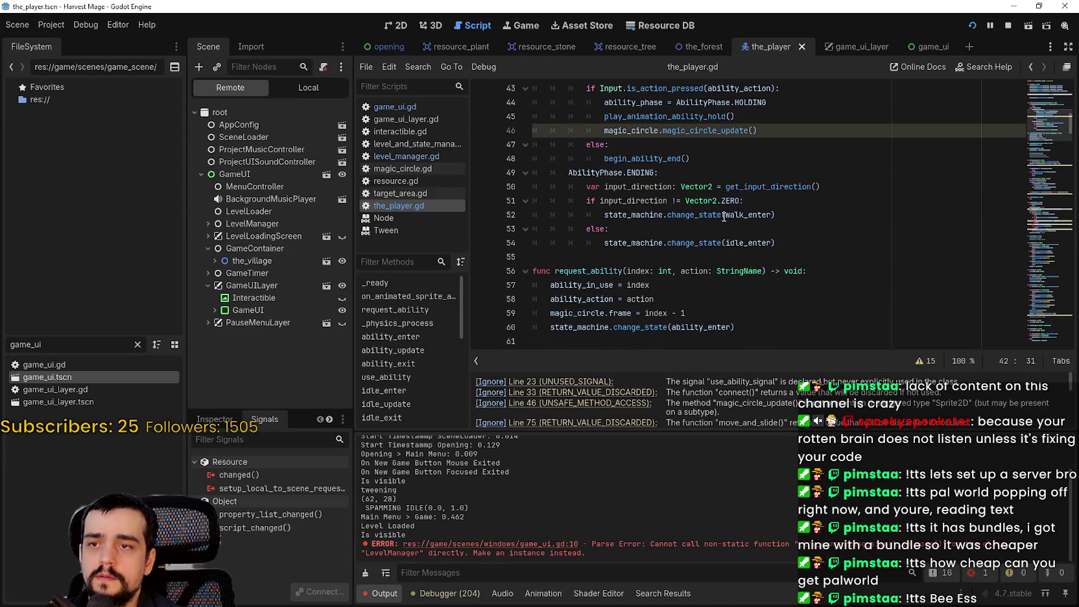
pyautogui.scroll(3, 669, 226)
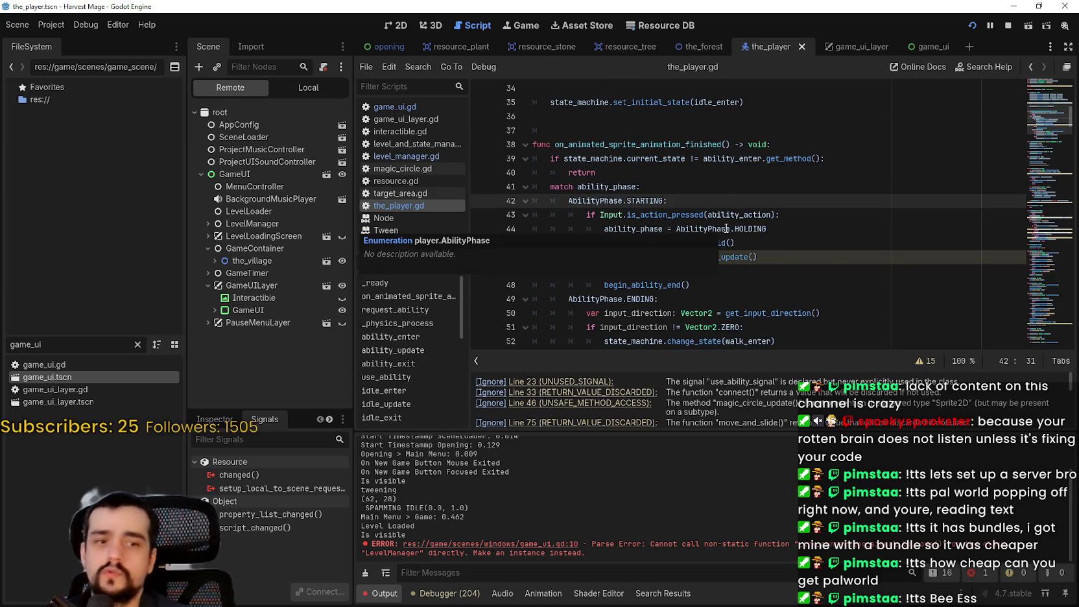
pyautogui.scroll(-5, 682, 194)
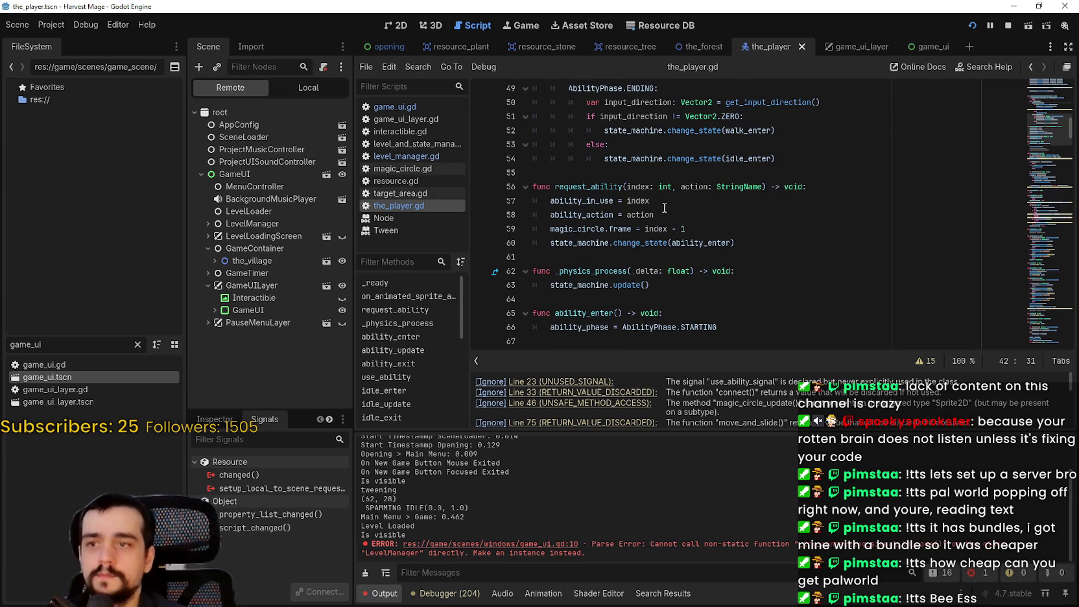
pyautogui.scroll(8, 664, 207)
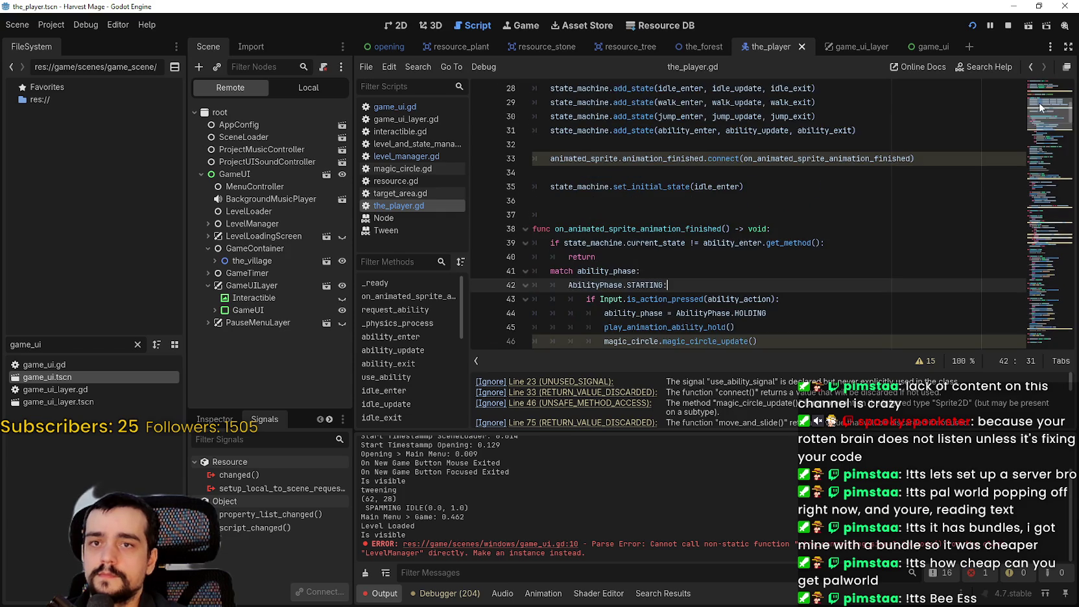
pyautogui.scroll(1, 799, 198)
# Step: Add use_ability_signal.emit() after play_animation_ability() in ability_enter(), save, and restart the game
pyautogui.rightClick(698, 215)
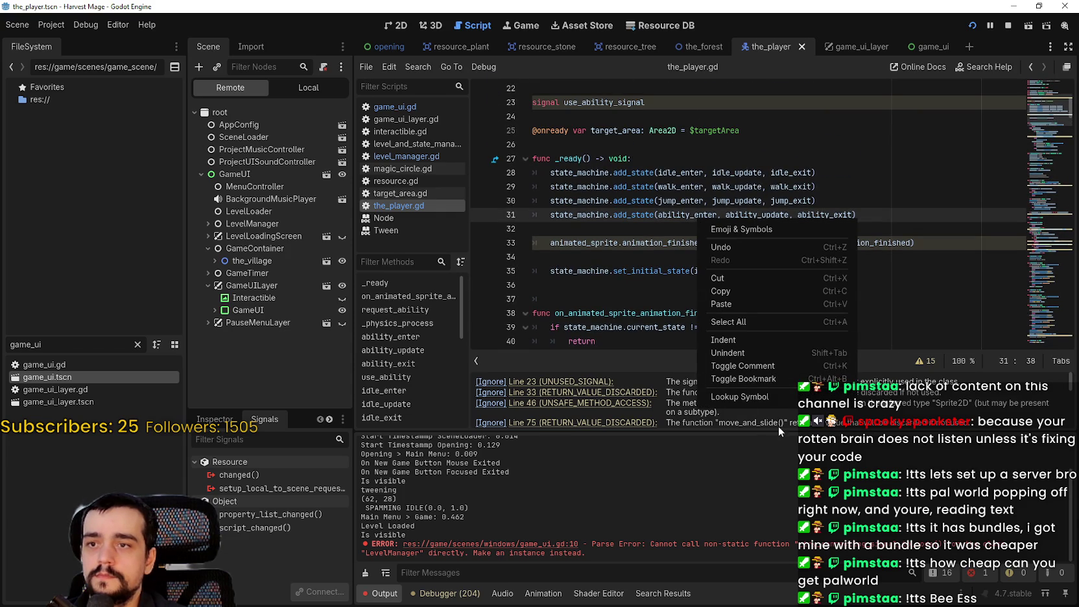
pyautogui.click(776, 397)
pyautogui.scroll(-1, 778, 214)
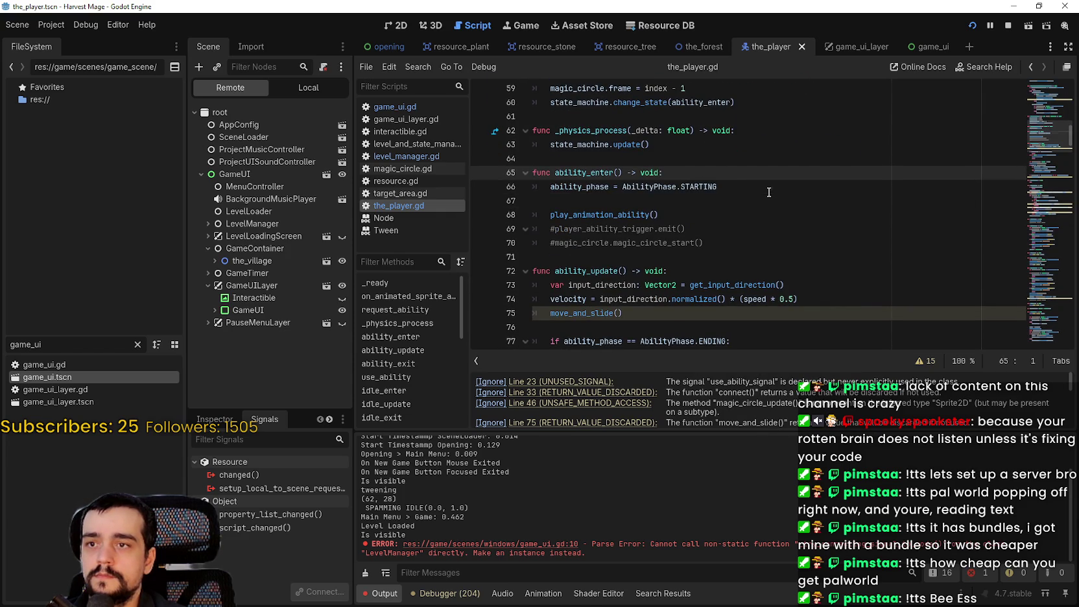
pyautogui.click(778, 214)
pyautogui.press('Return')
pyautogui.write('use_ability_signal')
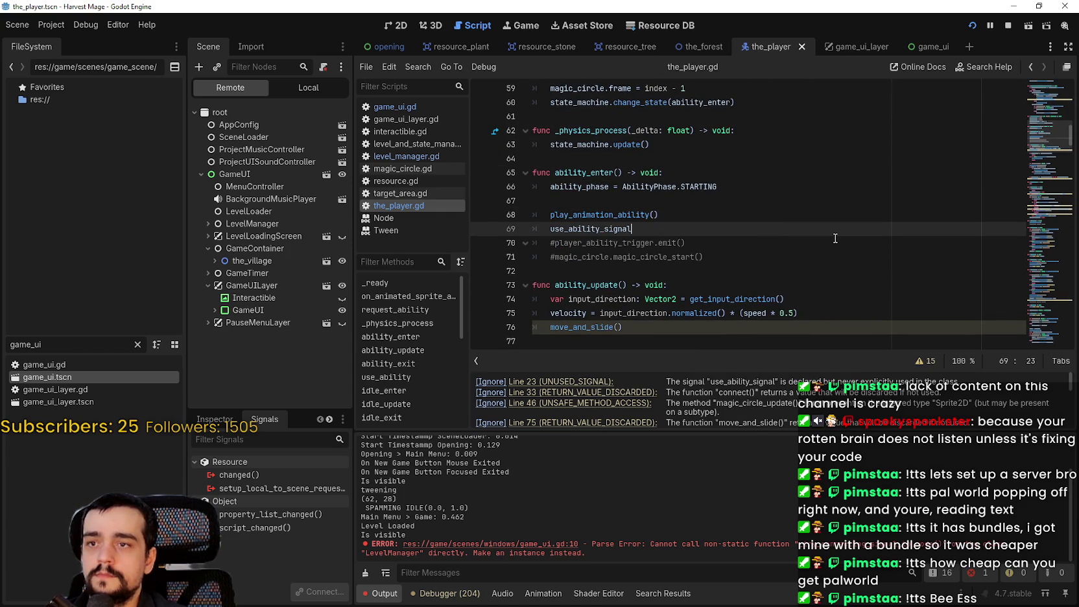
pyautogui.write('.emit(')
pyautogui.hotkey('ctrl', 's')
pyautogui.click(762, 214)
pyautogui.press('Return')
pyautogui.hotkey('ctrl', 's')
pyautogui.click(1009, 27)
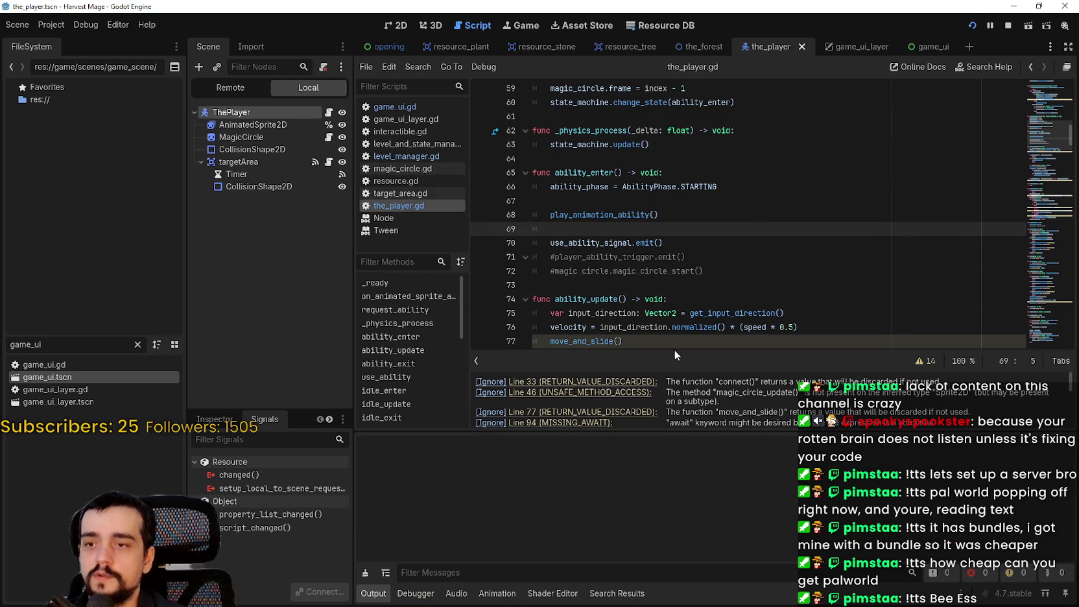
pyautogui.press('F5')
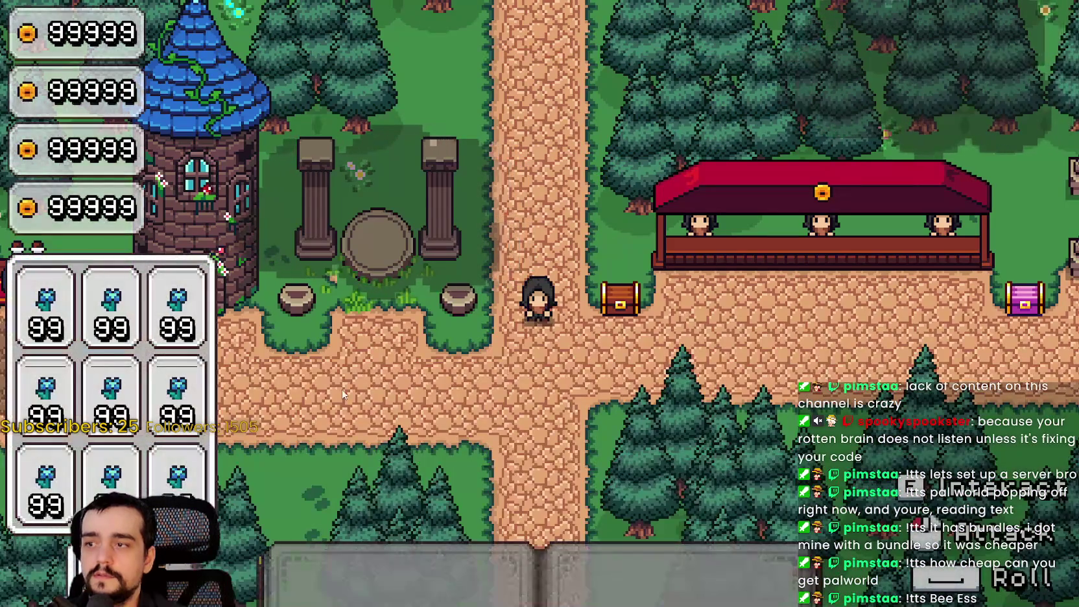
# Step: Turn Fullscreen off in the game's Video options and resume playing windowed
pyautogui.press('Escape')
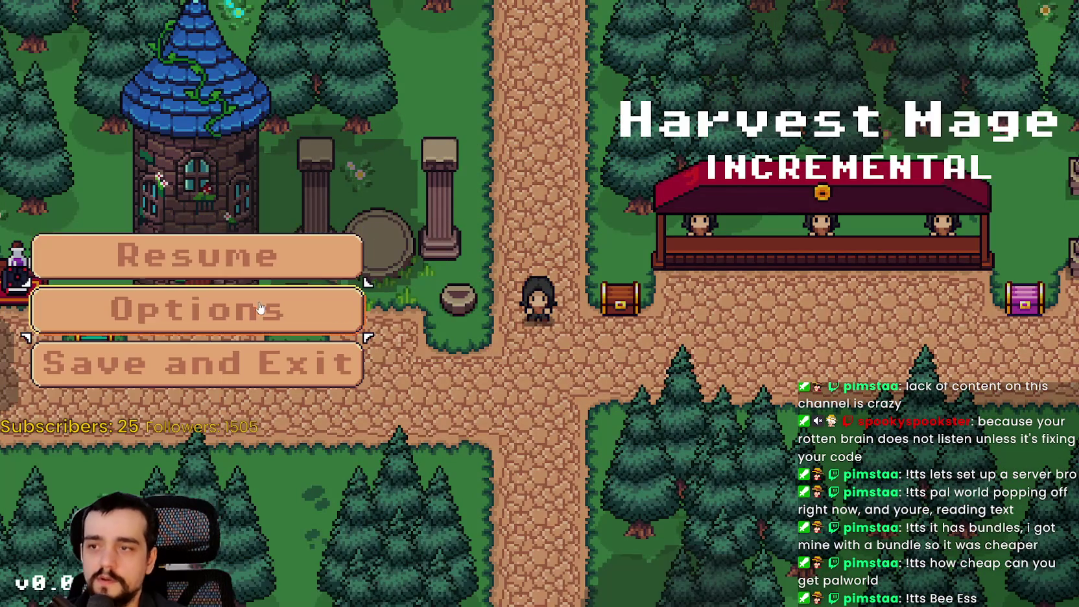
pyautogui.click(260, 308)
pyautogui.click(862, 55)
pyautogui.click(786, 65)
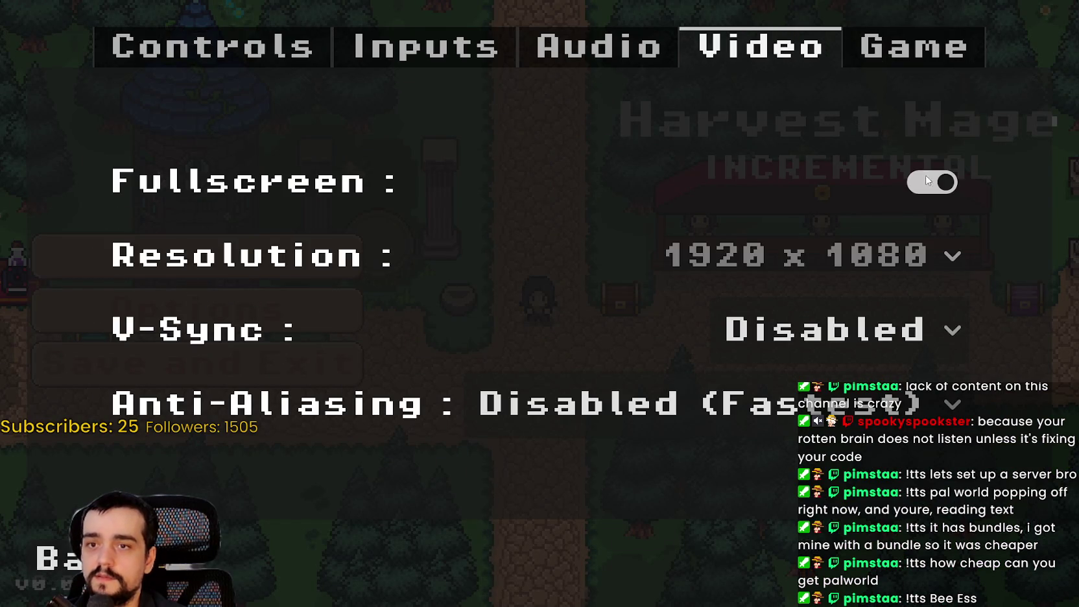
pyautogui.click(927, 182)
pyautogui.moveTo(651, 103); pyautogui.dragTo(703, 40)
pyautogui.click(306, 414)
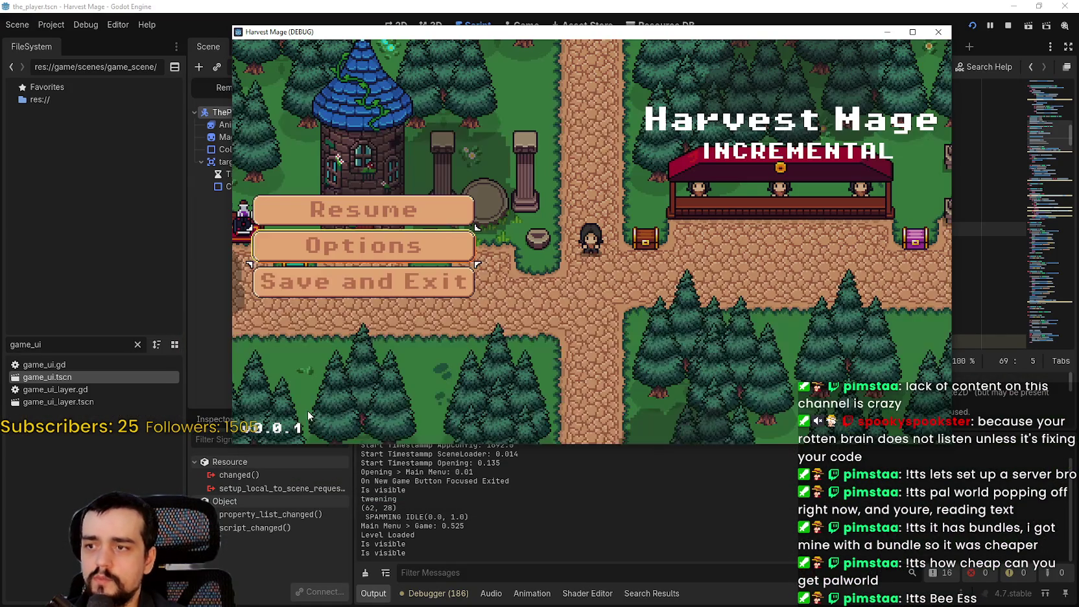
pyautogui.press('Escape')
# Step: Walk the player into the next level, cast the ability at the crops, and stop the run
pyautogui.press('s')
pyautogui.press('a')
pyautogui.press('w')
pyautogui.press('w')
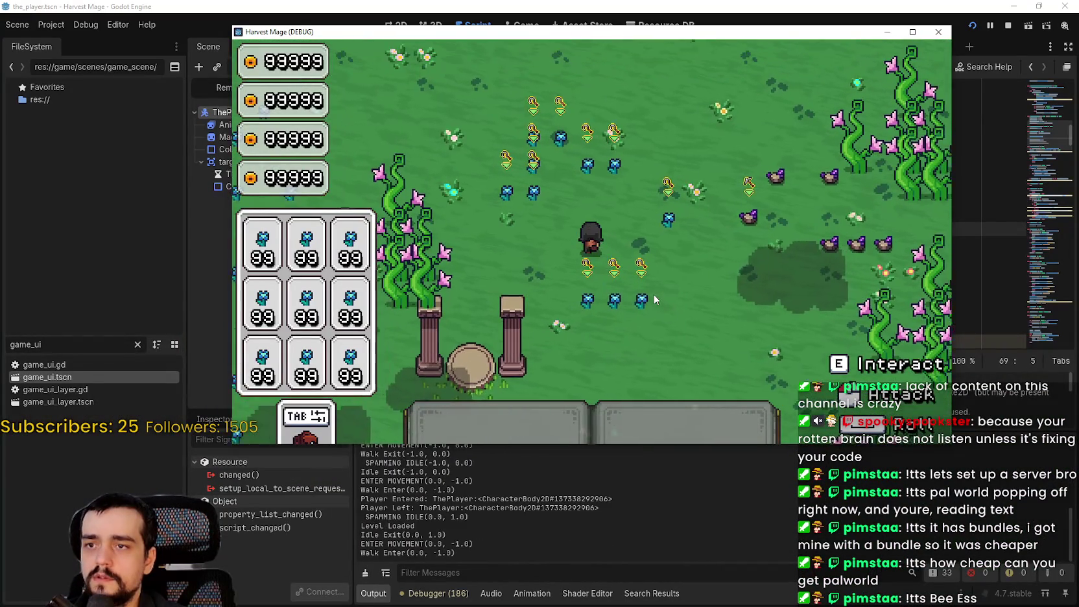
pyautogui.press('a')
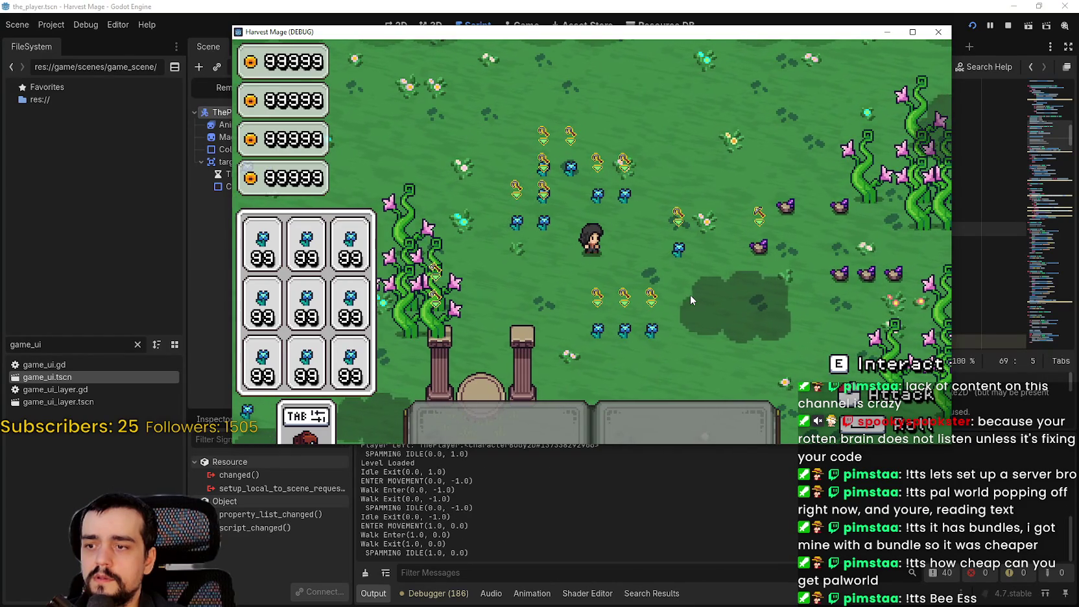
pyautogui.click(689, 294)
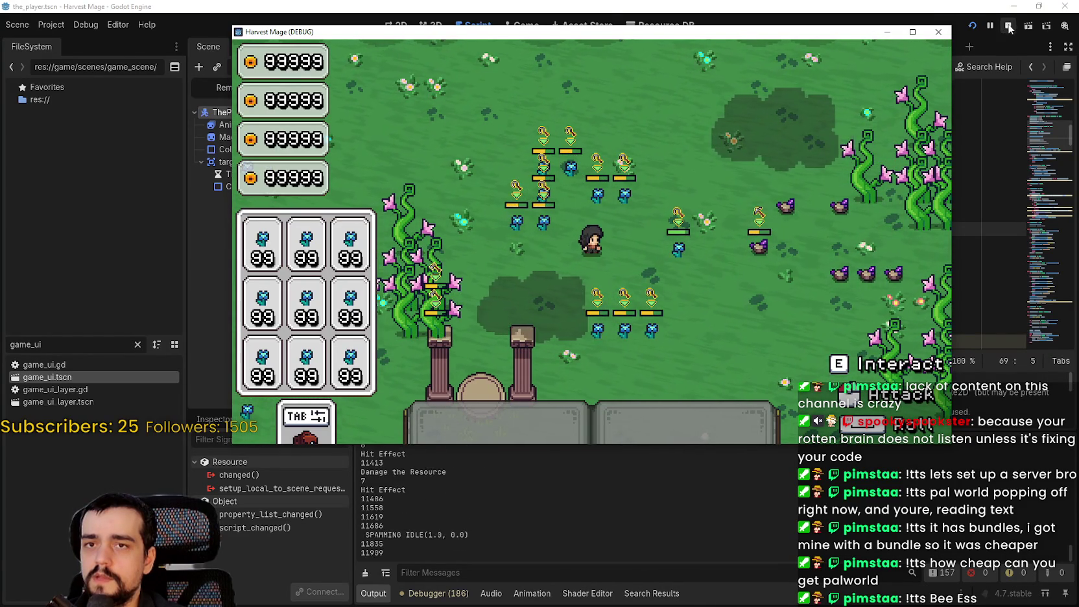
pyautogui.press('F8')
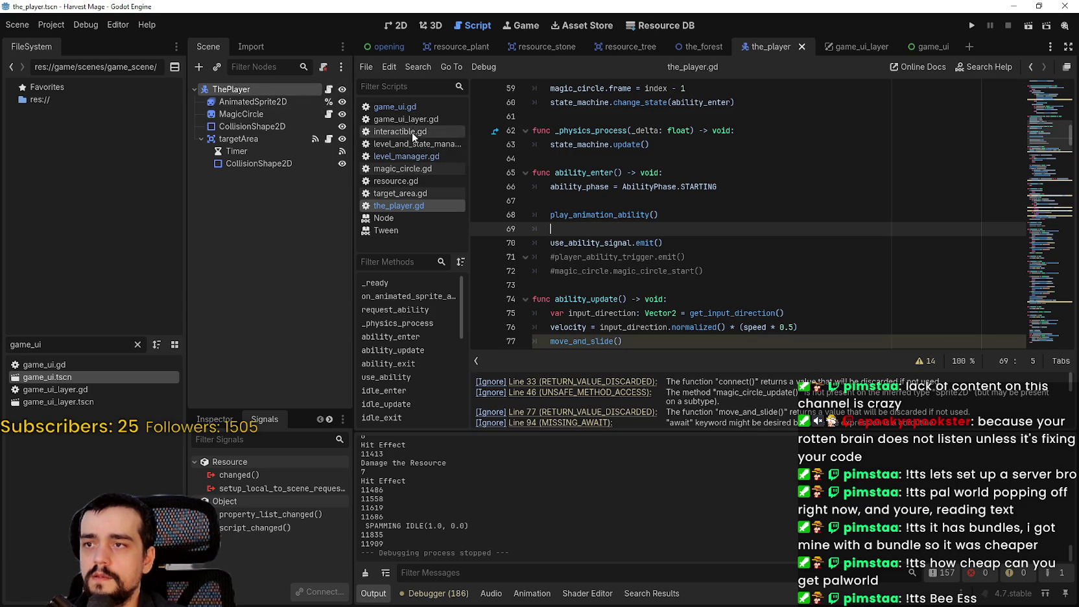
# Step: Change target_count from 50 to 1 in target_area.gd, then run the project
pyautogui.click(417, 192)
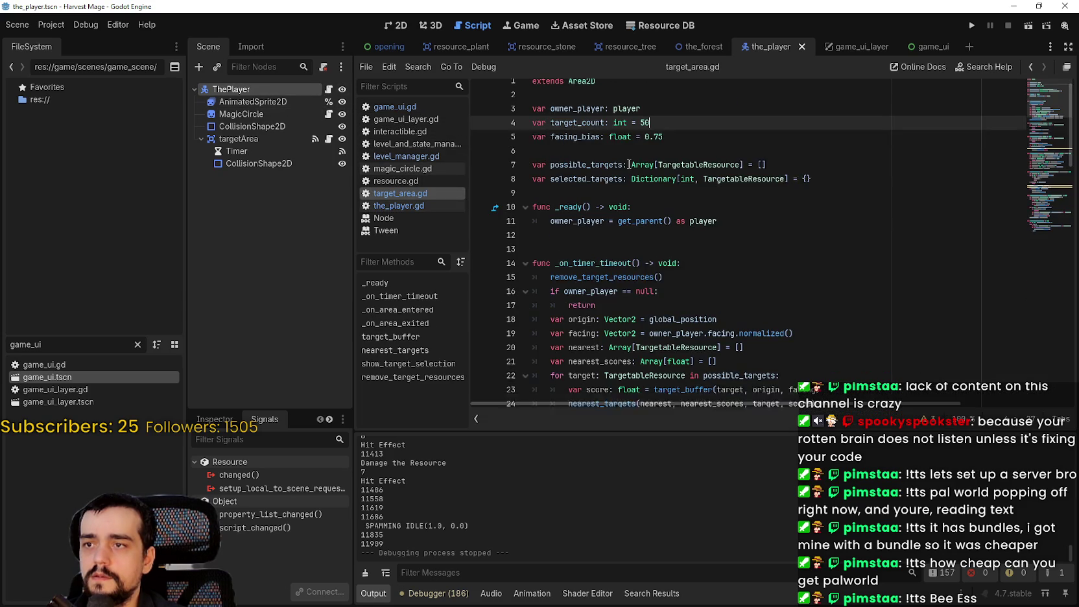
pyautogui.click(675, 140)
pyautogui.click(676, 129)
pyautogui.press('BackSpace')
pyautogui.press('BackSpace')
pyautogui.write('1')
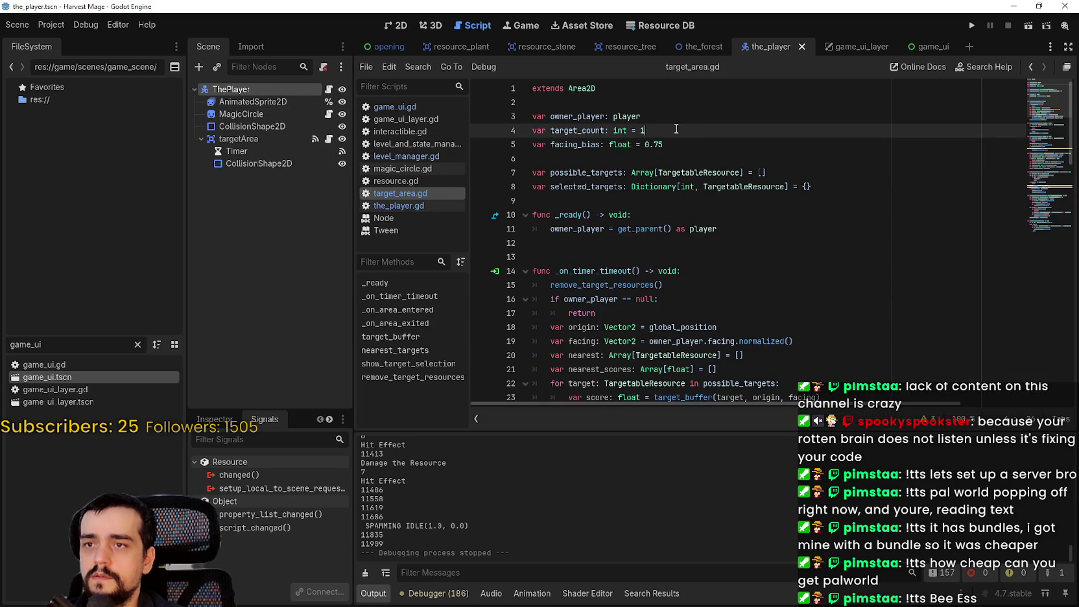
pyautogui.click(702, 155)
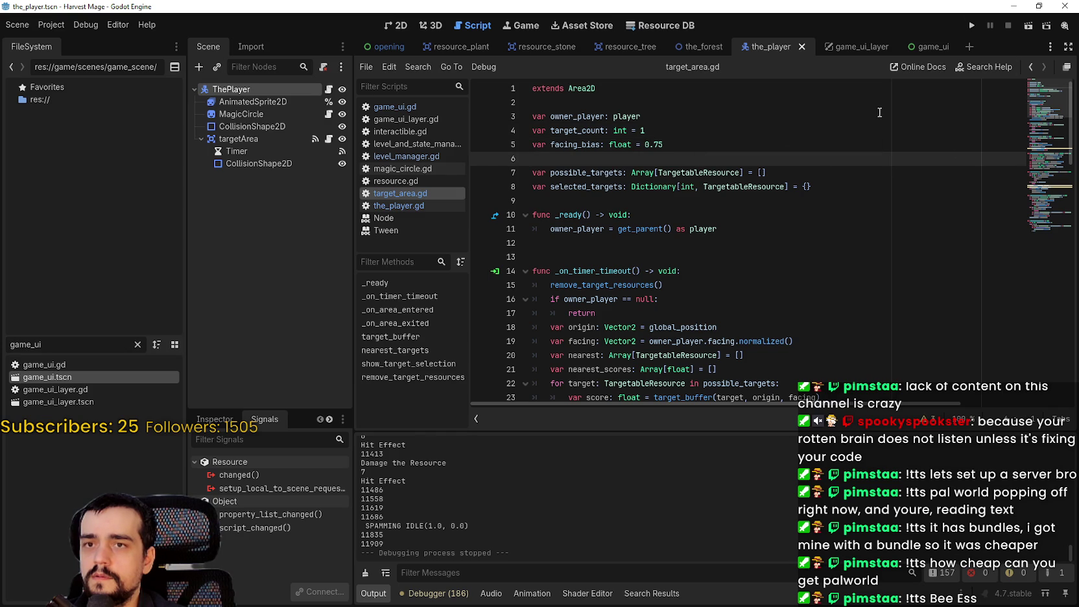
pyautogui.click(971, 25)
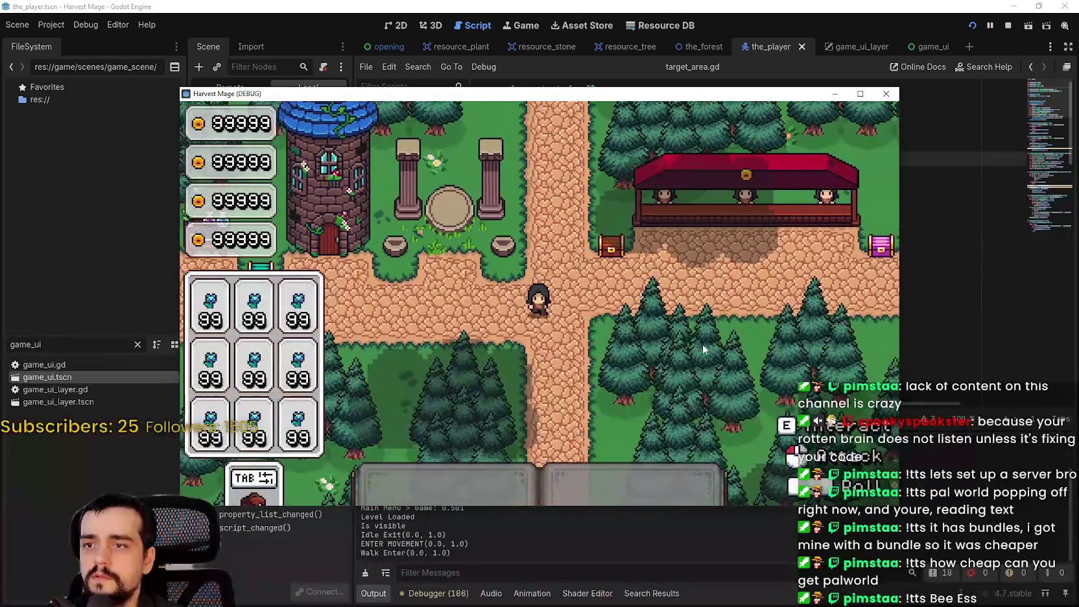
# Step: Walk the player into the flower field, cast the ability there, and stop the game
pyautogui.press('a')
pyautogui.press('d')
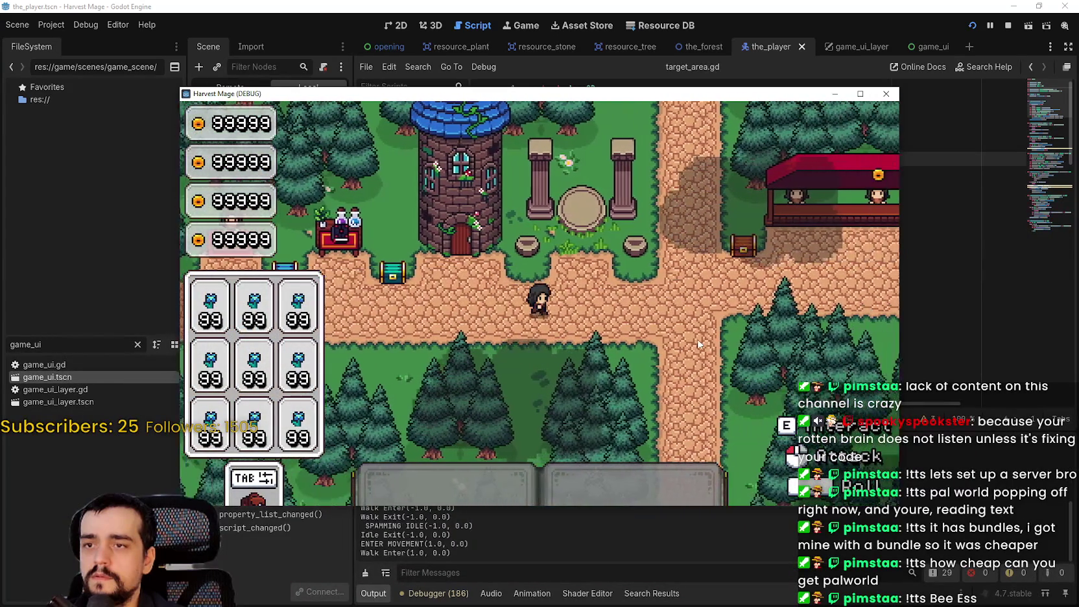
pyautogui.press('a')
pyautogui.press('w')
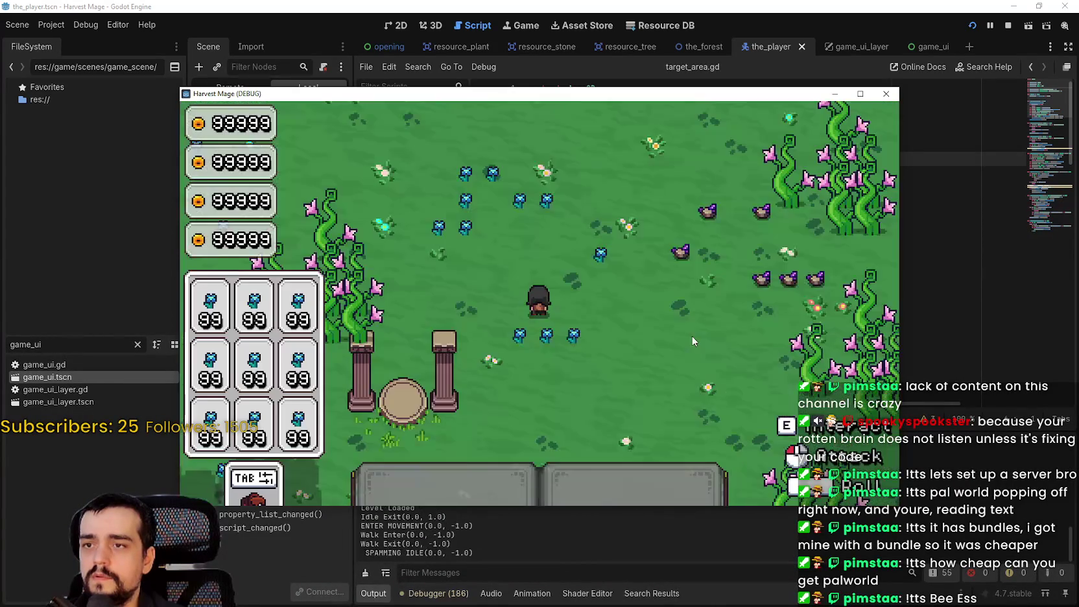
pyautogui.moveTo(629, 93); pyautogui.dragTo(703, 20)
pyautogui.click(764, 286)
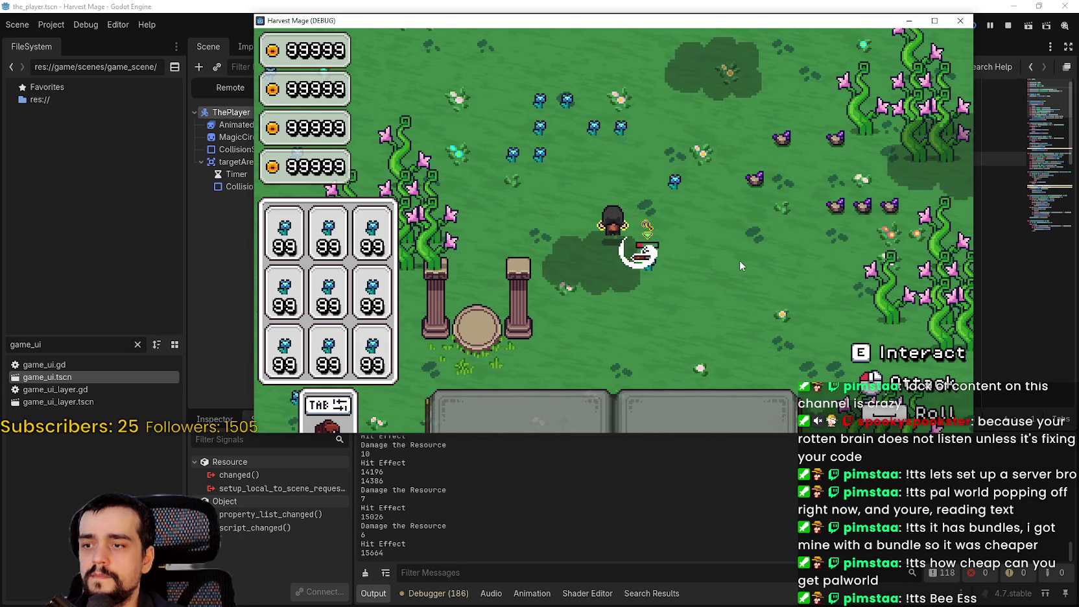
pyautogui.press('F8')
# Step: Clear the output filter, switch through the game_ui and game_ui_layer scenes, and open GameUI's script
pyautogui.click(604, 566)
pyautogui.write('Hell')
pyautogui.press('BackSpace')
pyautogui.press('BackSpace')
pyautogui.press('BackSpace')
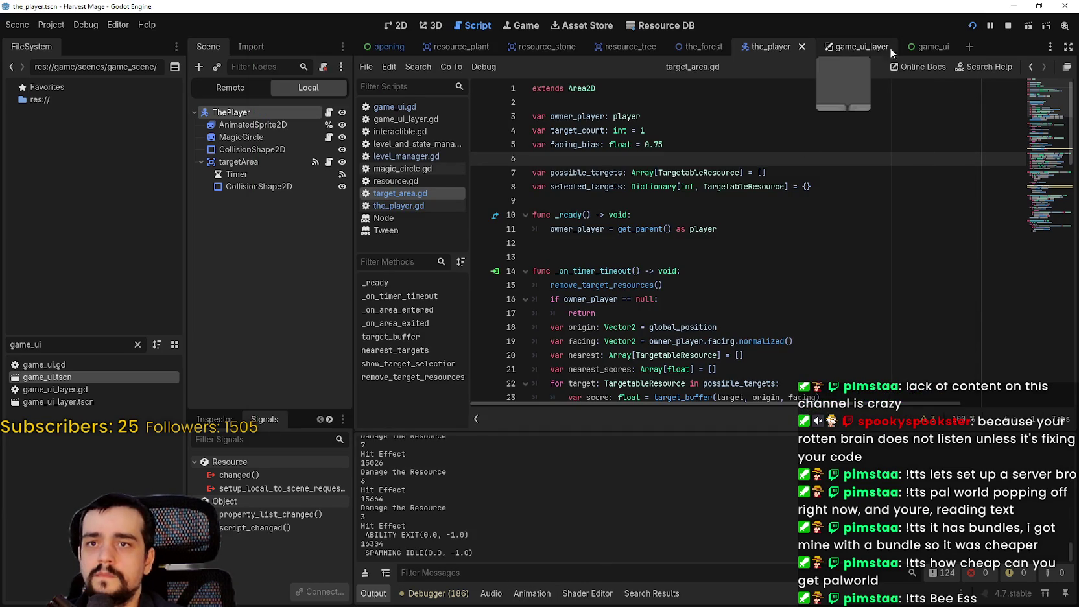
pyautogui.click(925, 47)
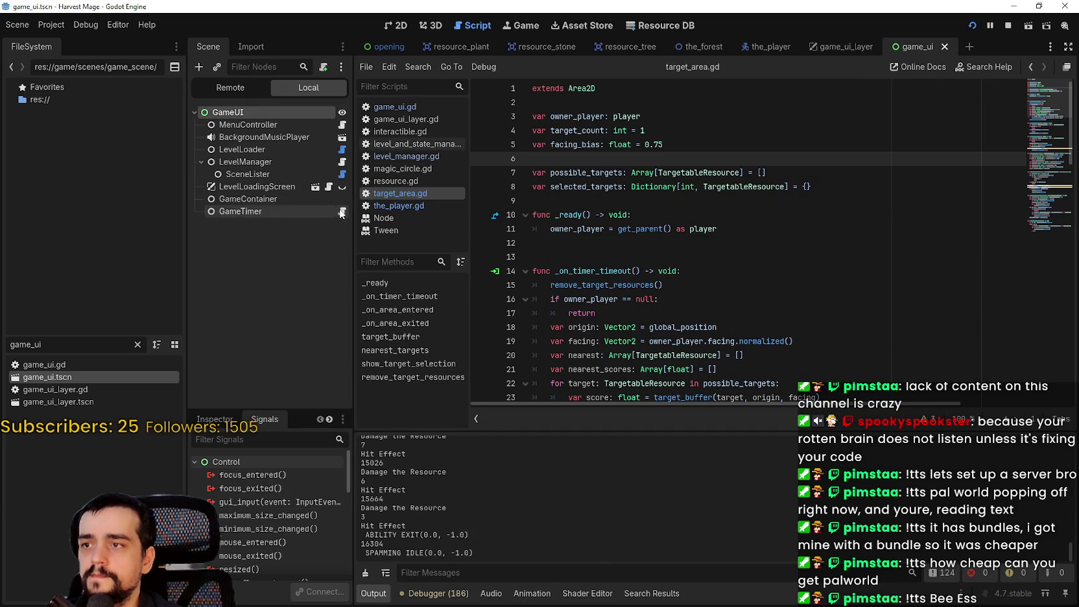
pyautogui.click(842, 47)
pyautogui.click(329, 137)
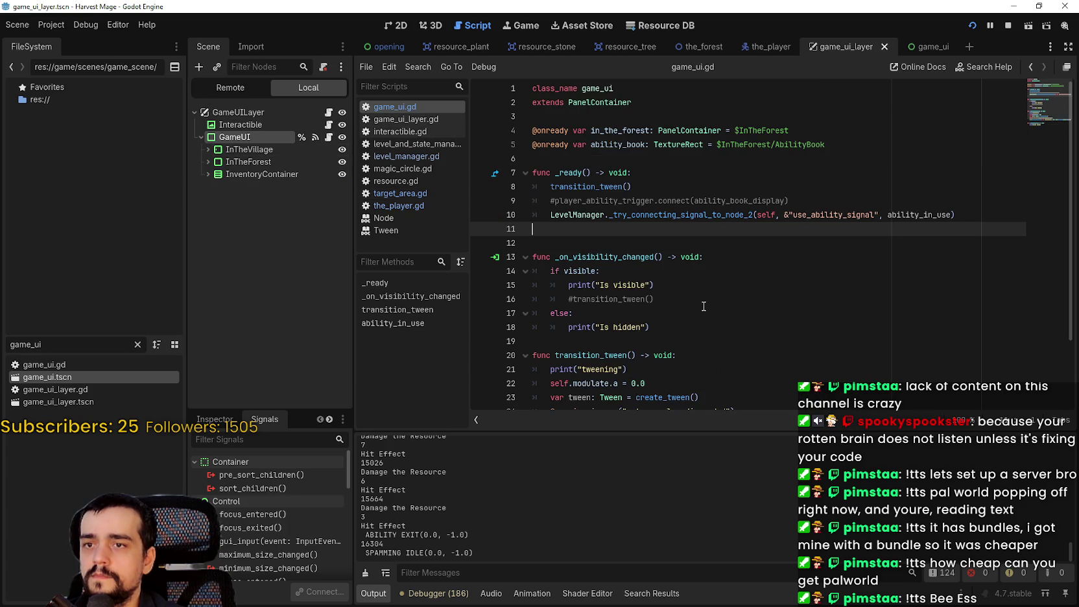
# Step: Look up the helper called on game_ui.gd line 10 to reach its level_manager.gd definition
pyautogui.doubleClick(766, 214)
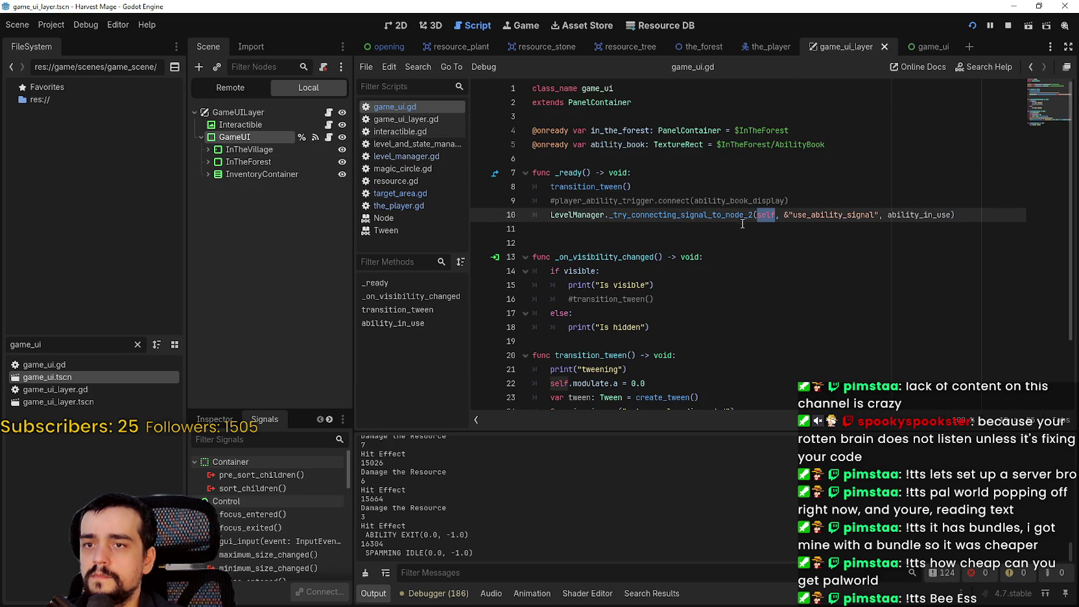
pyautogui.moveTo(741, 219)
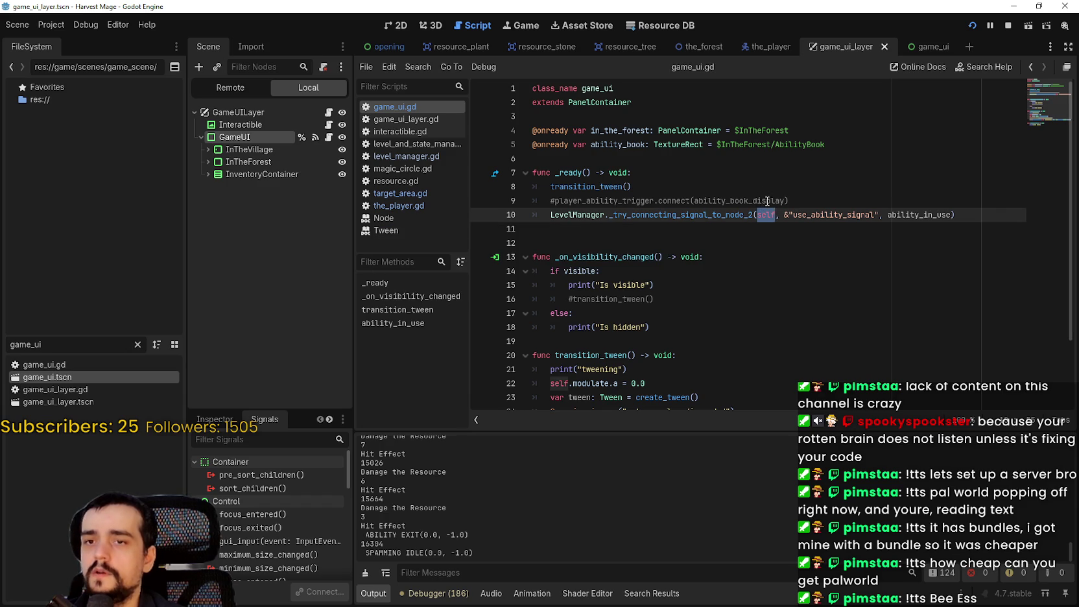
pyautogui.rightClick(730, 216)
pyautogui.click(786, 392)
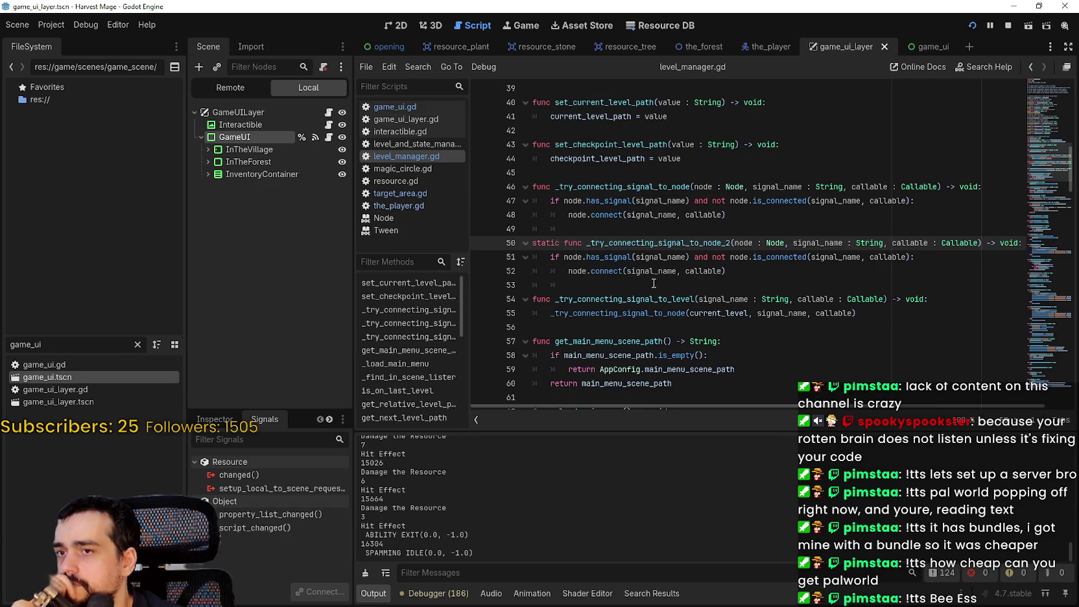
pyautogui.doubleClick(580, 258)
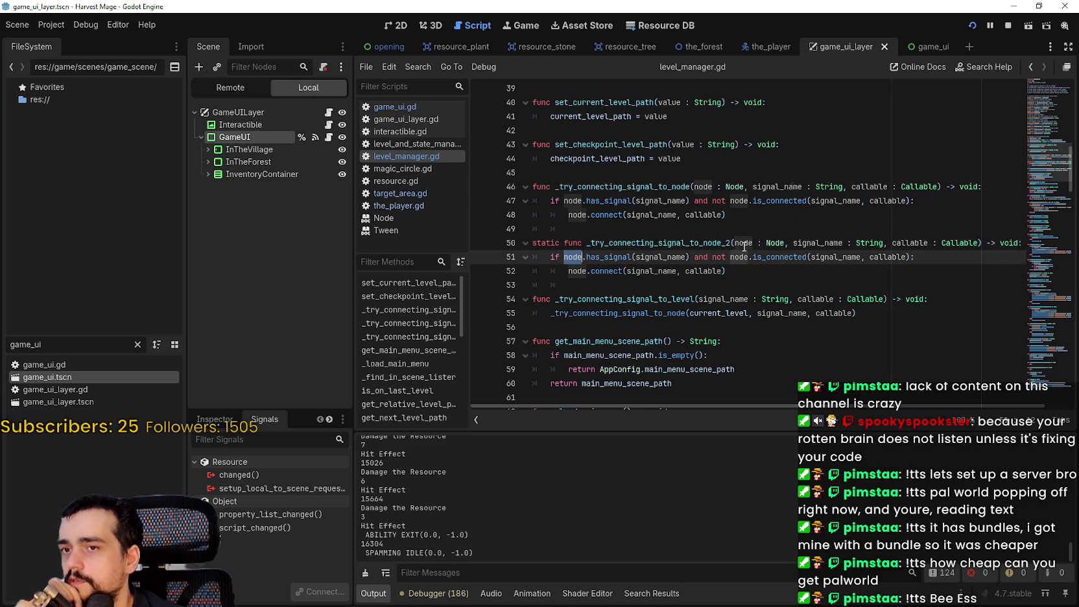
pyautogui.moveTo(576, 264)
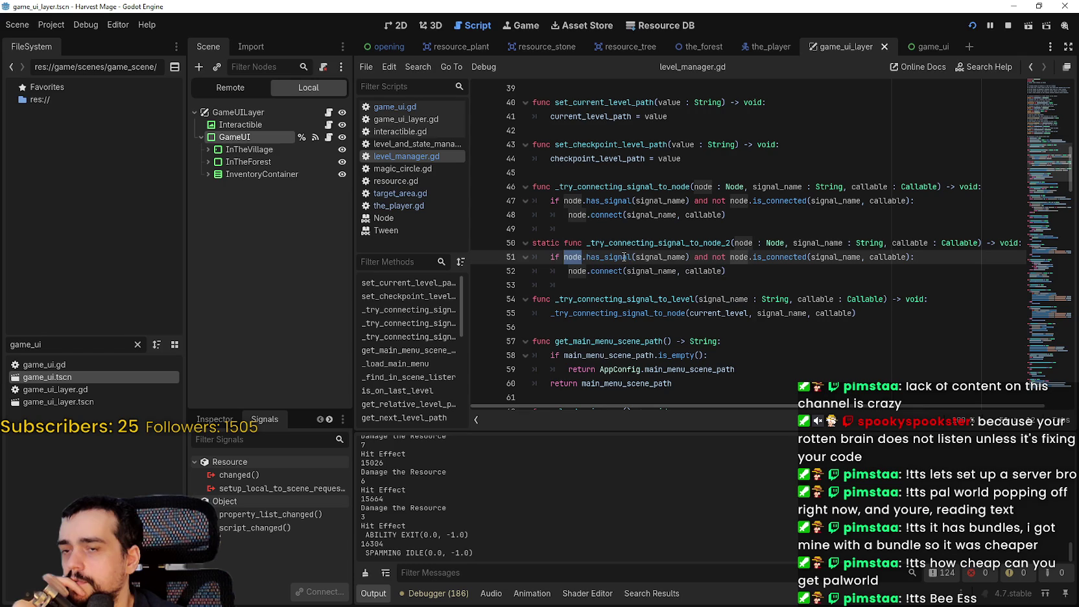
pyautogui.doubleClick(660, 257)
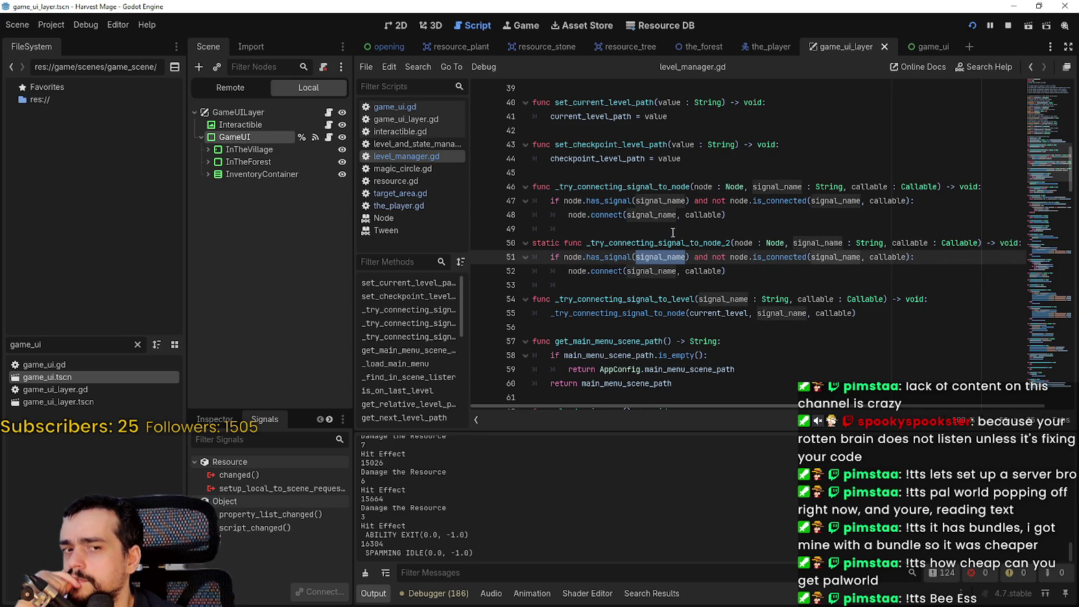
pyautogui.doubleClick(660, 271)
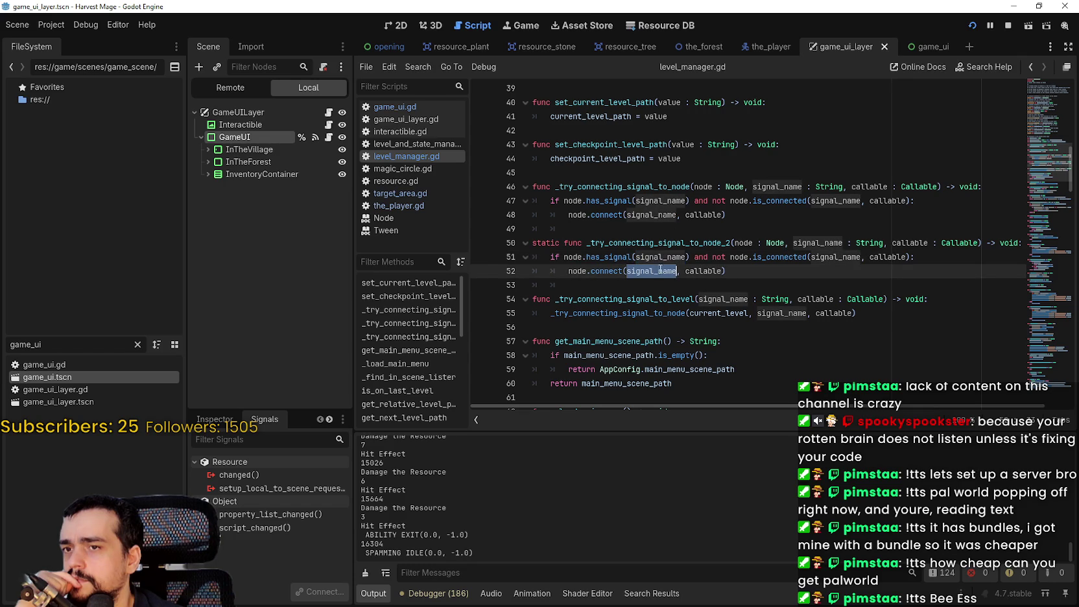
pyautogui.doubleClick(711, 271)
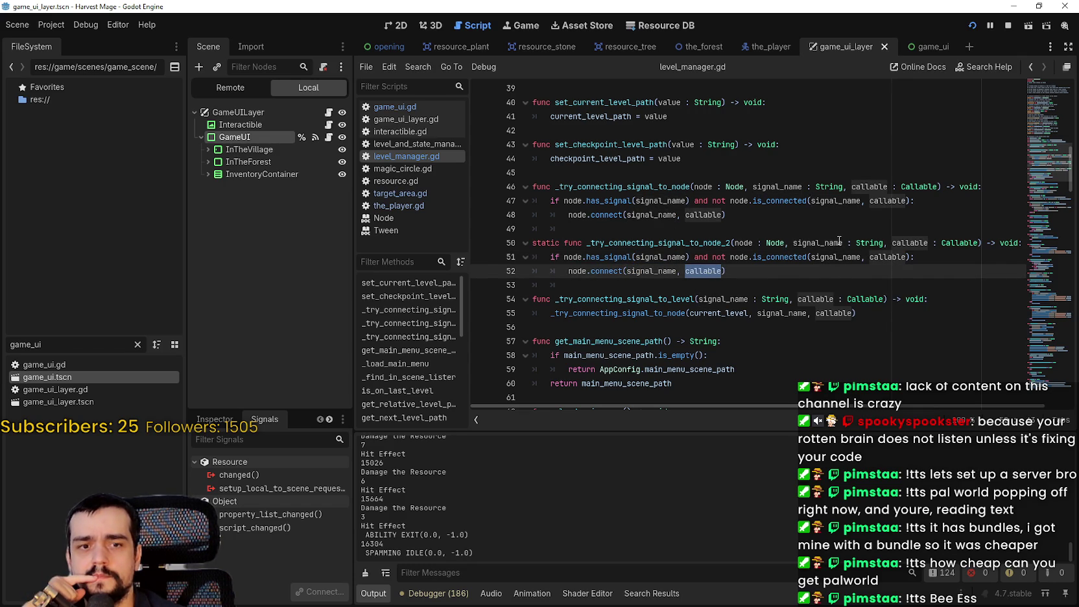
pyautogui.moveTo(876, 407)
pyautogui.mouseDown()
pyautogui.moveTo(926, 407)
pyautogui.moveTo(769, 399)
pyautogui.mouseUp()
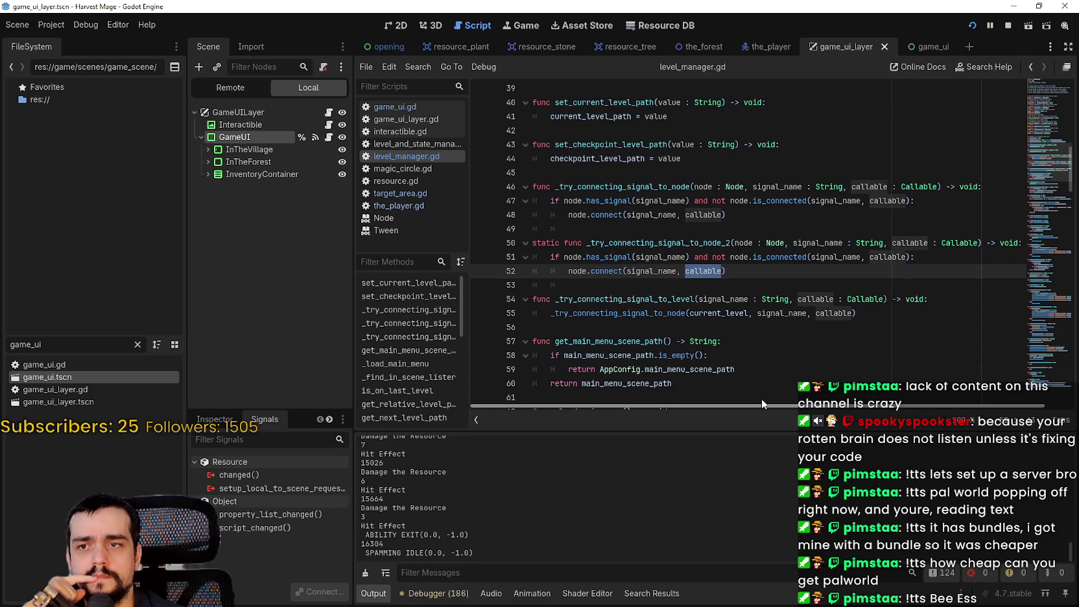
pyautogui.click(429, 113)
# Step: Declare signal use_ability_signal on line 6 of game_ui.gd, save, and stop the game
pyautogui.click(656, 156)
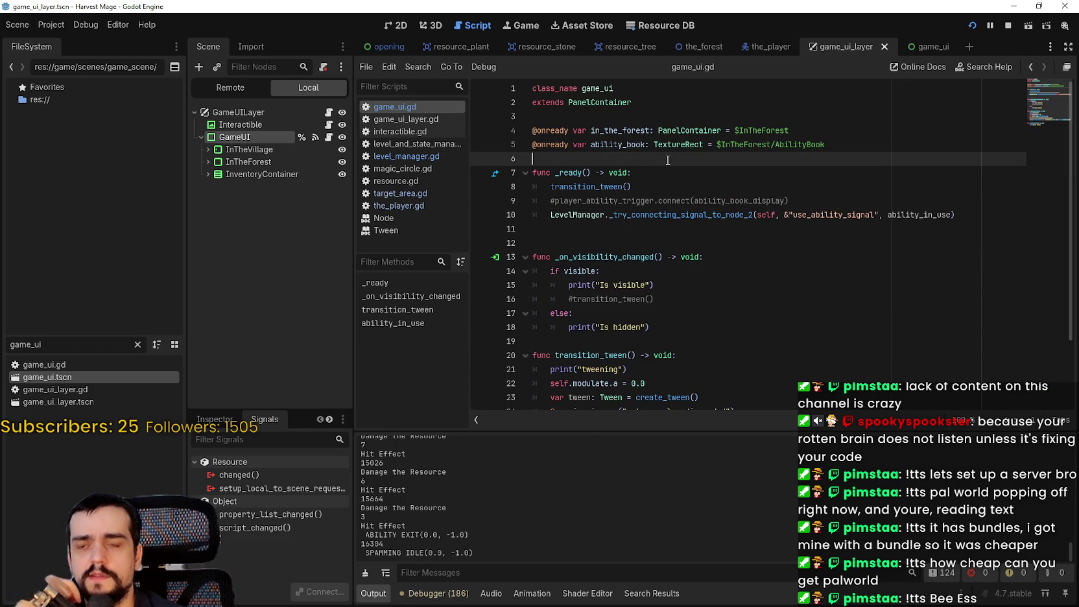
pyautogui.doubleClick(837, 214)
pyautogui.click(793, 162)
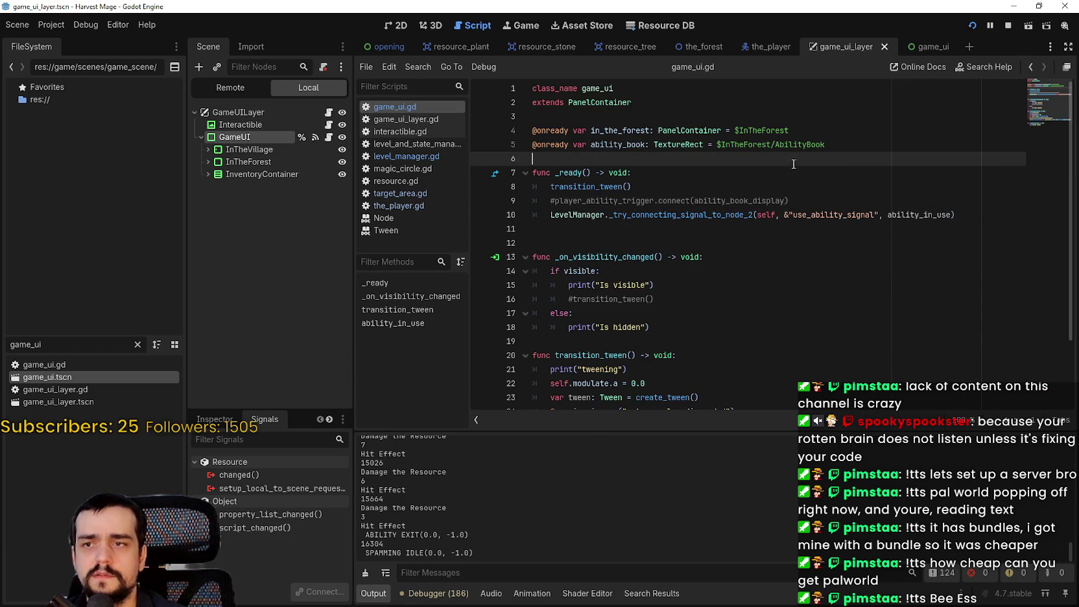
pyautogui.write('signal')
pyautogui.hotkey('ctrl', 'v')
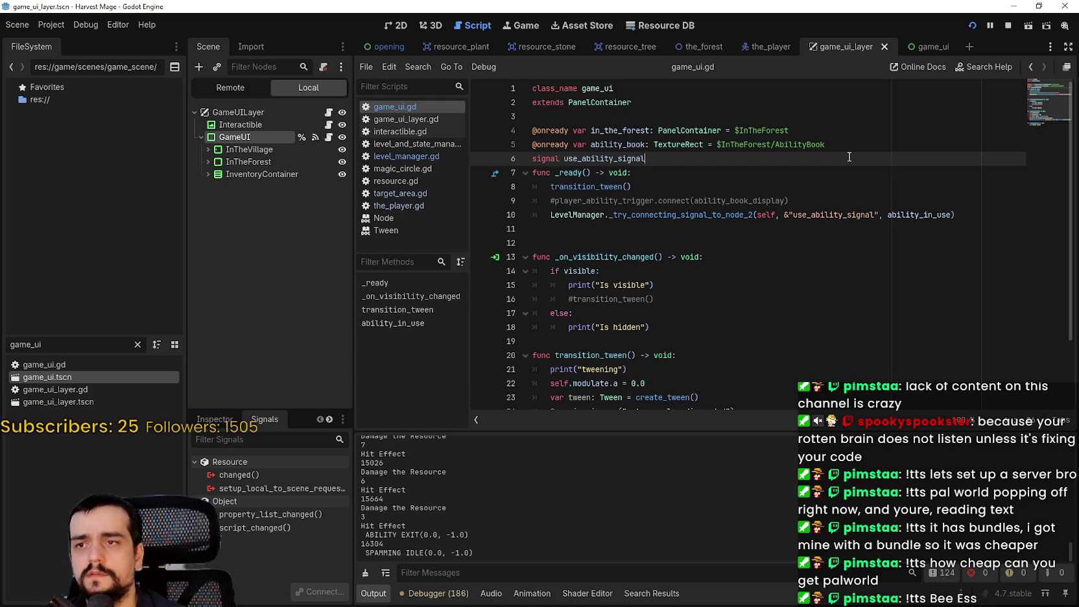
pyautogui.hotkey('ctrl', 's')
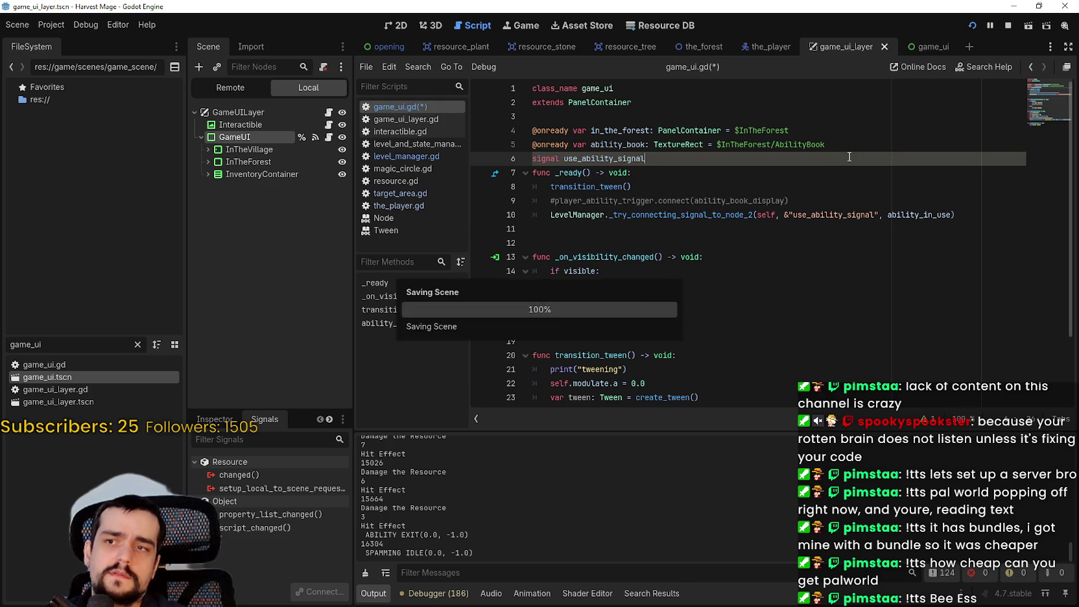
pyautogui.click(1008, 27)
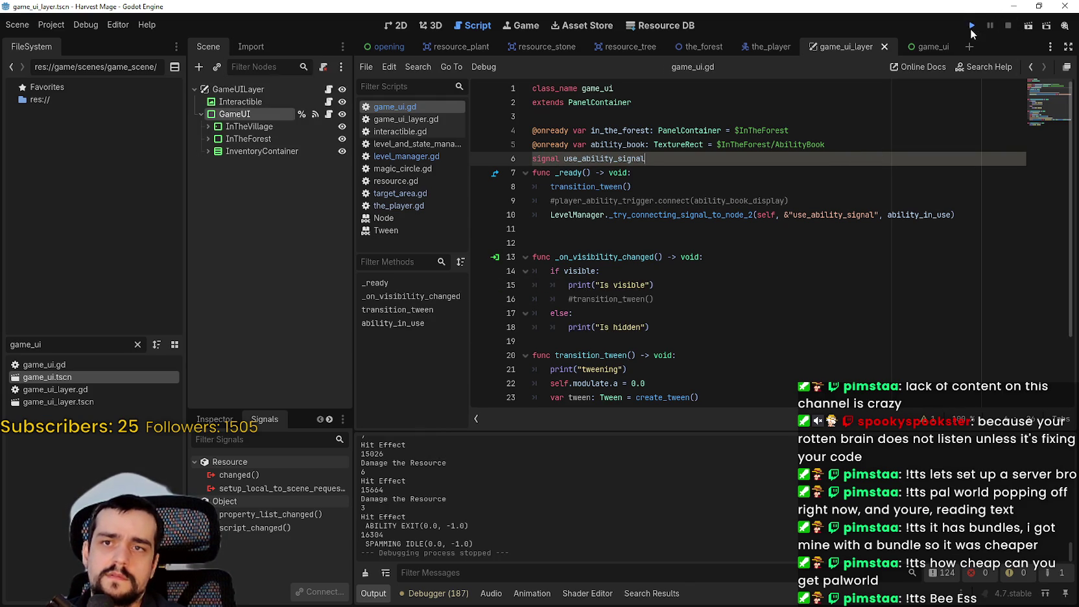
# Step: Launch Harvest Mage, start from the title menu, and walk the character to the flowers
pyautogui.press('F5')
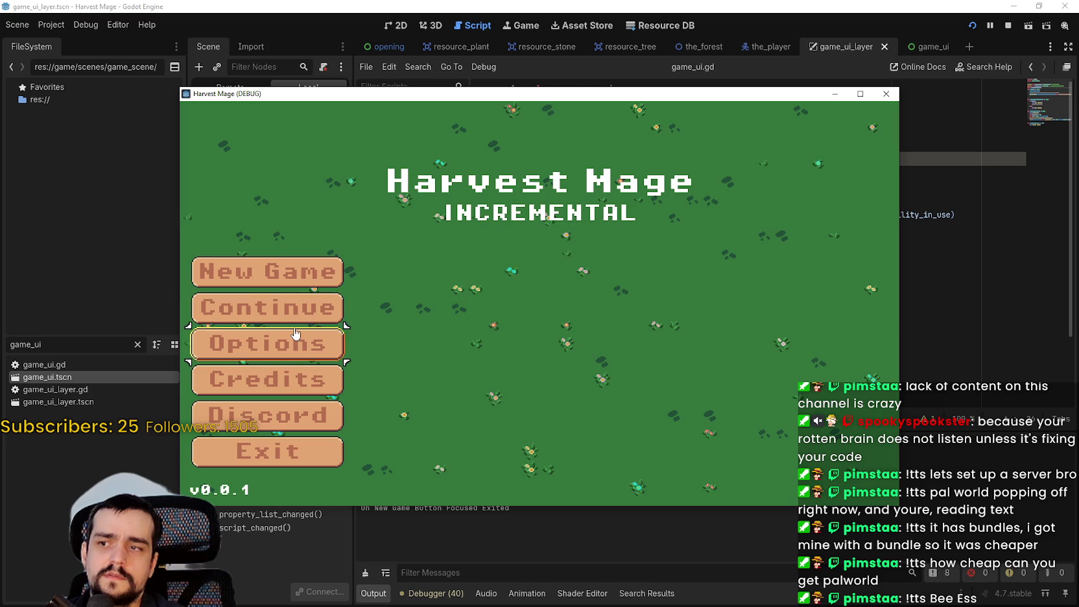
pyautogui.click(324, 307)
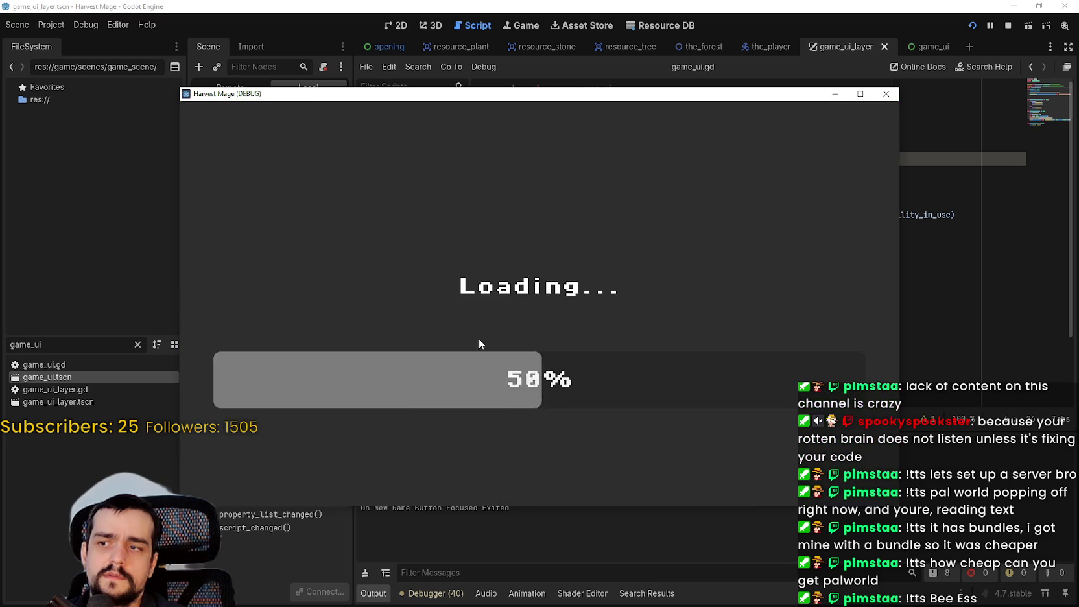
pyautogui.moveTo(726, 88)
pyautogui.mouseDown()
pyautogui.moveTo(726, 313)
pyautogui.moveTo(744, 100)
pyautogui.mouseUp()
pyautogui.press('s')
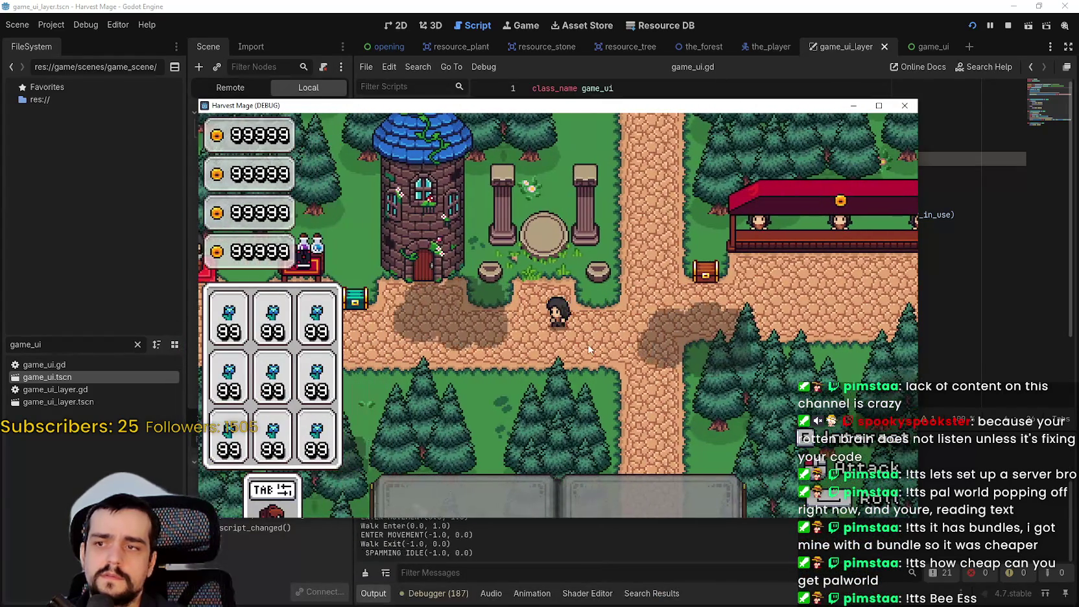
pyautogui.press('w')
pyautogui.press('d')
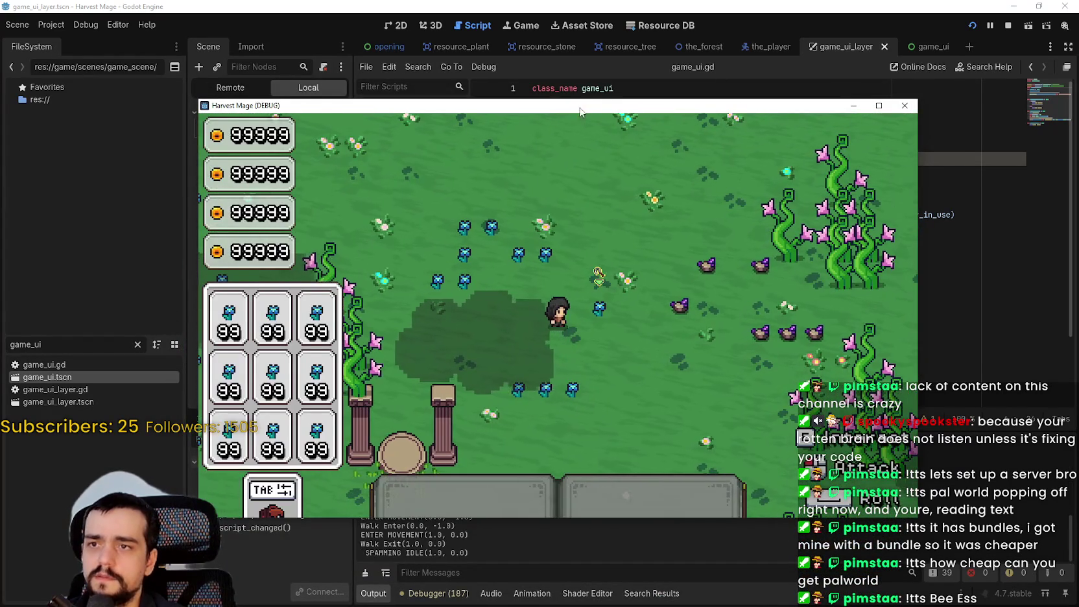
pyautogui.moveTo(601, 105); pyautogui.dragTo(649, 15)
# Step: Use the ability five times on the nearby plants, then stop the run
pyautogui.click(702, 266)
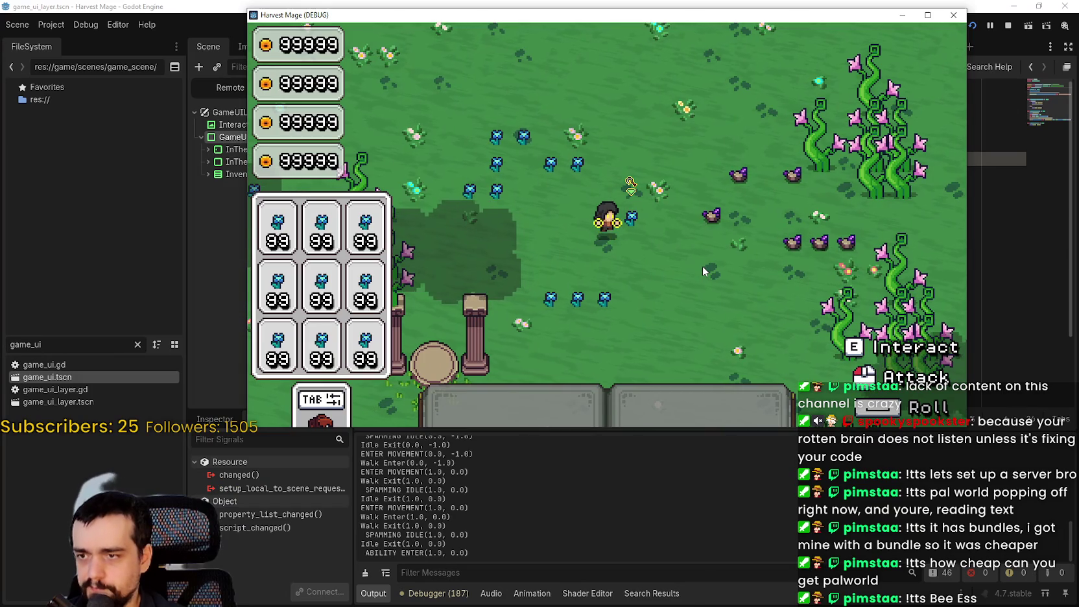
pyautogui.click(702, 266)
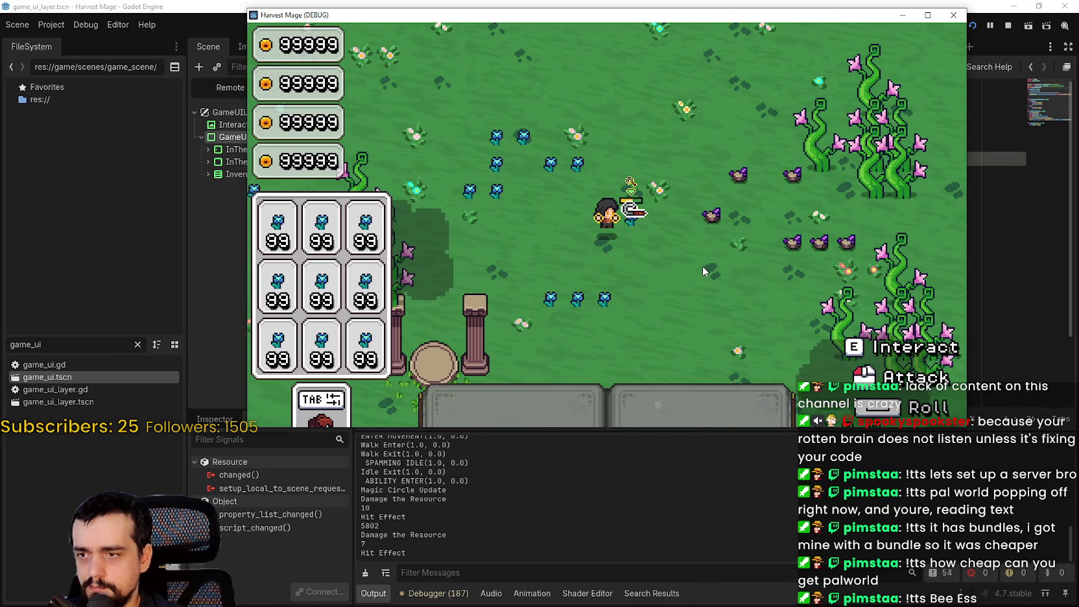
pyautogui.click(702, 265)
pyautogui.click(702, 266)
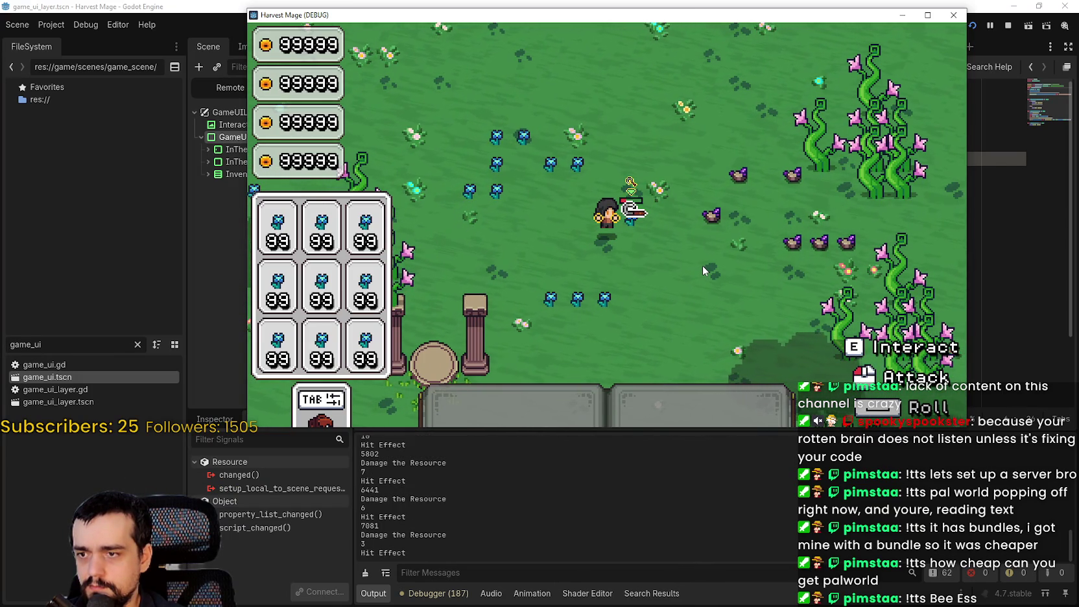
pyautogui.click(703, 266)
pyautogui.click(1007, 25)
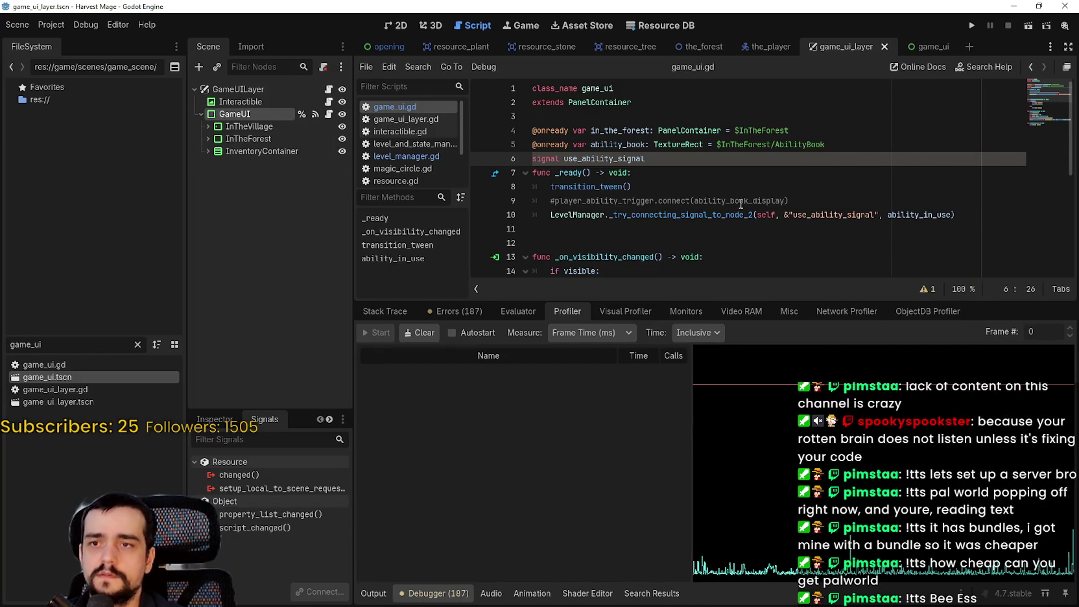
pyautogui.click(740, 204)
# Step: Delete the use_ability_signal declaration line and look up the LevelManager helper definition
pyautogui.moveTo(661, 161); pyautogui.dragTo(527, 160)
pyautogui.press('Delete')
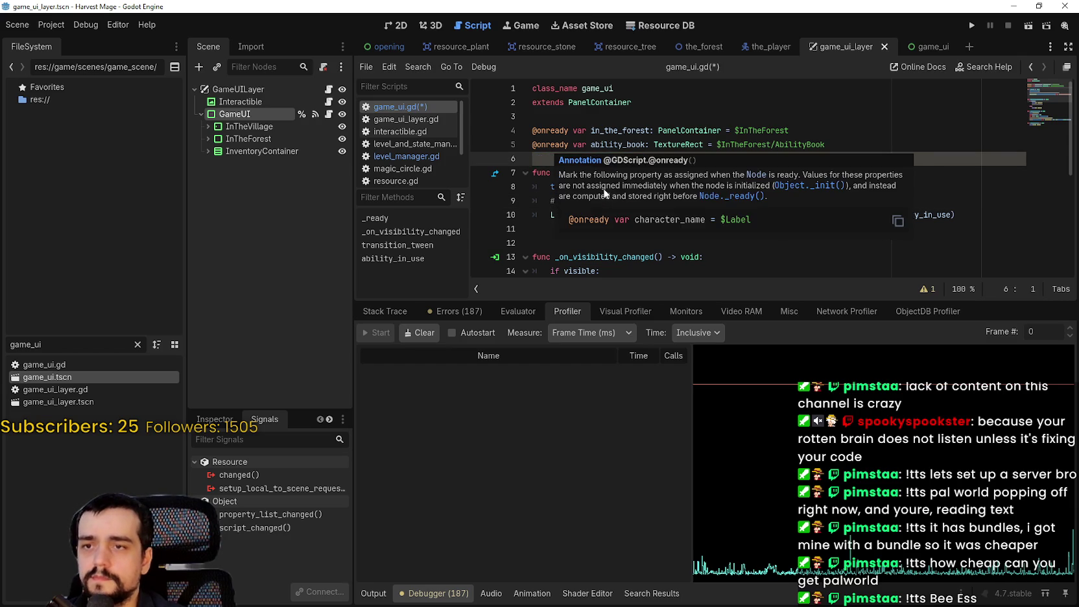
pyautogui.rightClick(734, 214)
pyautogui.click(779, 391)
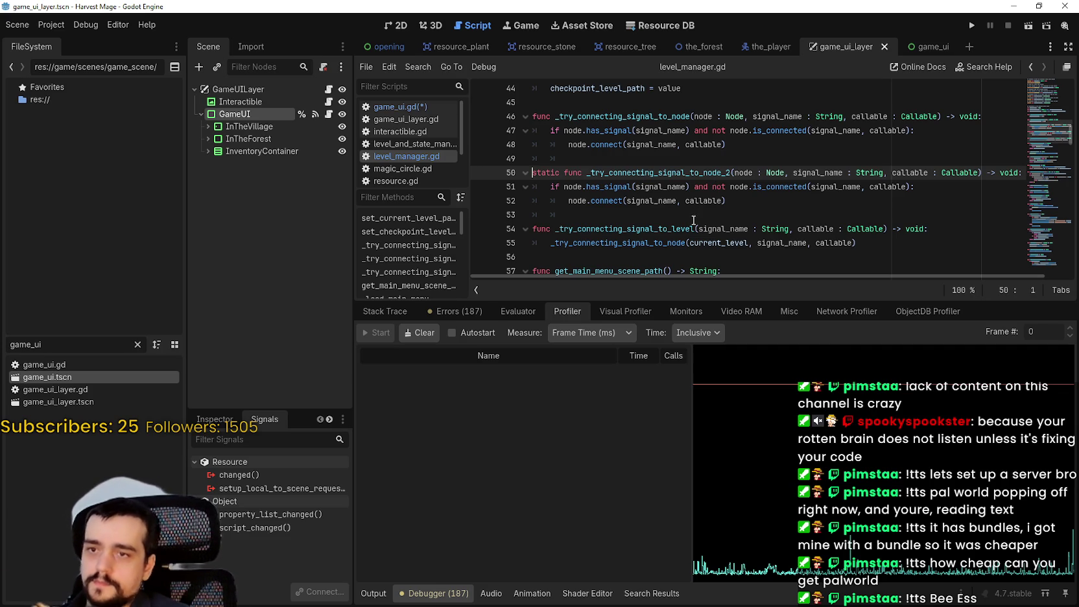
# Step: Inspect the helper's node, signal_name, node.connect and current_level arguments in level_manager.gd
pyautogui.doubleClick(577, 188)
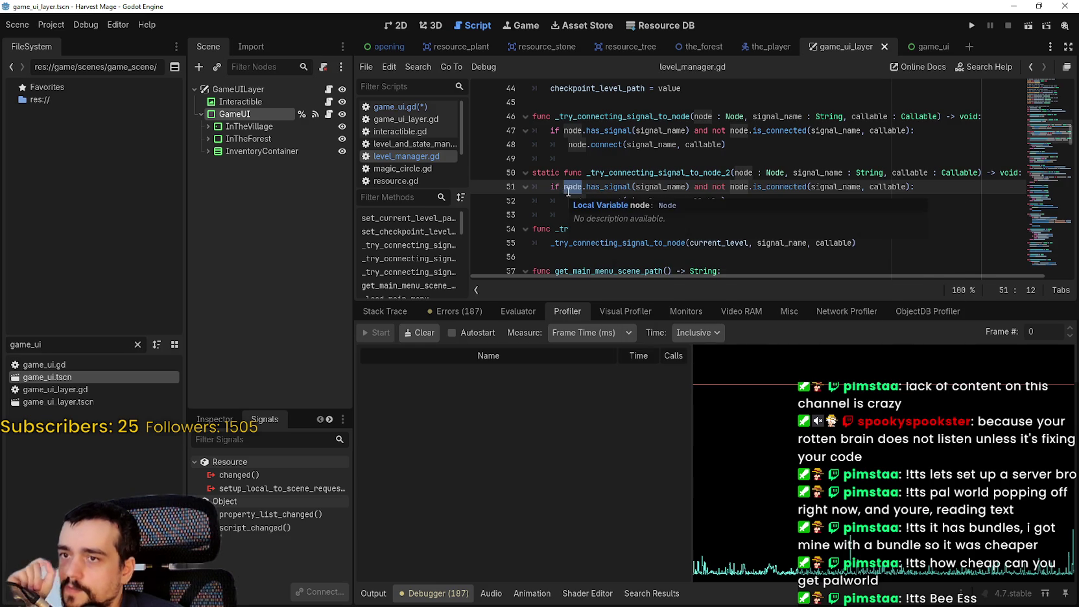
pyautogui.moveTo(568, 188); pyautogui.dragTo(780, 189)
pyautogui.click(695, 188)
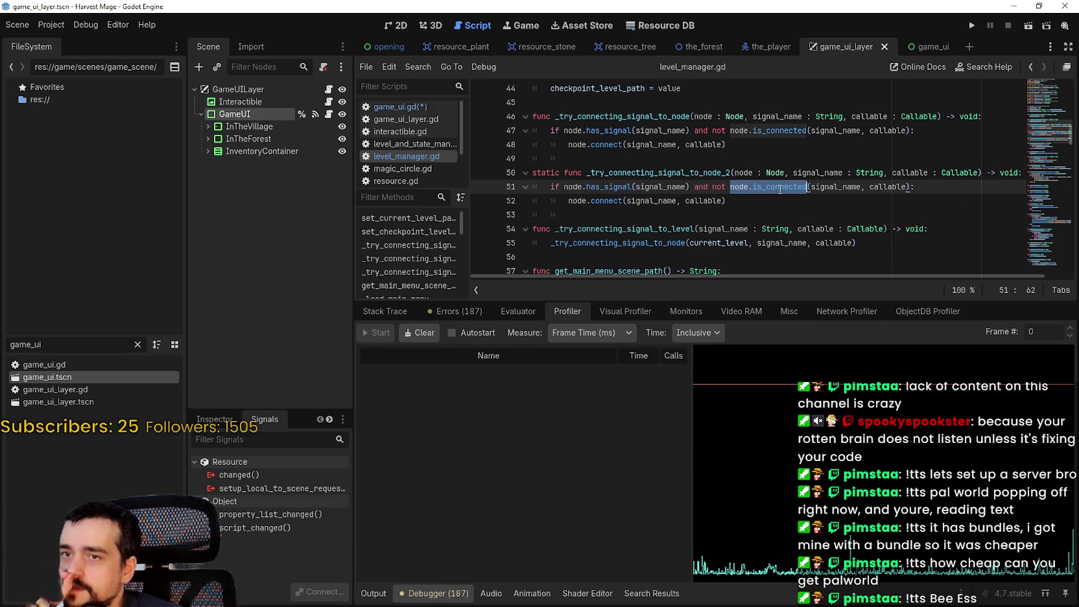
pyautogui.doubleClick(829, 188)
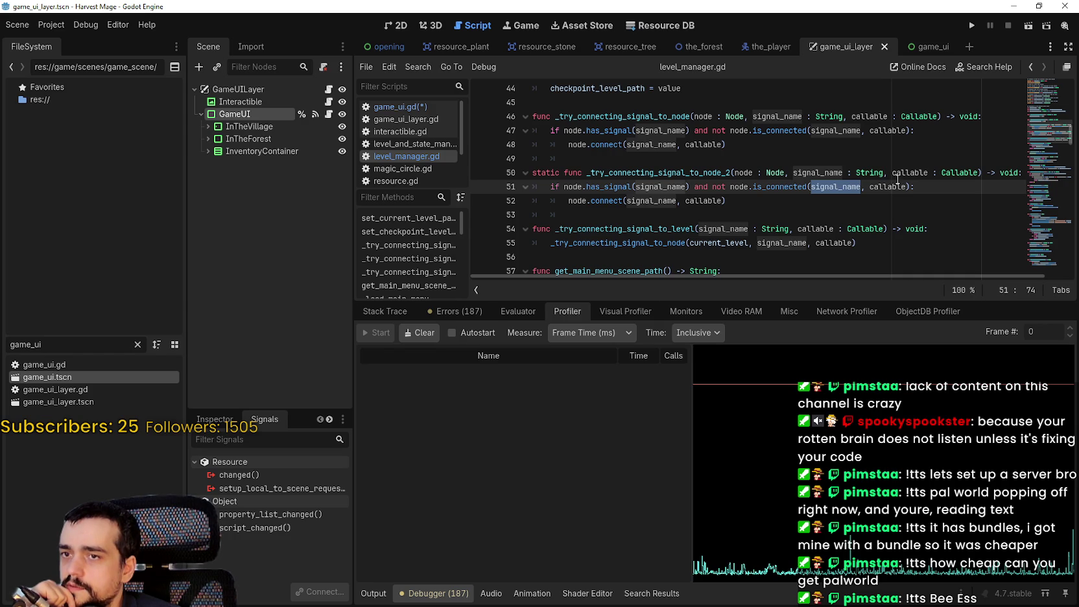
pyautogui.moveTo(568, 200); pyautogui.dragTo(689, 198)
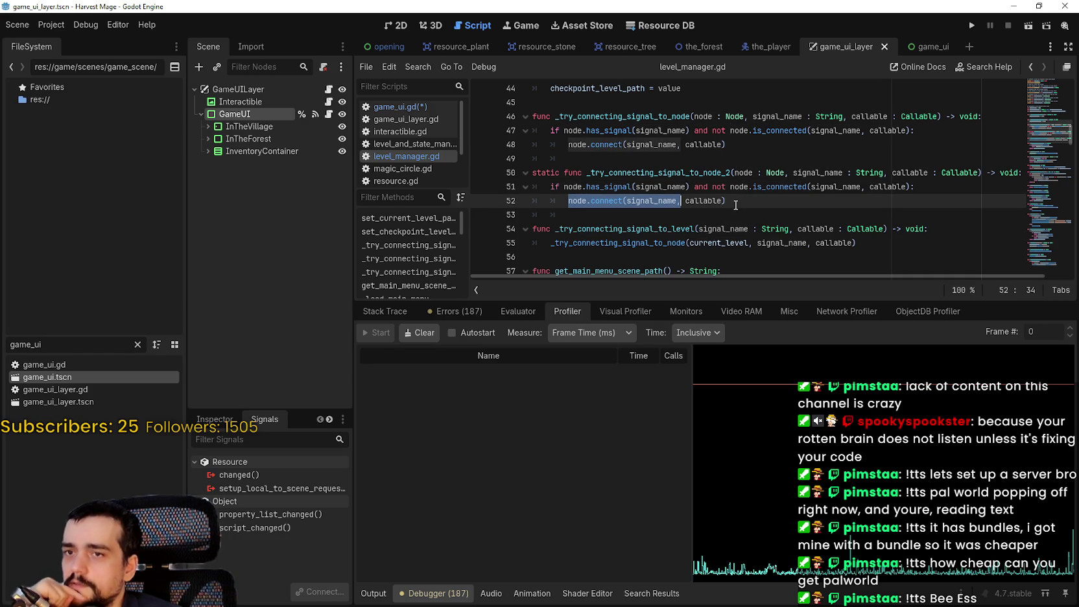
pyautogui.scroll(-1, 736, 207)
pyautogui.scroll(-1, 735, 195)
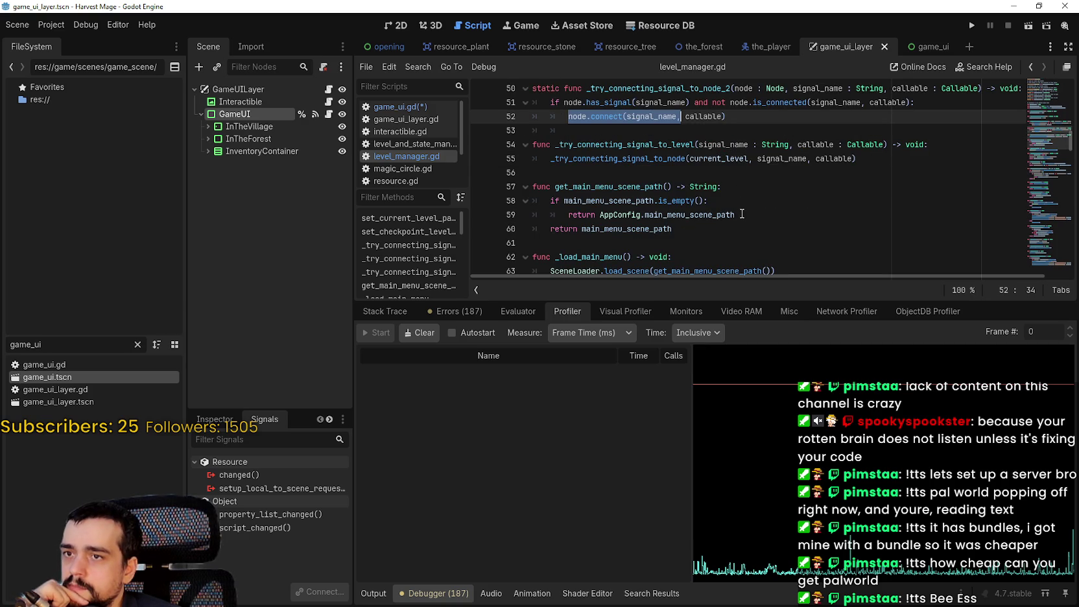
pyautogui.scroll(1, 742, 212)
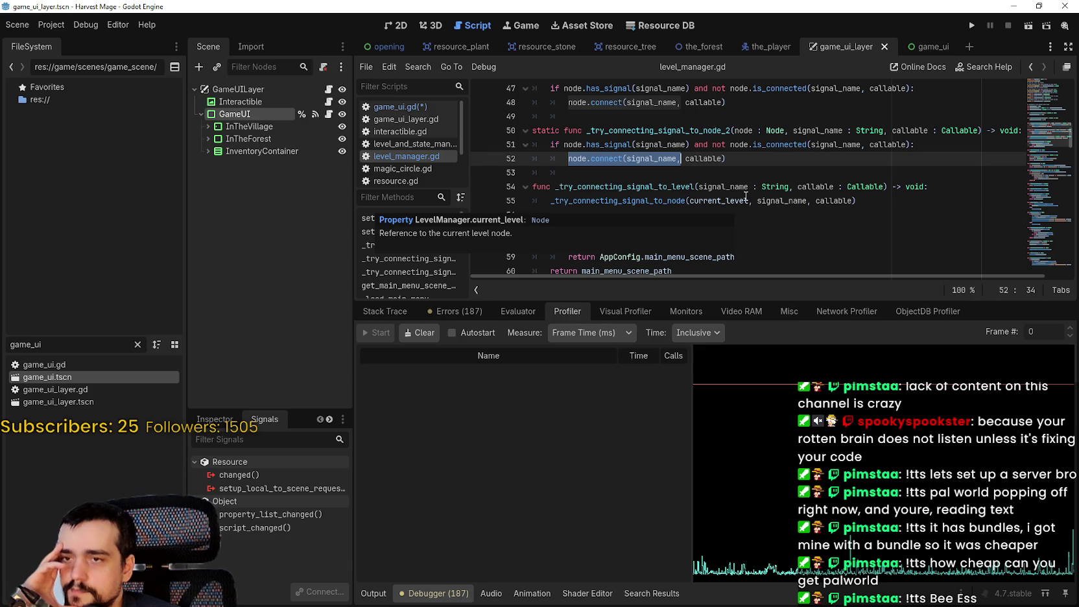
pyautogui.doubleClick(741, 198)
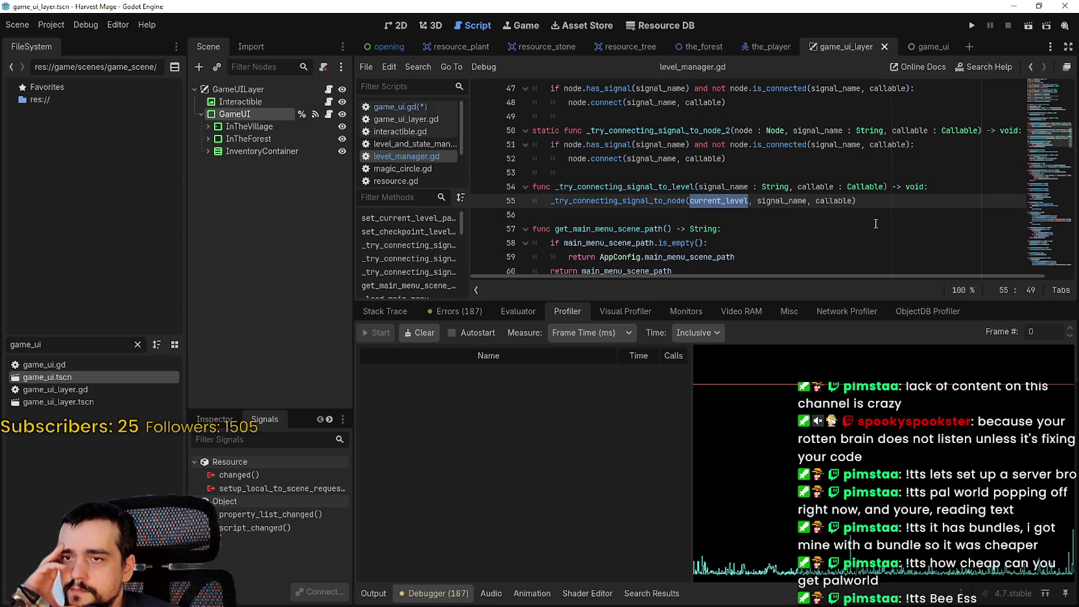
pyautogui.doubleClick(802, 203)
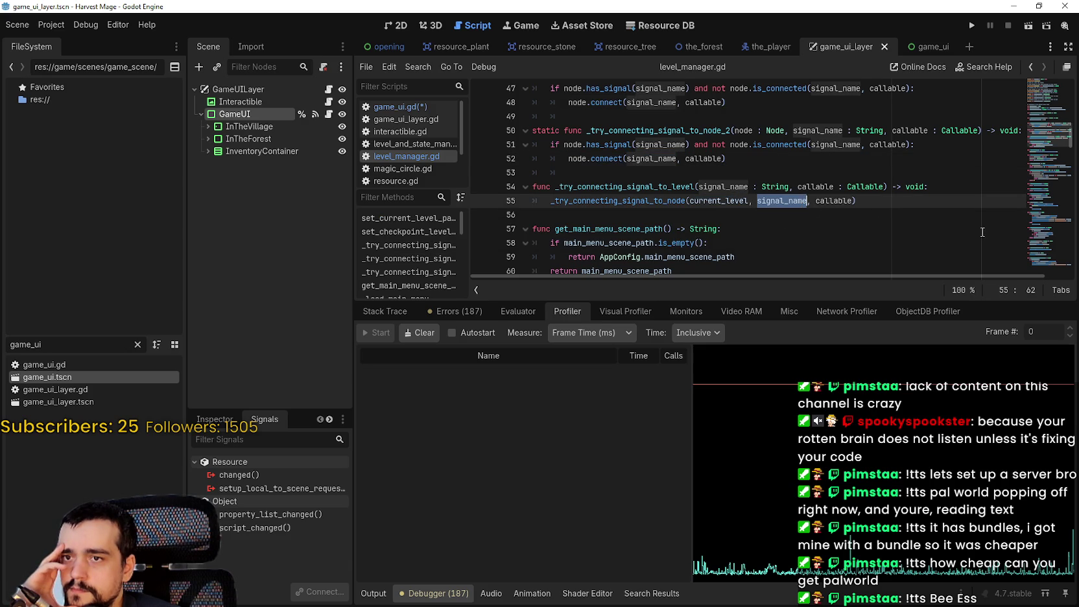
pyautogui.doubleClick(837, 201)
pyautogui.scroll(2, 939, 211)
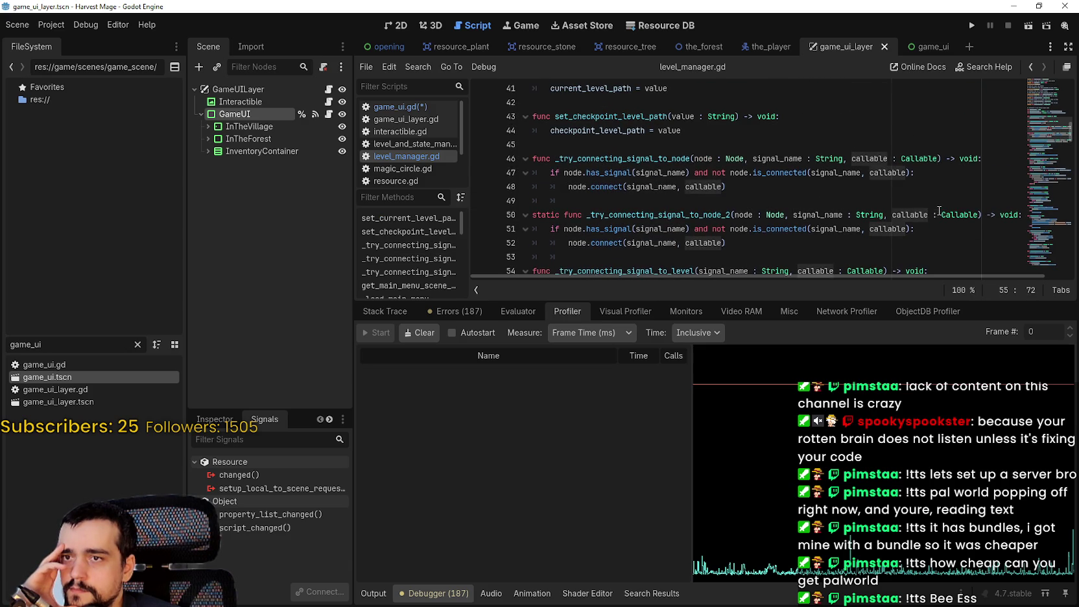
# Step: Delete the duplicate static helper and its leftover blank line from level_manager.gd, and save
pyautogui.moveTo(727, 242)
pyautogui.mouseDown()
pyautogui.moveTo(720, 214)
pyautogui.moveTo(533, 200)
pyautogui.mouseUp()
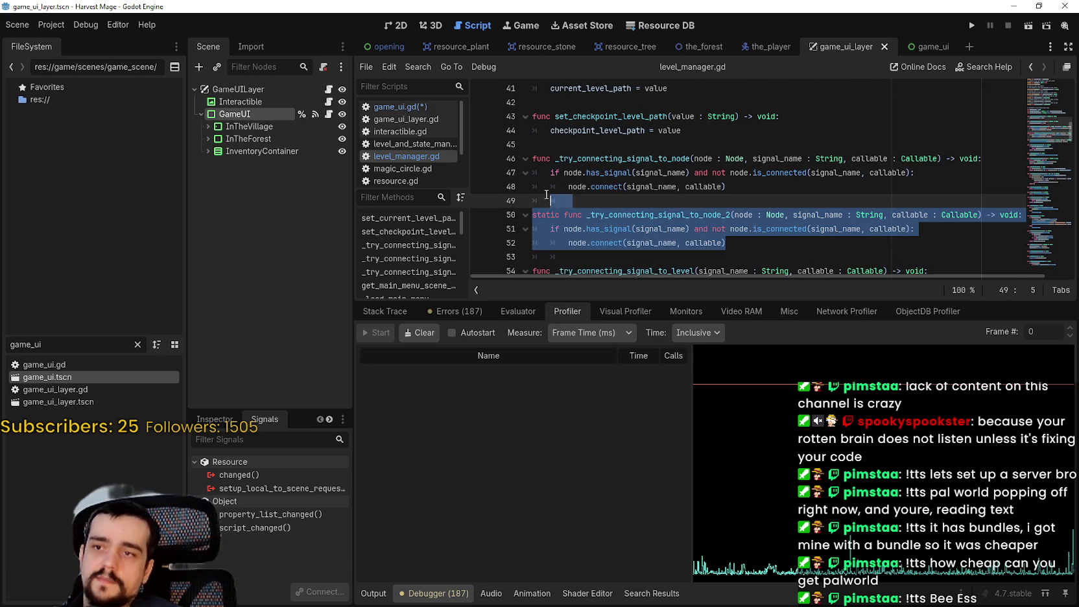
pyautogui.press('BackSpace')
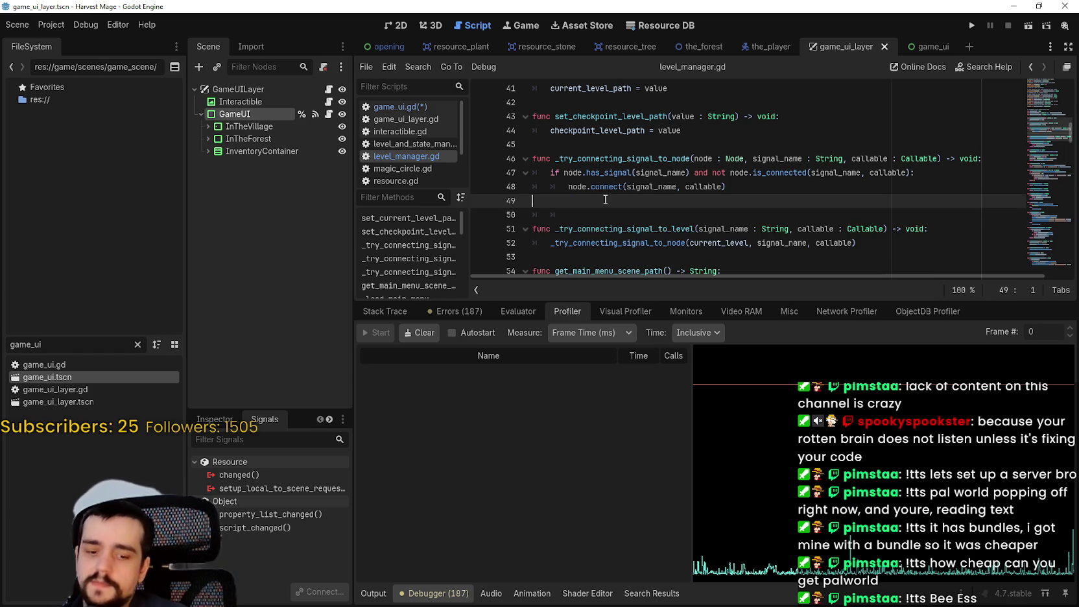
pyautogui.press('Down')
pyautogui.press('Down')
pyautogui.press('Right')
pyautogui.press('Up')
pyautogui.press('End')
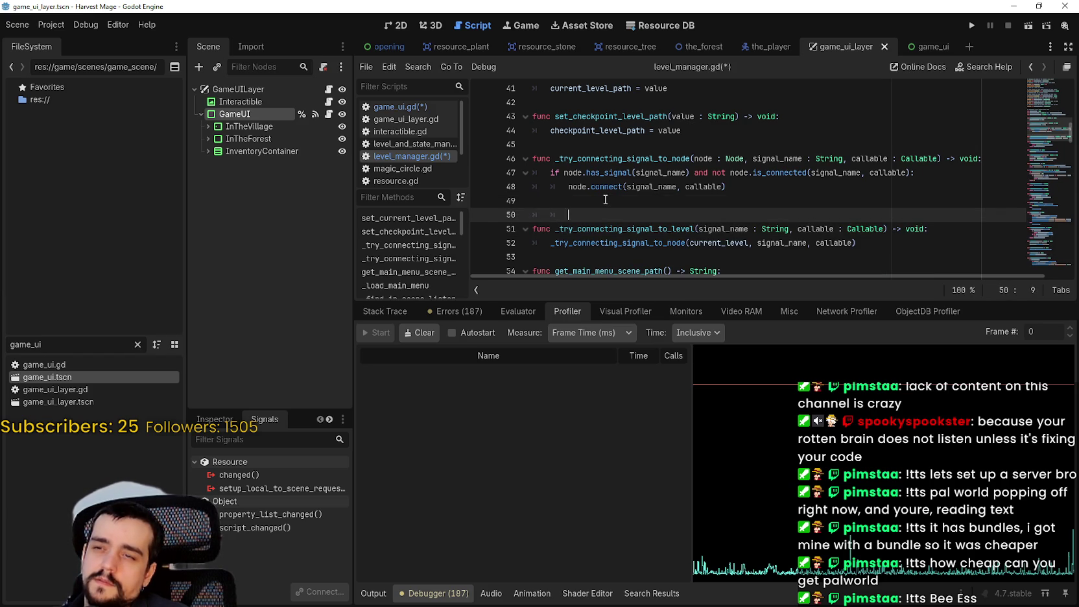
pyautogui.hotkey('ctrl', 's')
pyautogui.press('BackSpace')
pyautogui.hotkey('ctrl', 's')
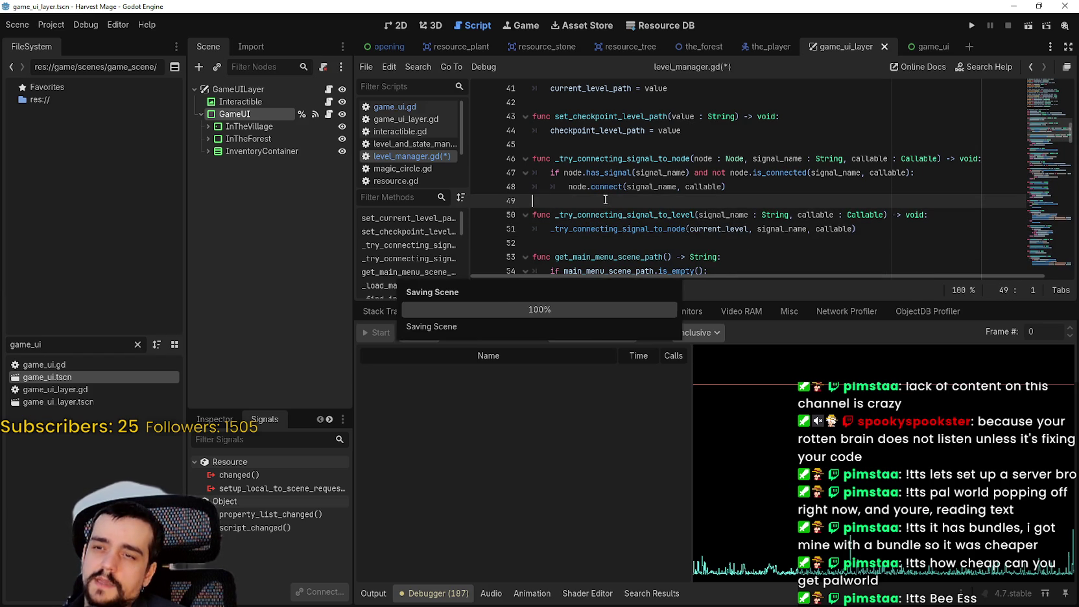
# Step: Remove the LevelManager connection call on game_ui.gd line 10 and save
pyautogui.click(421, 106)
pyautogui.click(514, 215)
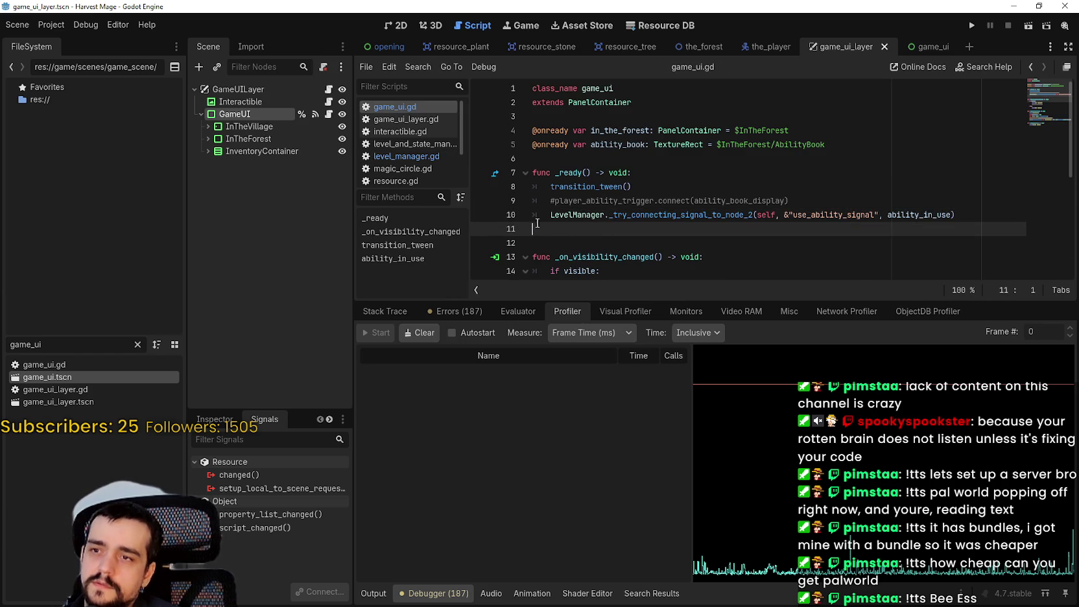
pyautogui.press('BackSpace')
pyautogui.hotkey('ctrl', 's')
# Step: Open target_area.gd and enlarge the code editor by shrinking the bottom panel
pyautogui.click(426, 155)
pyautogui.scroll(-3, 422, 150)
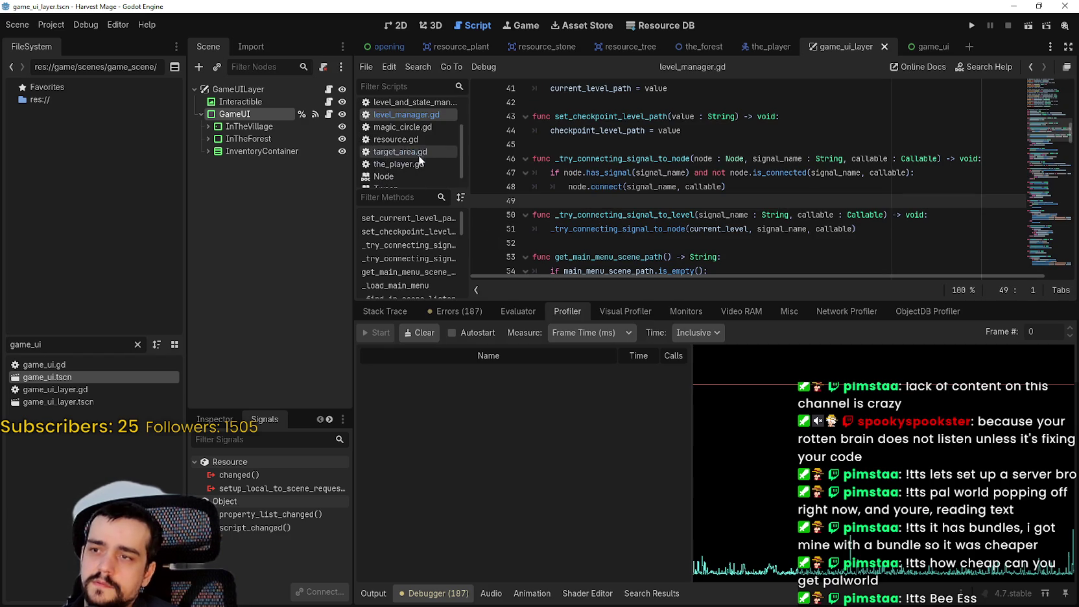
pyautogui.click(420, 140)
pyautogui.scroll(3, 422, 146)
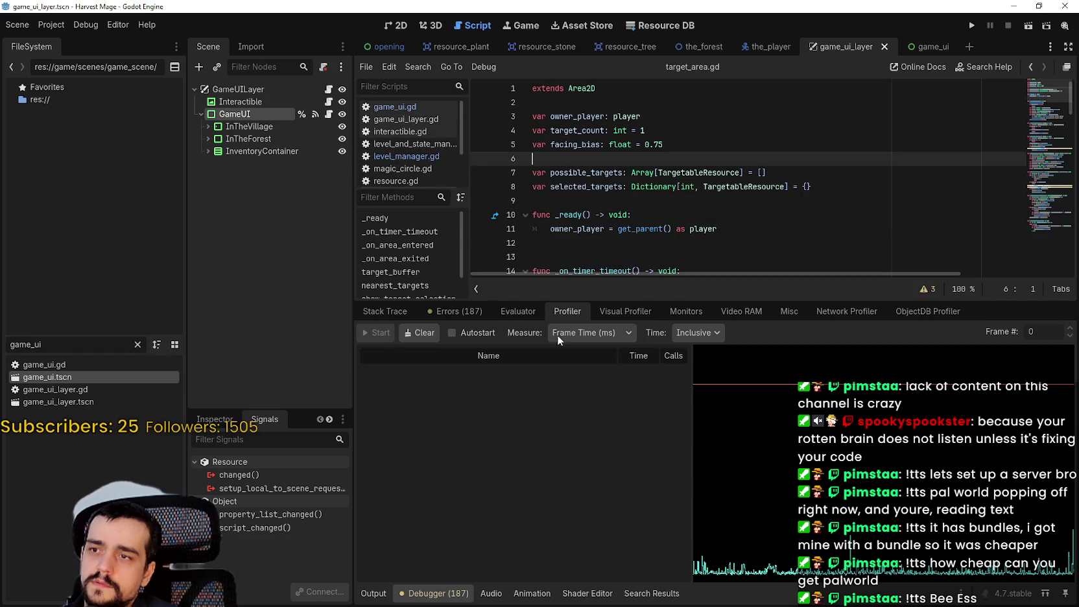
pyautogui.moveTo(623, 299); pyautogui.dragTo(622, 442)
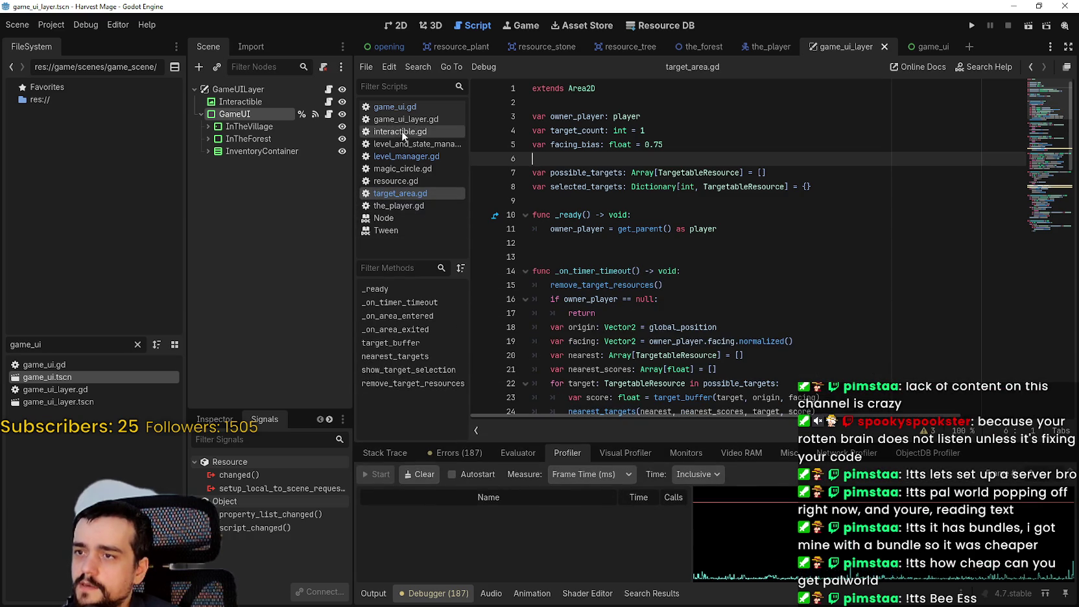